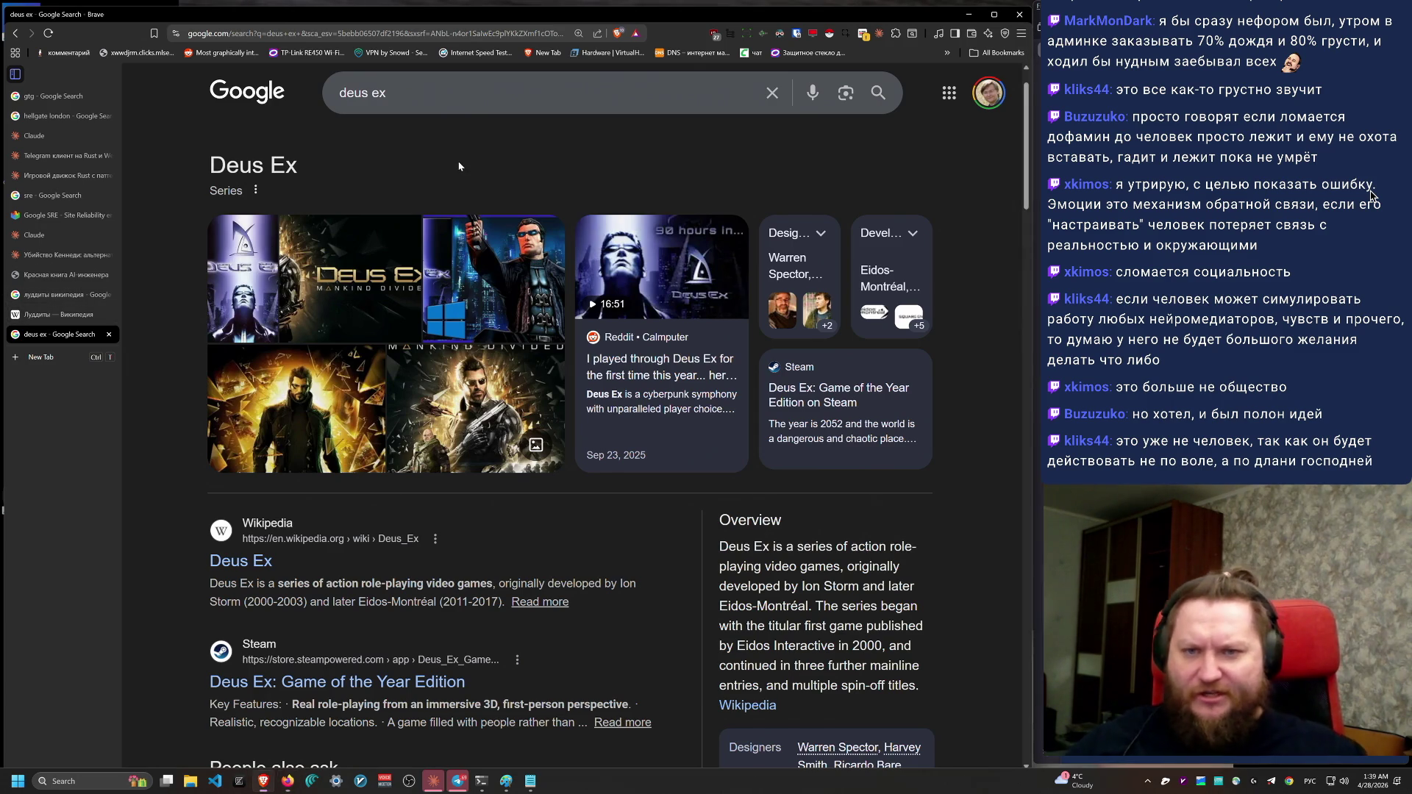
Step: Open YouTube in a new tab and search for 'monkey numbers test'
key("ctrl+t")
type("нг")
key("Return")
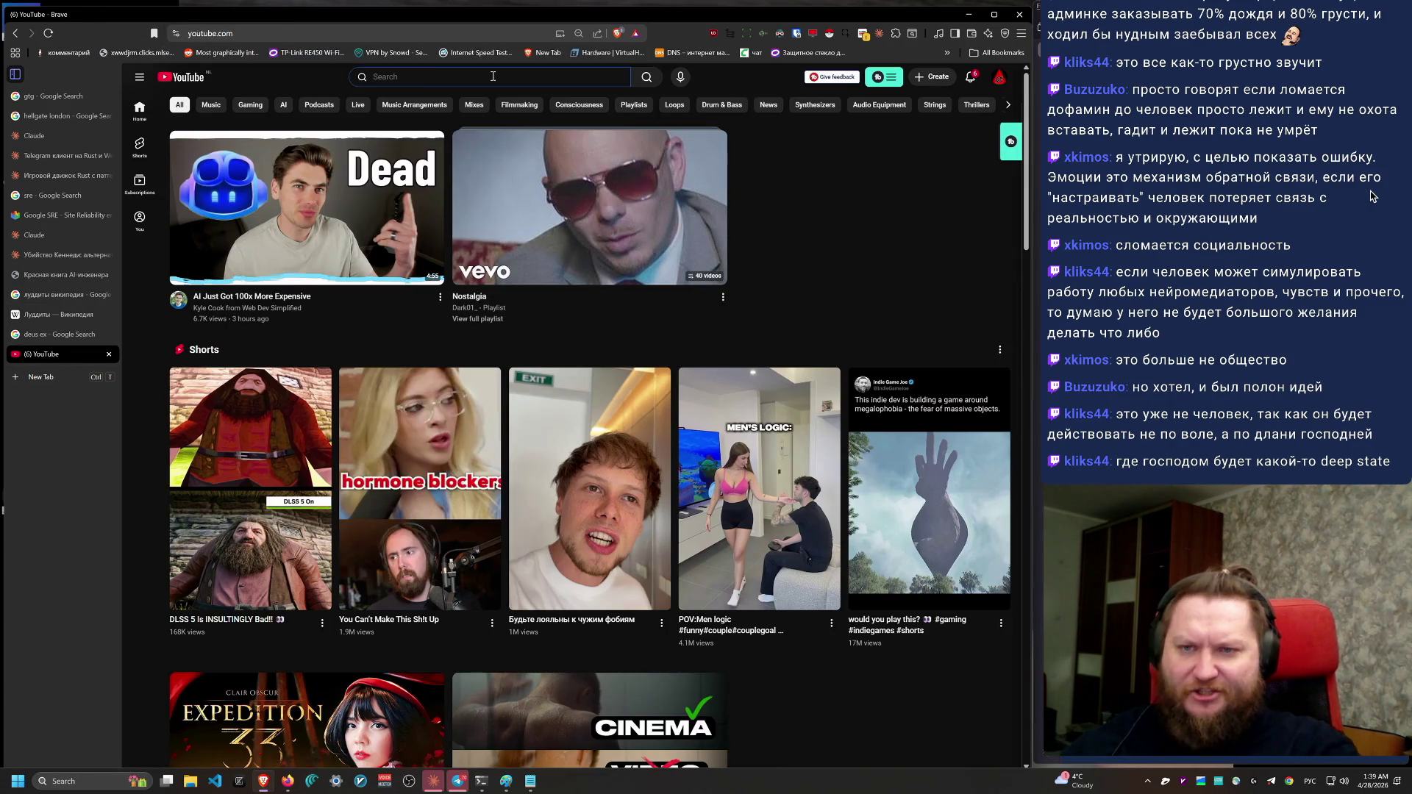
left_click(492, 77)
type("monkey numbers test")
key("Return")
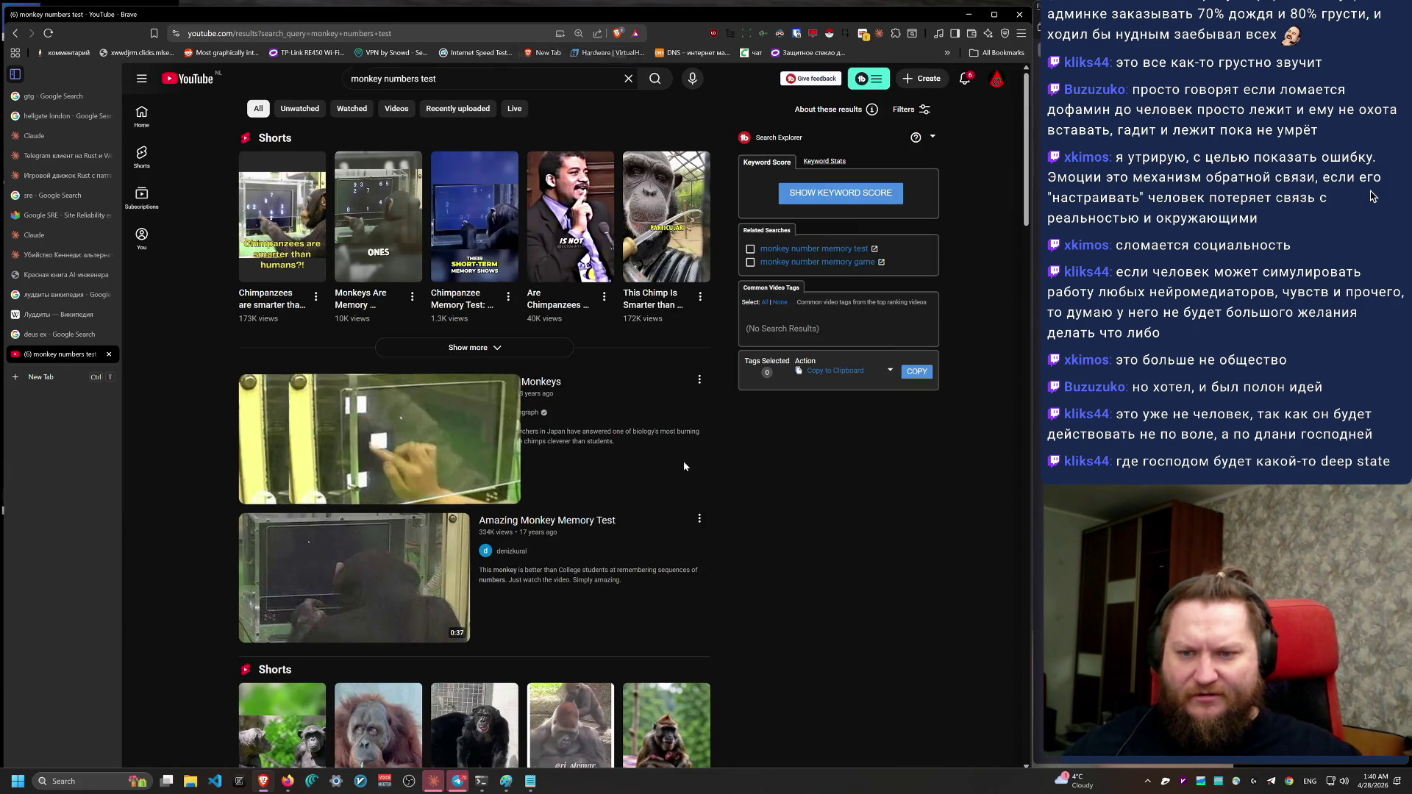
Step: Reset zoom, open Counting Monkeys and Amazing Monkey Memory Test in background tabs, view Counting Monkeys
key("ctrl+plus")
middle_click(547, 405)
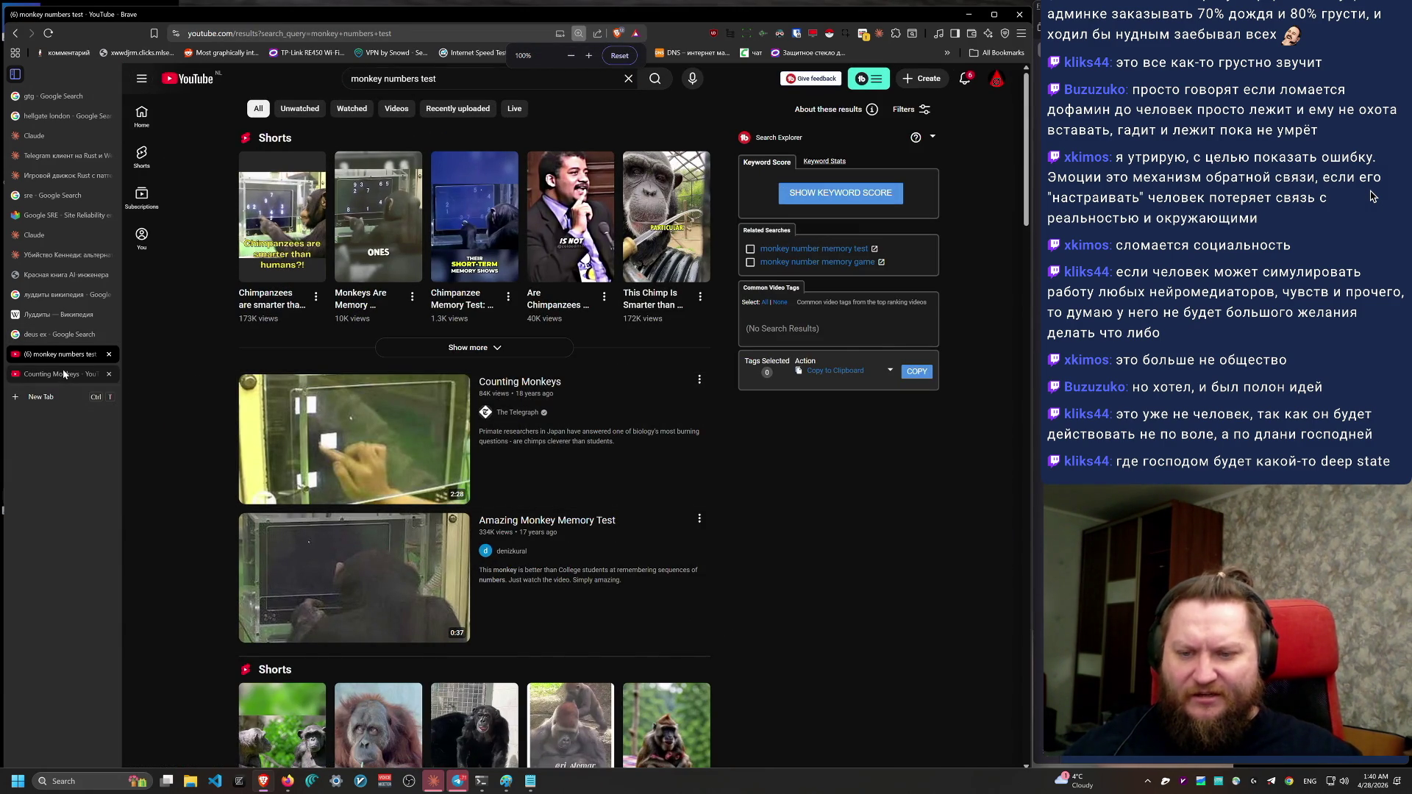
middle_click(353, 573)
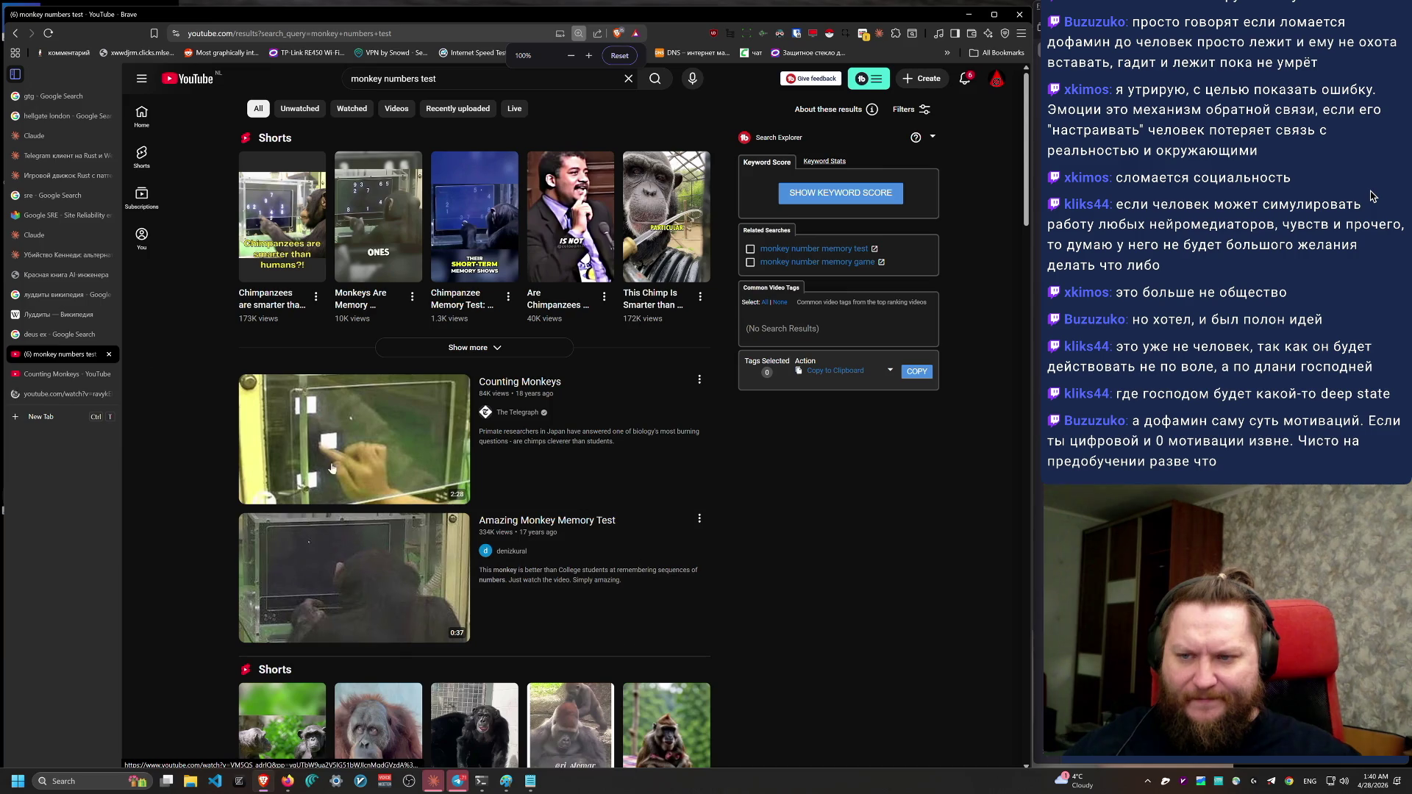
left_click(76, 372)
Step: Mute Counting Monkeys and pause and resume it several times, stopping at 0:28
left_click(170, 694)
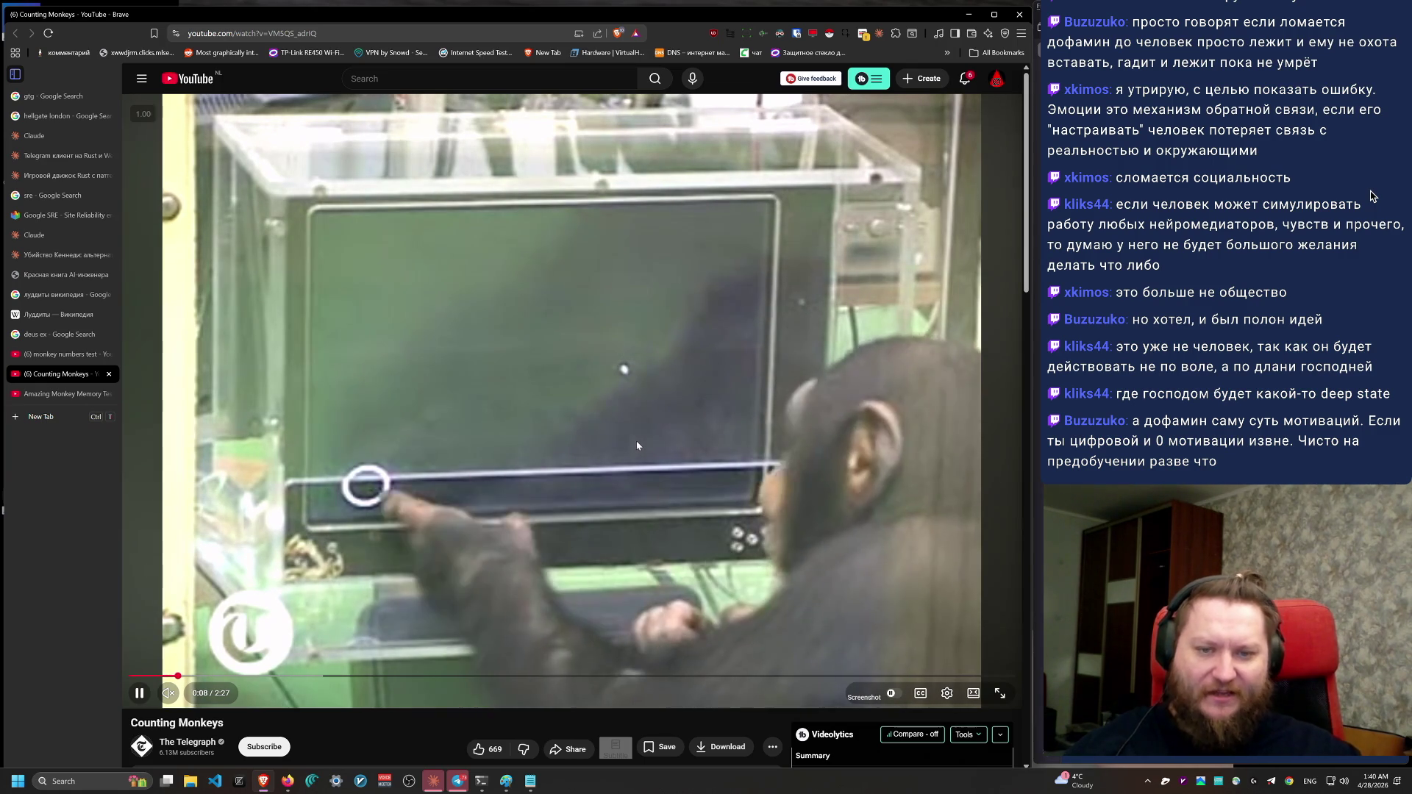
left_click(816, 442)
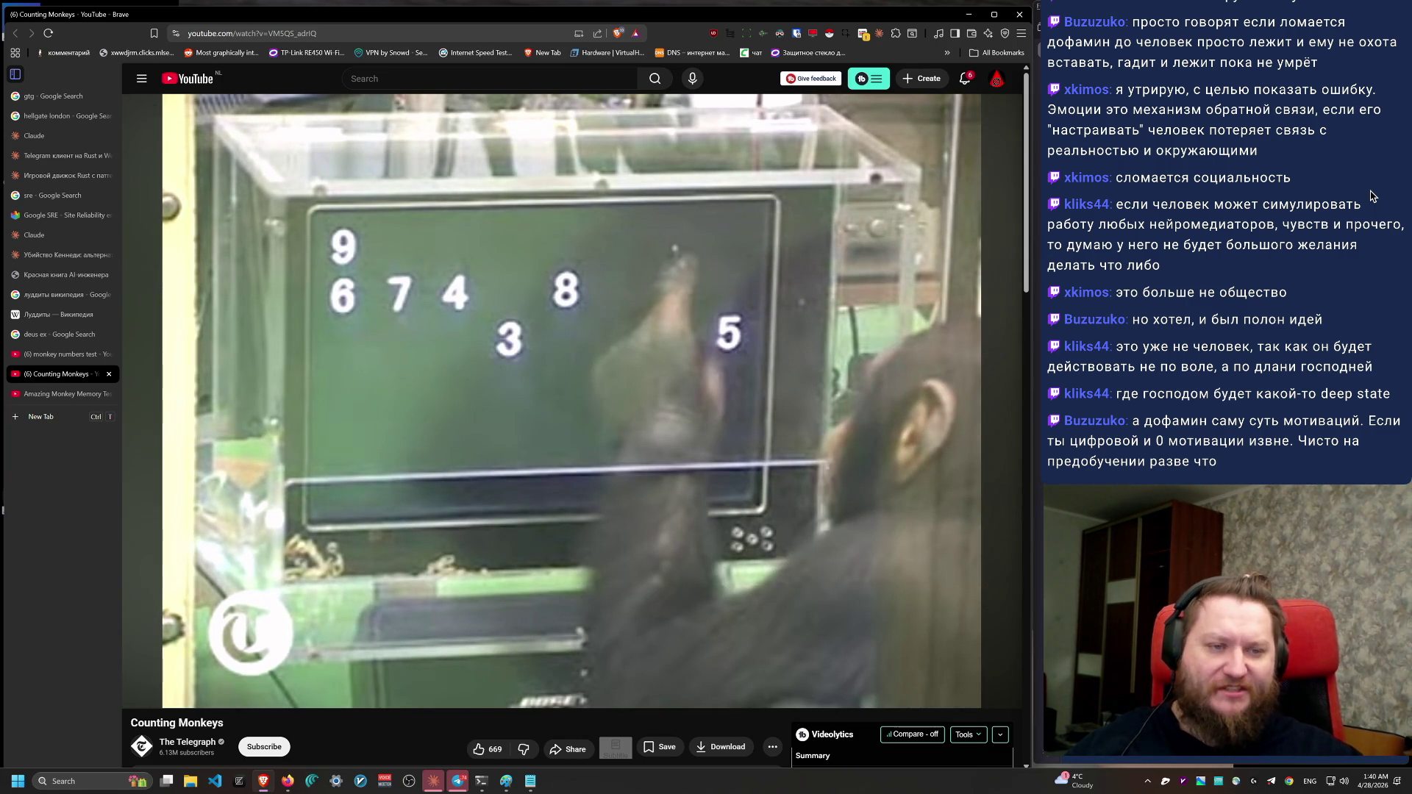
left_click(749, 436)
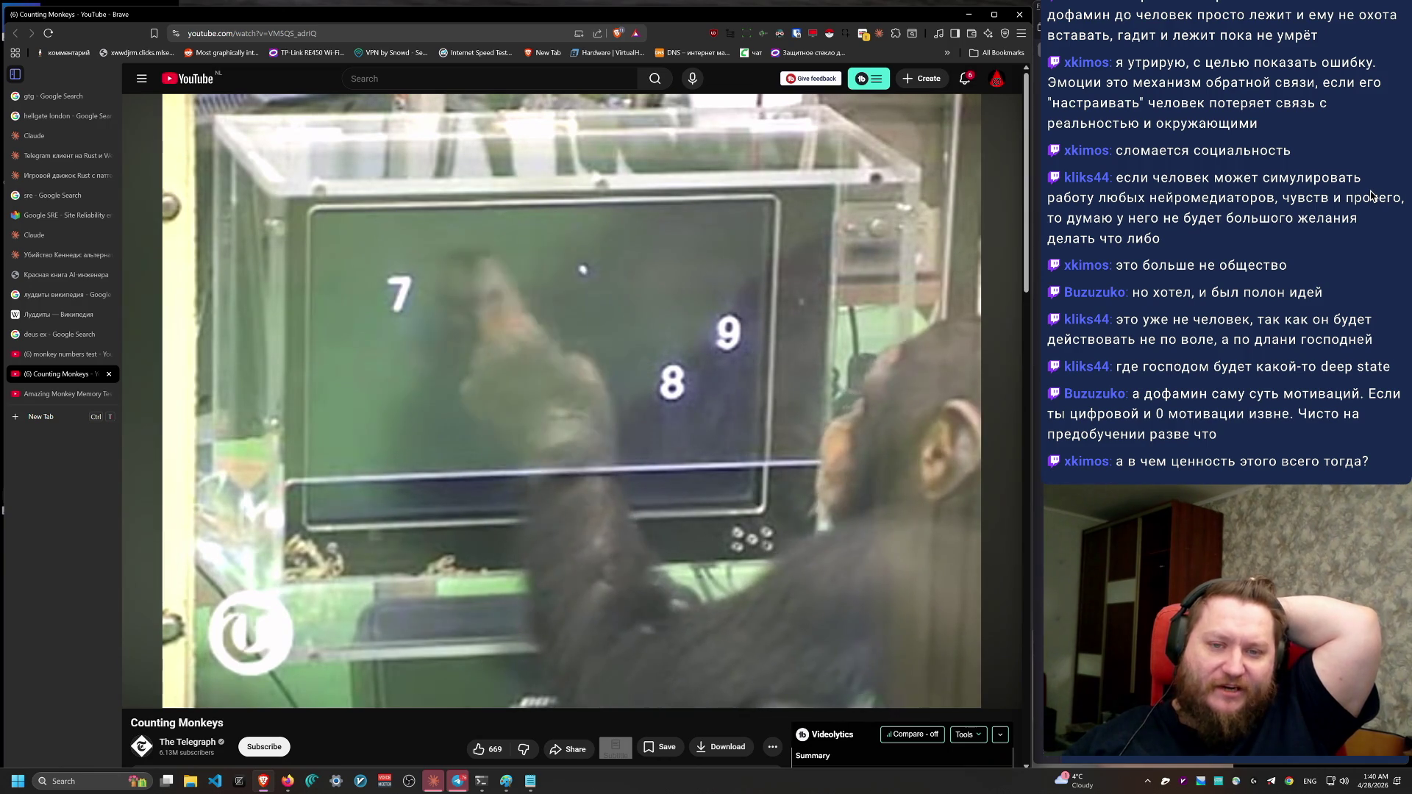
left_click(747, 434)
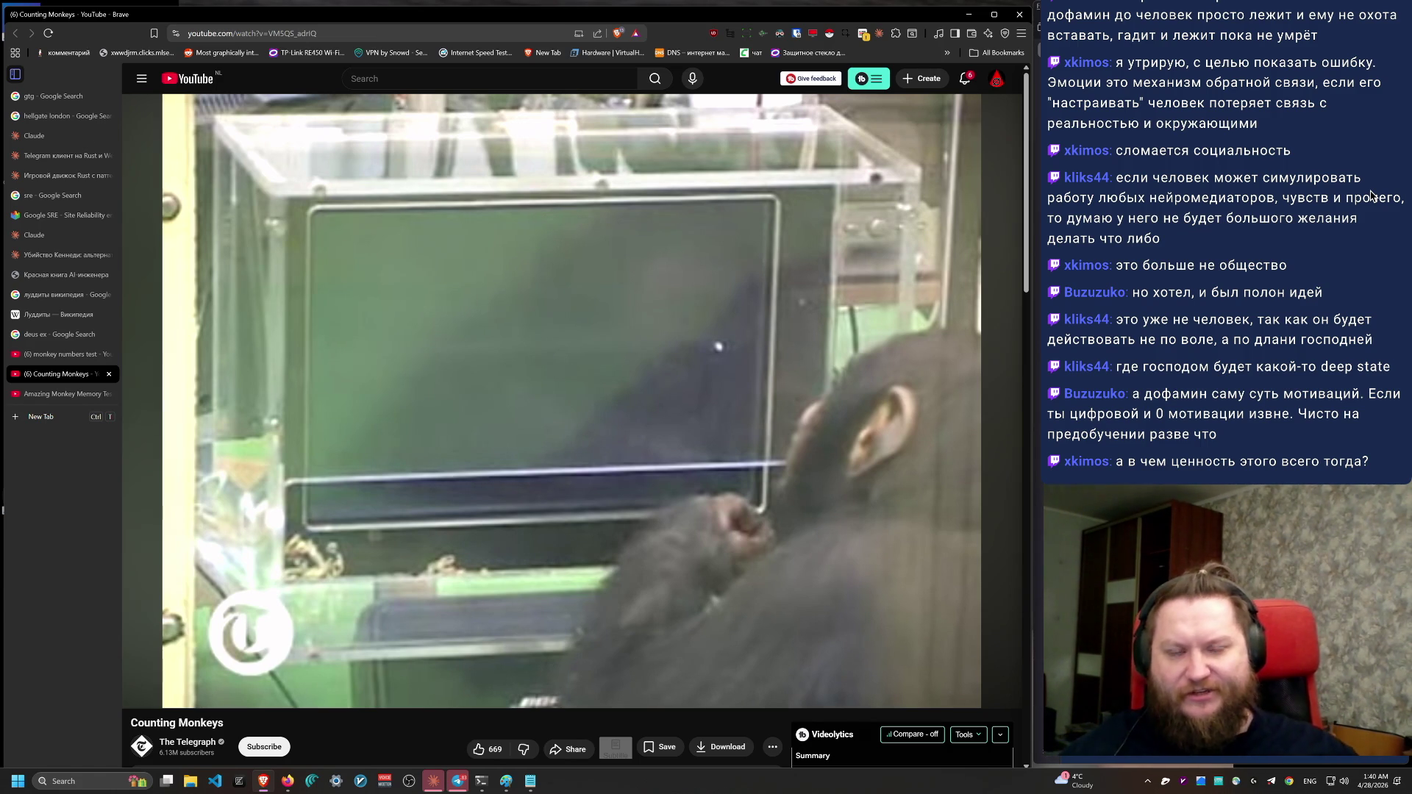
left_click(749, 434)
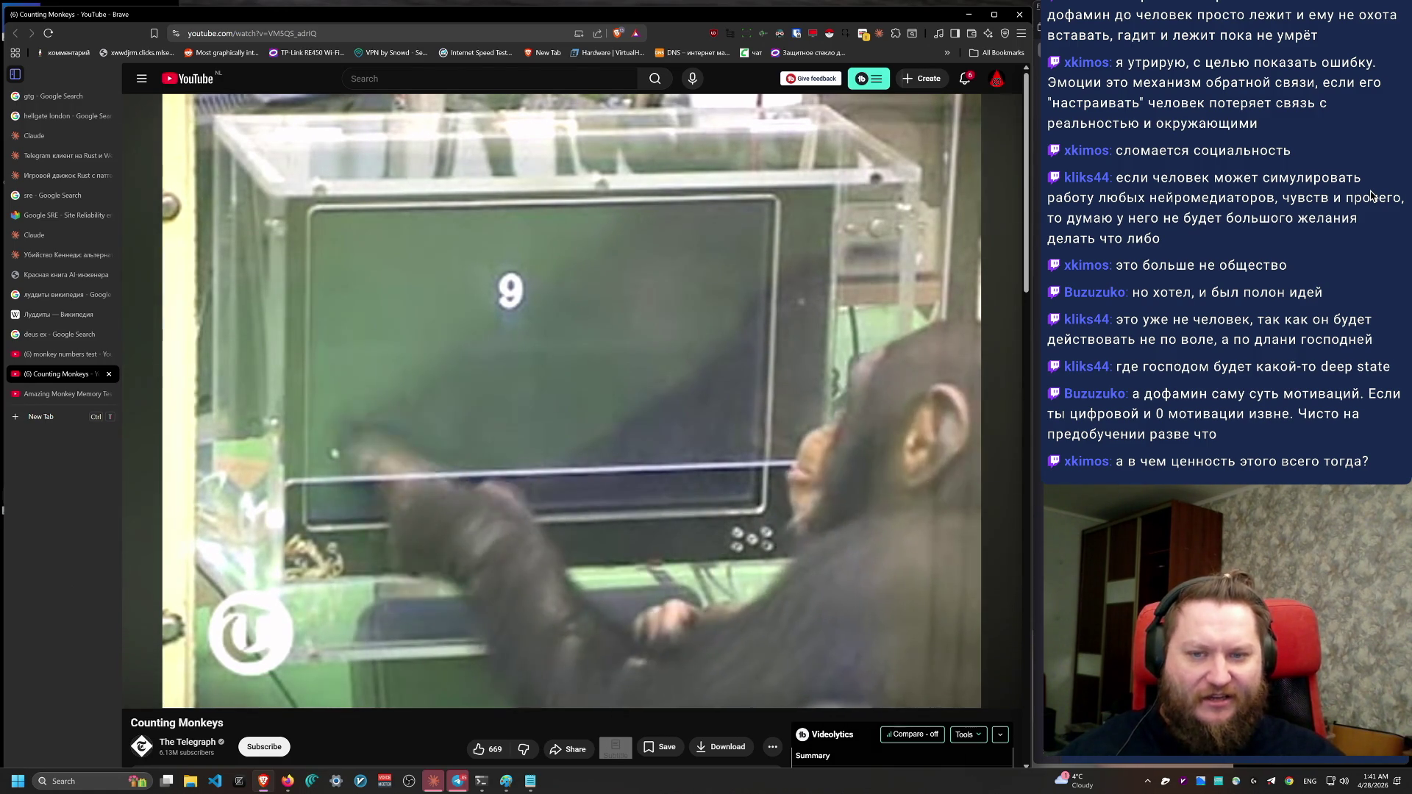
left_click(749, 439)
Step: Rewind Counting Monkeys five seconds to the number screen and resume playback
left_click(748, 438)
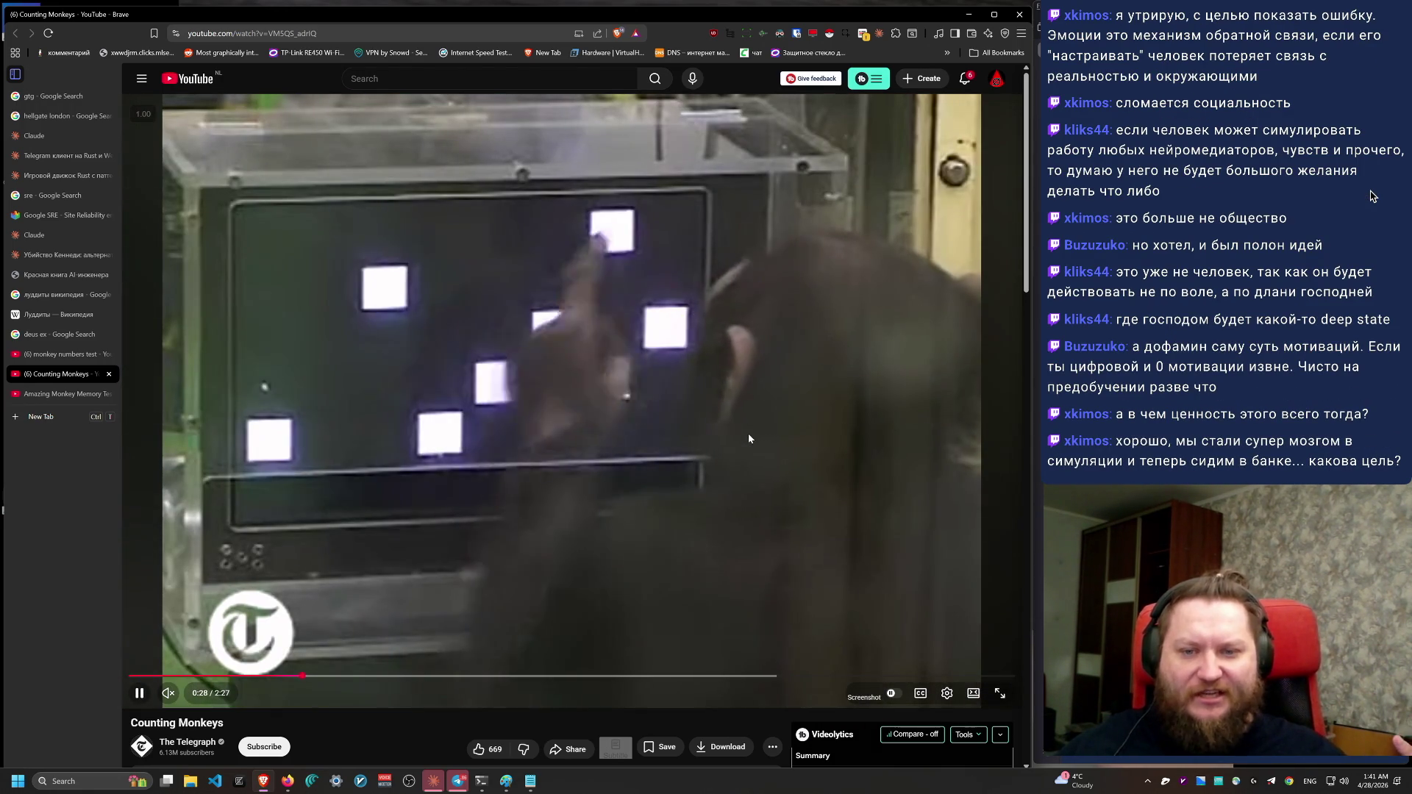
left_click(749, 438)
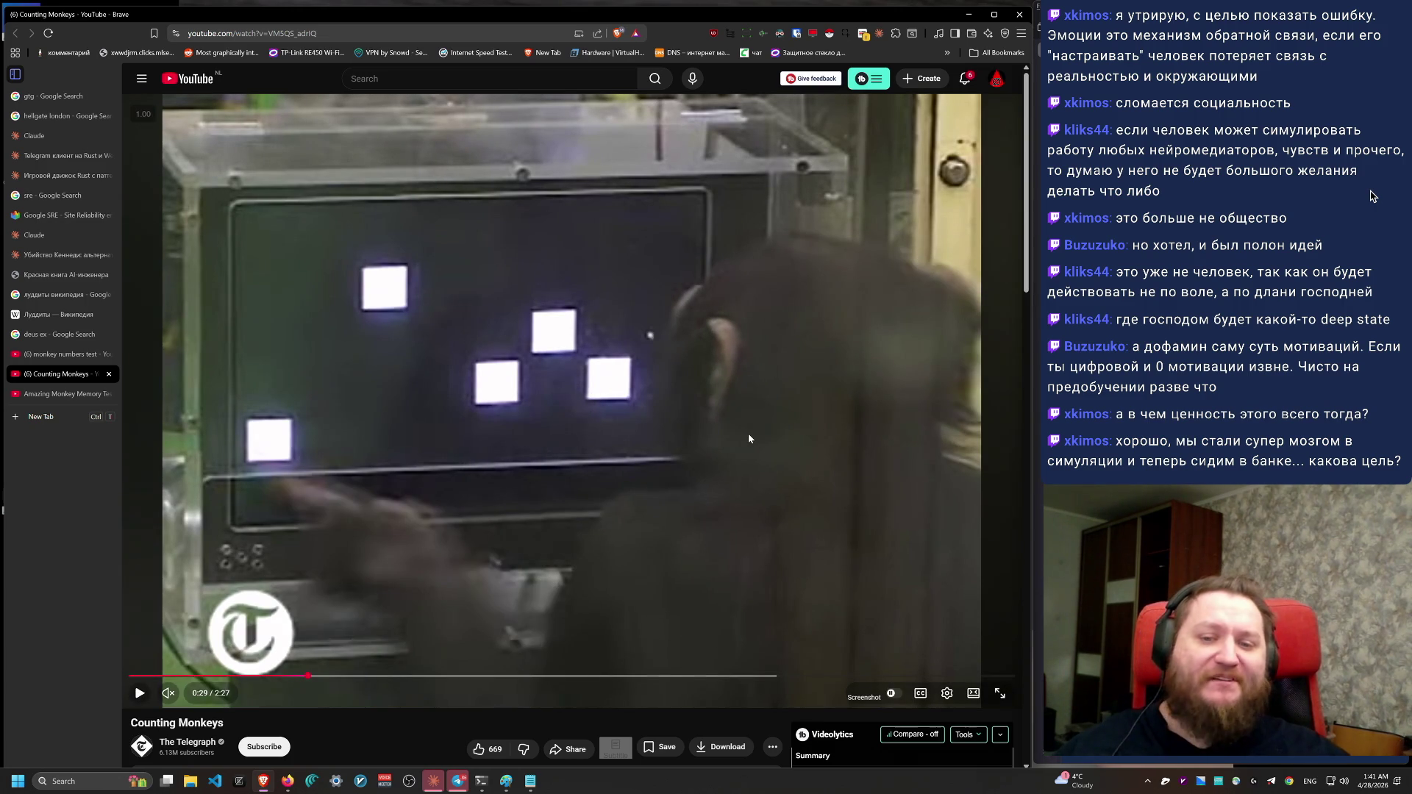
key("Left")
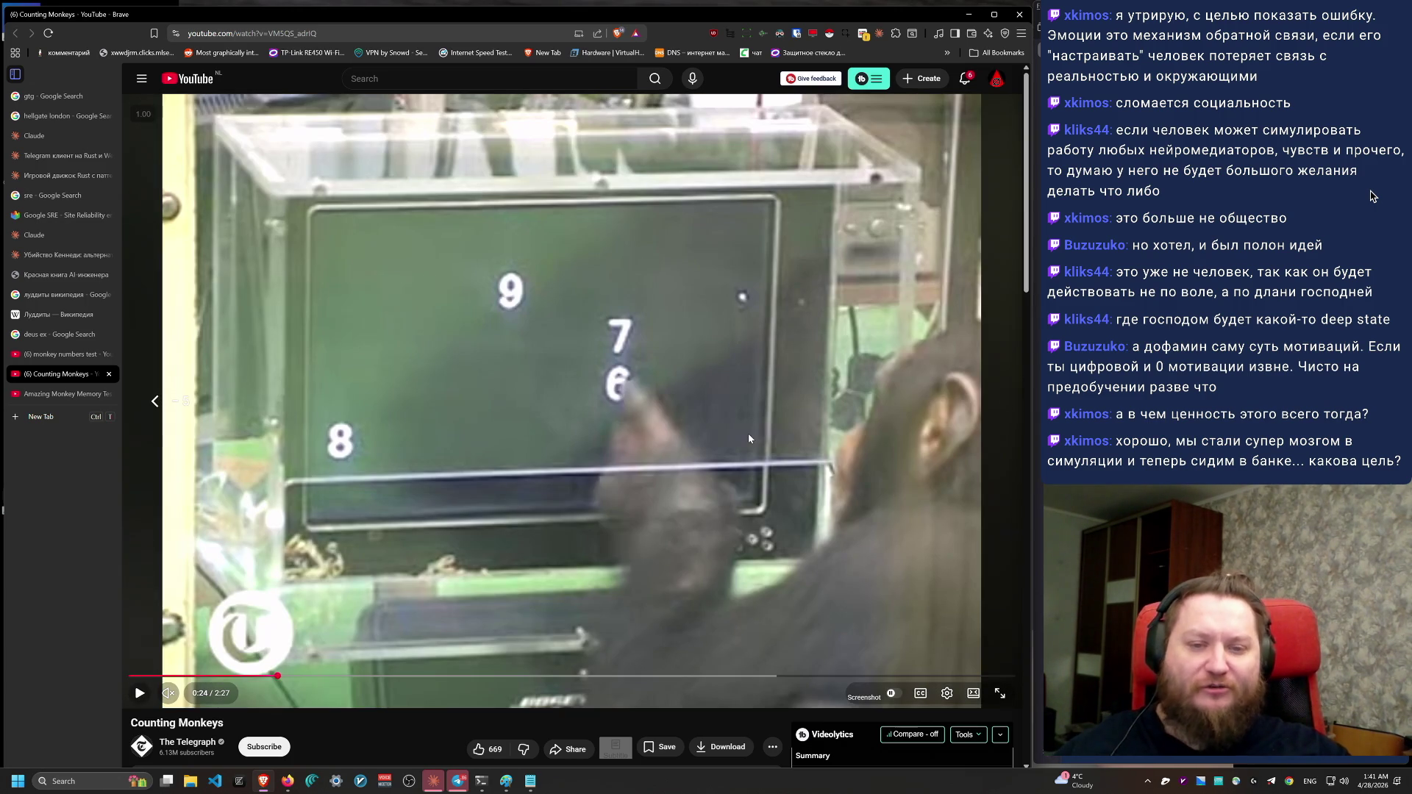
left_click(748, 438)
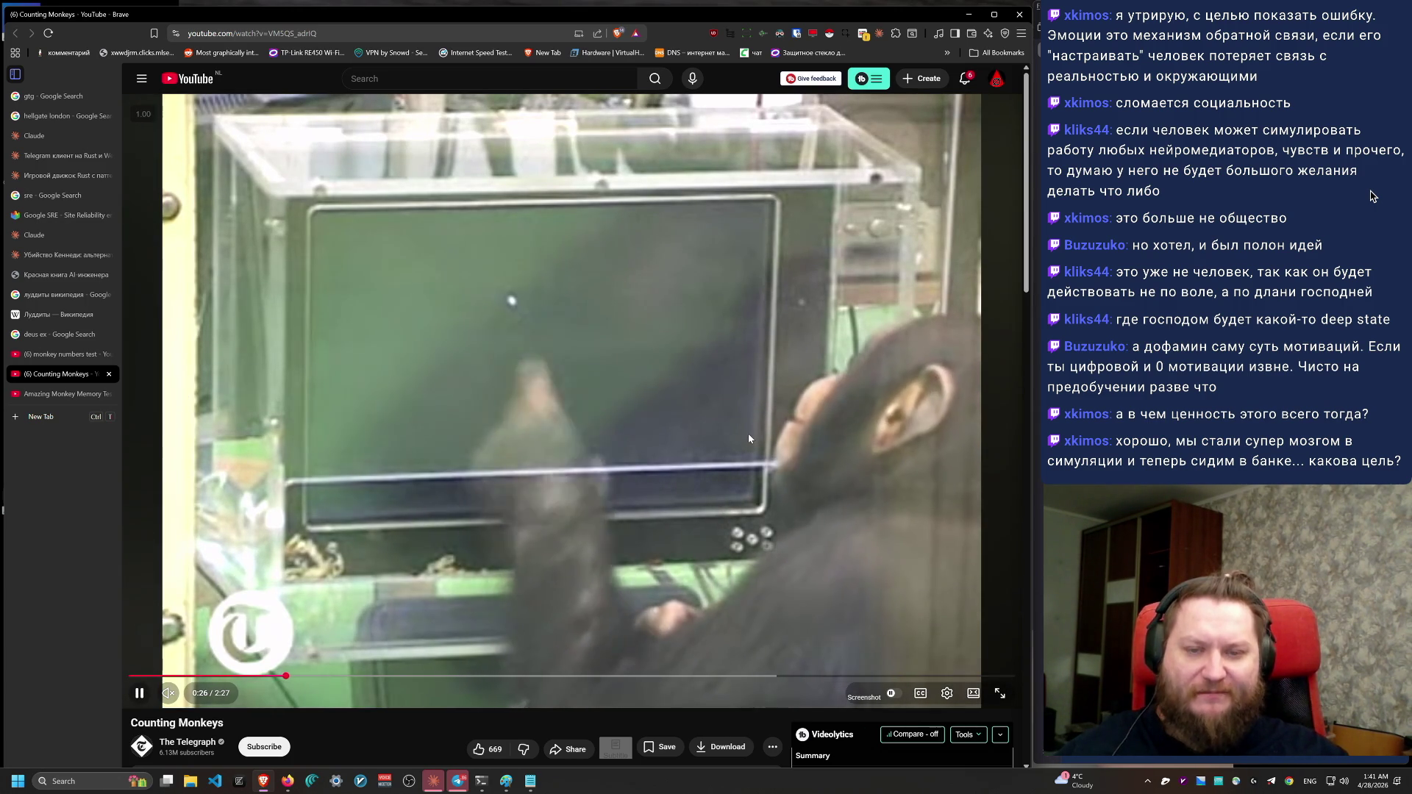
Step: Step through the chimp's memory sequence by repeatedly pausing and resuming, stopping at 0:31
left_click(749, 438)
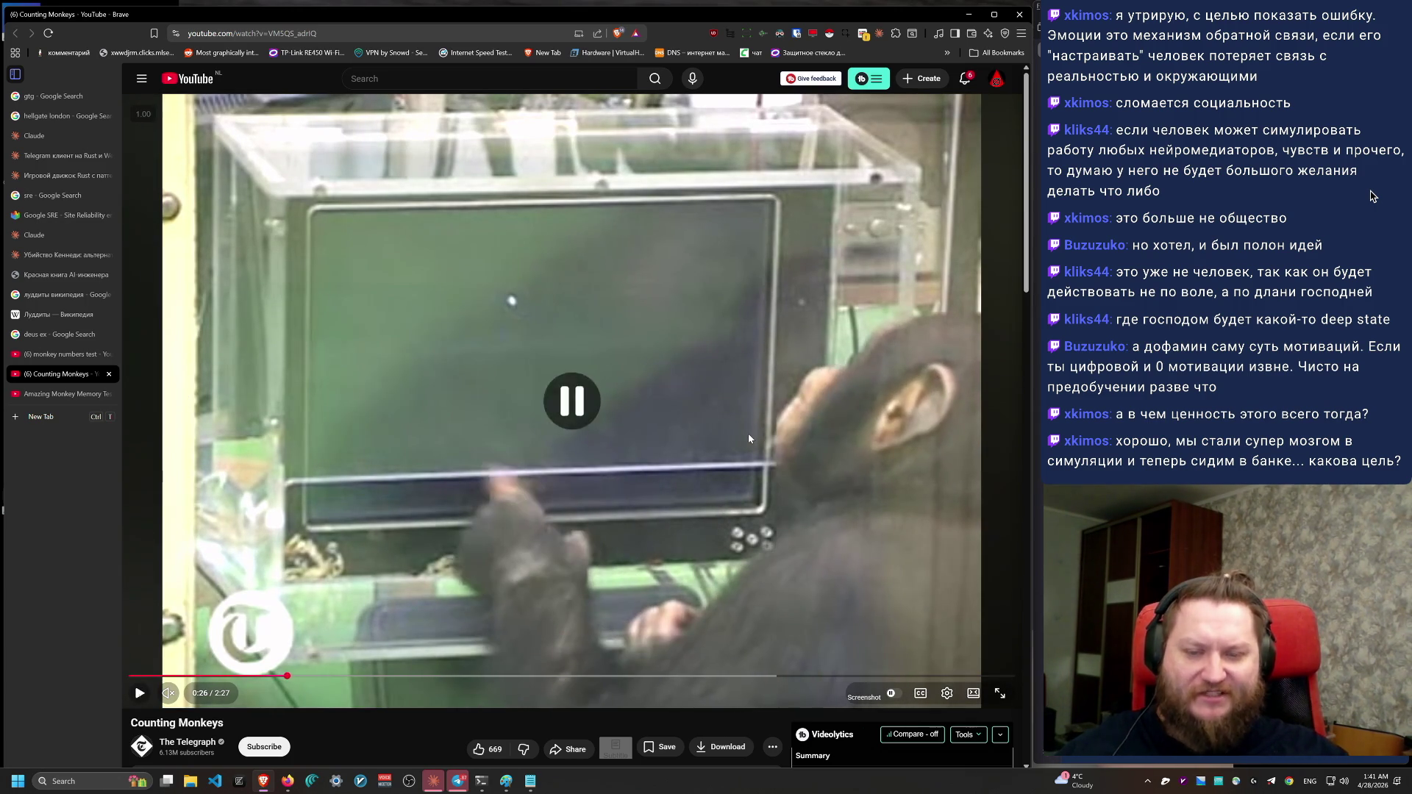
left_click(748, 438)
left_click(748, 437)
left_click(748, 438)
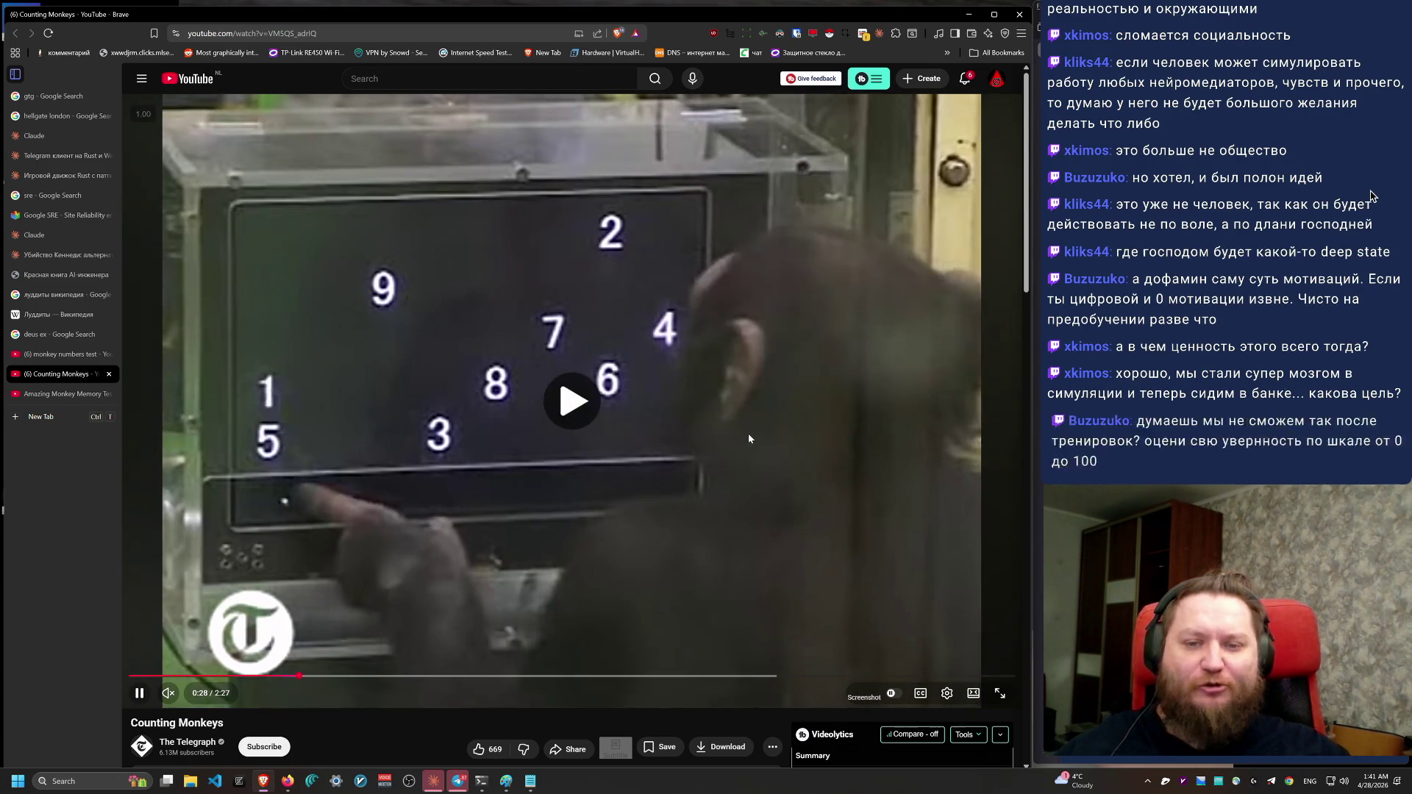
left_click(748, 437)
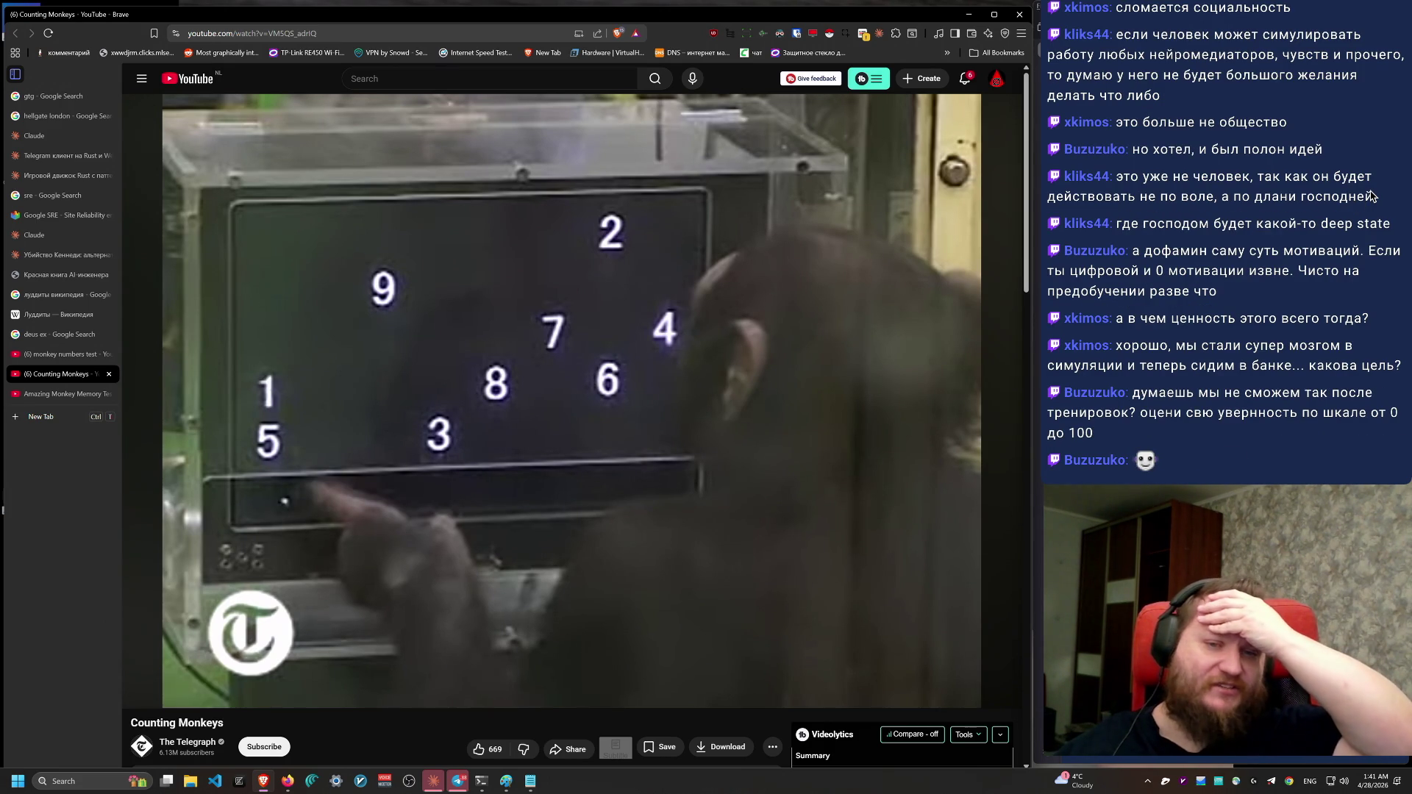
left_click(748, 434)
left_click(748, 434)
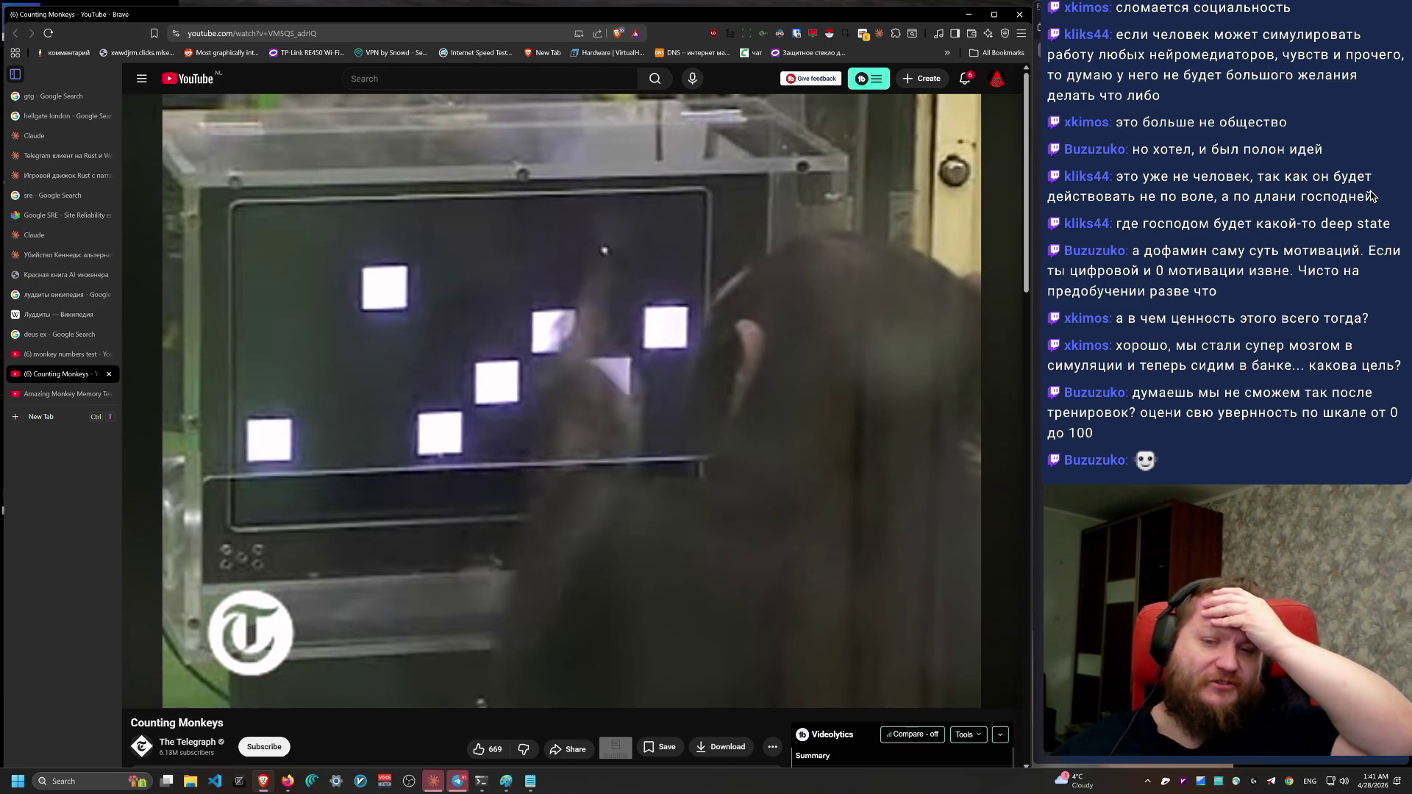
left_click(747, 438)
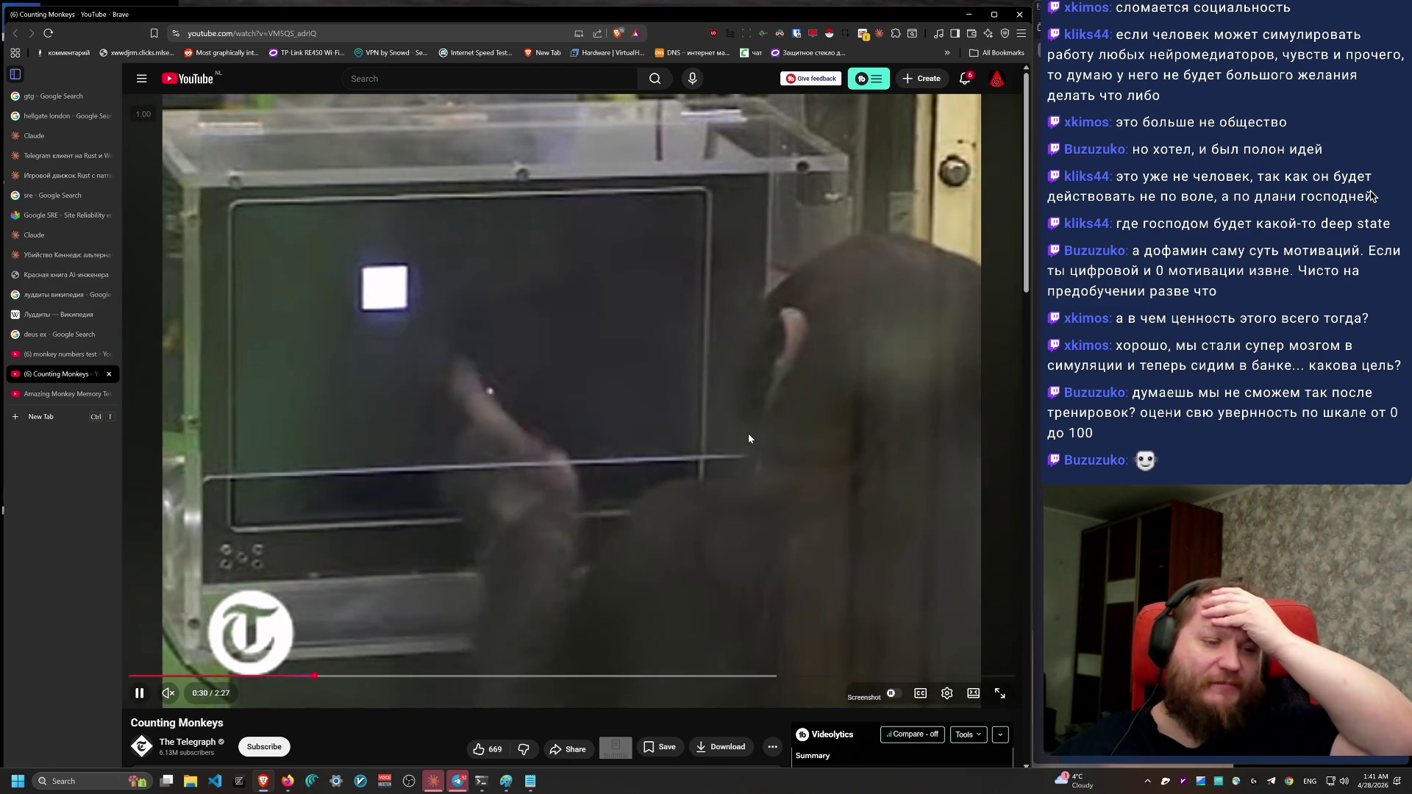
left_click(748, 439)
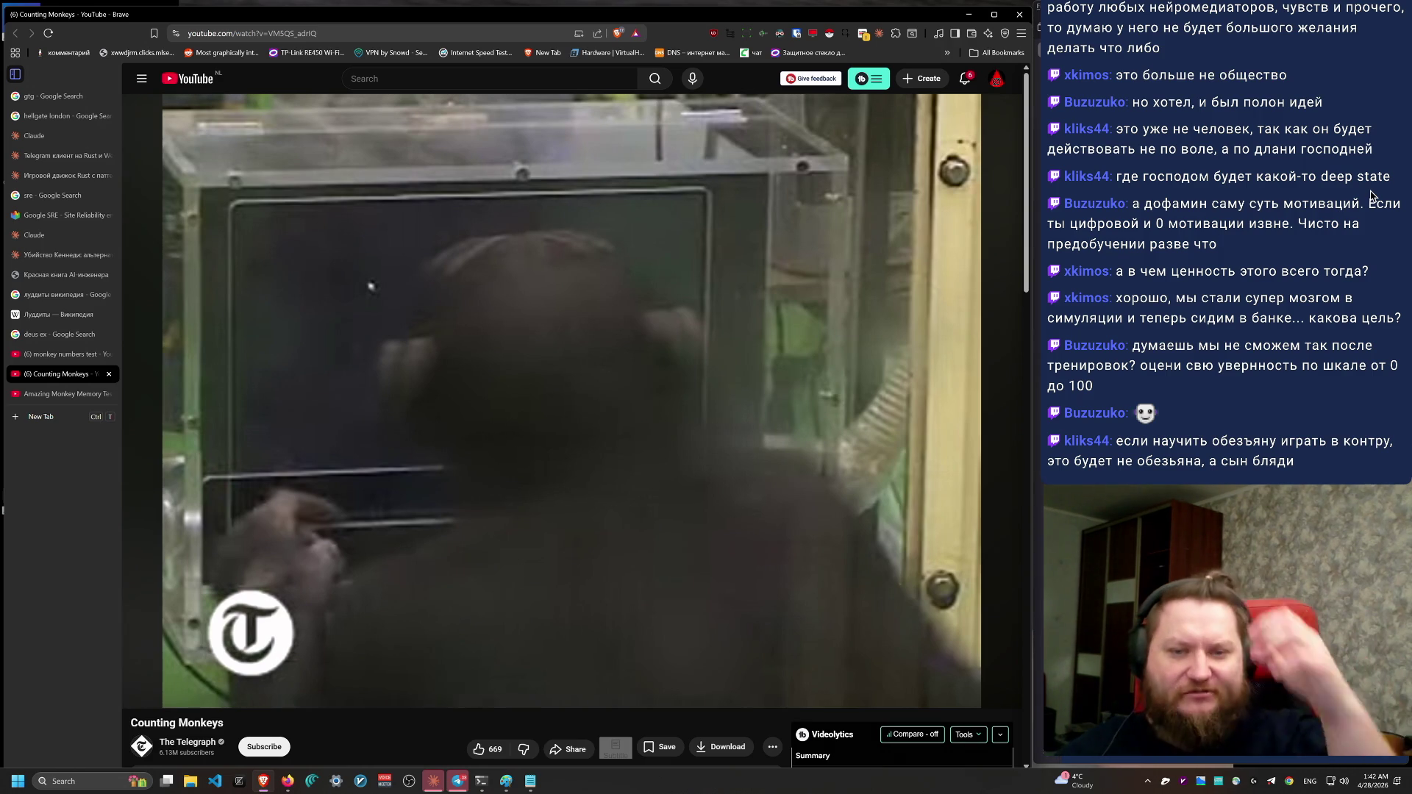
Step: Open a new browser tab
key("ctrl+t")
Step: Search Google for neurolink using the English keyboard layout
key("alt+shift")
type("neu")
type("ro")
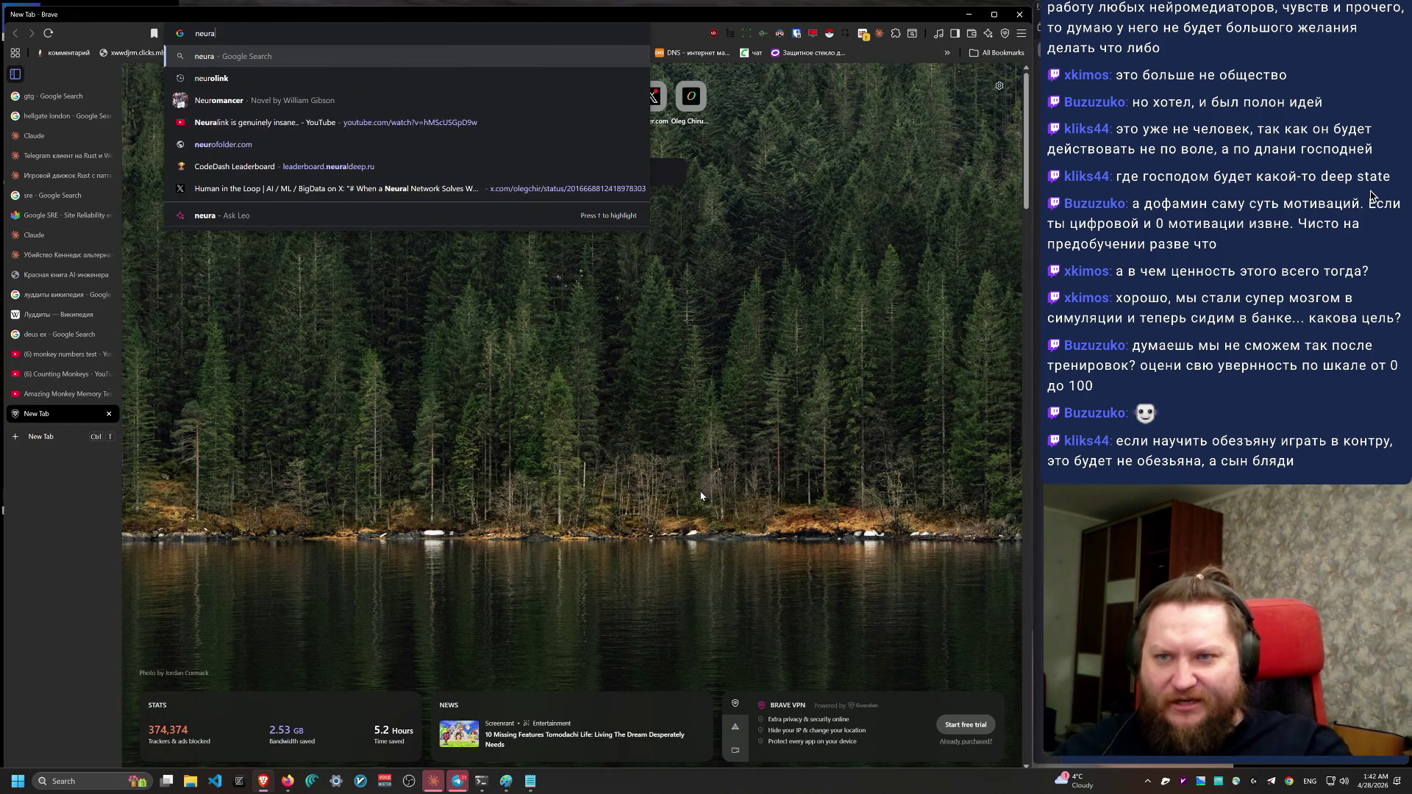
key("Return")
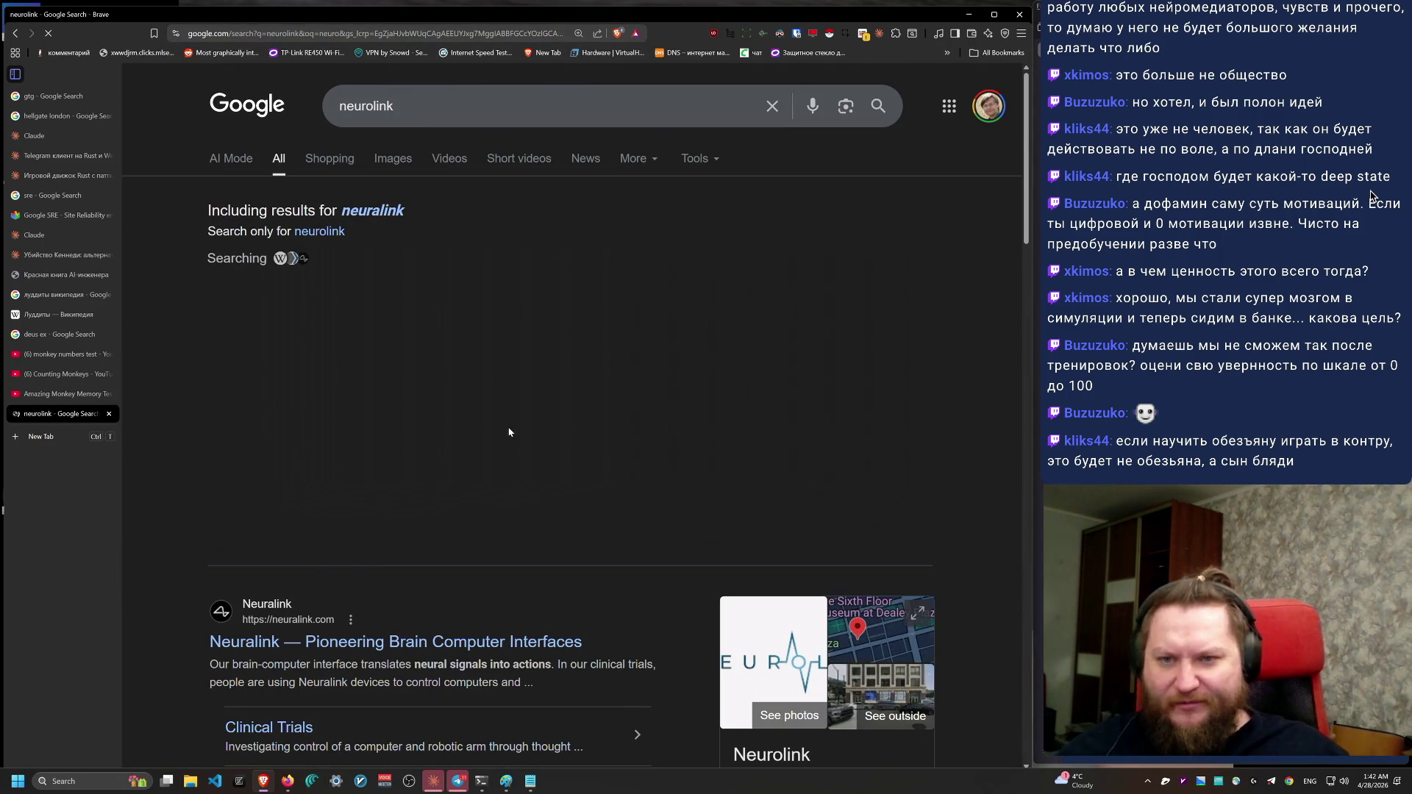
scroll(492, 493, "down", 5)
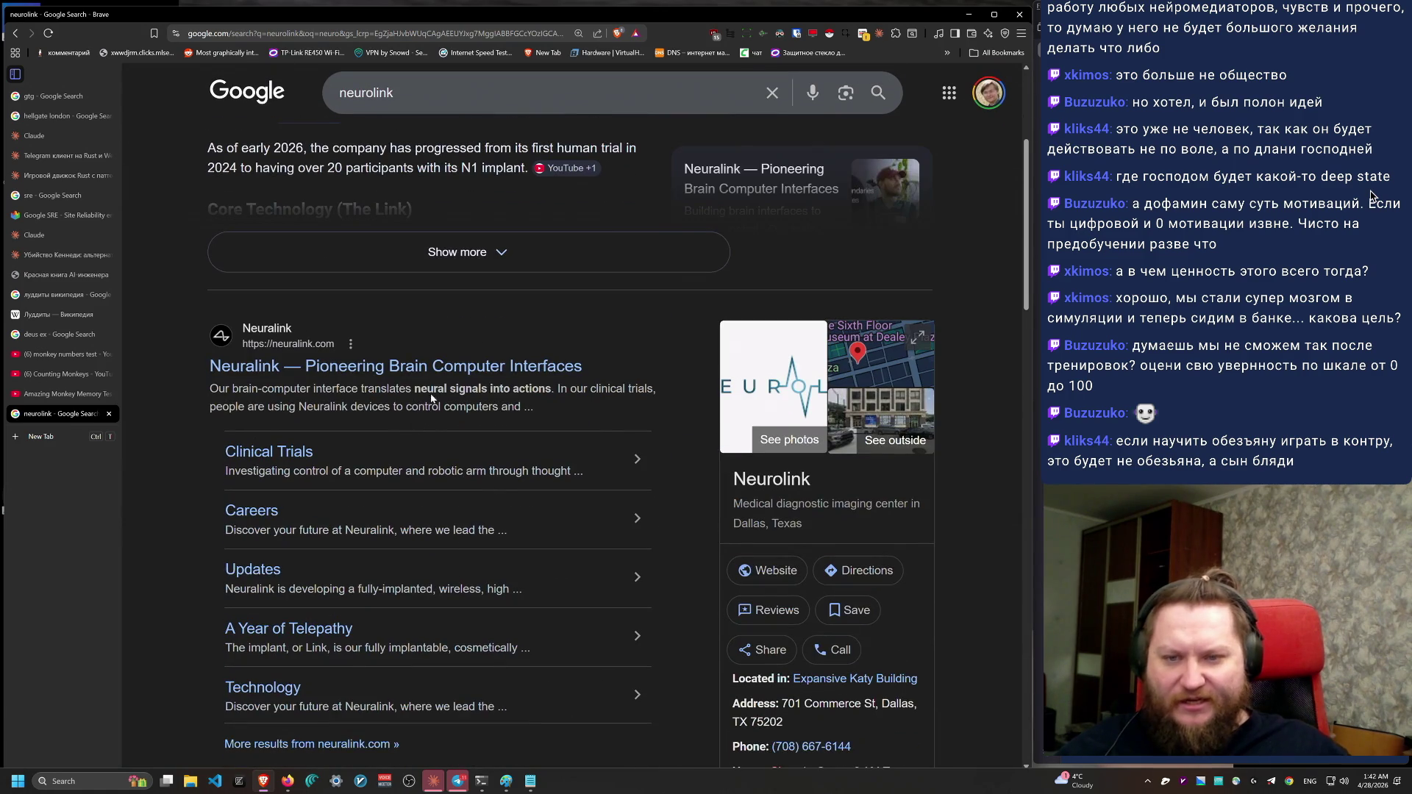
scroll(393, 347, "up", 4)
Step: Switch to image results and preview the erp.alba.az finger-held implant chip image
left_click(389, 160)
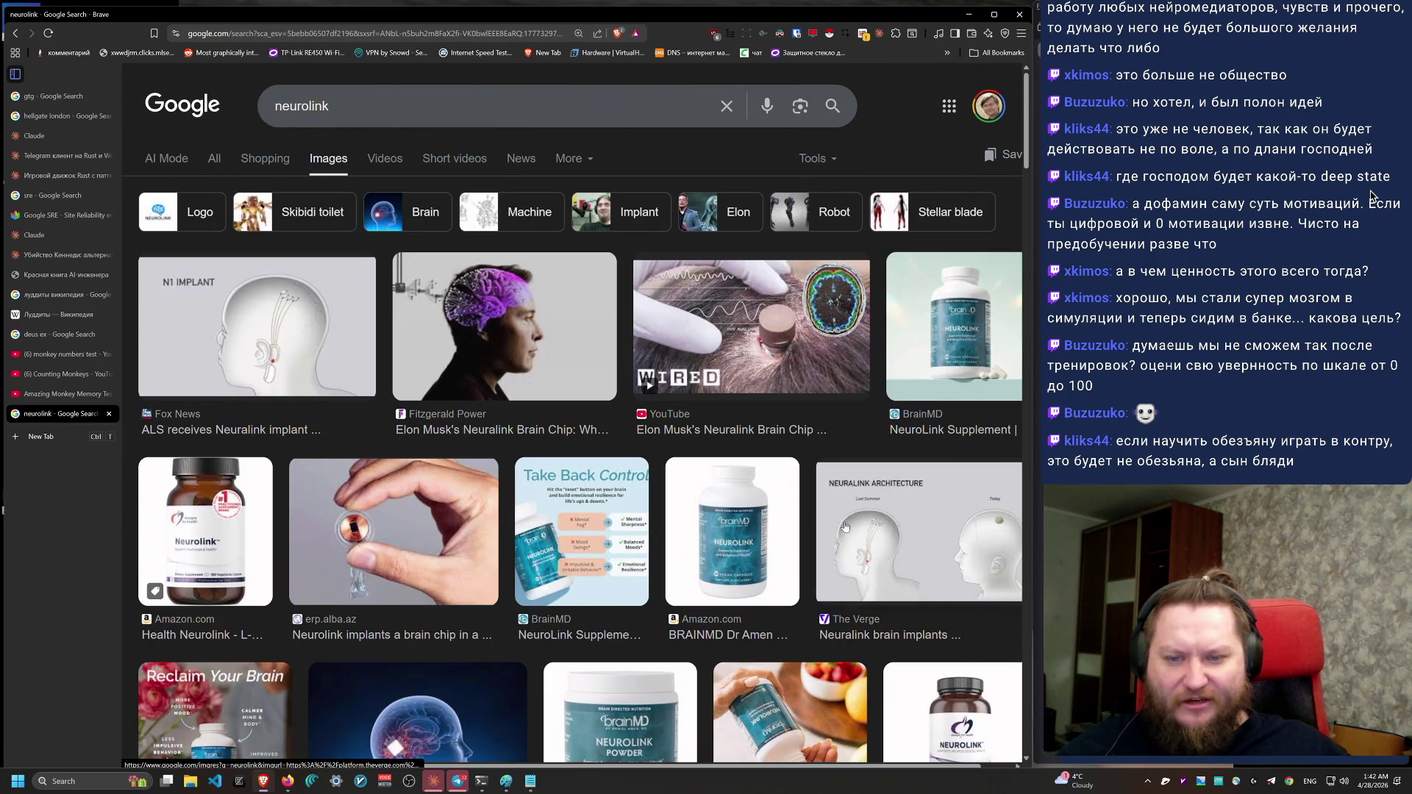
left_click(399, 543)
scroll(887, 352, "up", 6)
scroll(887, 351, "up", 1)
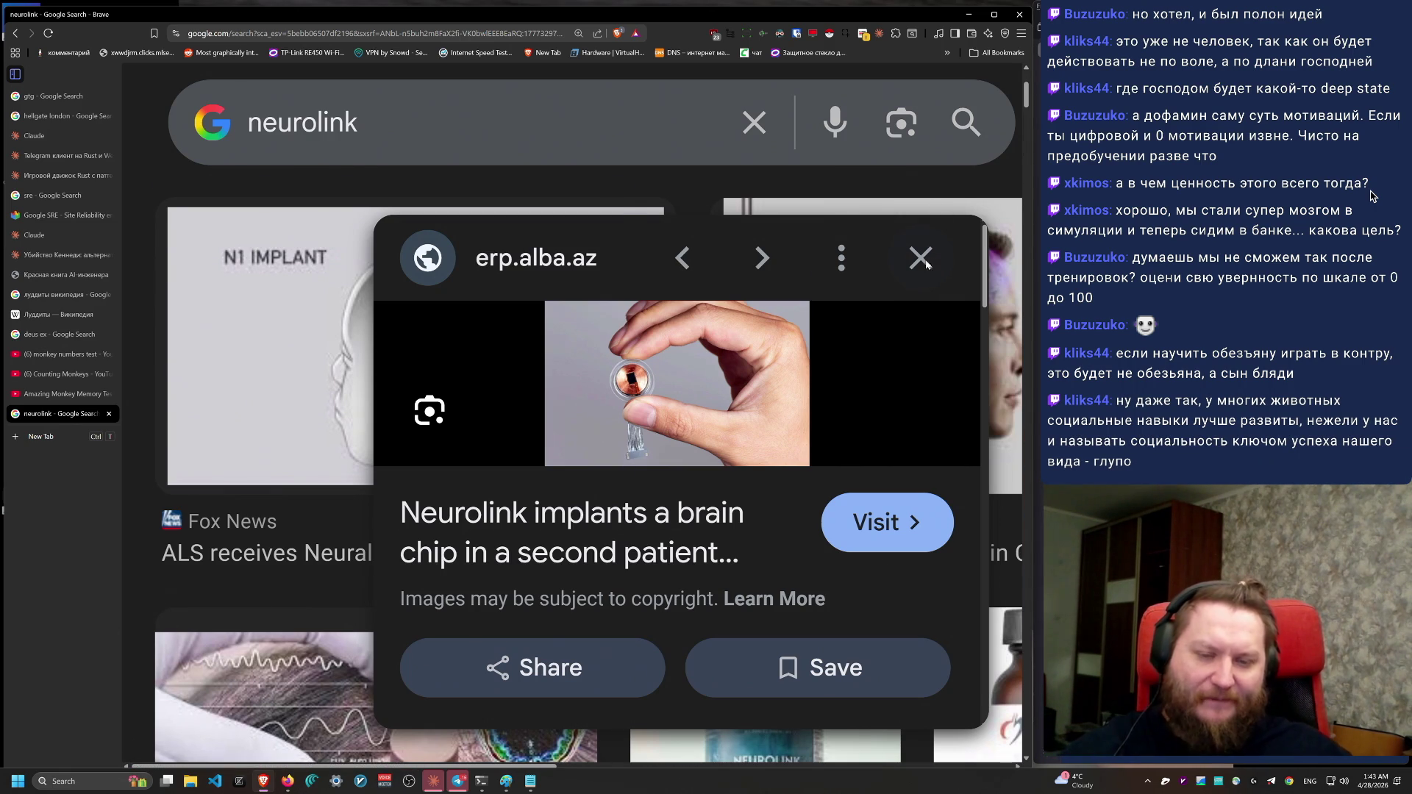
Step: Close the image preview and enlarge the results page to 175%
left_click(934, 263)
key("ctrl+minus")
key("ctrl+minus")
key("ctrl+minus")
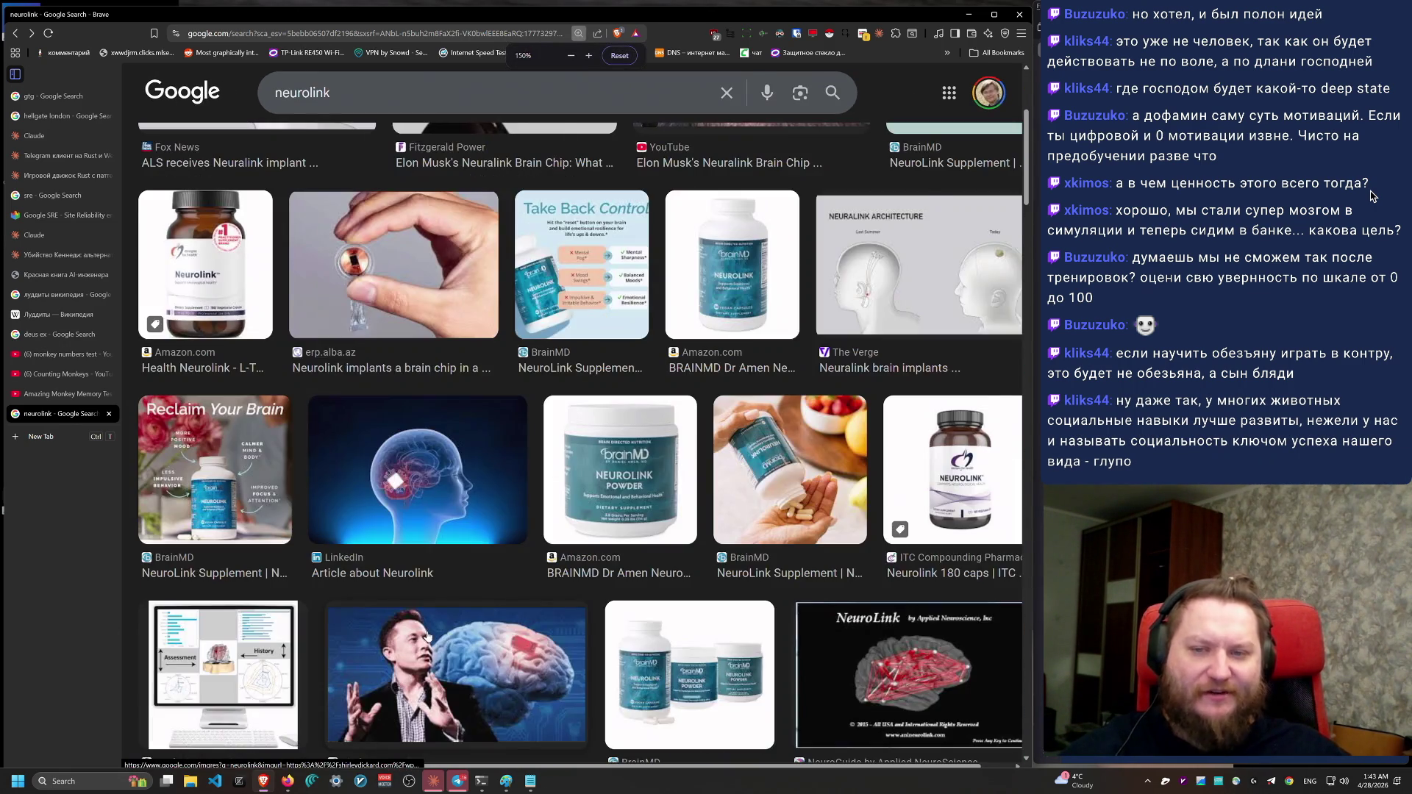
key("ctrl+equal")
key("ctrl+equal")
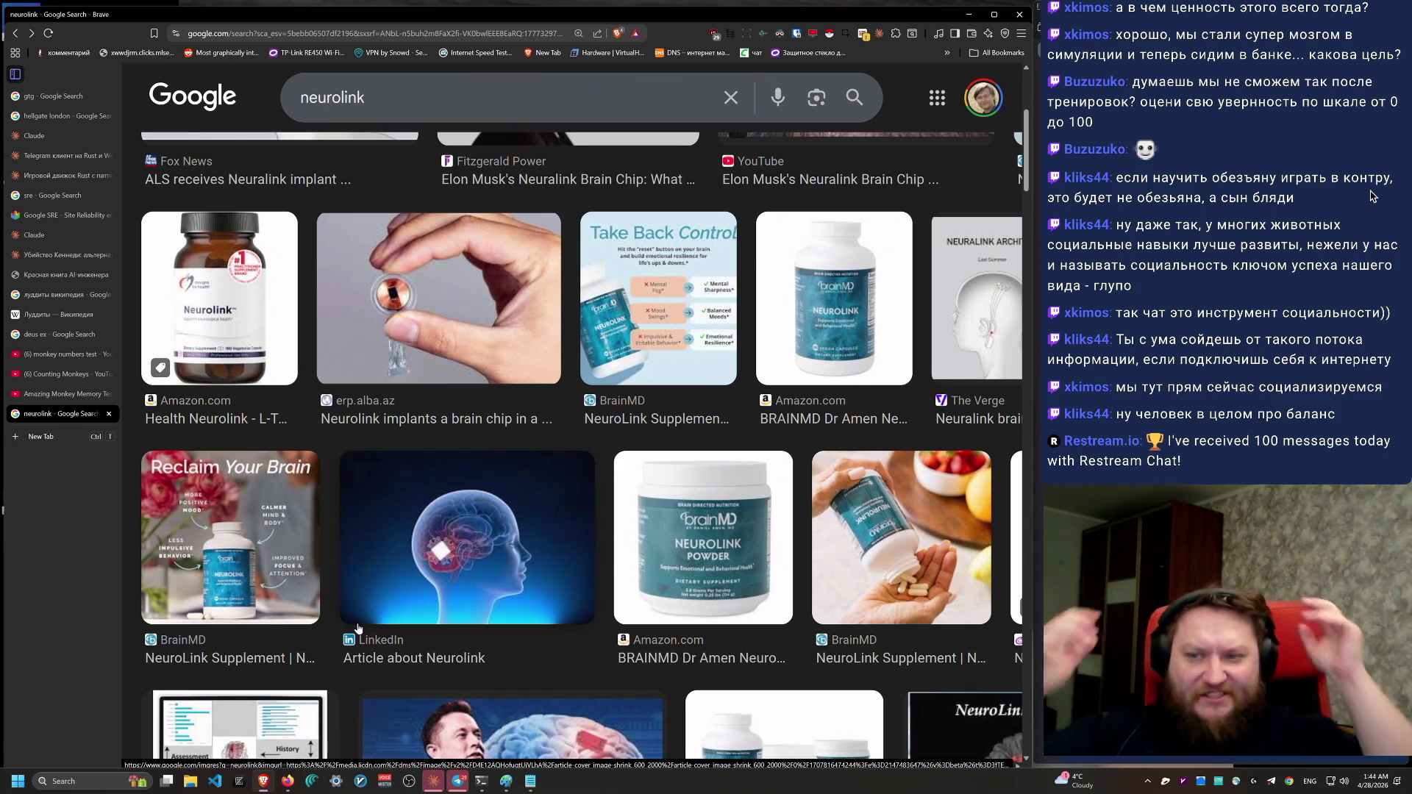
Step: Replace the neurolink query with 'муравейник' in the Russian layout
left_click(567, 107)
key("ctrl+a")
type("v")
key("BackSpace")
key("alt+shift")
type("муравейник")
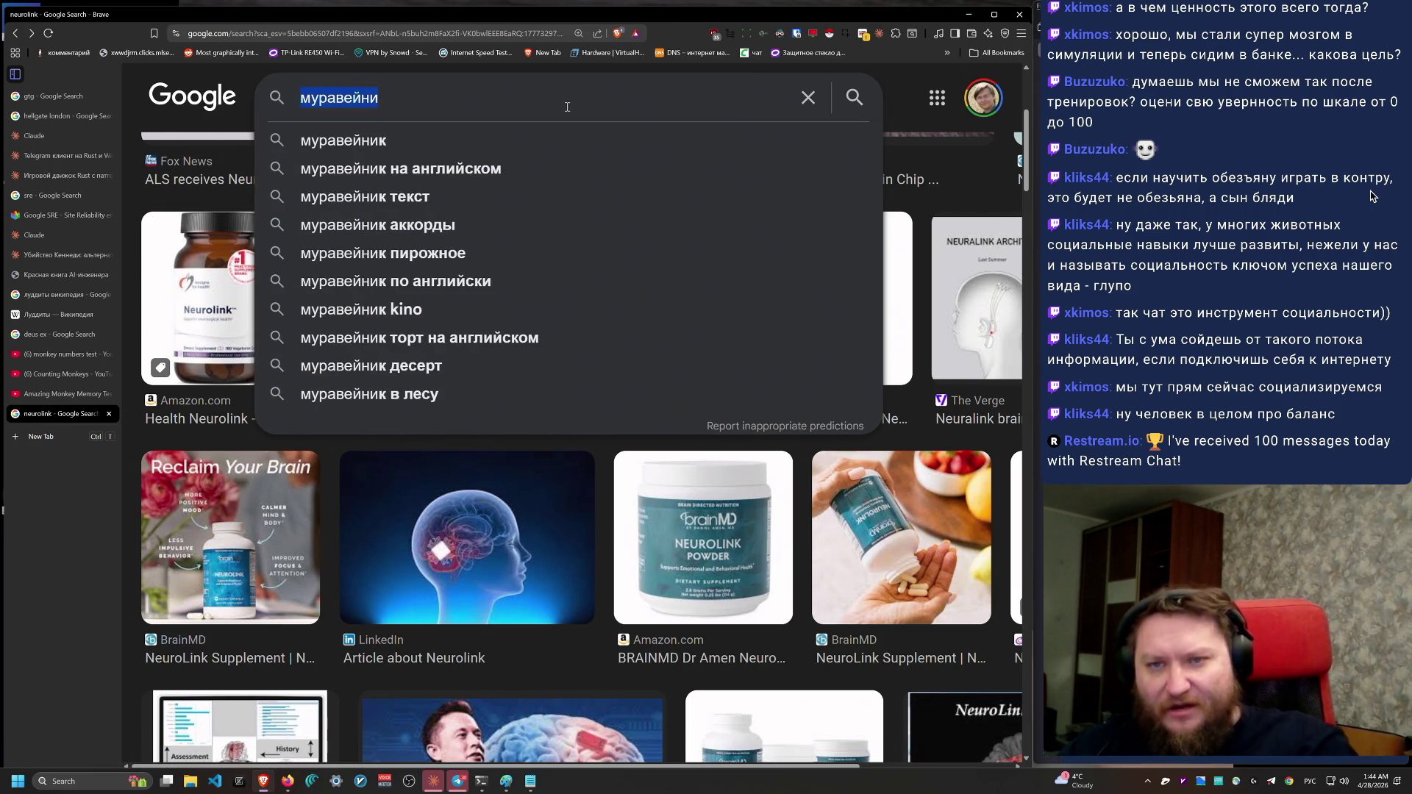
Step: Go to ozon.ru in a new tab
key("ctrl+t")
key("alt+shift")
type("ozon")
key("Return")
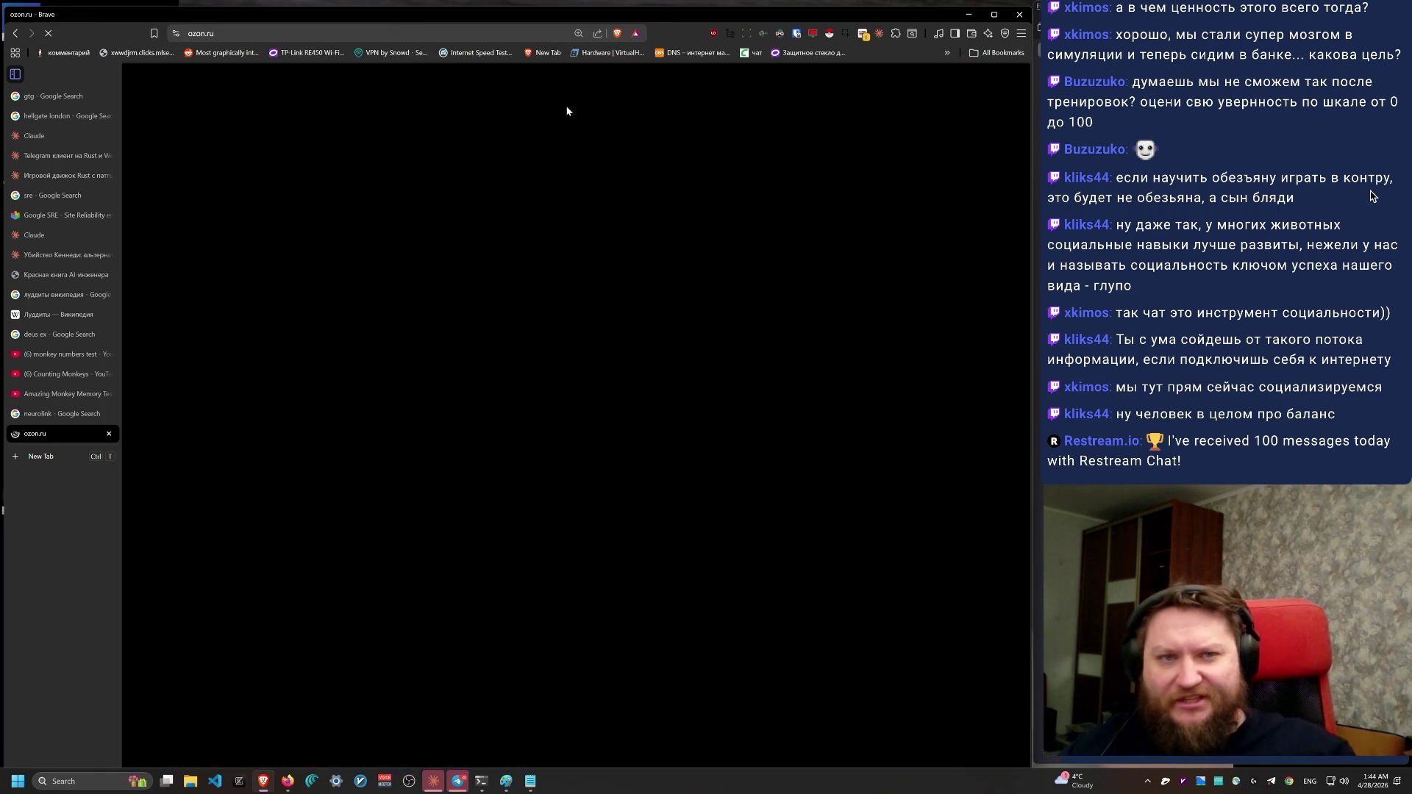
Step: Search Ozon for 'муравейник', browse the ant farm results, and open Муравьиная ферма Maxi
left_click(562, 108)
key("alt+shift")
type("м")
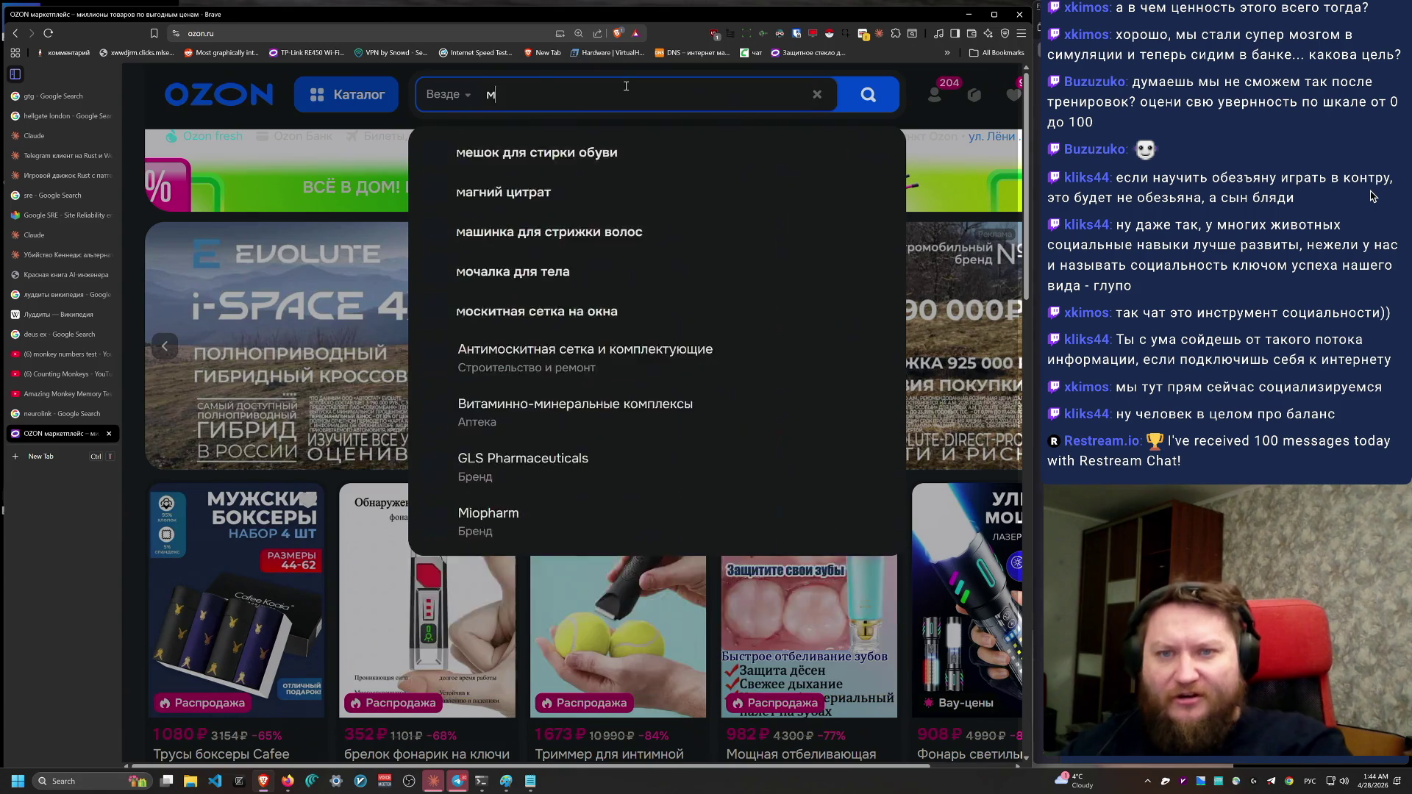
type("уравейник")
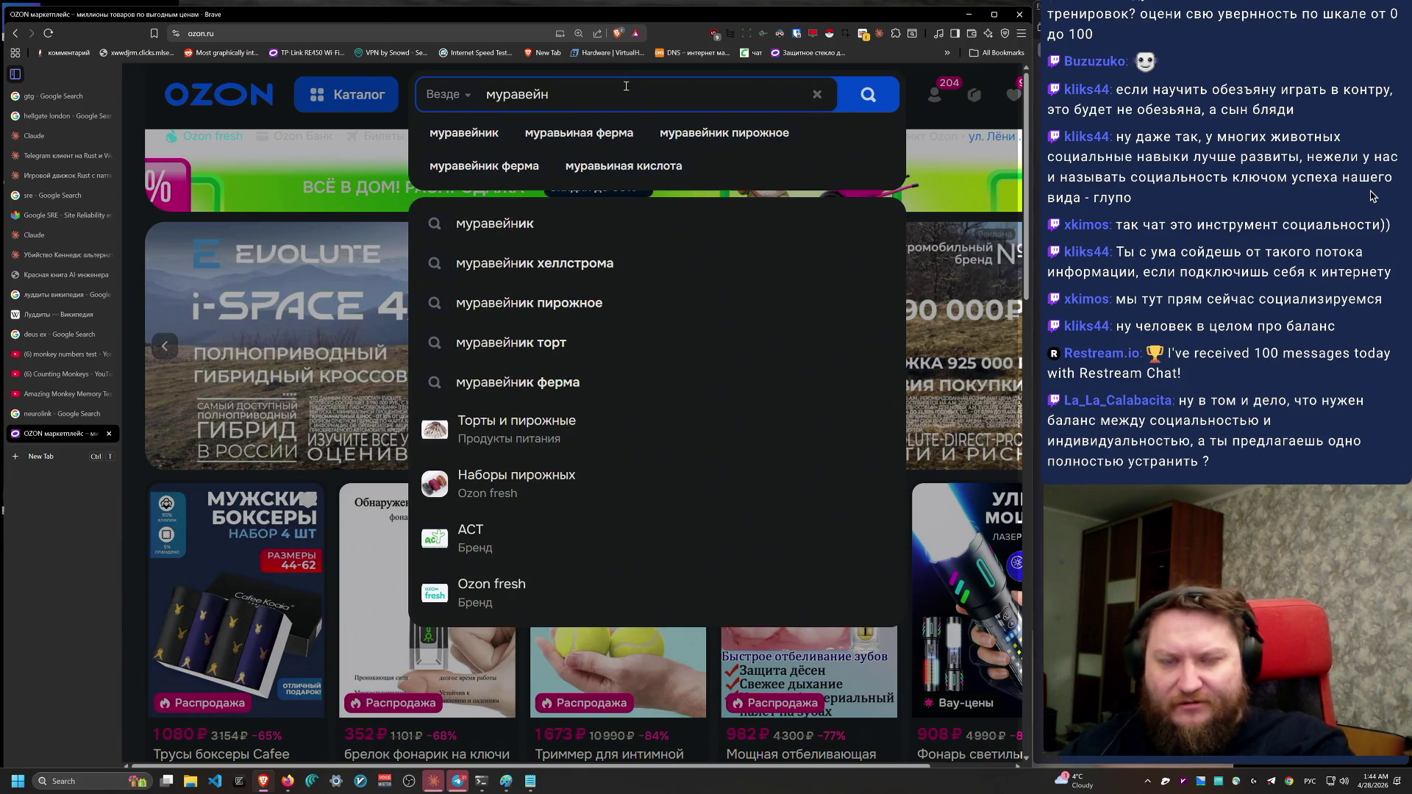
key("Return")
scroll(701, 559, "down", 3)
scroll(735, 557, "down", 3)
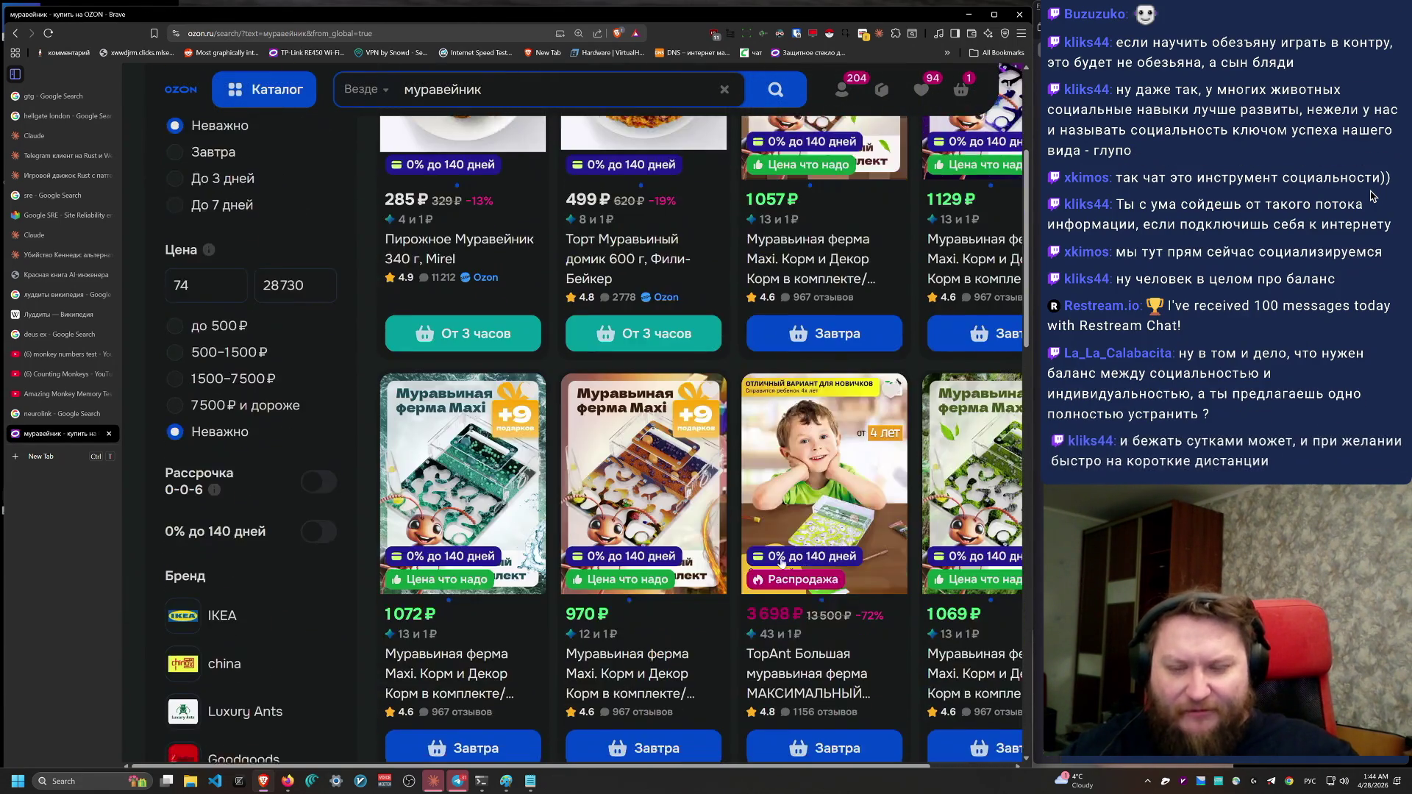
scroll(735, 558, "down", 1)
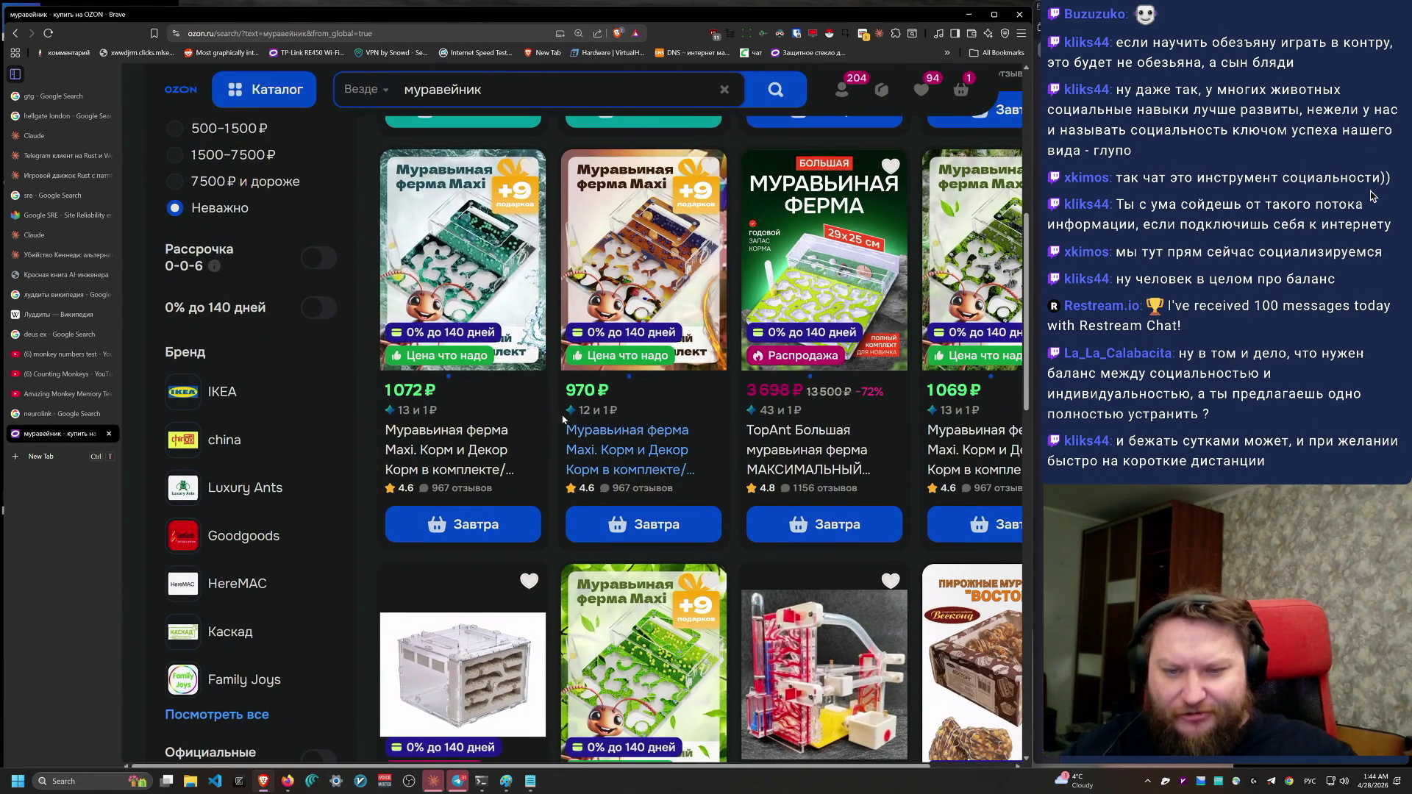
left_click(643, 651)
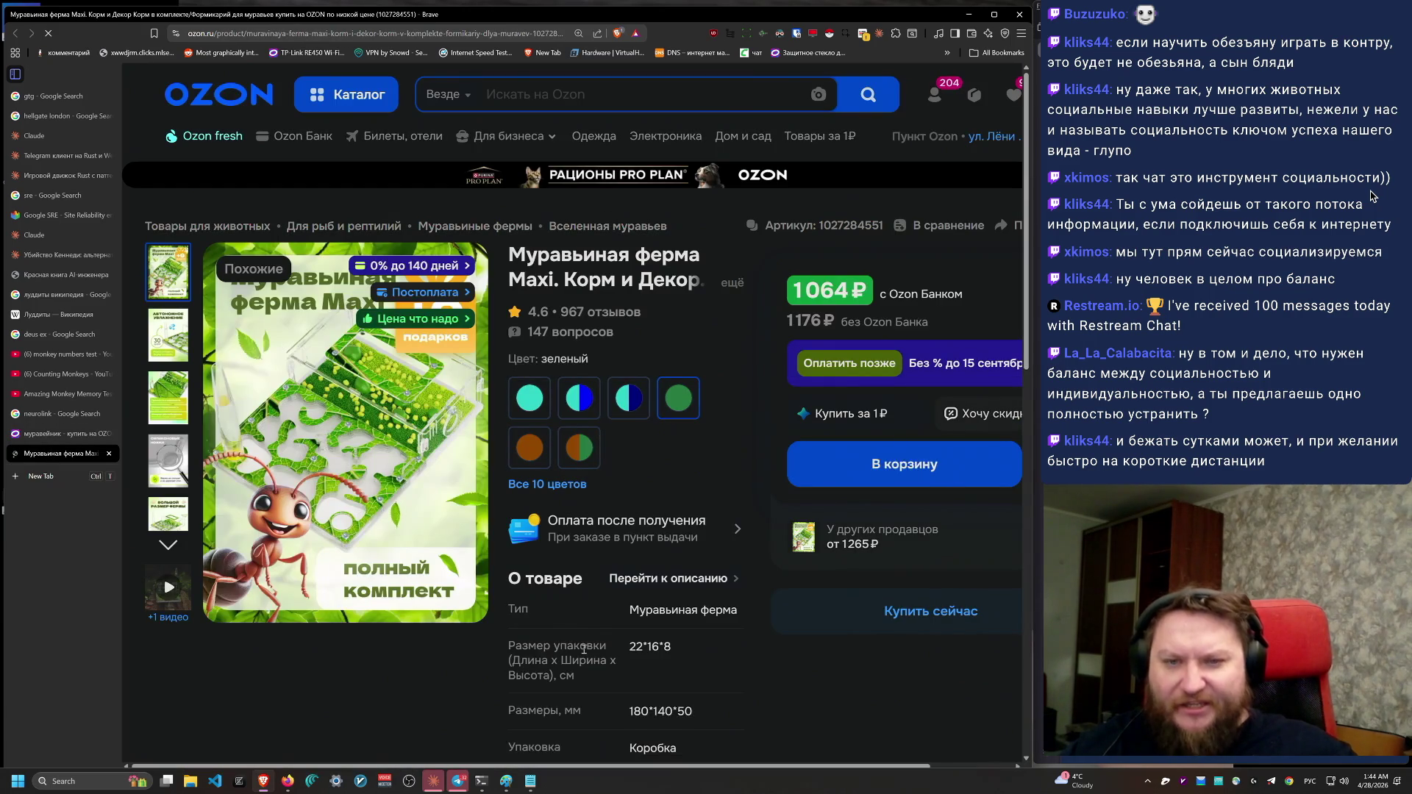
Step: Scroll the Муравьиная ферма Maxi product page to look over its photo
scroll(478, 503, "up", 6)
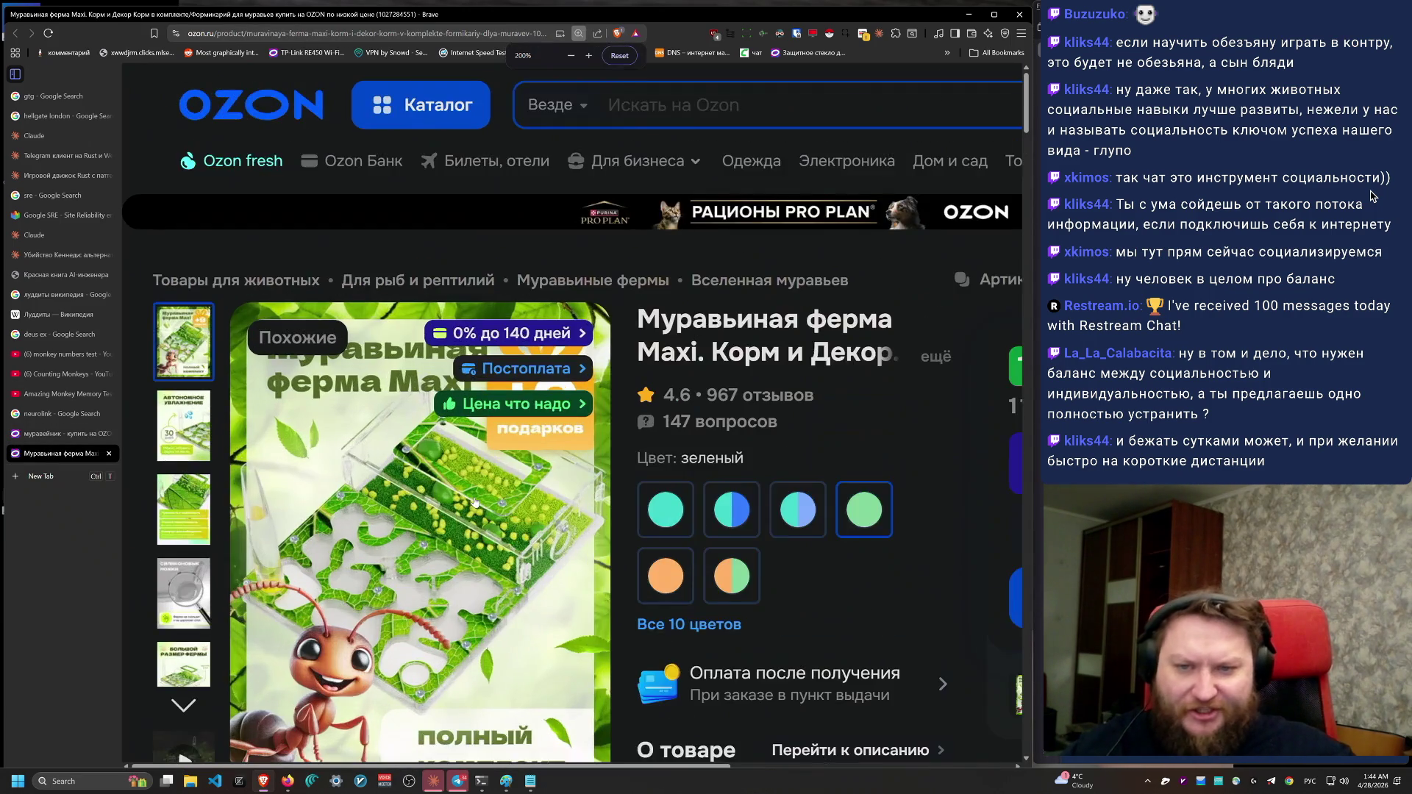
scroll(475, 502, "up", 1)
scroll(475, 502, "down", 4)
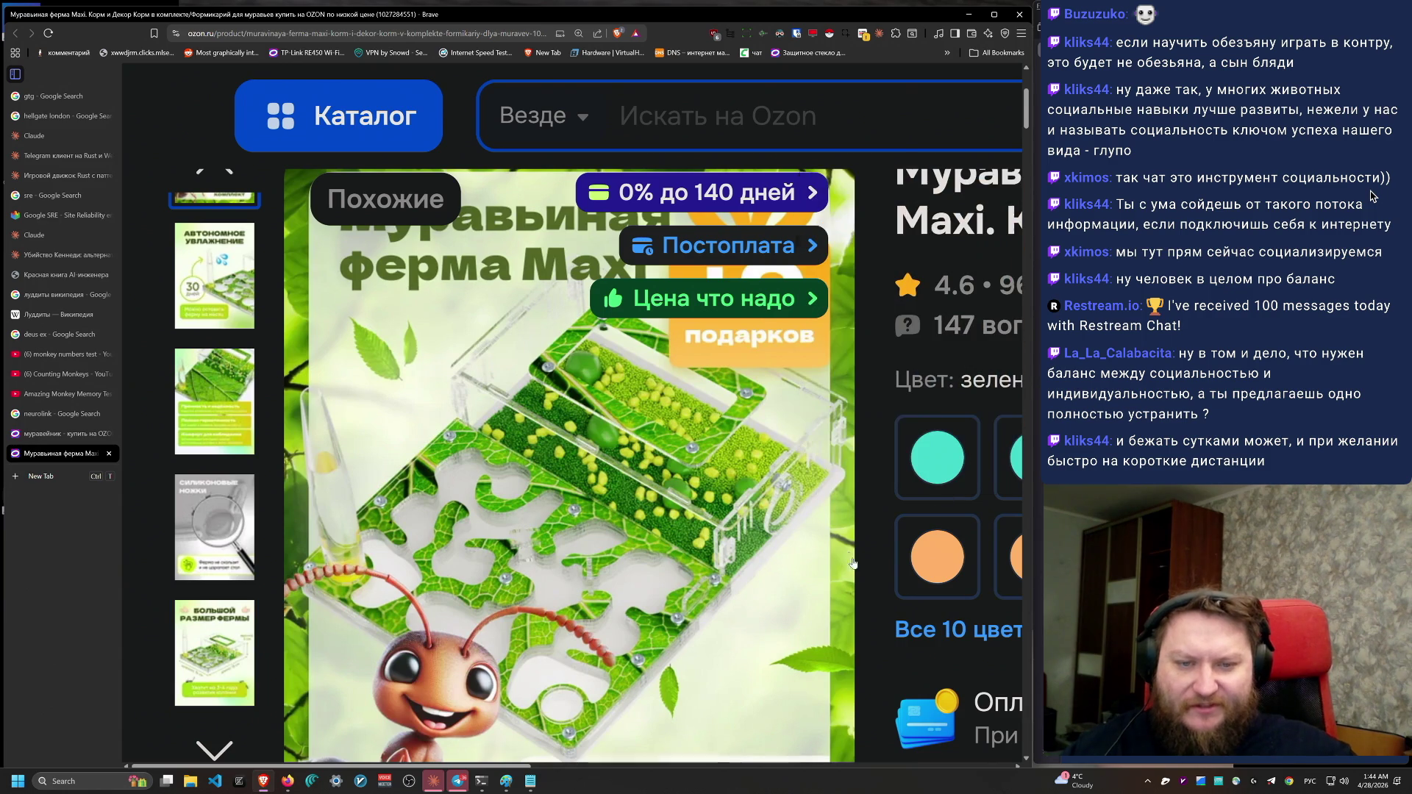
scroll(691, 642, "down", 2)
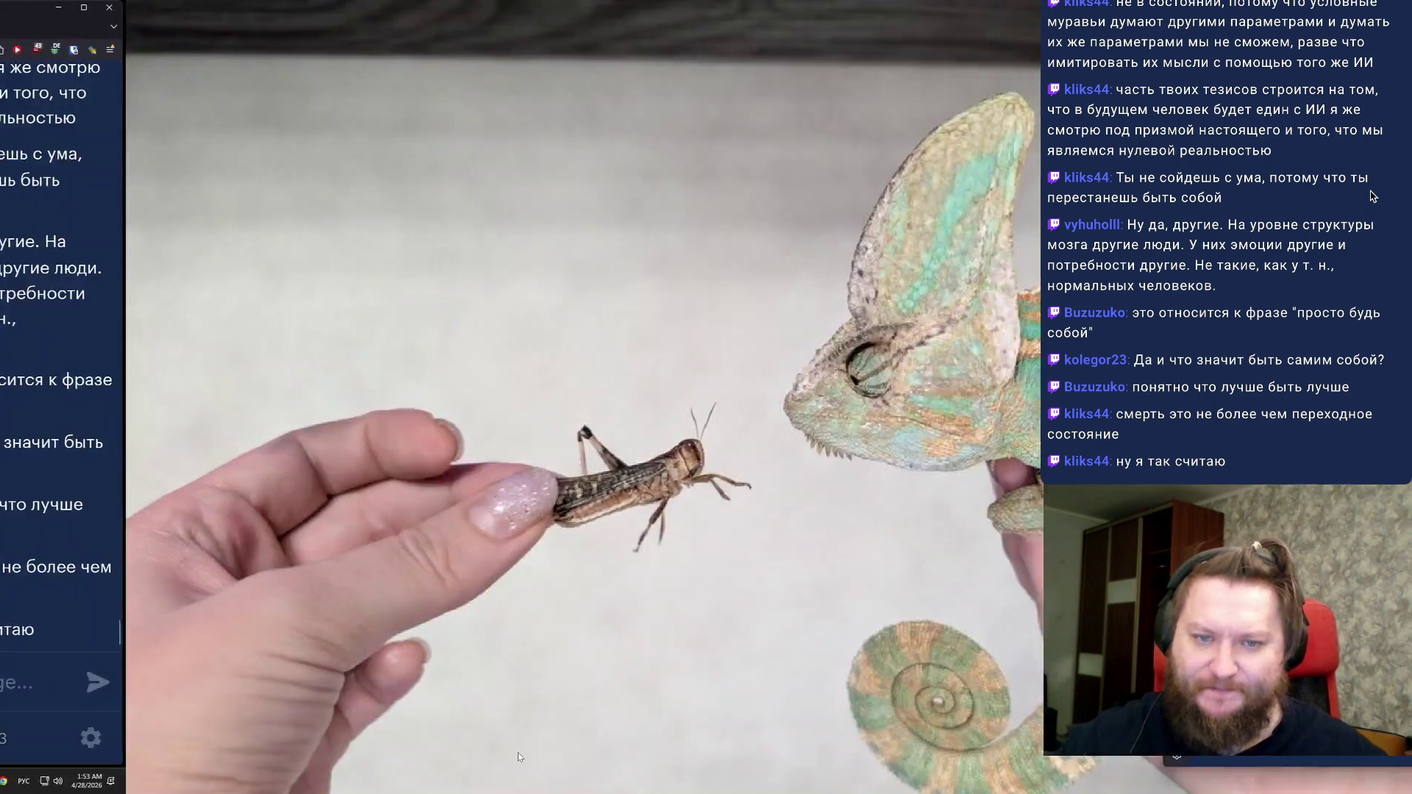
Step: Return to the browser desktop and bring up the 'День 9' Restream dashboard tab
key("ctrl+super+Right")
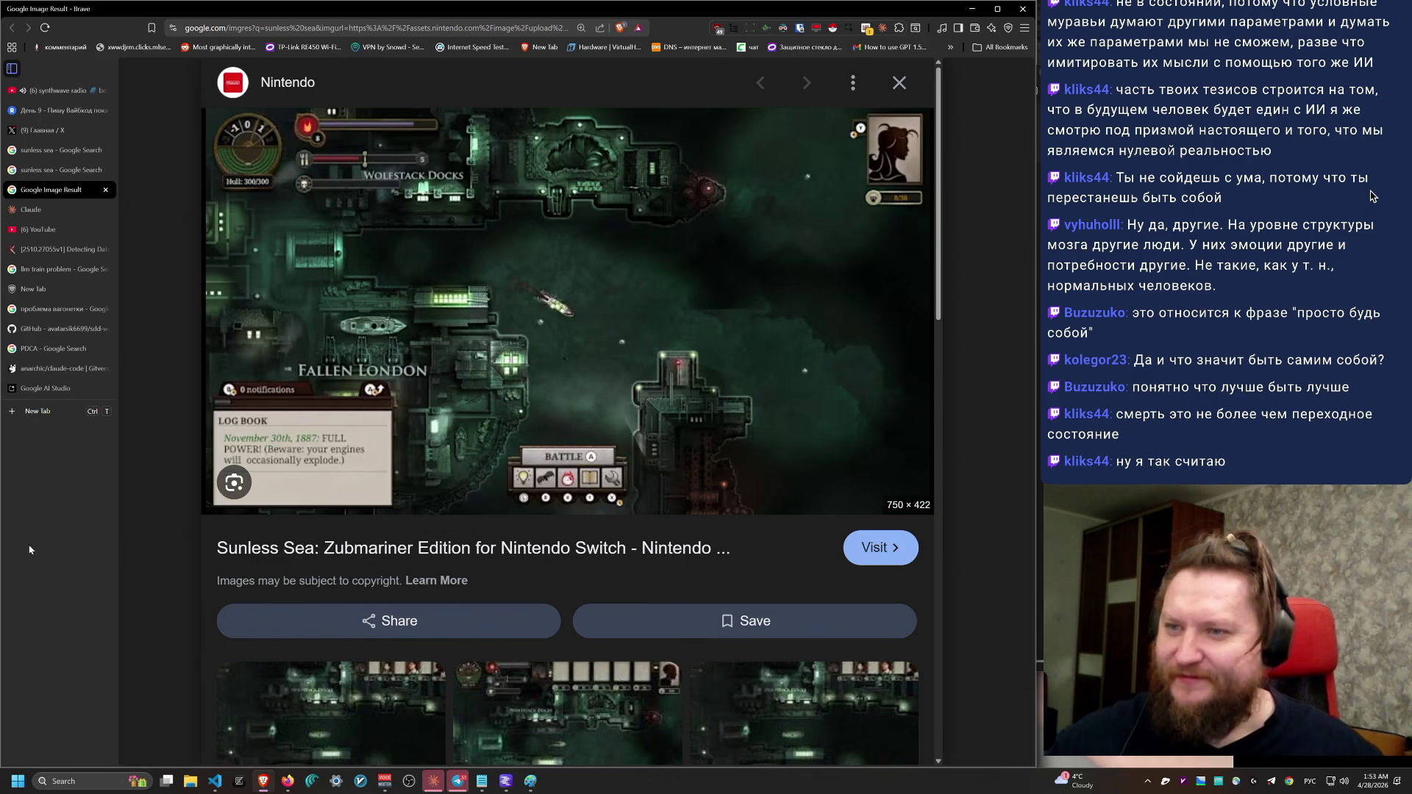
left_click(34, 289)
left_click(52, 190)
left_click(44, 110)
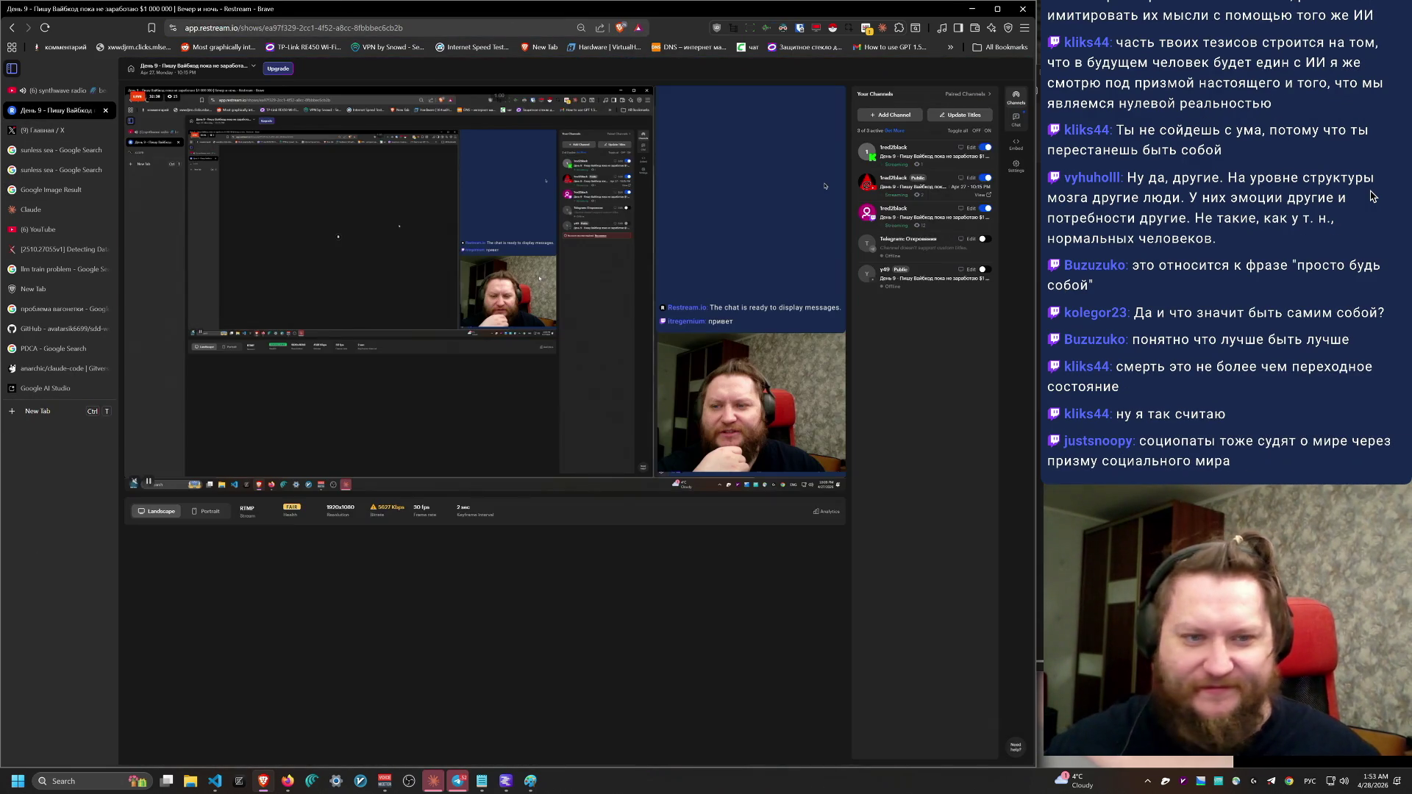
Step: Reload the Restream dashboard, then switch desktops back to the Ozon ant farm page
key("F5")
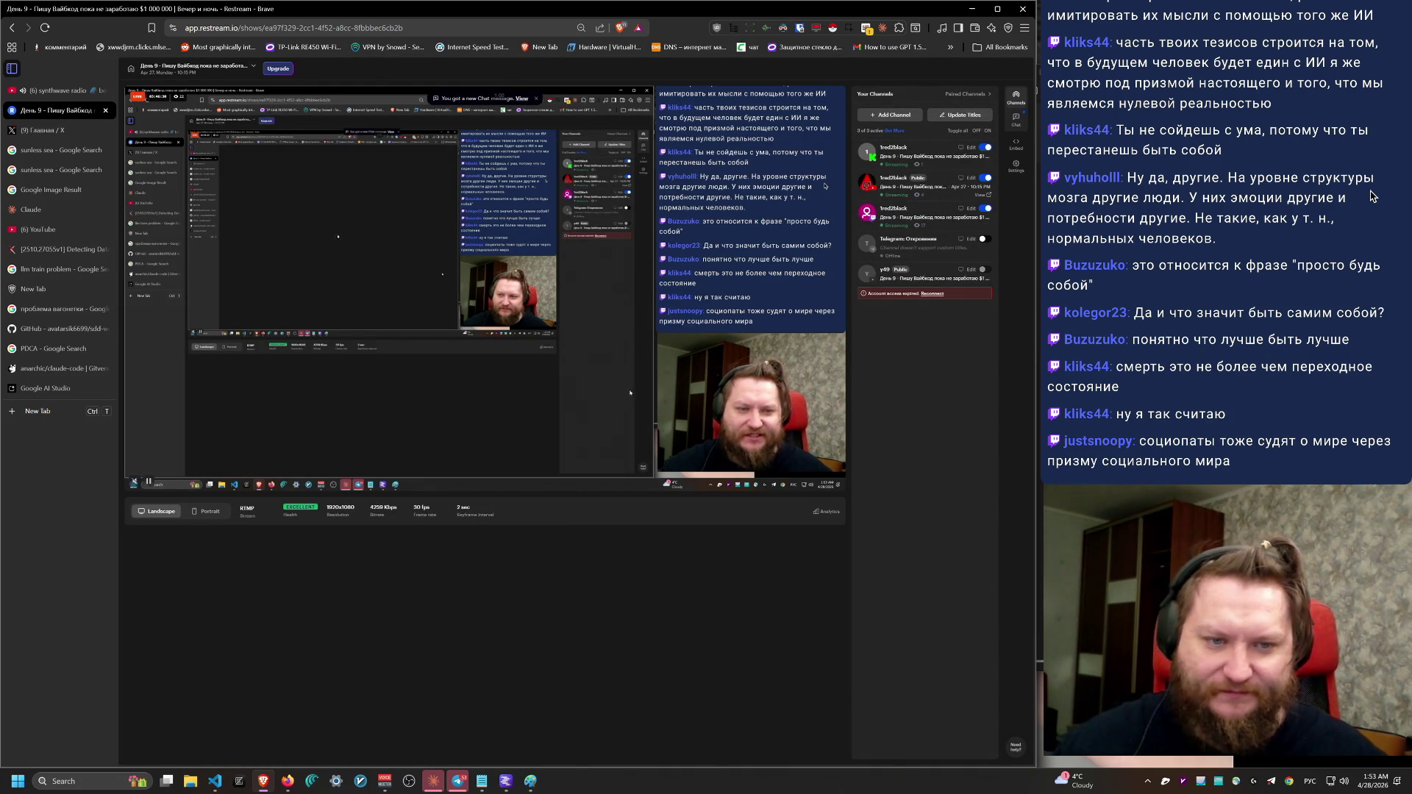
key("ctrl+super+Right")
key("ctrl+super+Left")
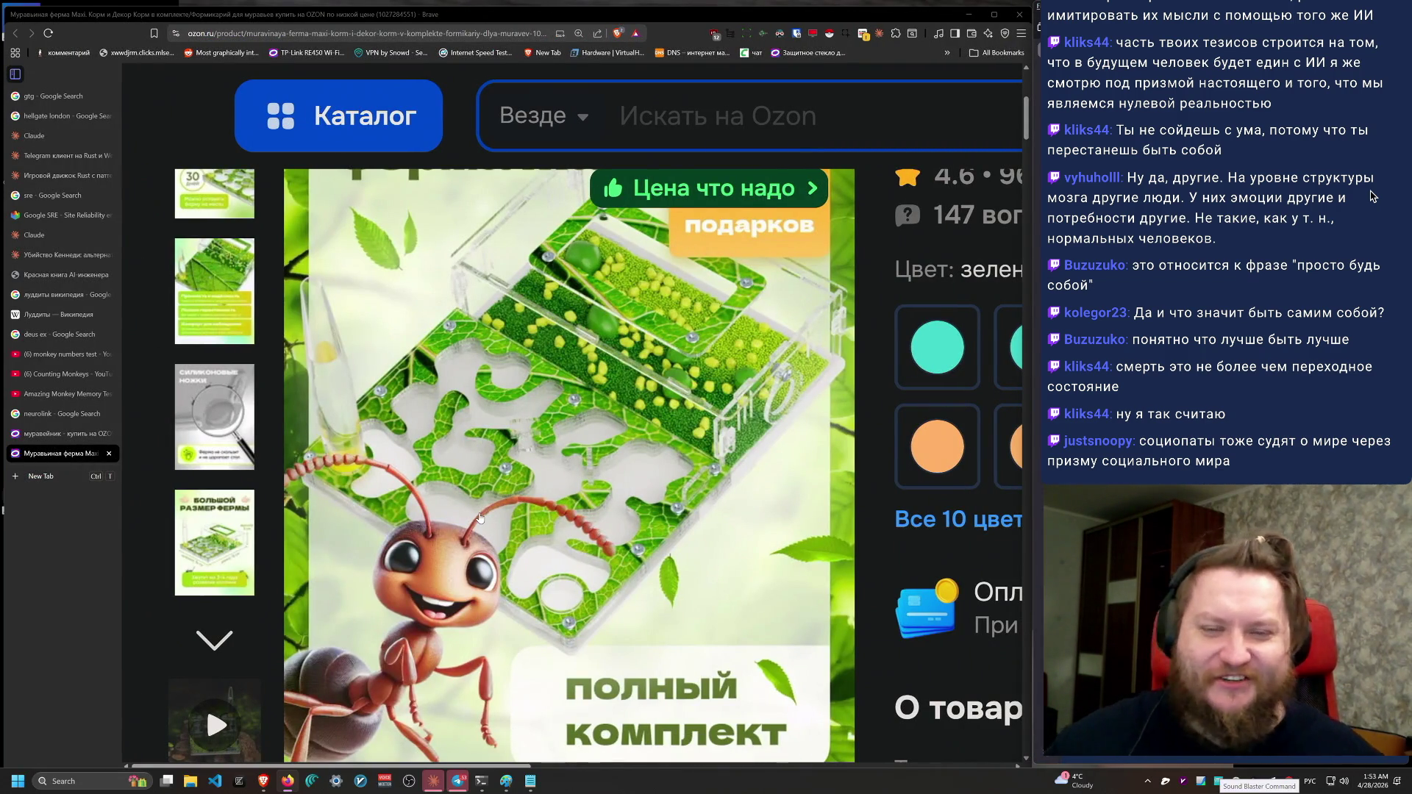
key("ctrl+super+Left")
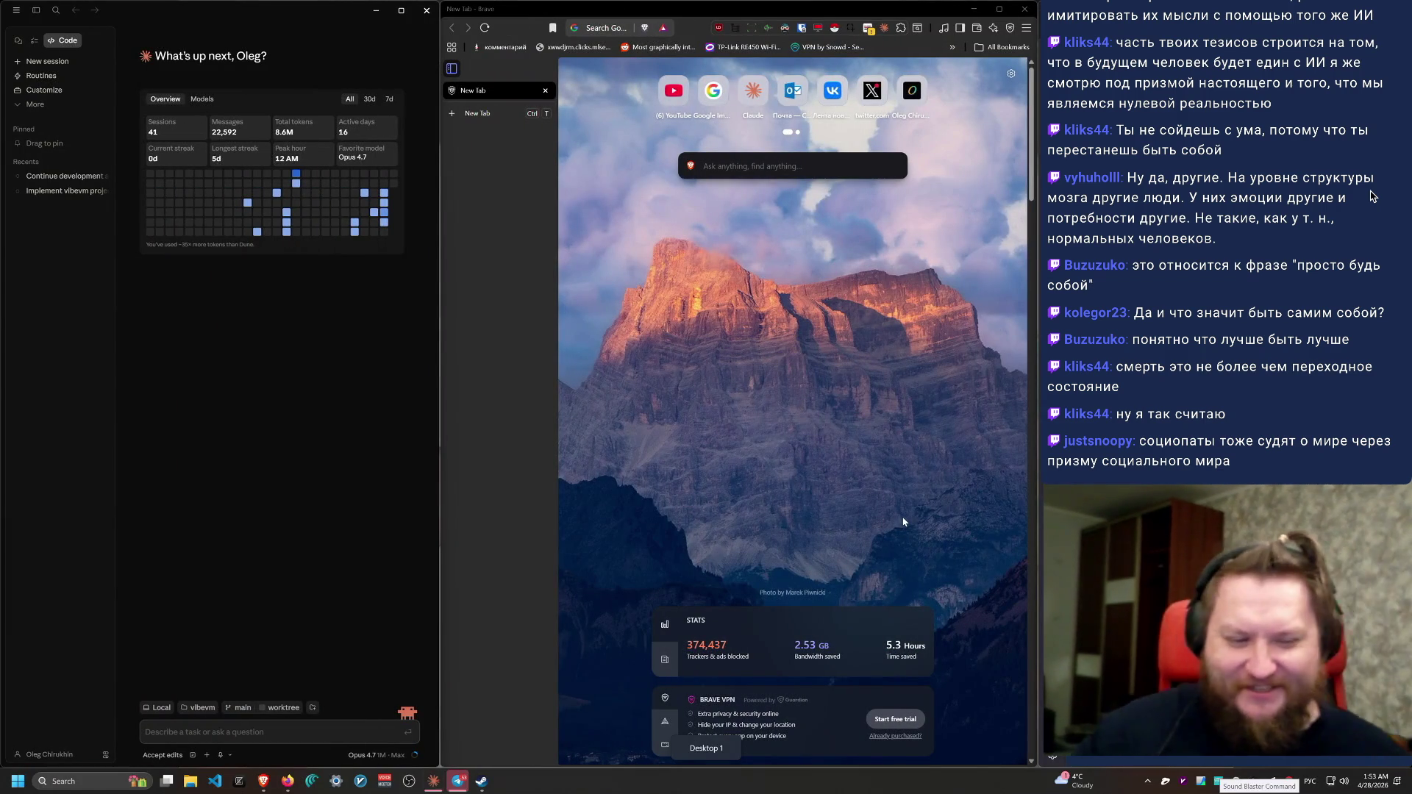
key("ctrl+super+Right")
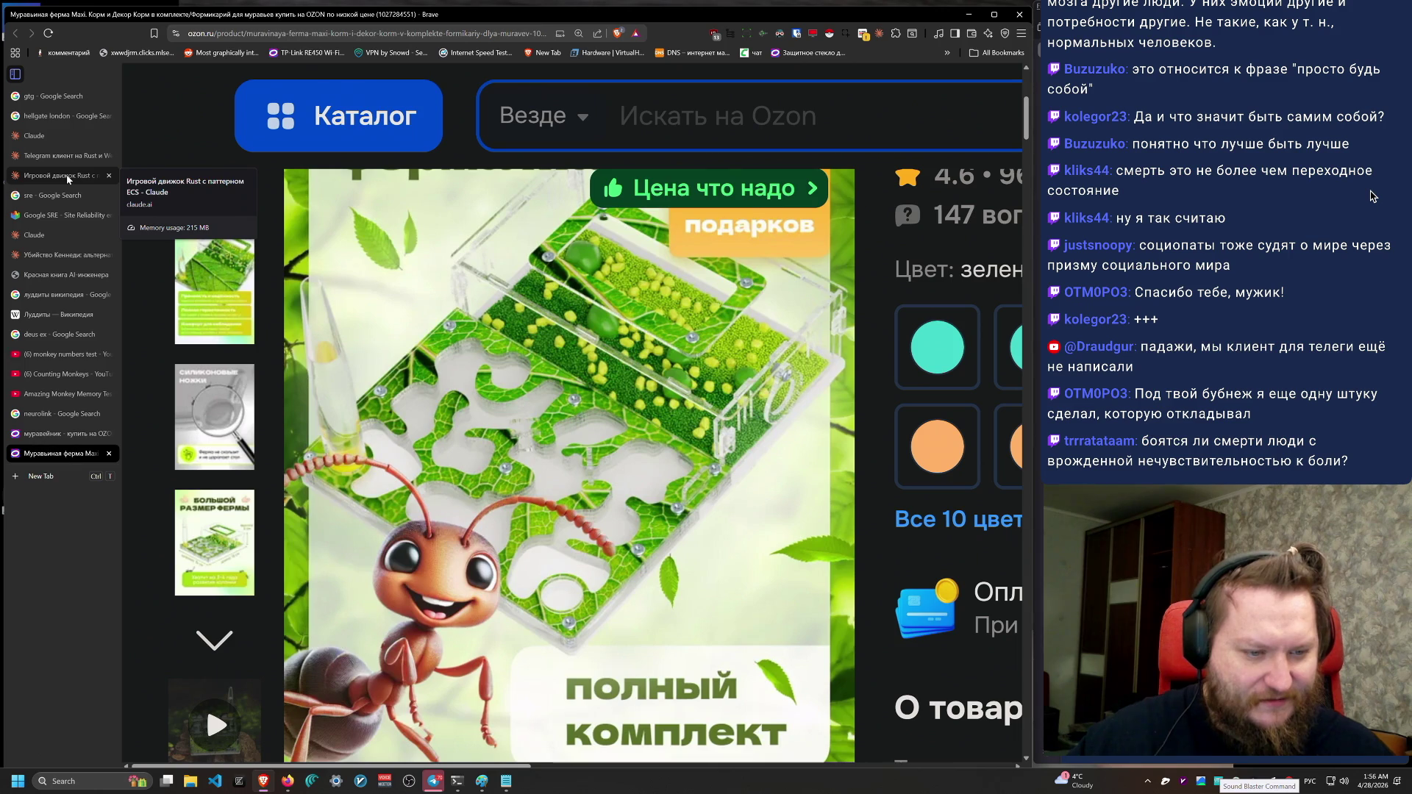
Step: Bring the stream chat window to the front beside the Муравьиная ферма Maxi listing on Ozon
left_click(1371, 196)
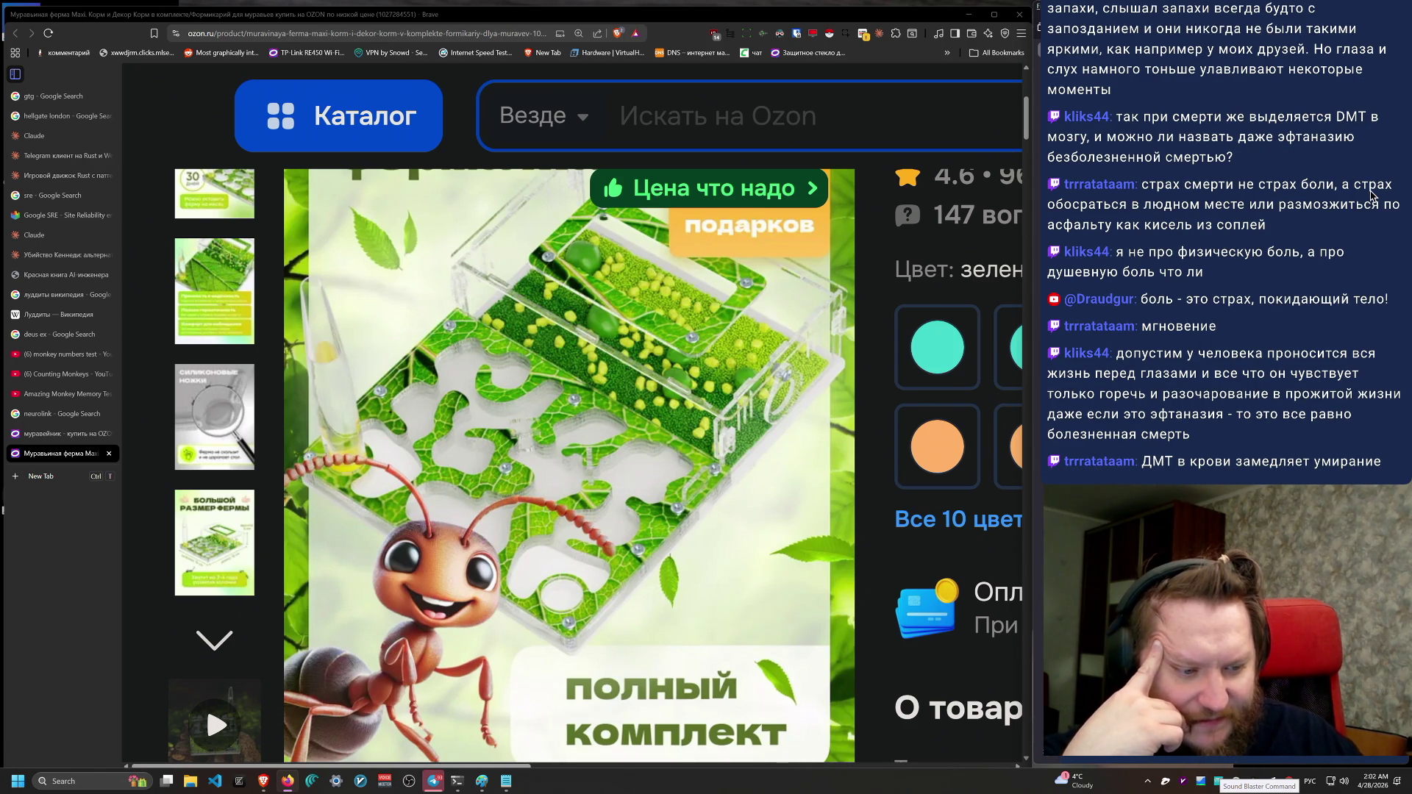
left_click(78, 175)
scroll(491, 488, "up", 5)
scroll(491, 488, "down", 5)
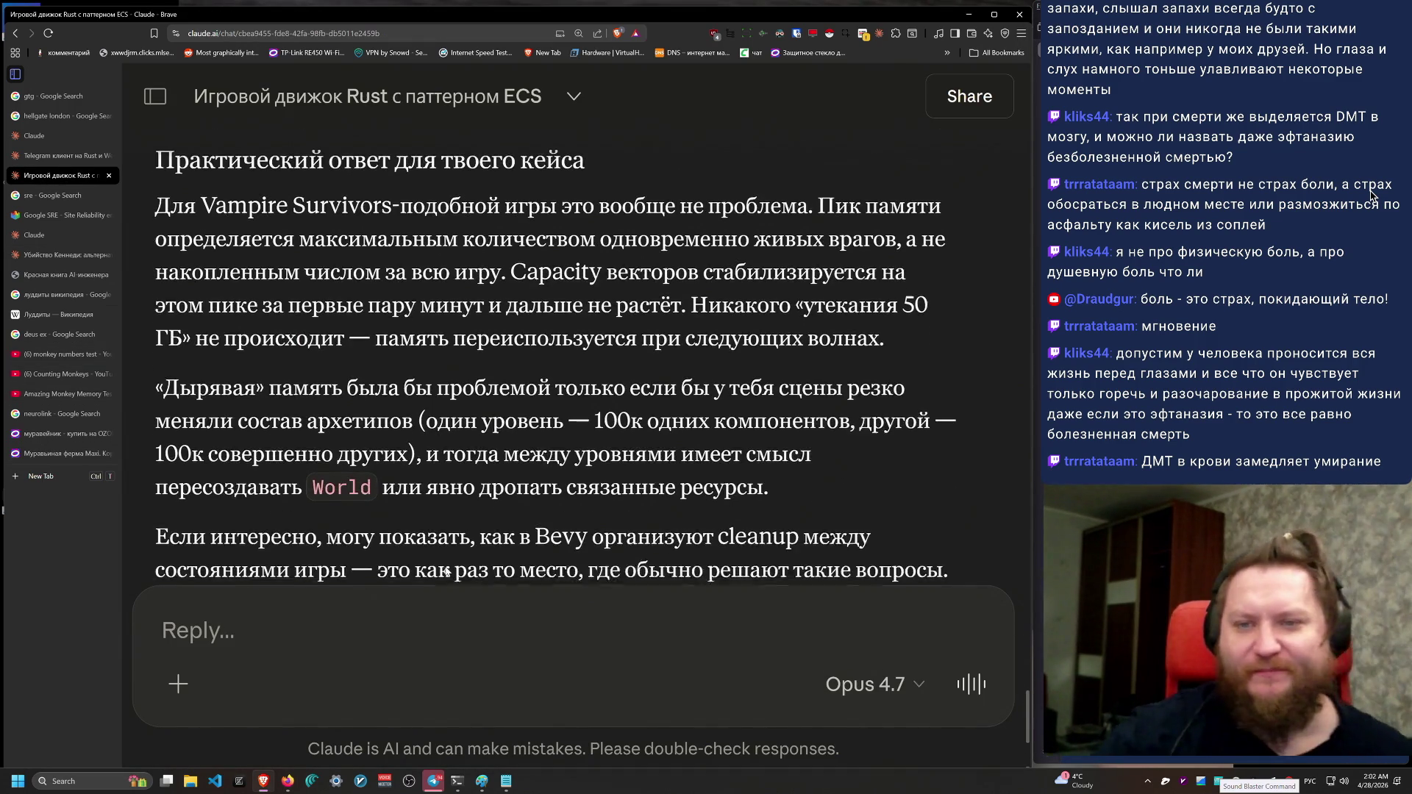
scroll(507, 463, "up", 2)
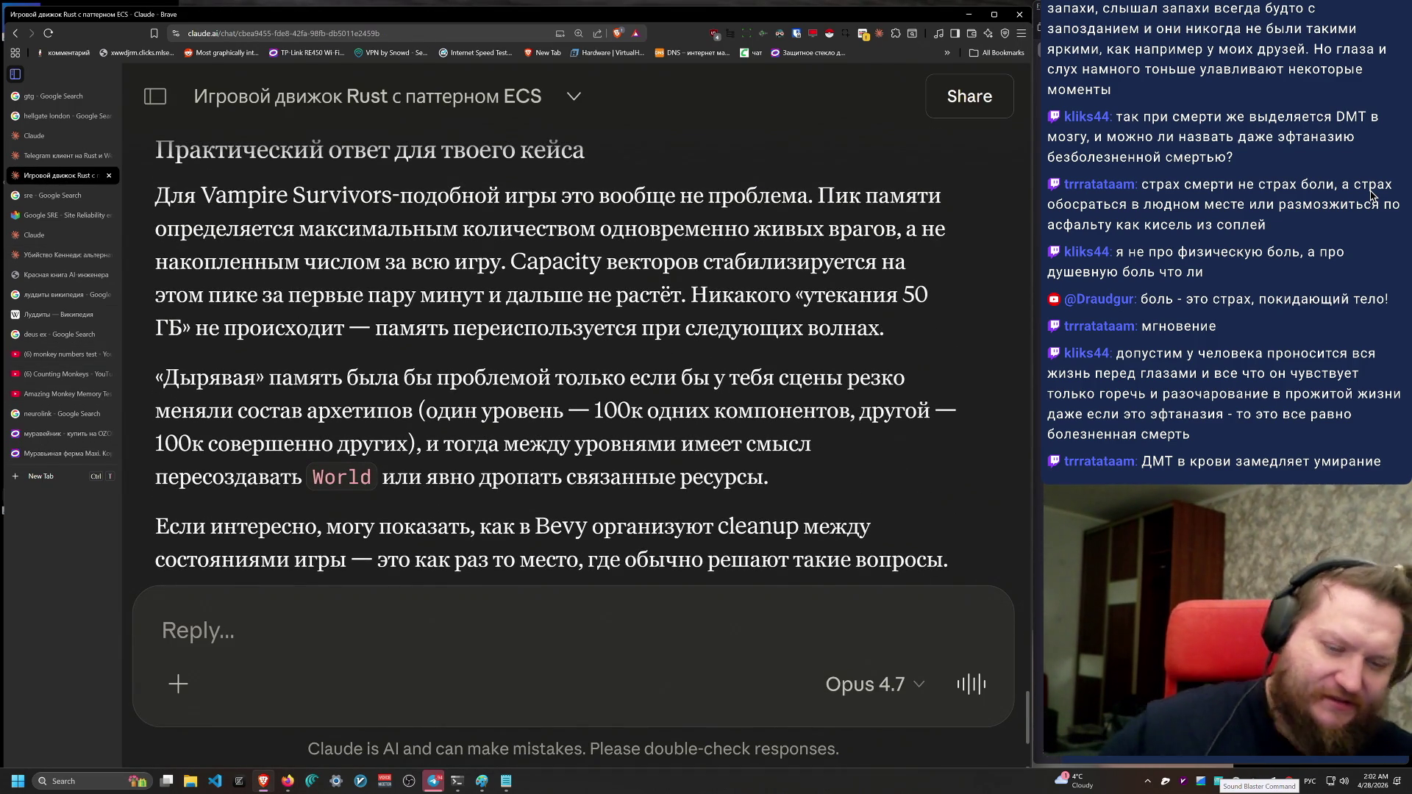
scroll(791, 469, "up", 1)
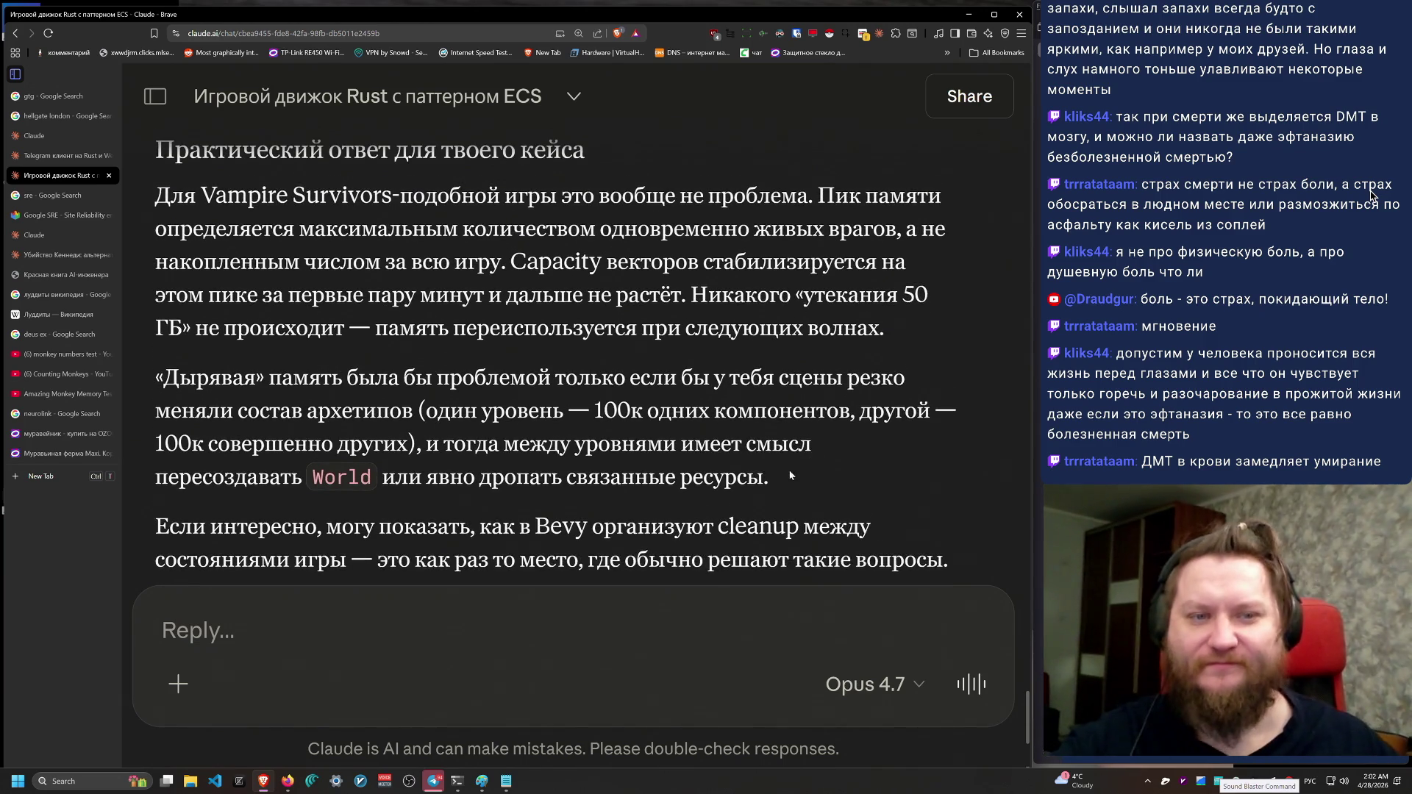
scroll(797, 469, "up", 1)
scroll(829, 471, "up", 1)
scroll(830, 475, "up", 1)
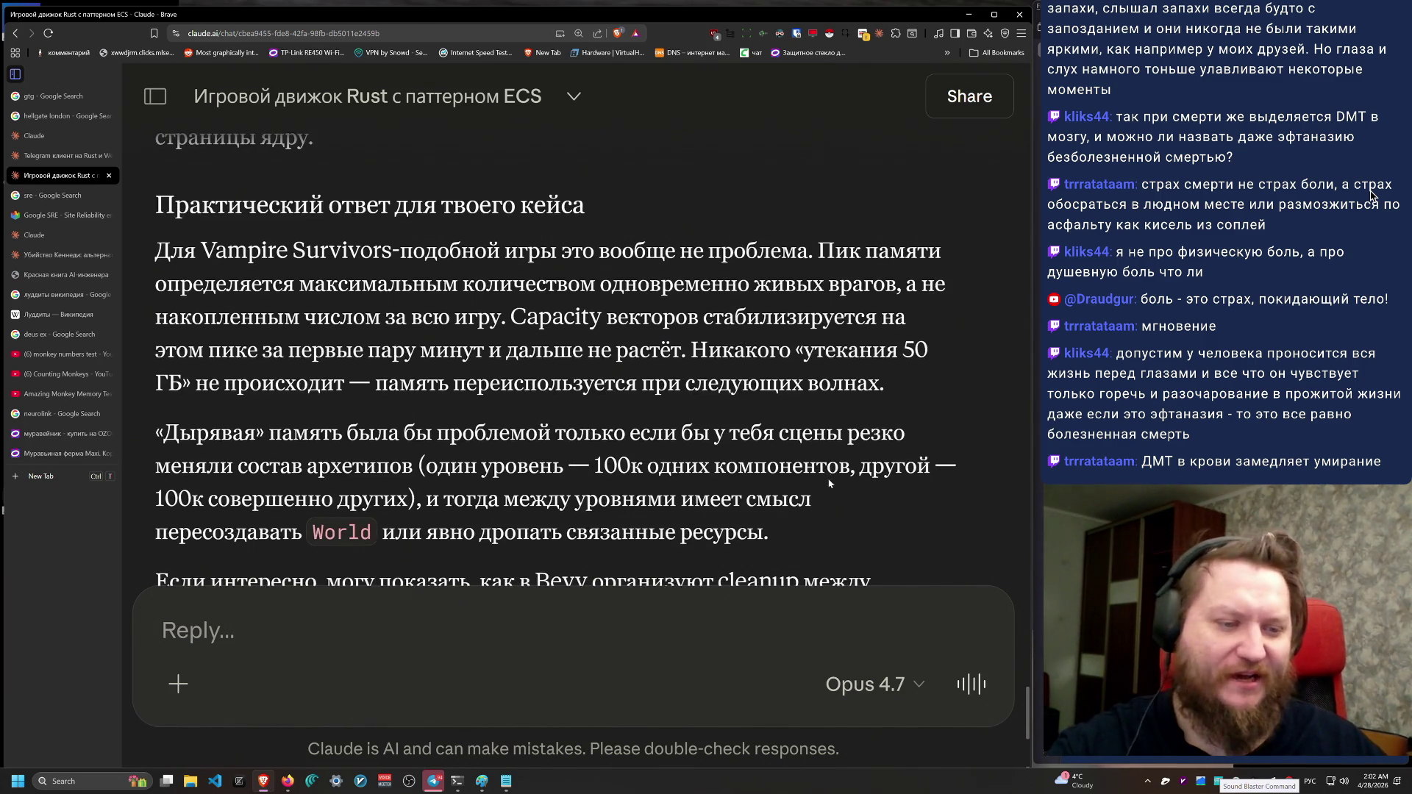
scroll(840, 457, "up", 2)
scroll(817, 525, "down", 2)
scroll(817, 525, "down", 1)
scroll(882, 412, "down", 1)
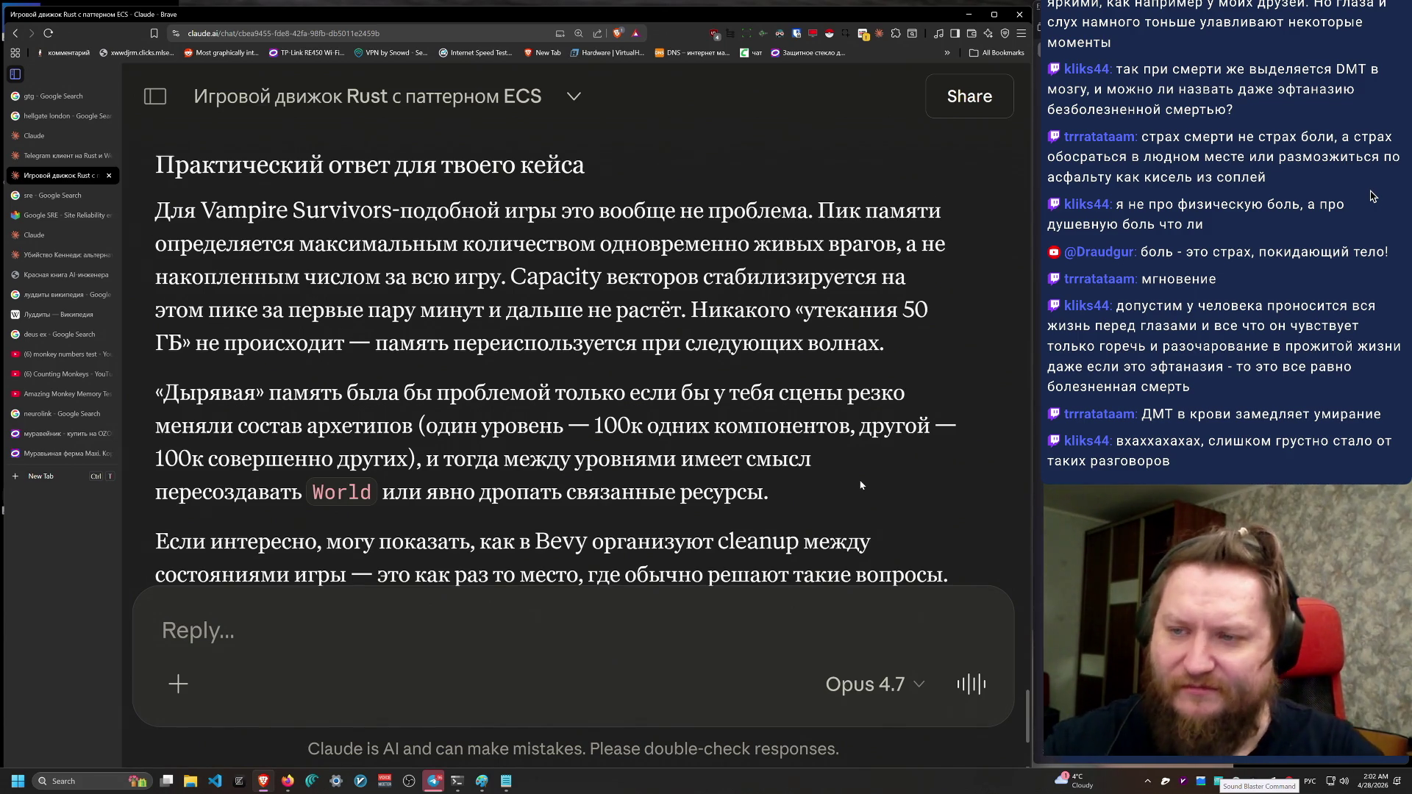
key("ctrl+t")
Step: Search Google for 'Waking life' and open the English Wikipedia article in a new tab
type("цф")
key("BackSpace")
key("BackSpace")
key("alt+shift")
type("Waking life")
key("Return")
scroll(397, 581, "down", 4)
middle_click(228, 434)
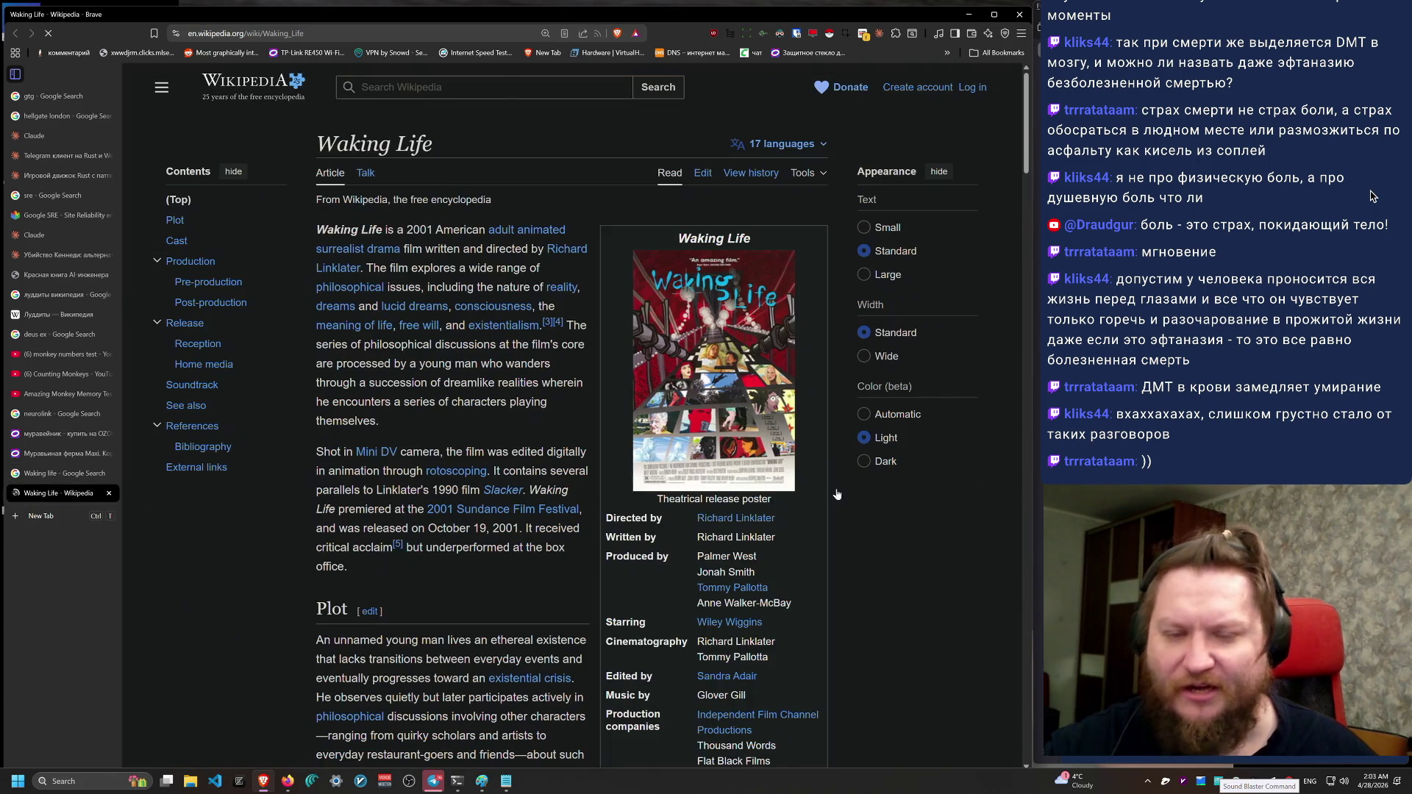
scroll(875, 381, "up", 6, "ctrl")
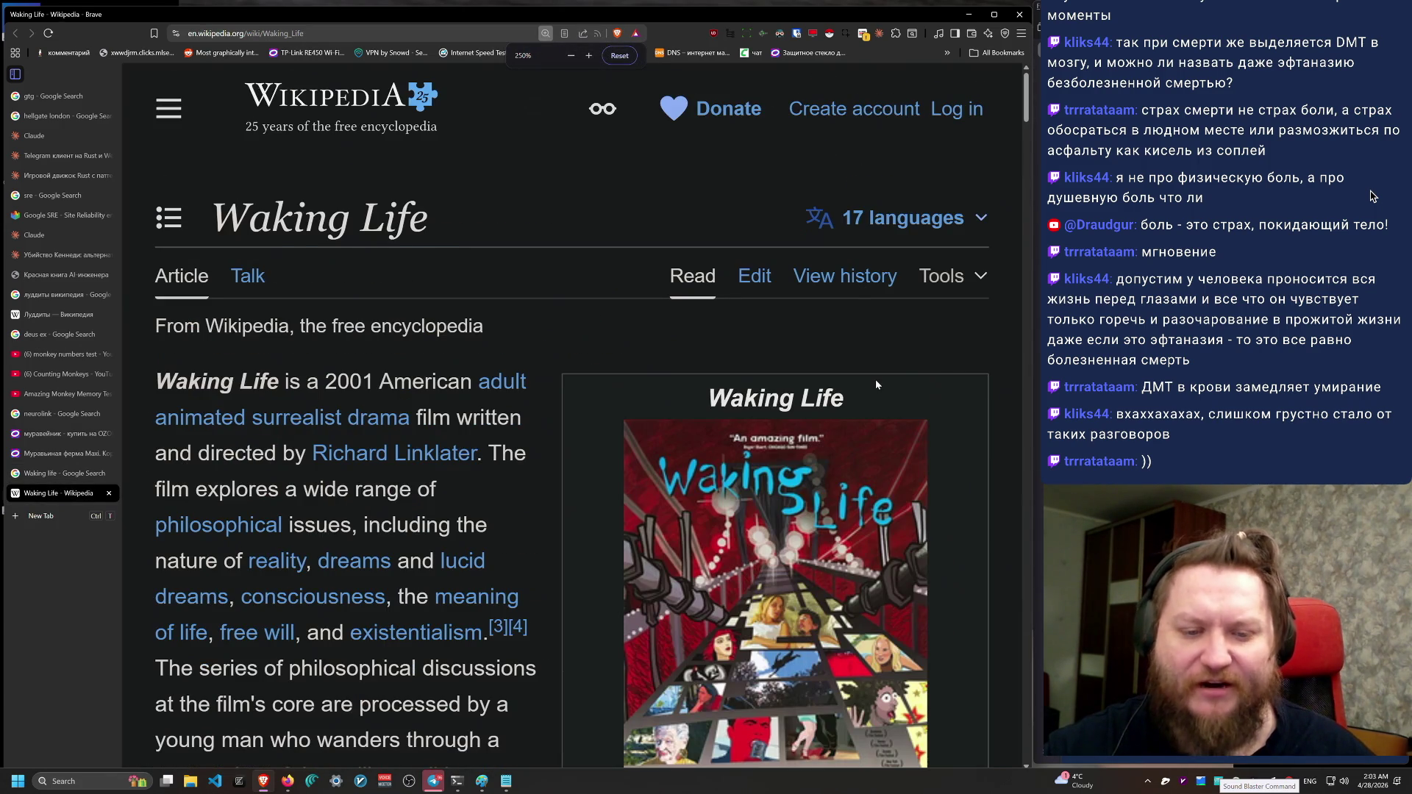
scroll(875, 378, "down", 2)
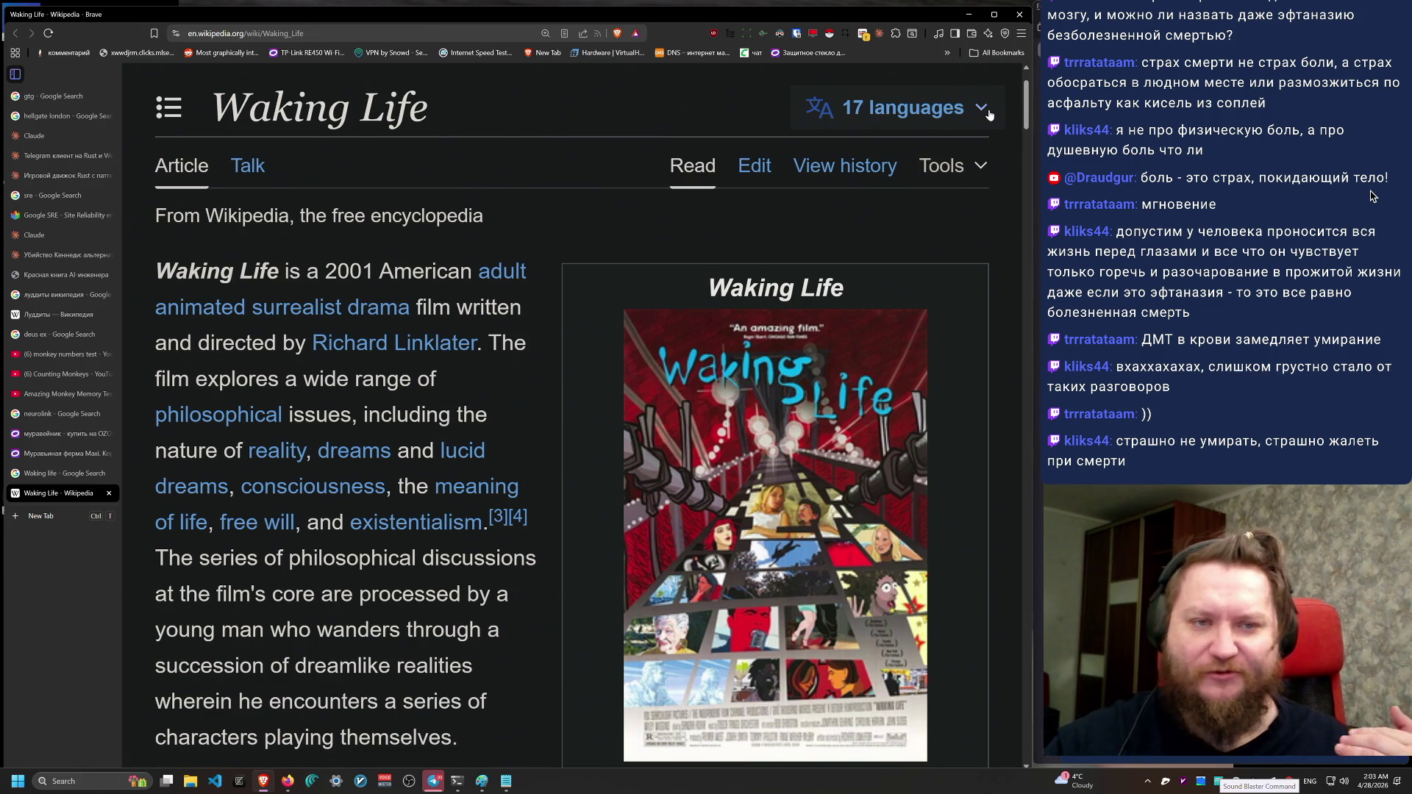
Step: Open the Russian version 'Пробуждение жизни' in its own tab and zoom it in twice
left_click(990, 115)
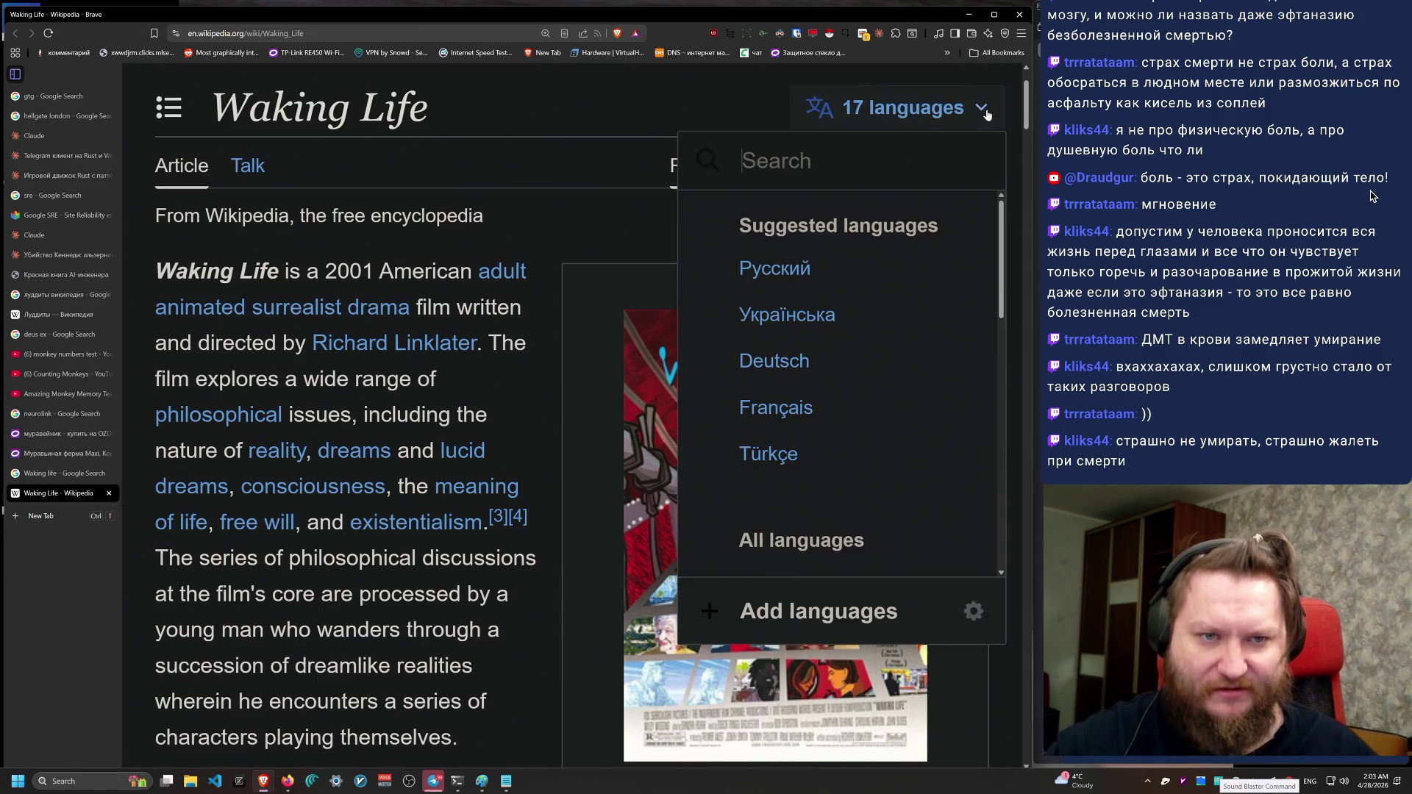
middle_click(800, 273)
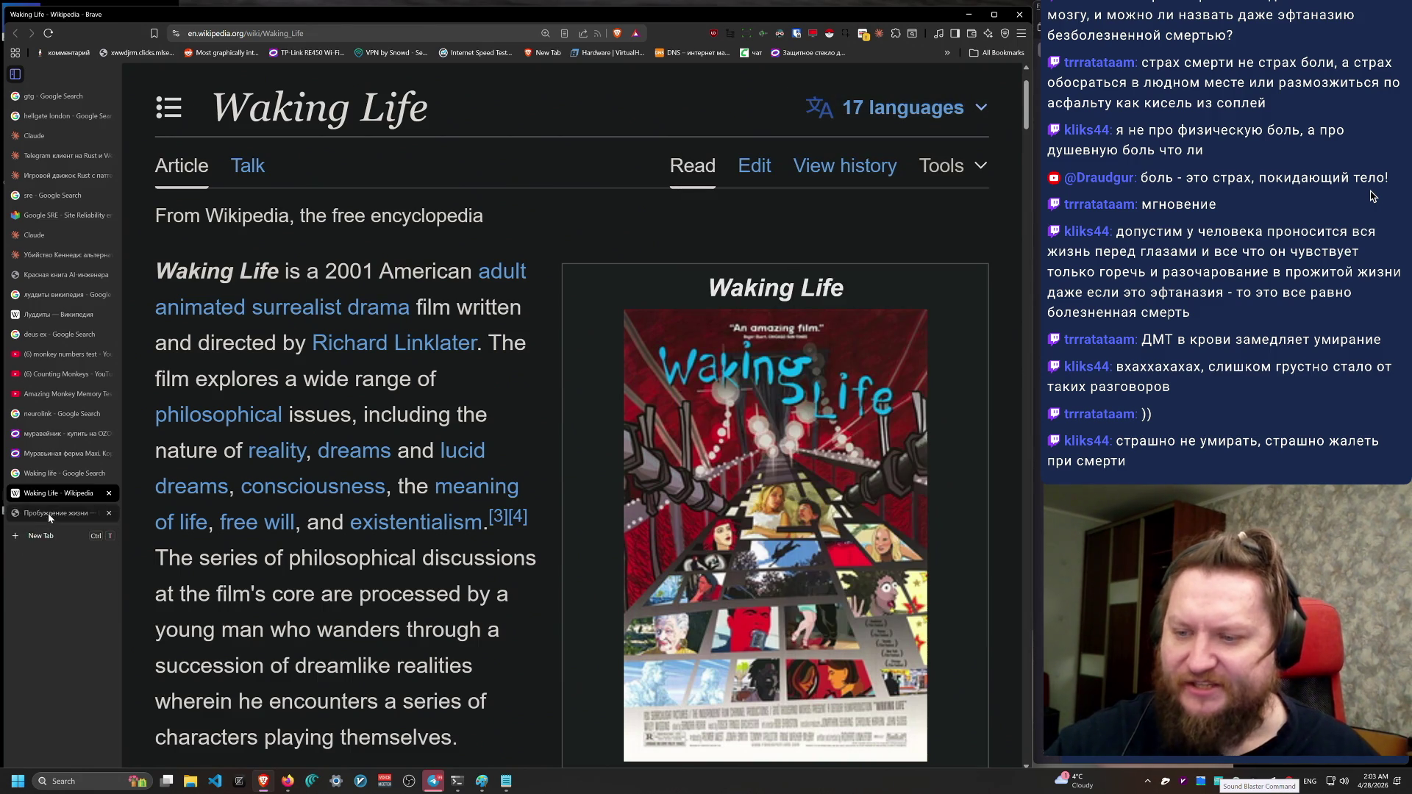
key("ctrl+Tab")
key("ctrl+plus")
key("ctrl+plus")
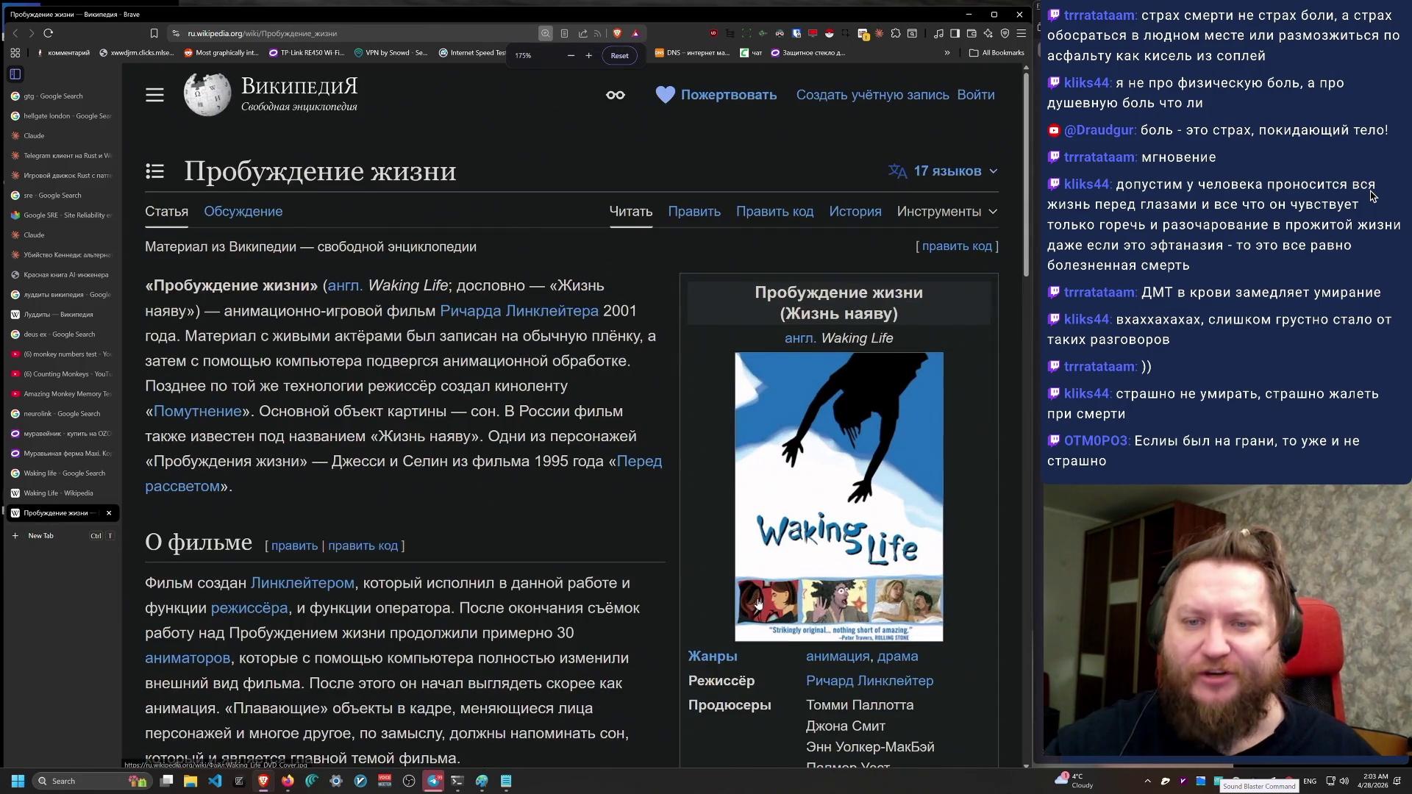
key("ctrl+plus")
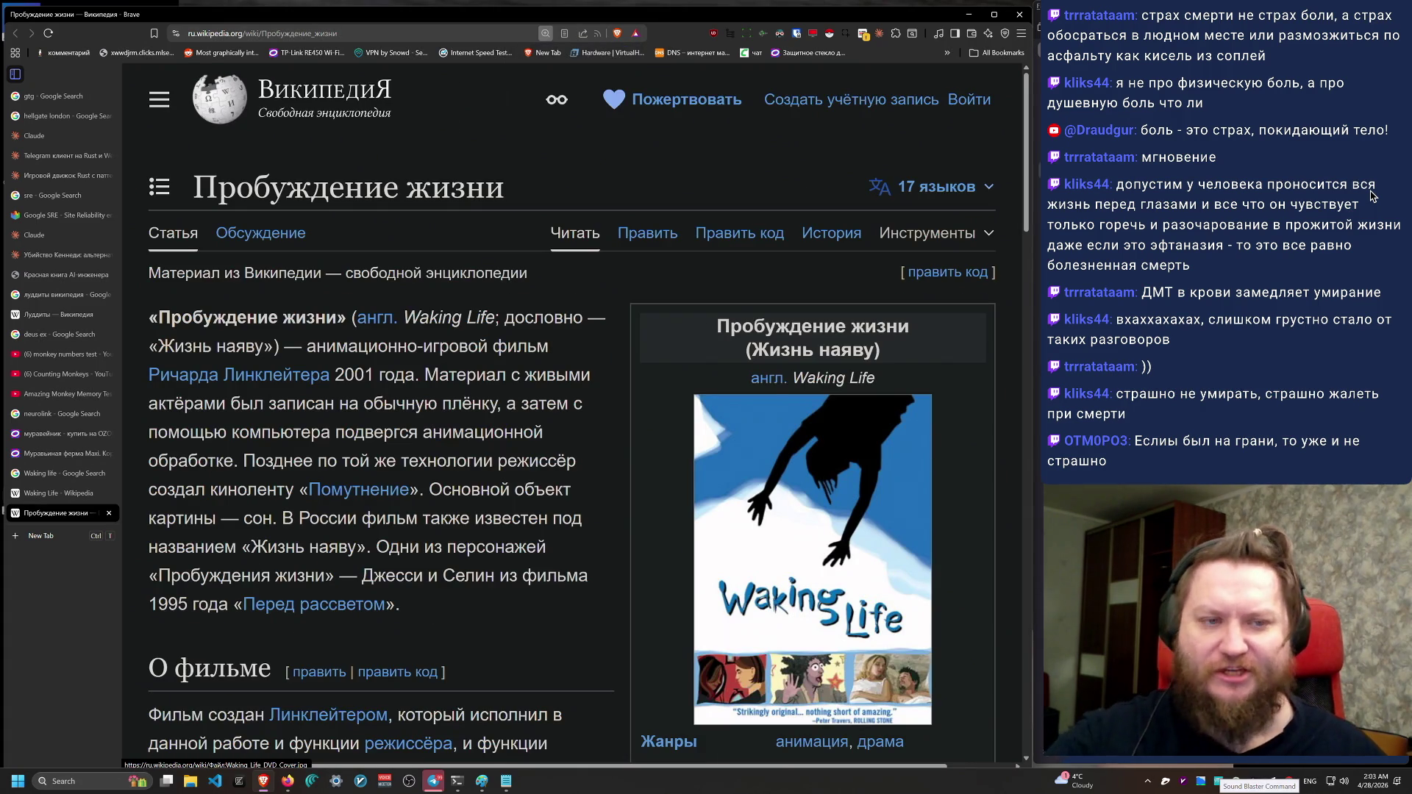
scroll(1028, 184, "down", 1)
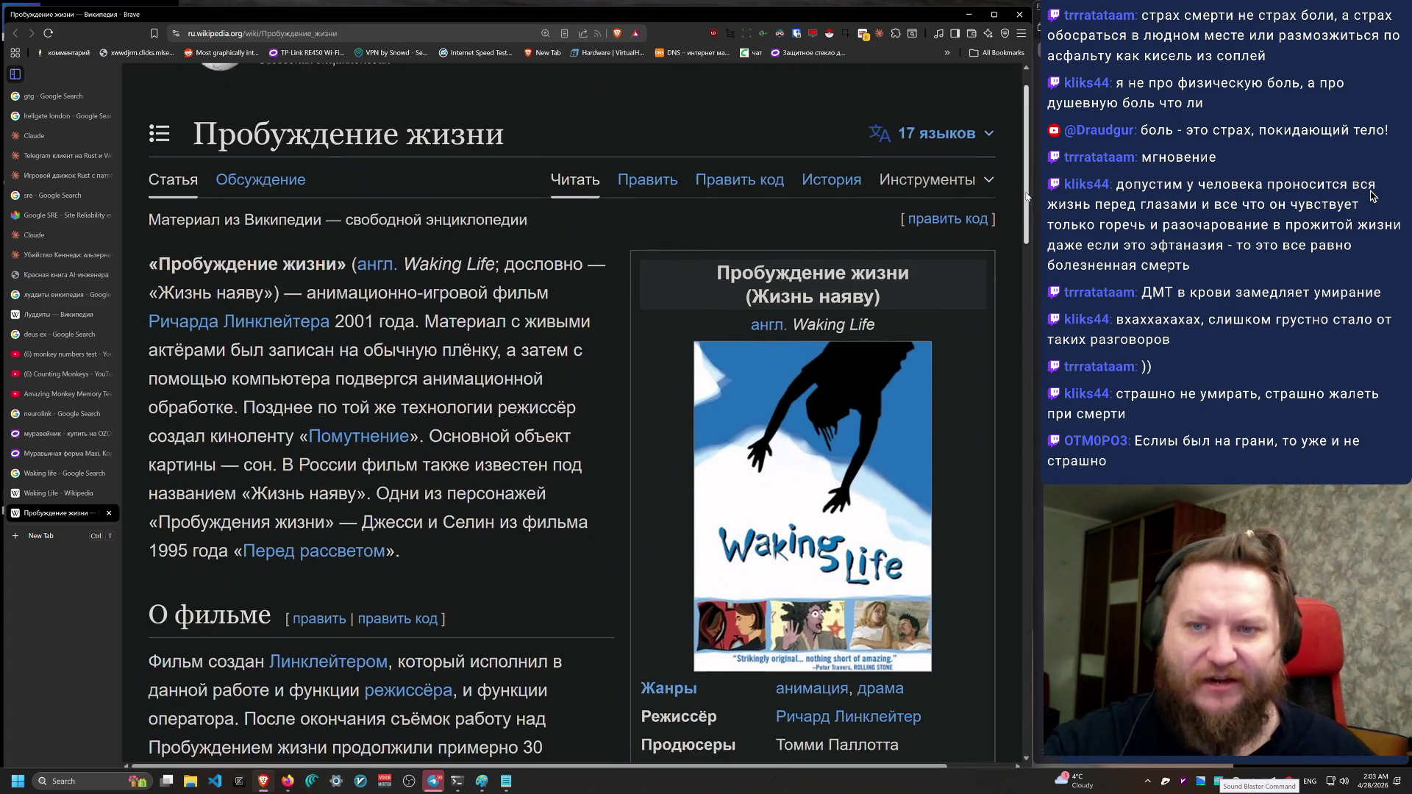
scroll(1031, 166, "up", 1)
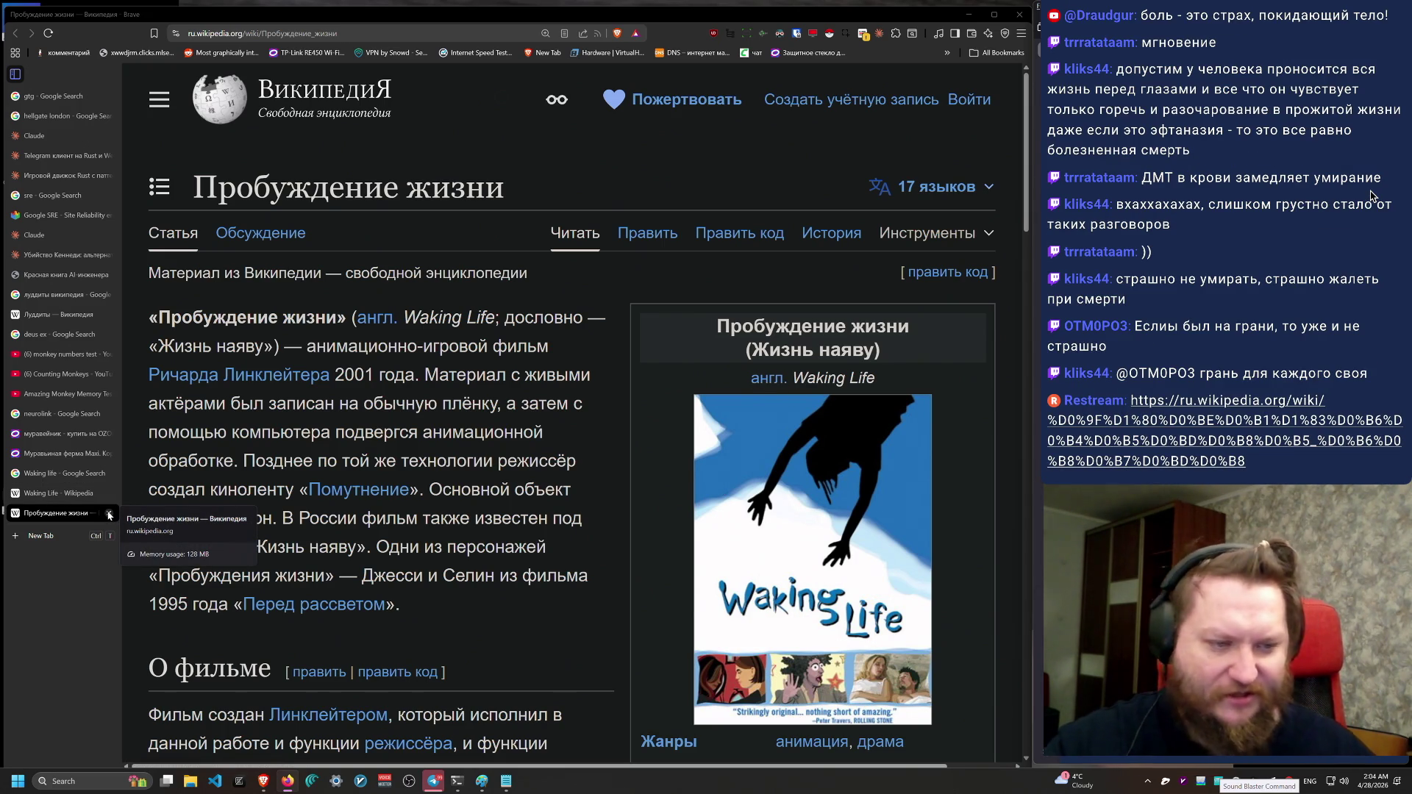
Step: Close the Russian and English Waking Life article tabs, returning to Google's 'Waking life' results
left_click(108, 514)
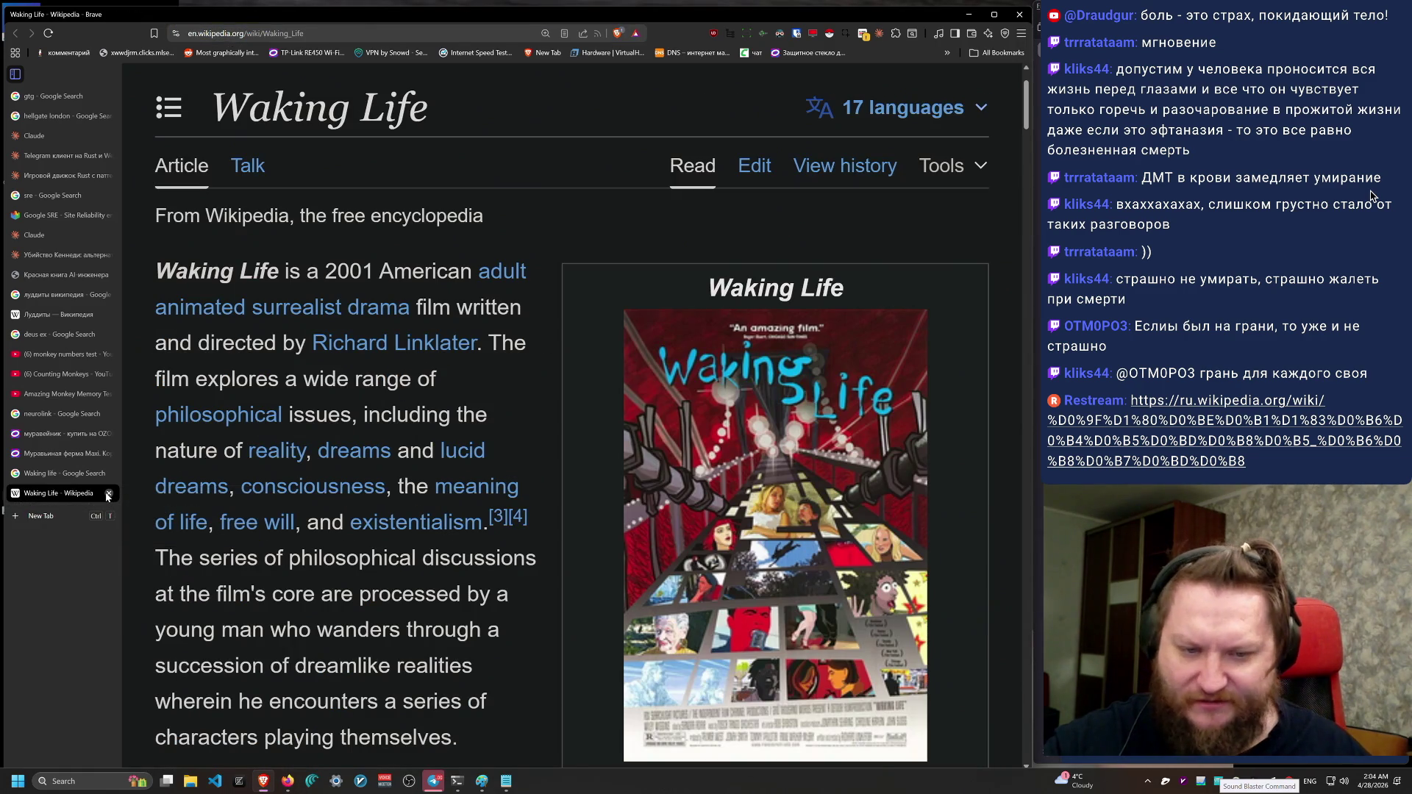
left_click(108, 493)
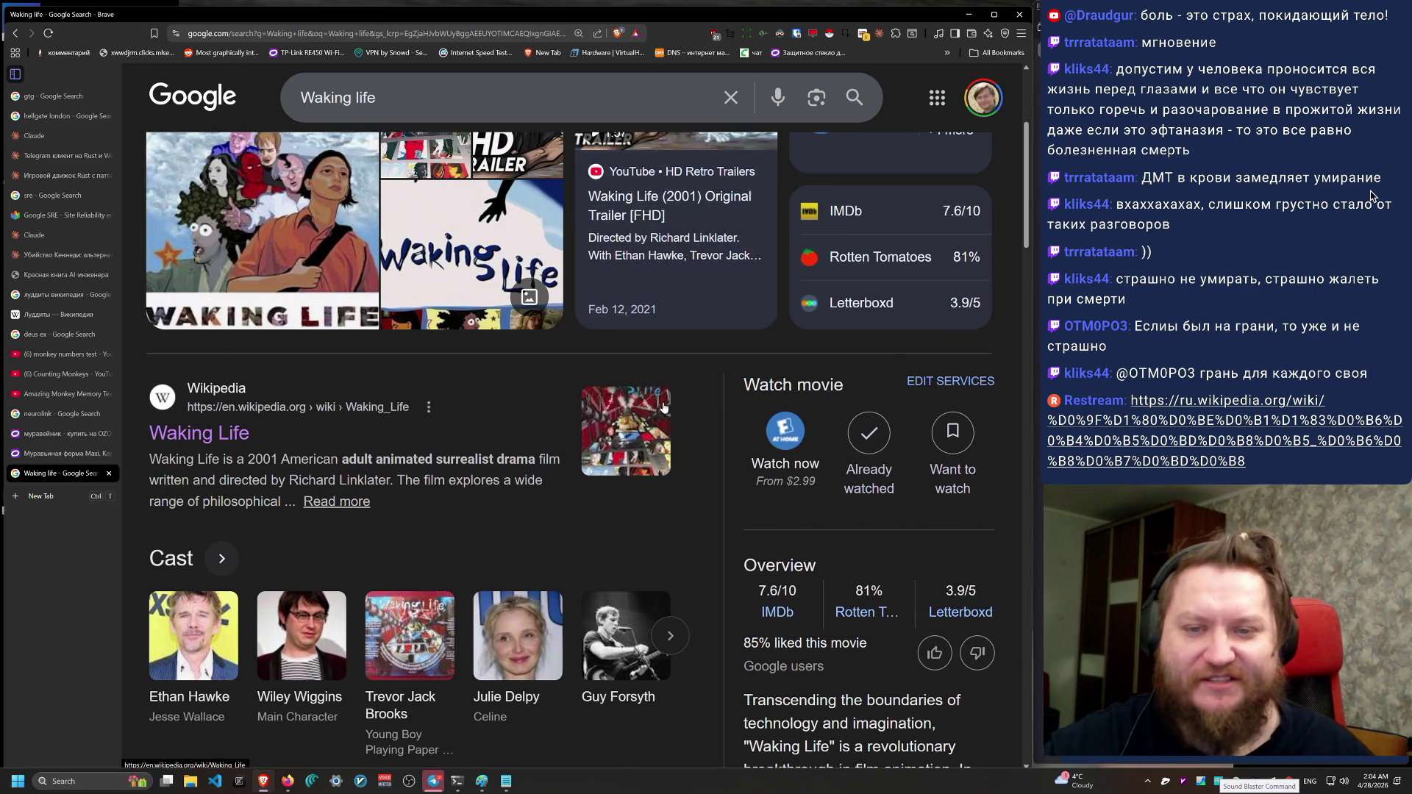
scroll(695, 498, "up", 4)
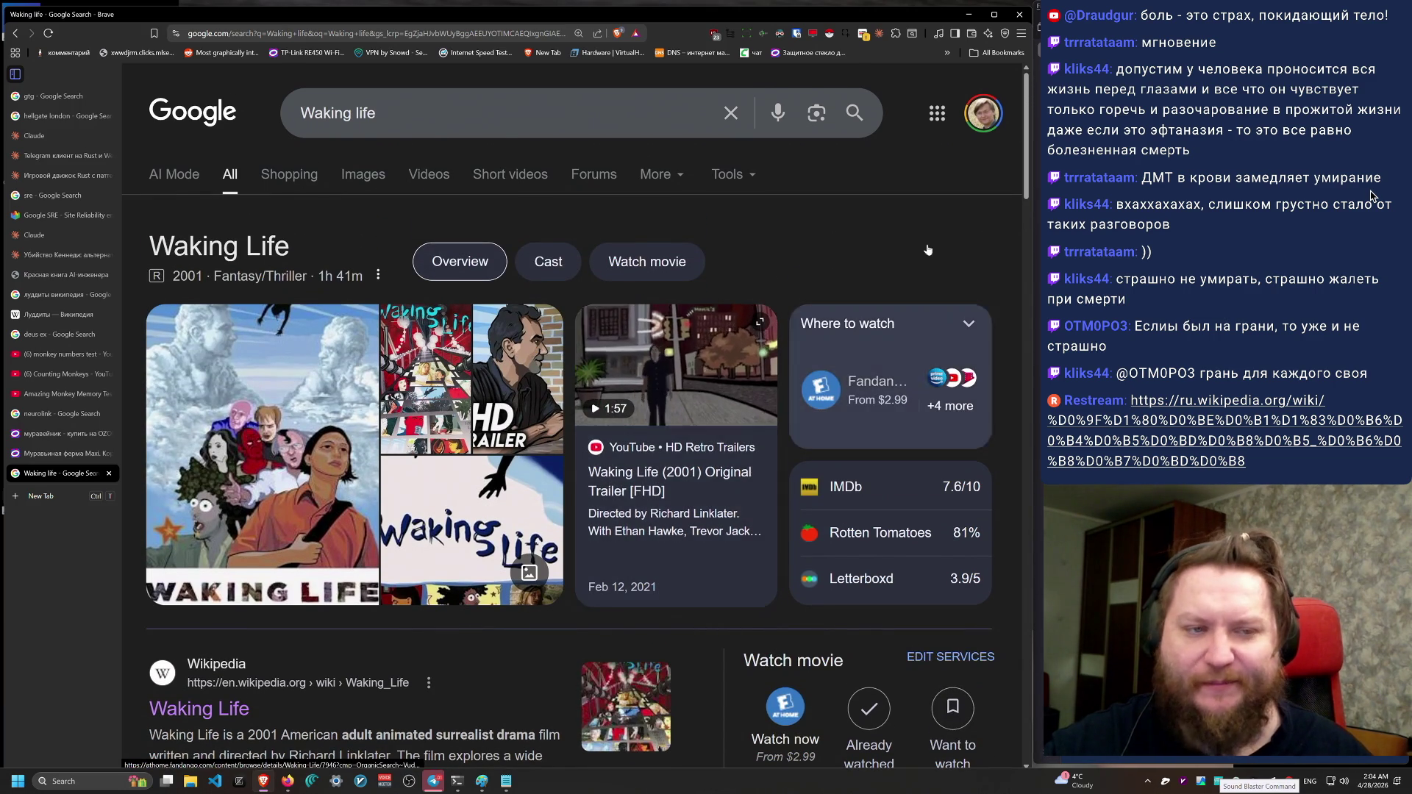
left_click_drag(1029, 102, 1028, 115)
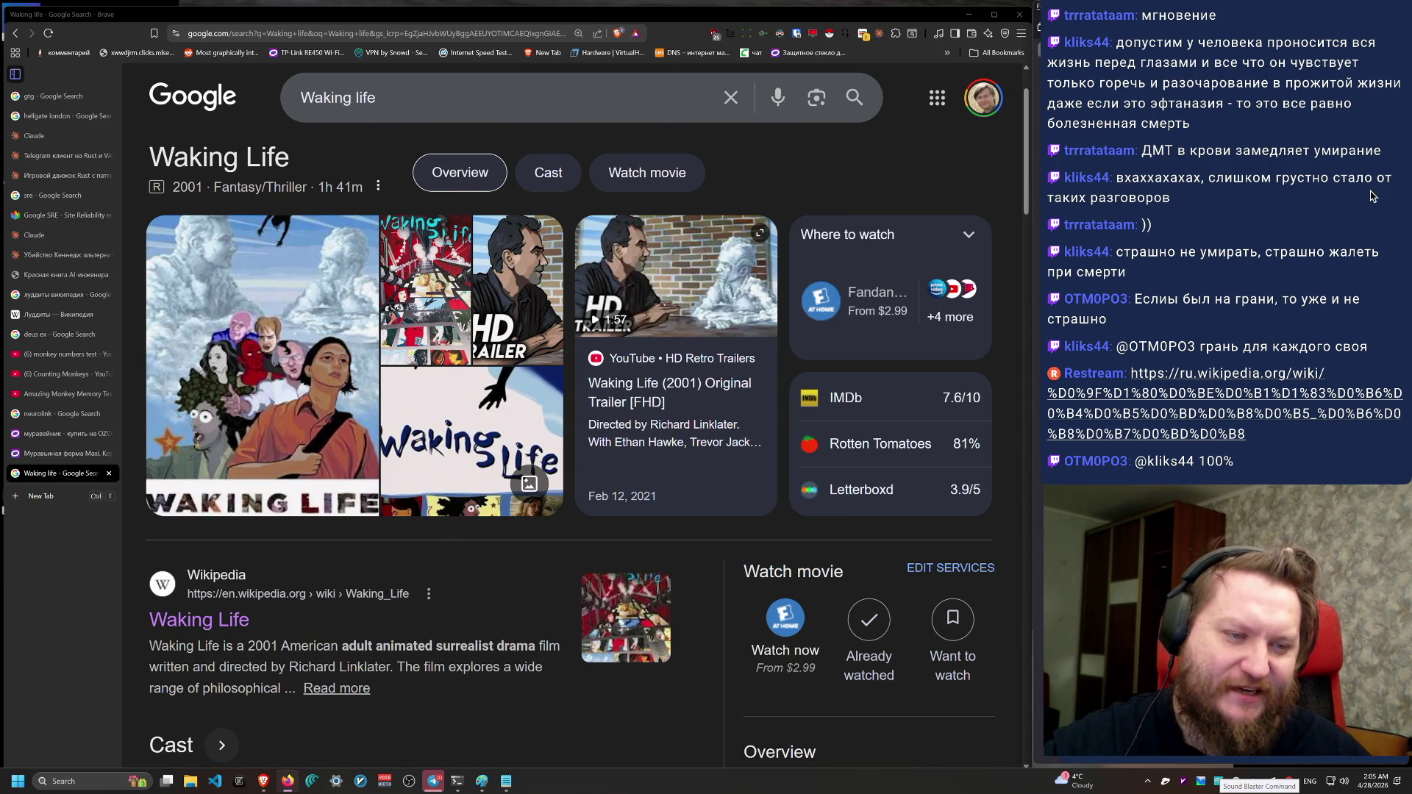
left_click(29, 643)
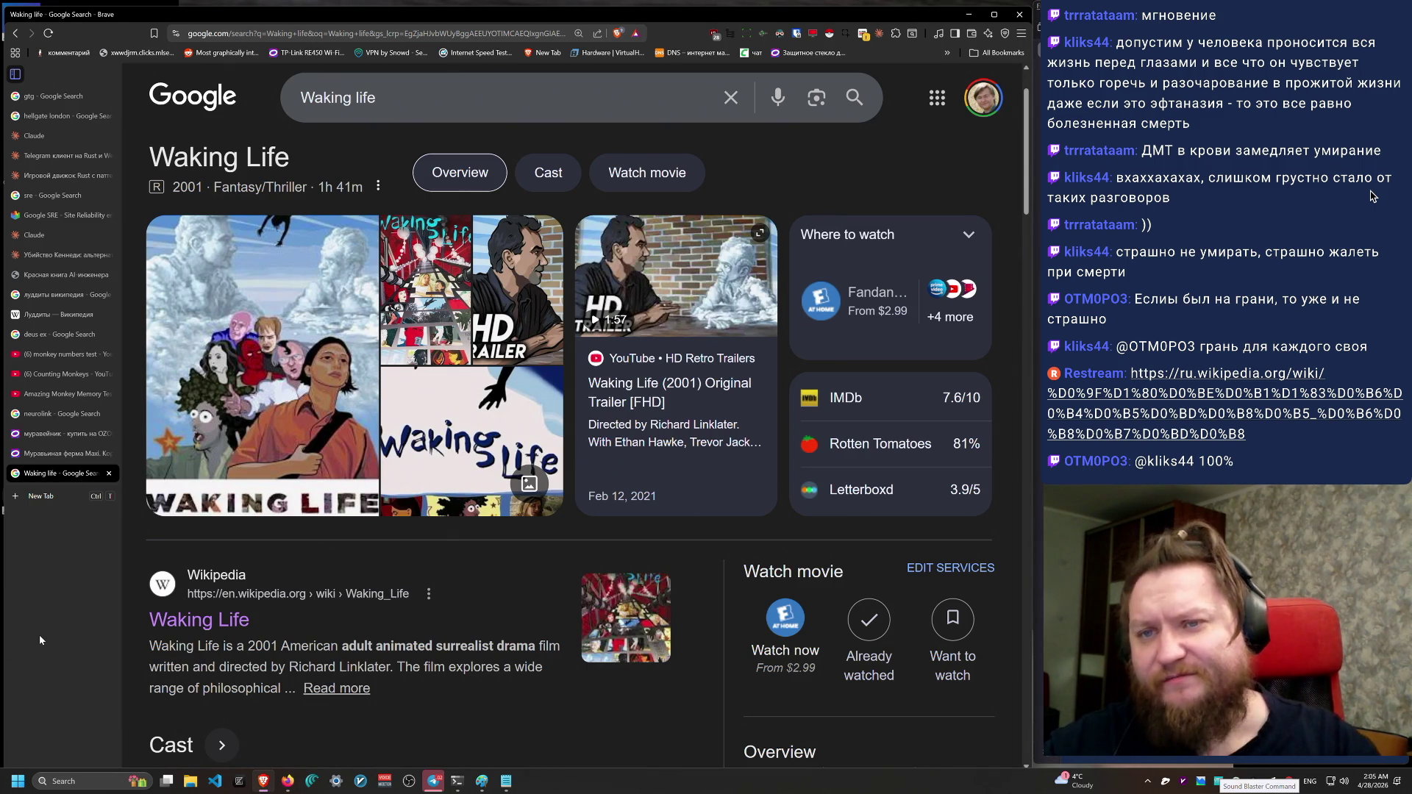
Step: Search Google for 'миф о сизифе' and open the Wikipedia essay article in a new tab
key("ctrl+t")
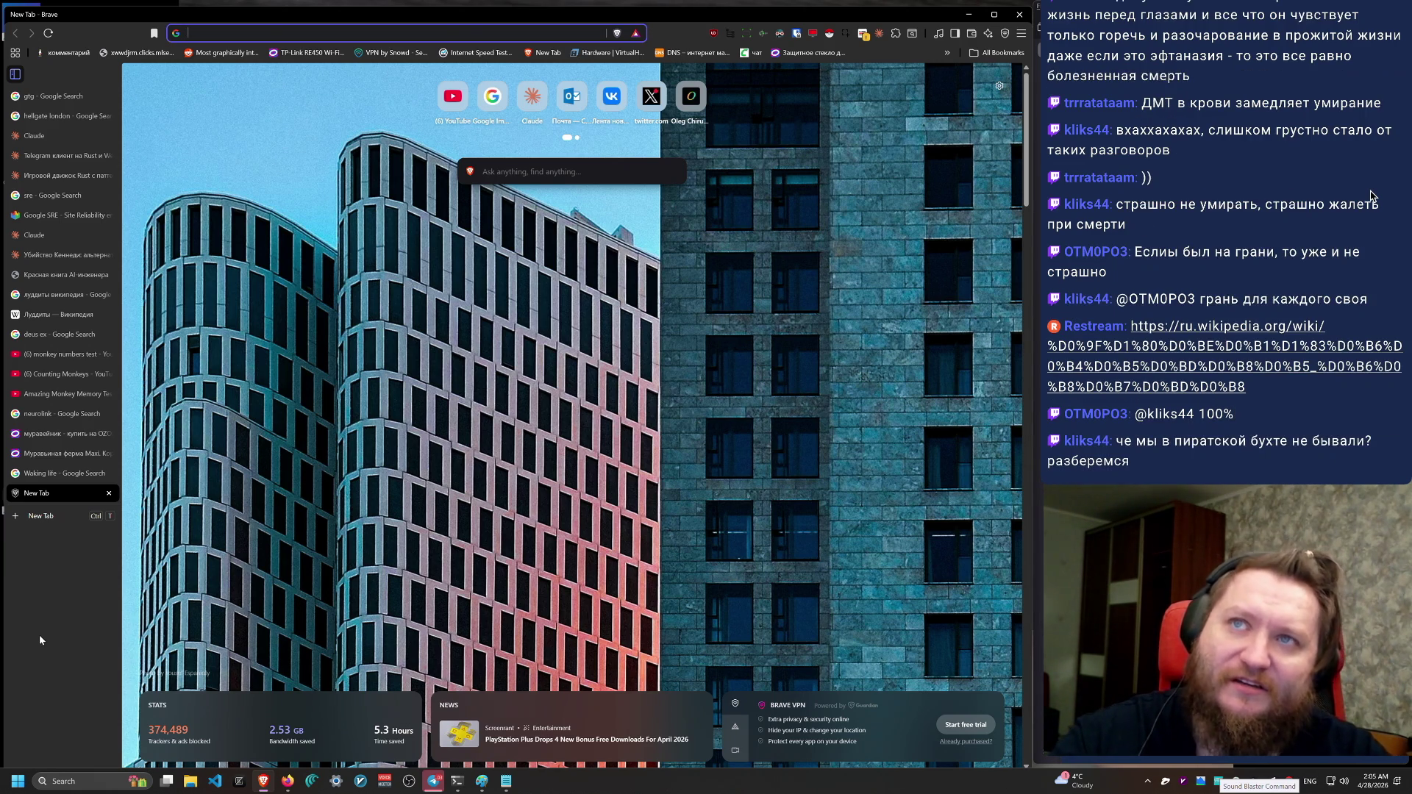
type("z")
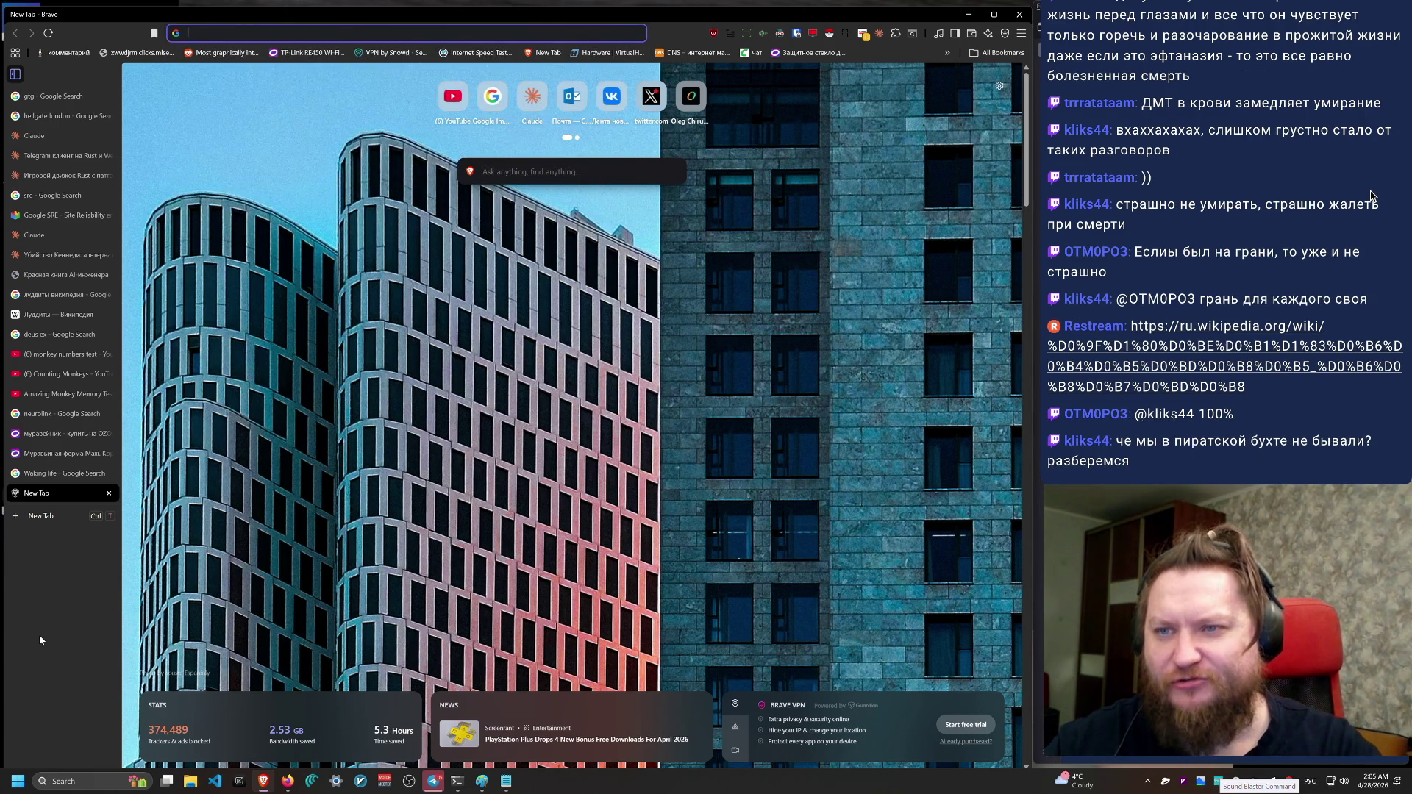
type("z")
key("BackSpace")
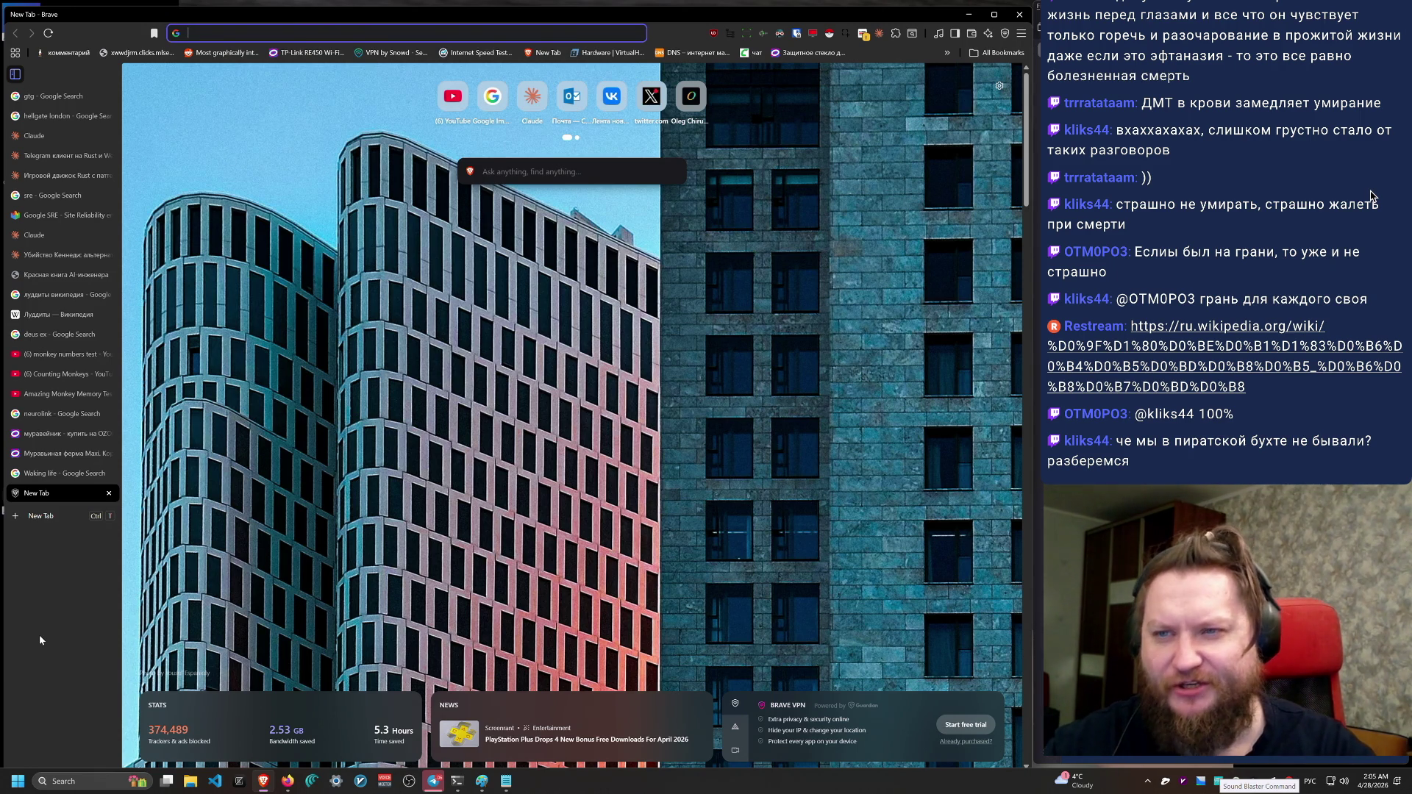
type("э")
key("BackSpace")
type("о сизифе")
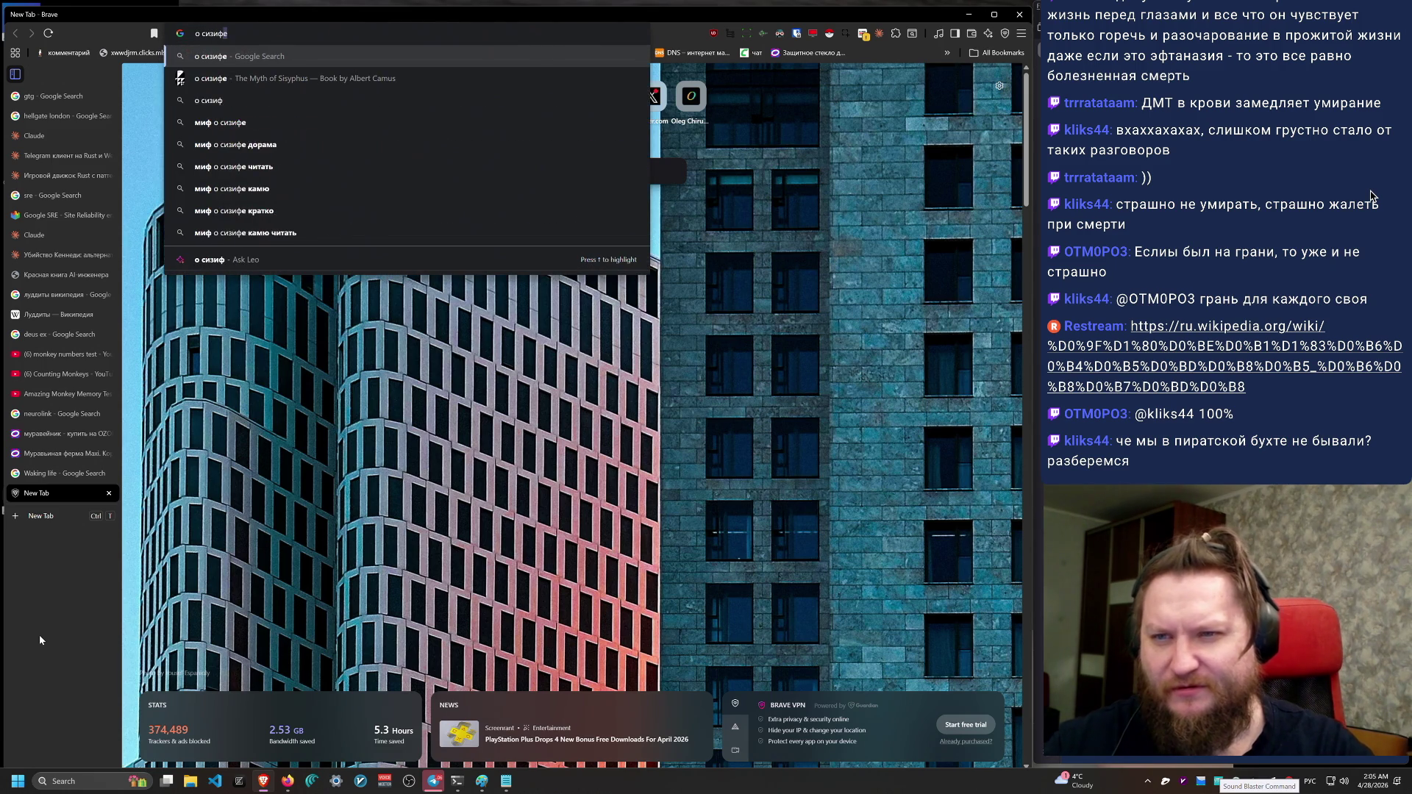
key("Down")
key("Down")
key("Return")
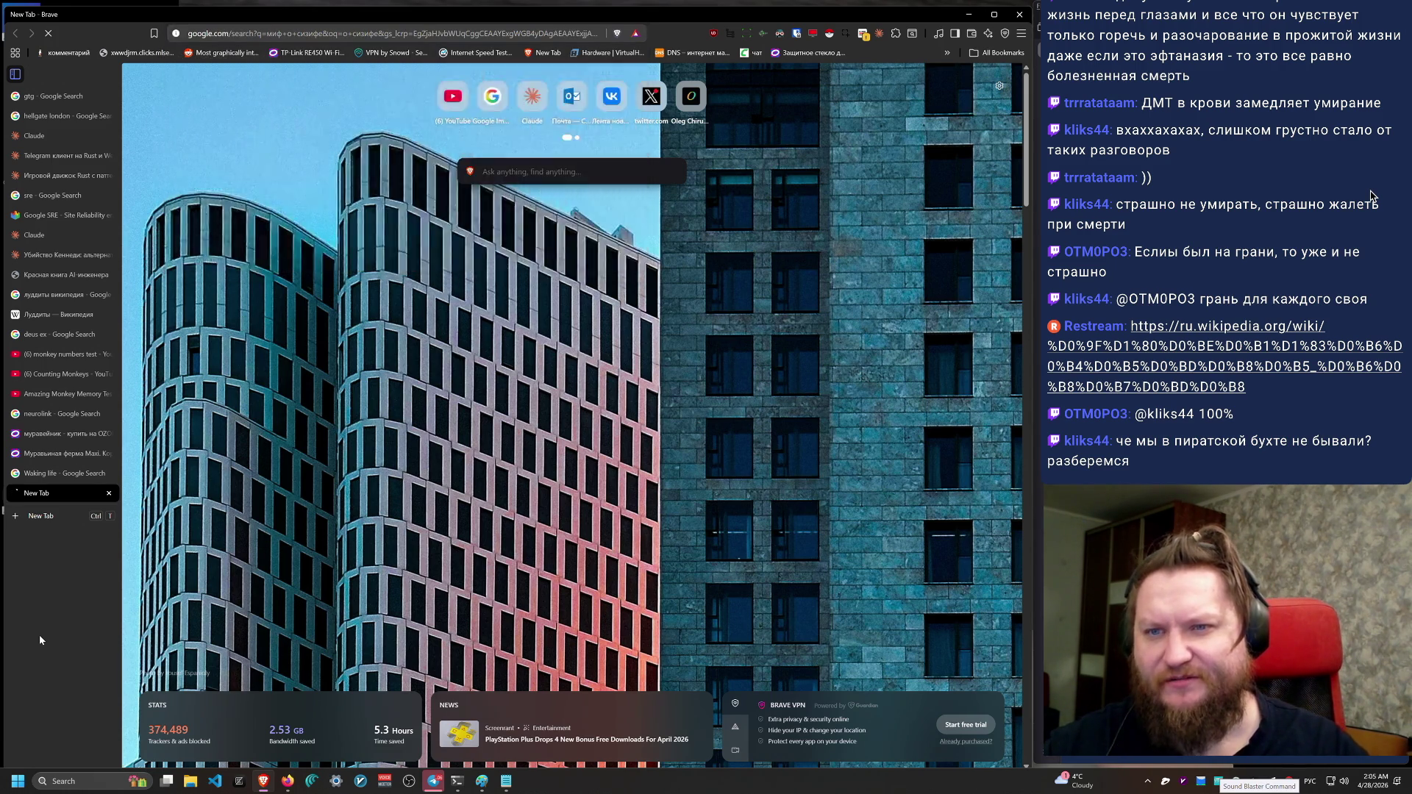
middle_click(309, 388)
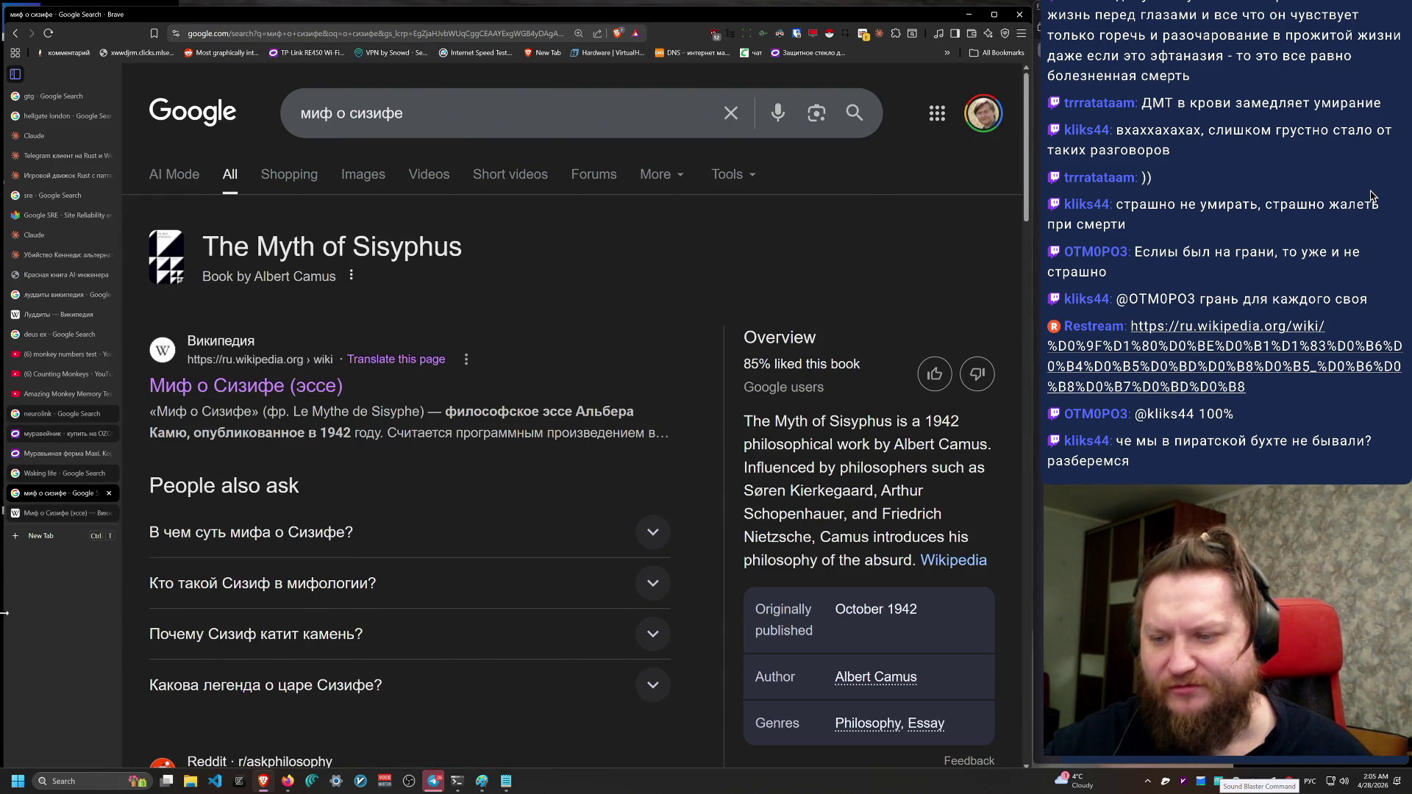
left_click(76, 513)
Step: Copy the article's URL and post it in the stream chat
left_click(362, 28)
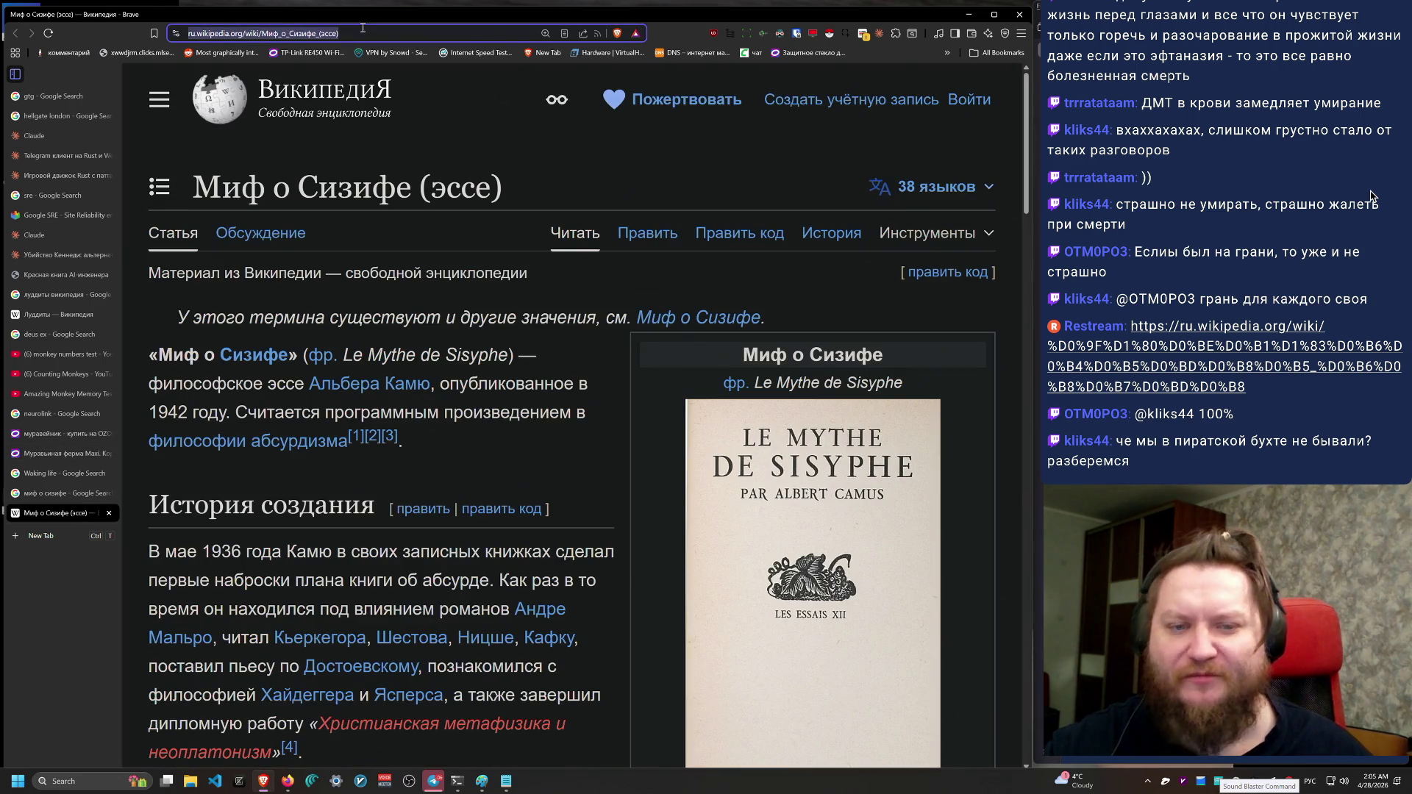
key("ctrl+c")
key("alt+Tab")
key("ctrl+v")
key("Return")
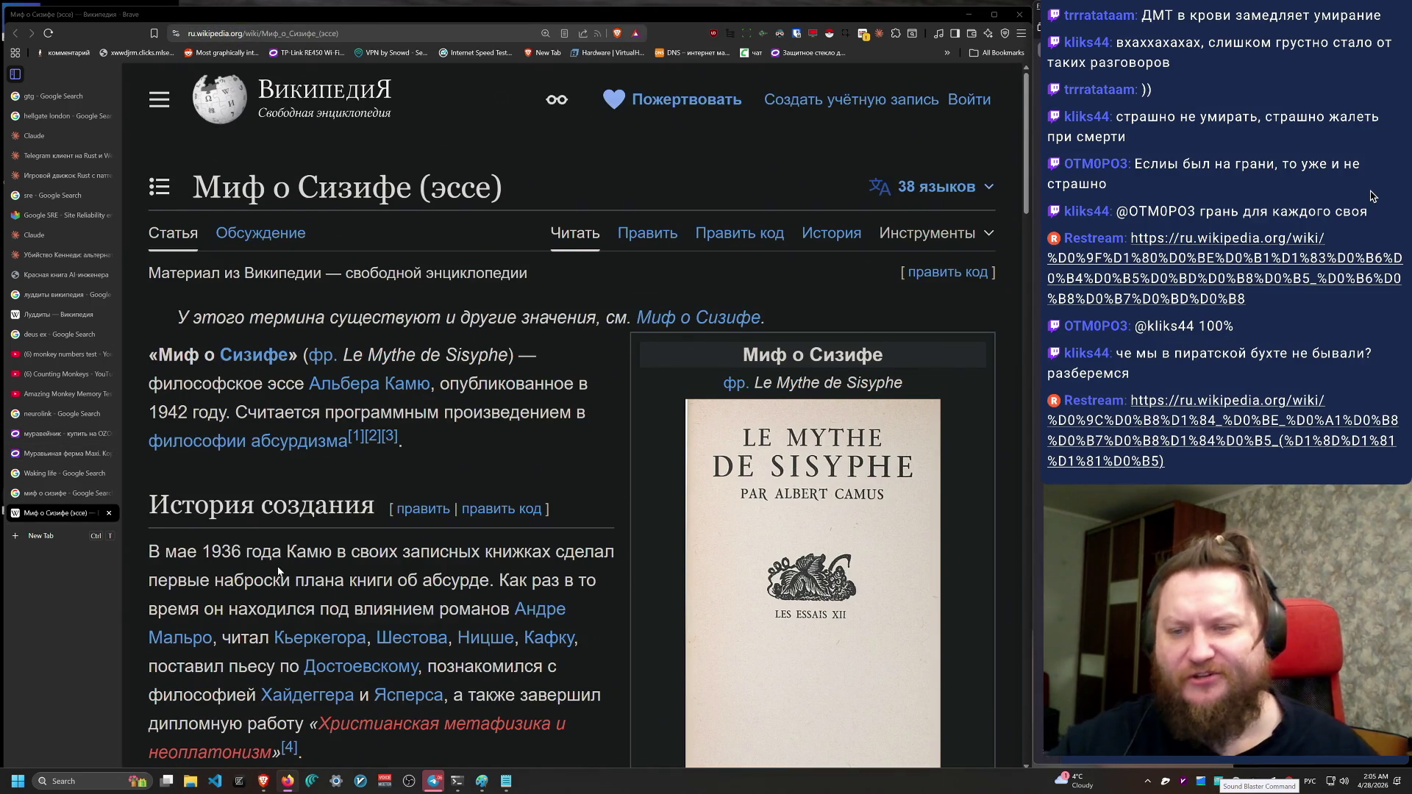
Step: Select the title 'Миф о Сизифе' and search Google for it in a new tab
scroll(262, 489, "down", 2)
scroll(264, 491, "up", 2)
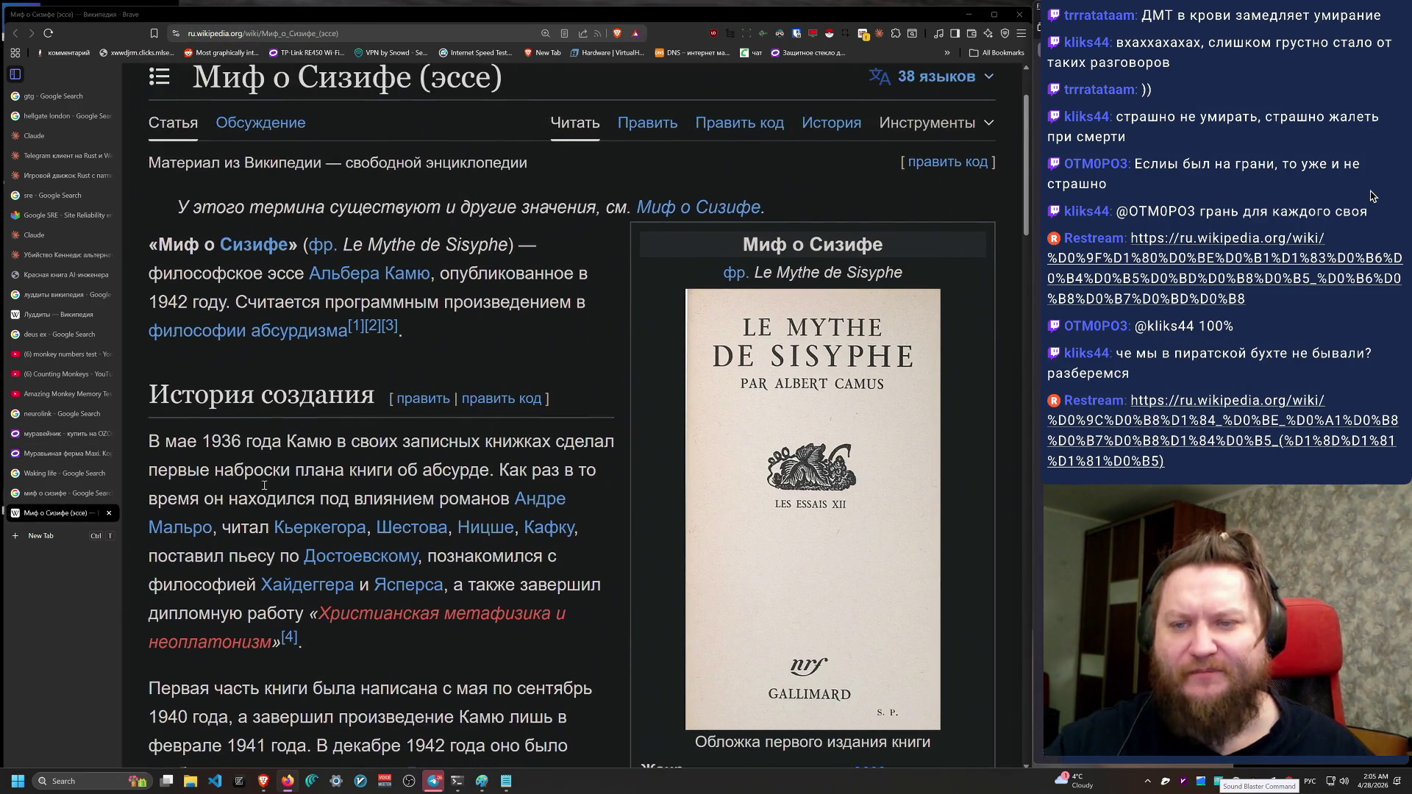
left_click_drag(390, 185, 194, 197)
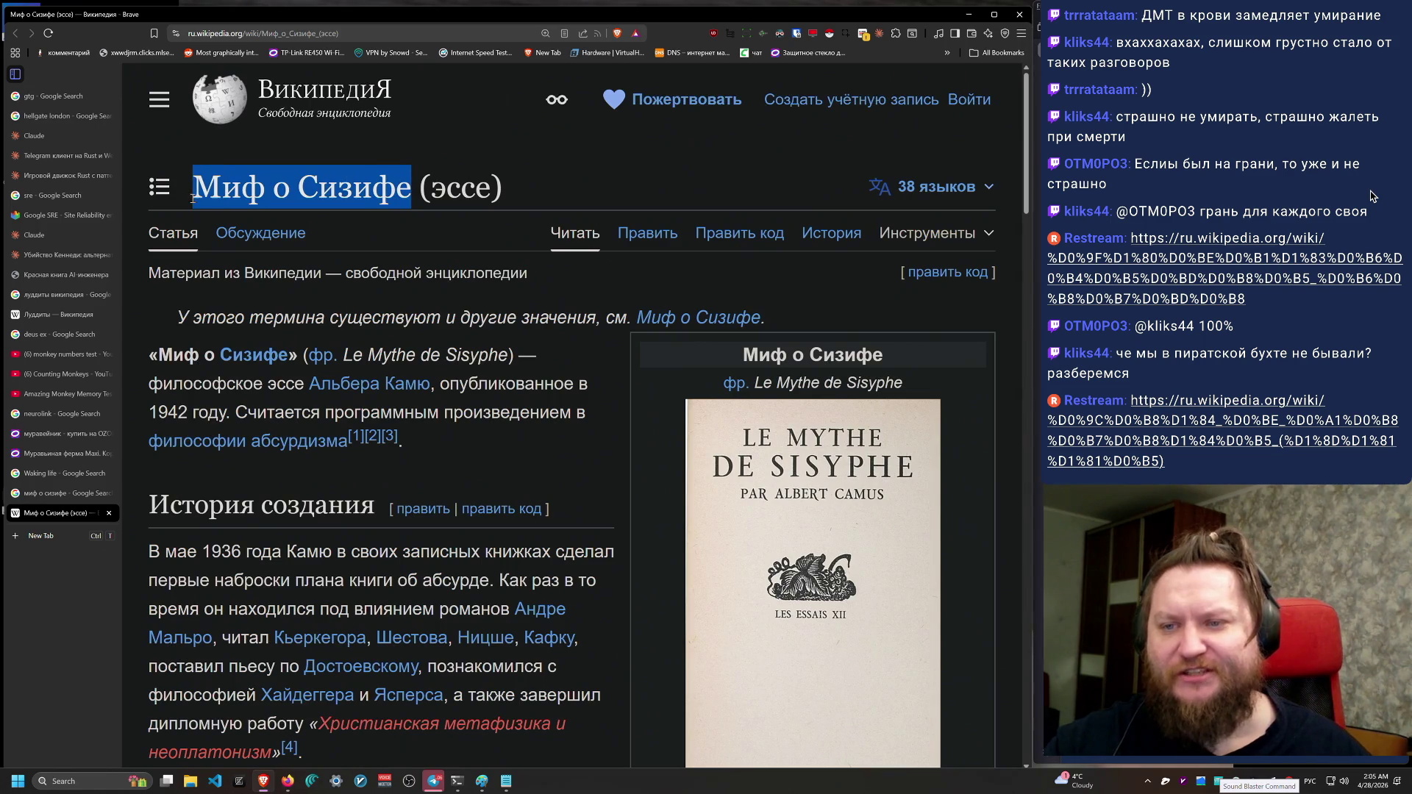
key("ctrl+t")
key("ctrl+v")
key("Return")
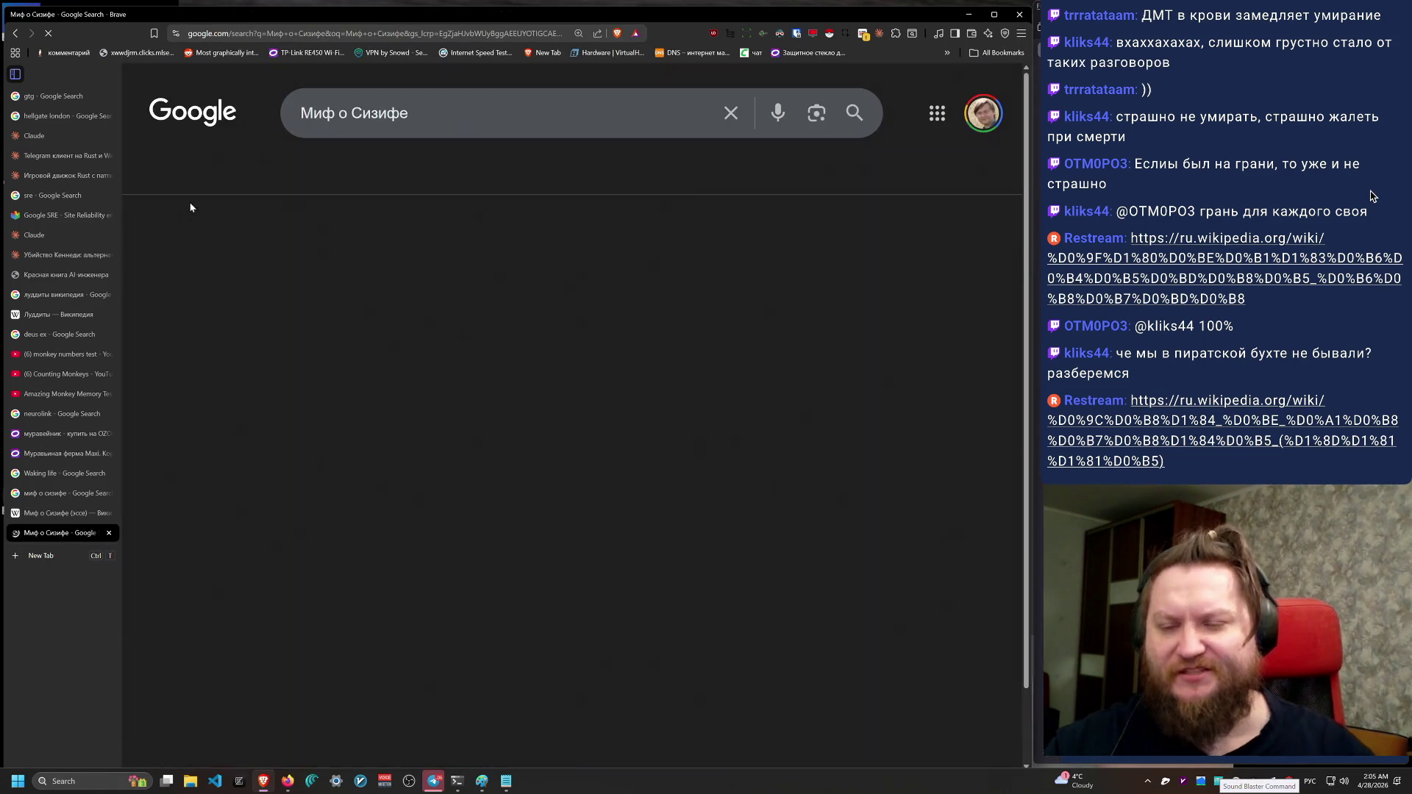
Step: Open the filosof.historic.ru library page for Camus's 'Миф о Сизифе. Эссе об абсурде'
scroll(420, 434, "down", 8)
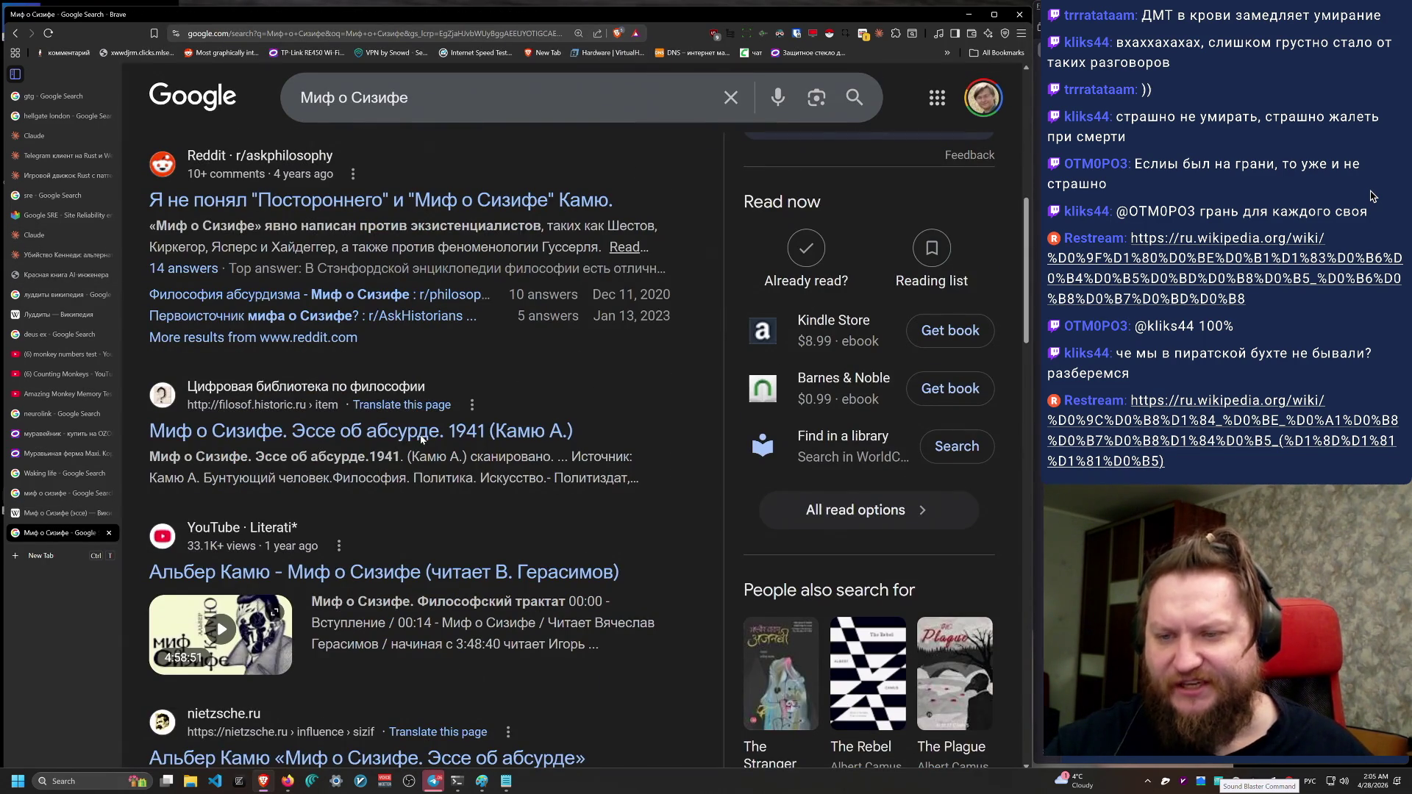
middle_click(432, 427)
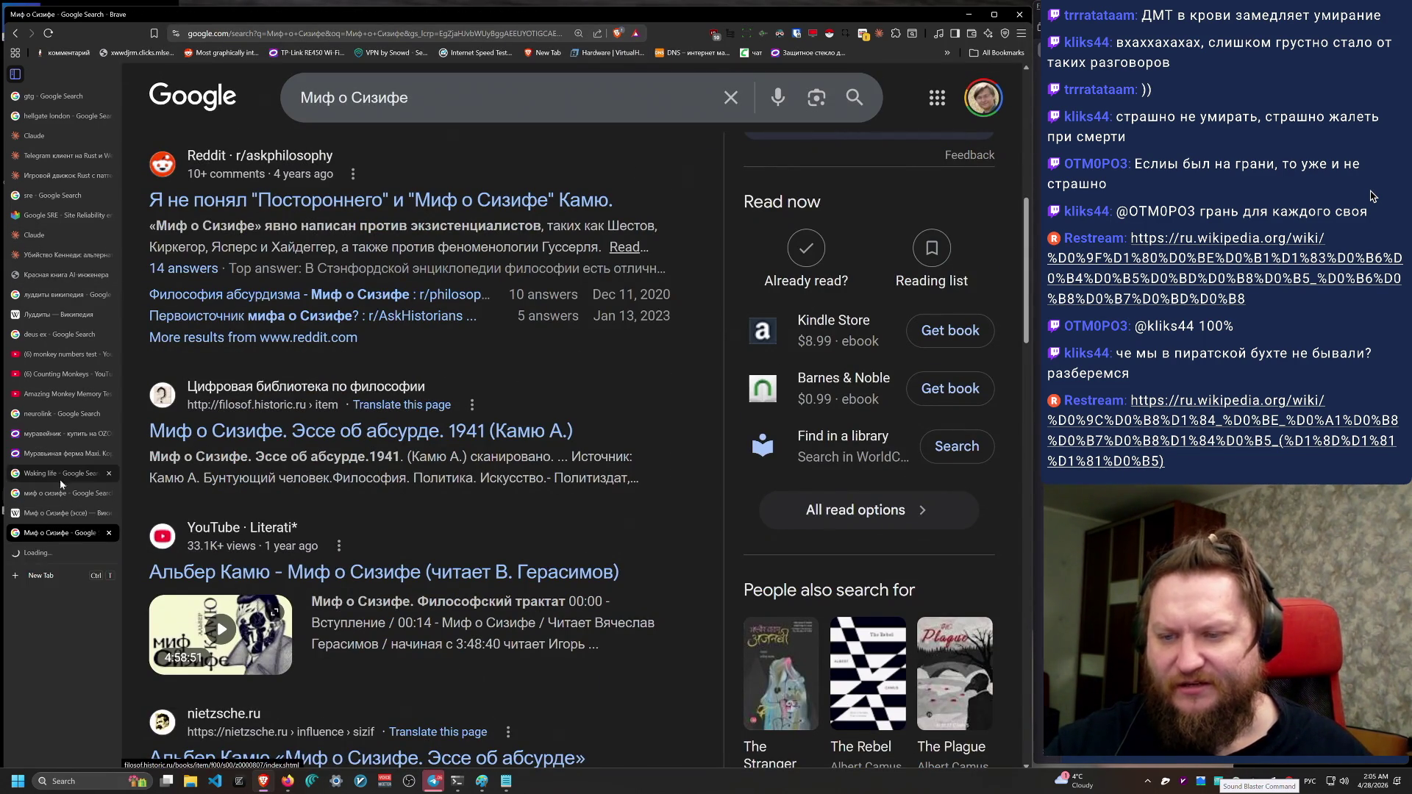
left_click(61, 555)
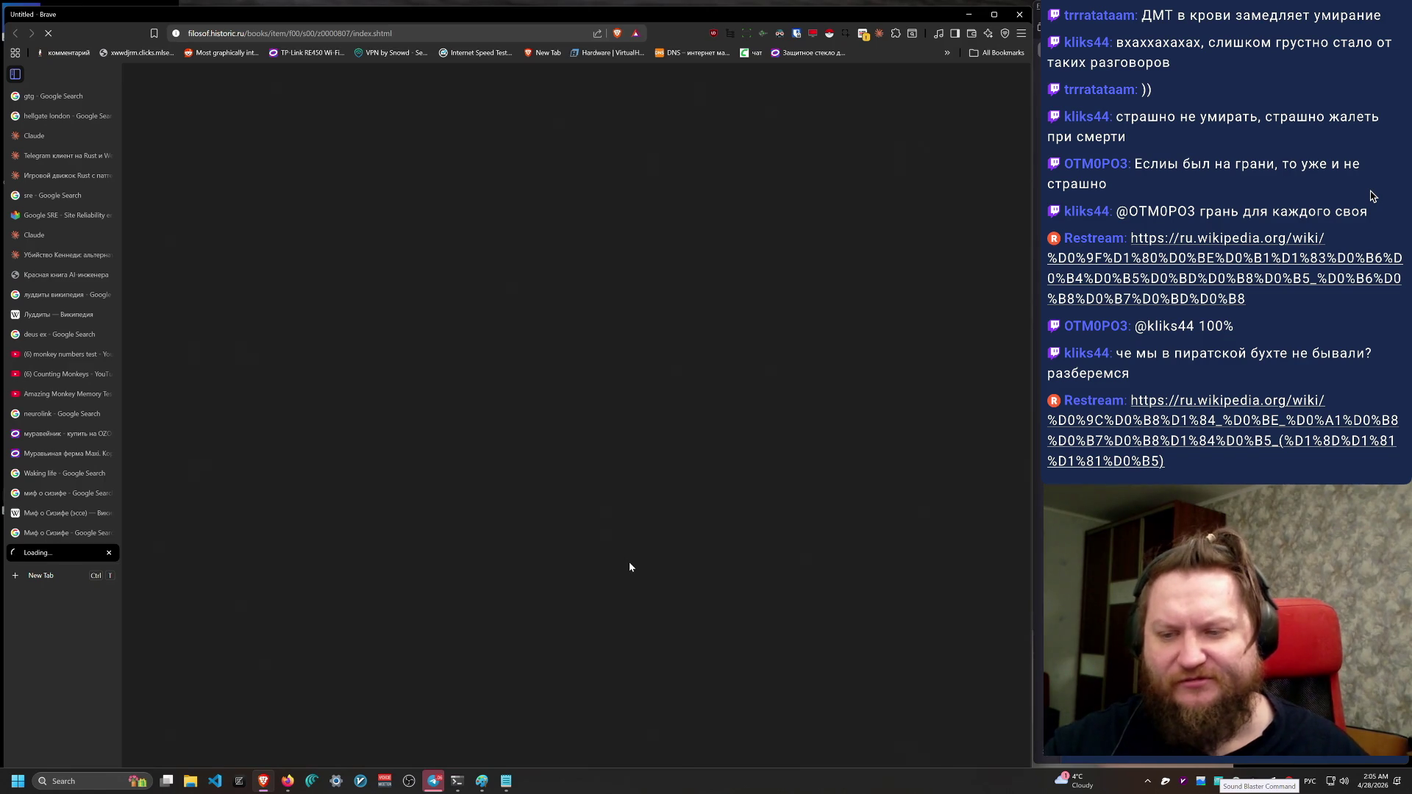
left_click(13, 535)
scroll(532, 553, "down", 5)
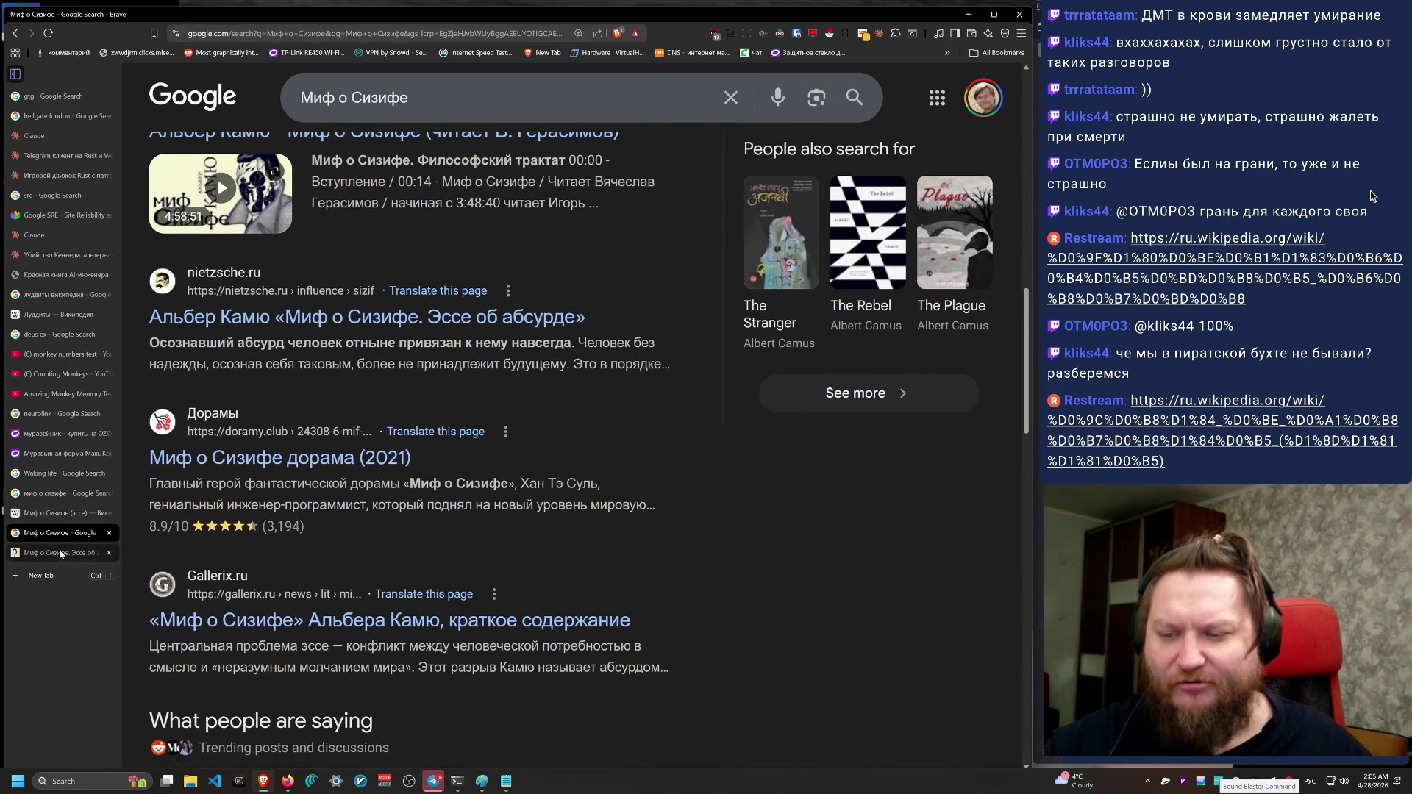
left_click(61, 552)
Step: Open 'Часть 1.' in a new tab, read through 'Абсурдное рассуждение', then close it
scroll(342, 325, "up", 5)
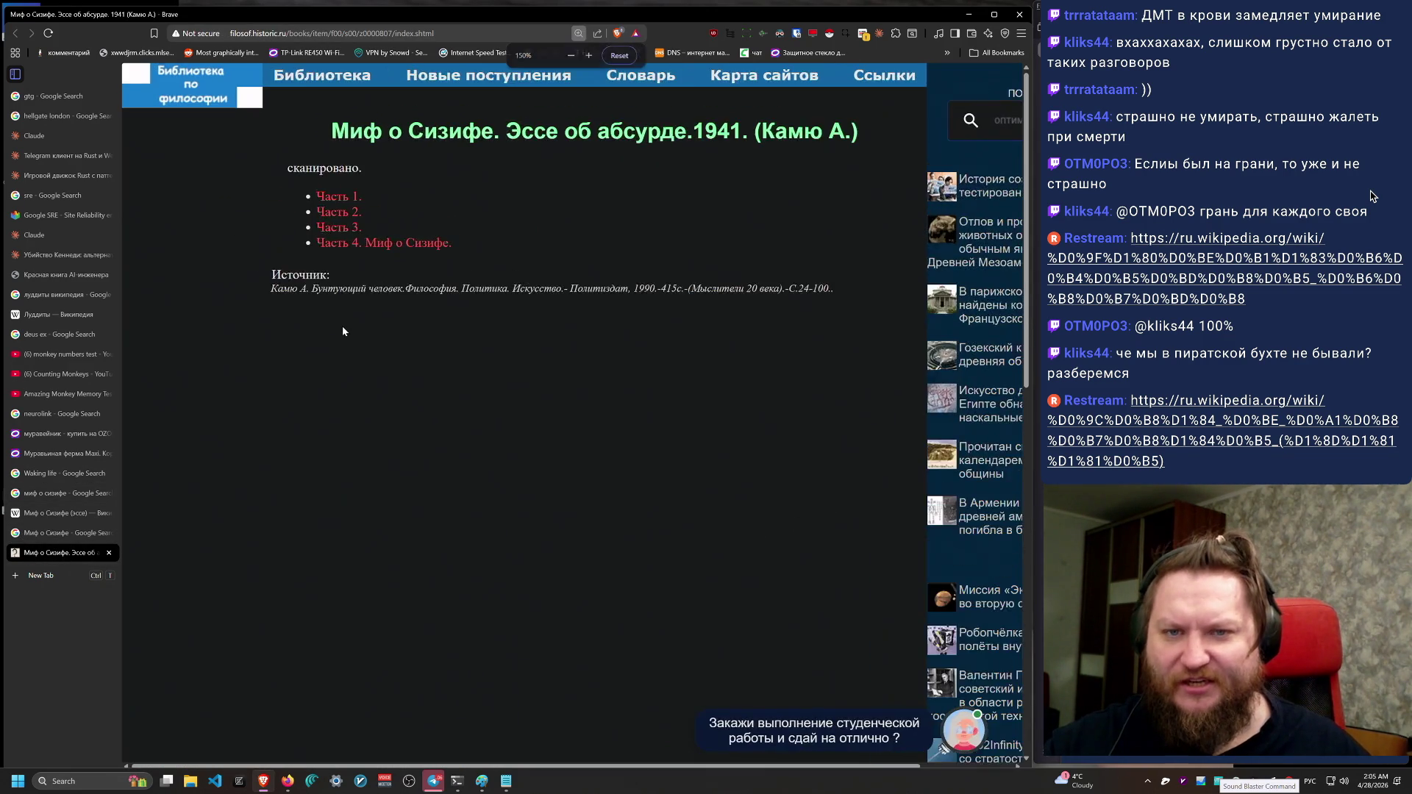
middle_click(411, 280)
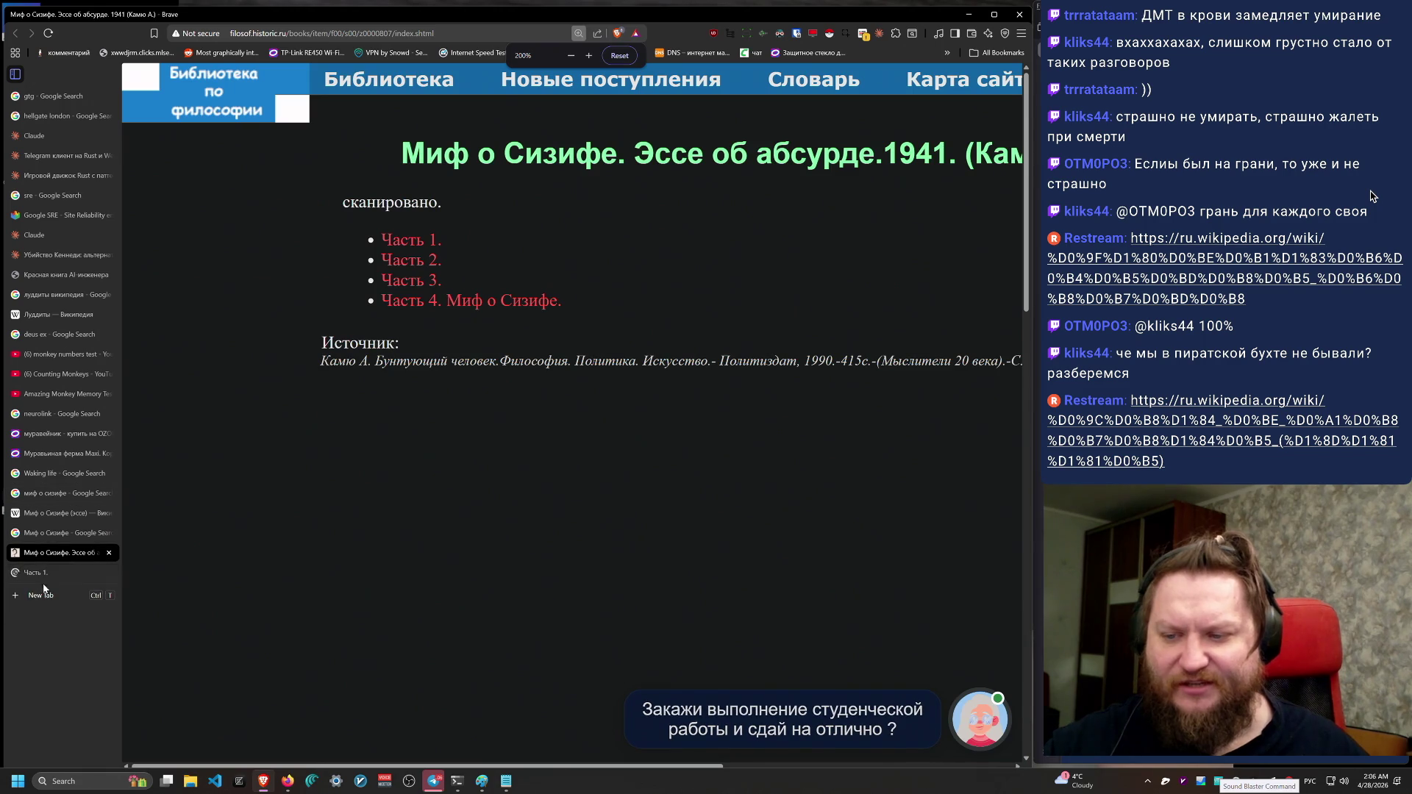
left_click(58, 572)
scroll(608, 609, "down", 10)
scroll(609, 609, "down", 15)
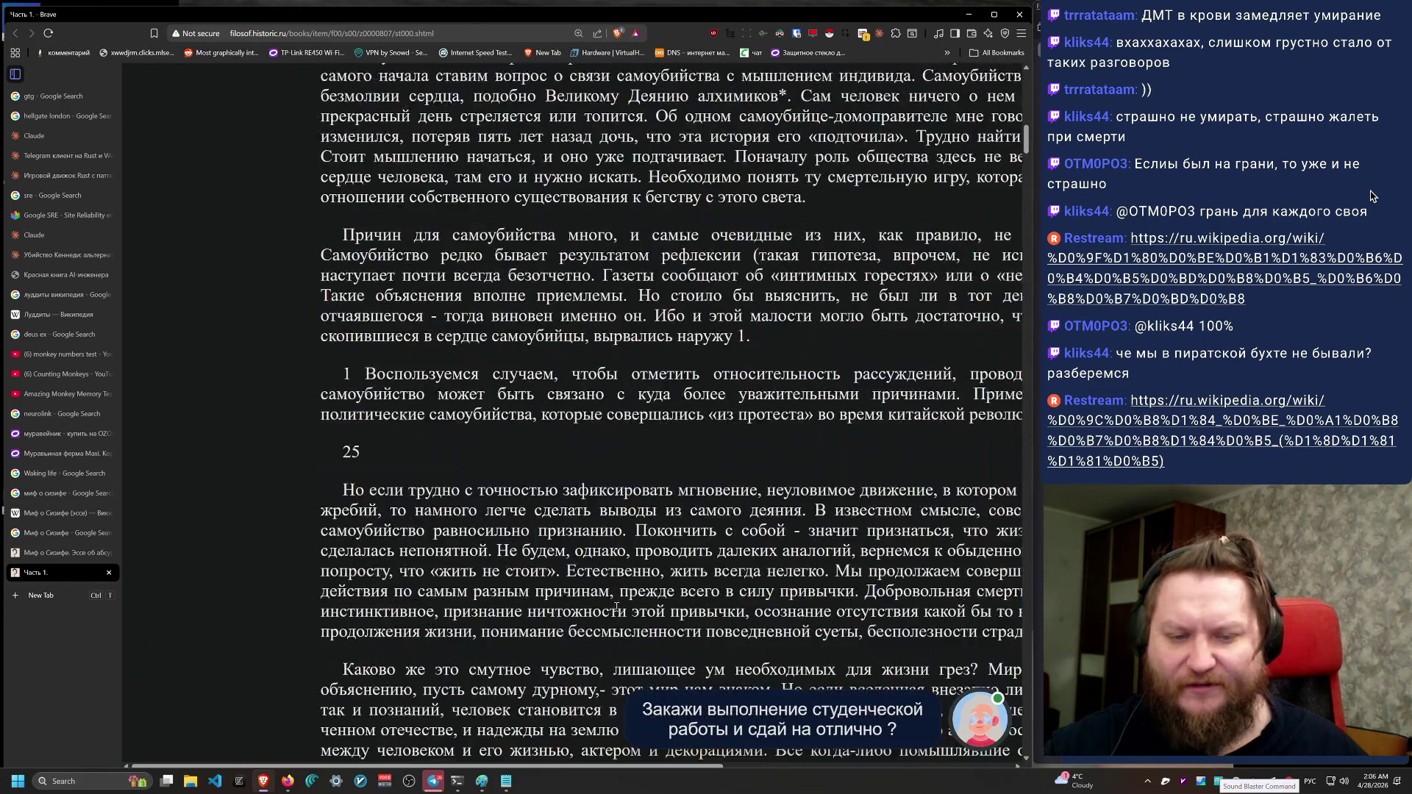
scroll(612, 614, "down", 1)
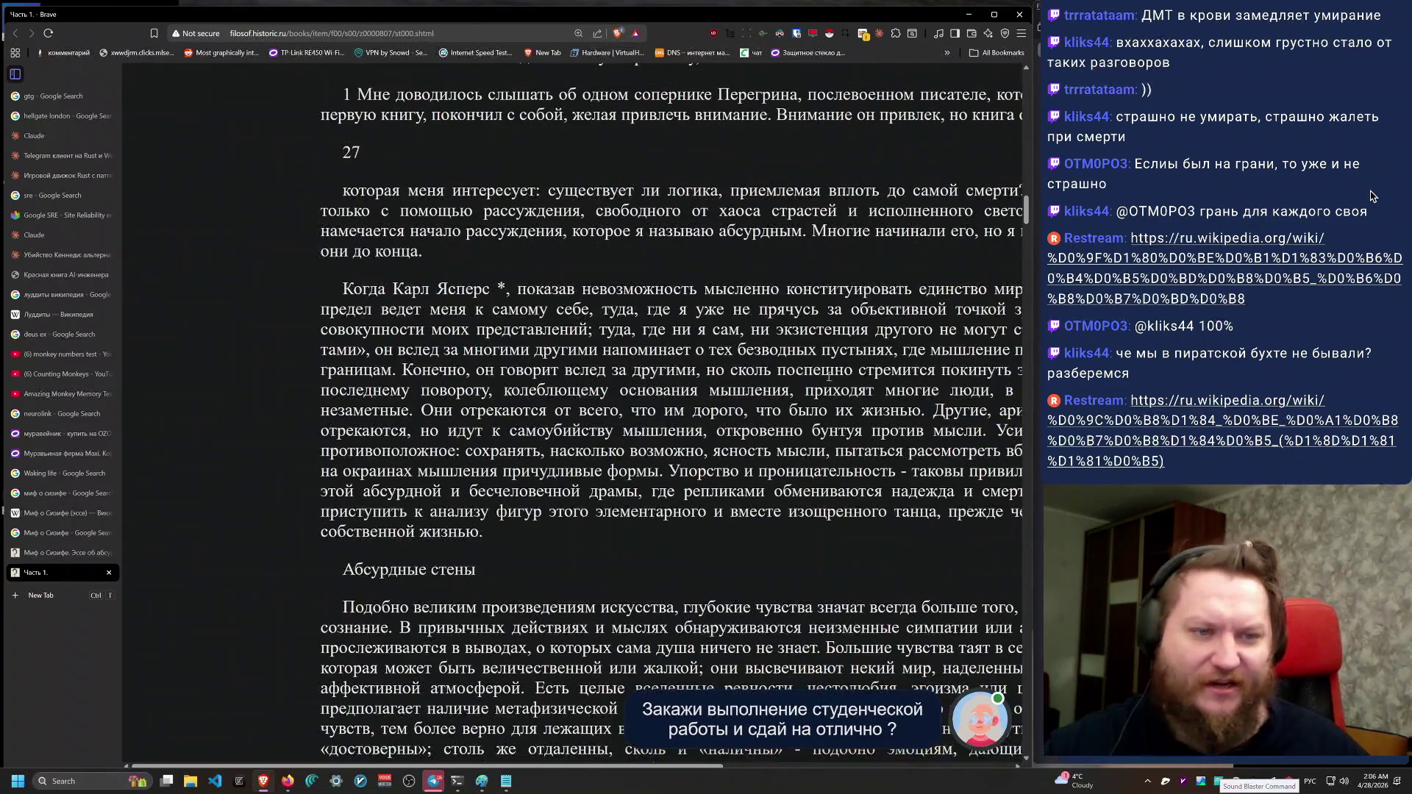
scroll(611, 519, "down", 1)
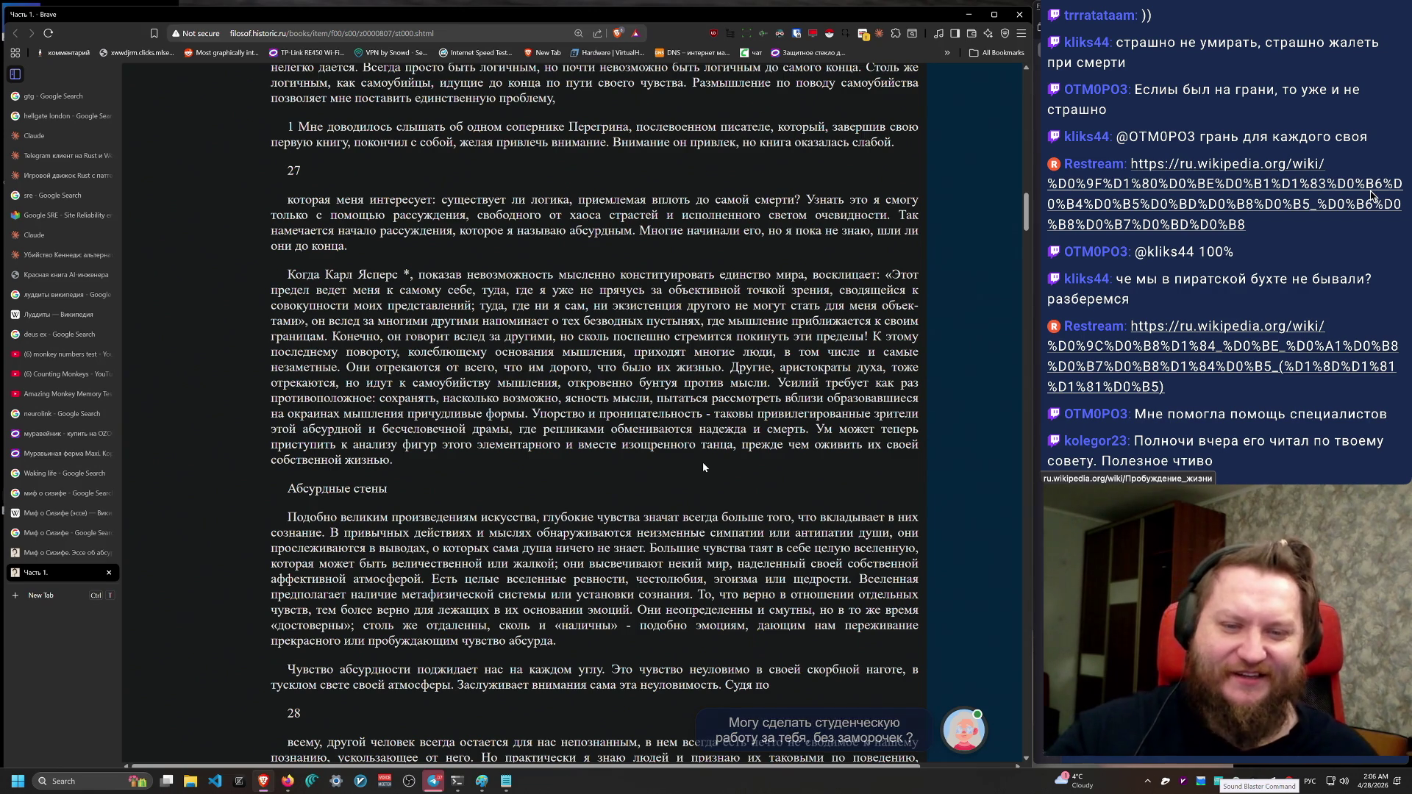
scroll(770, 514, "up", 8)
scroll(770, 514, "up", 18)
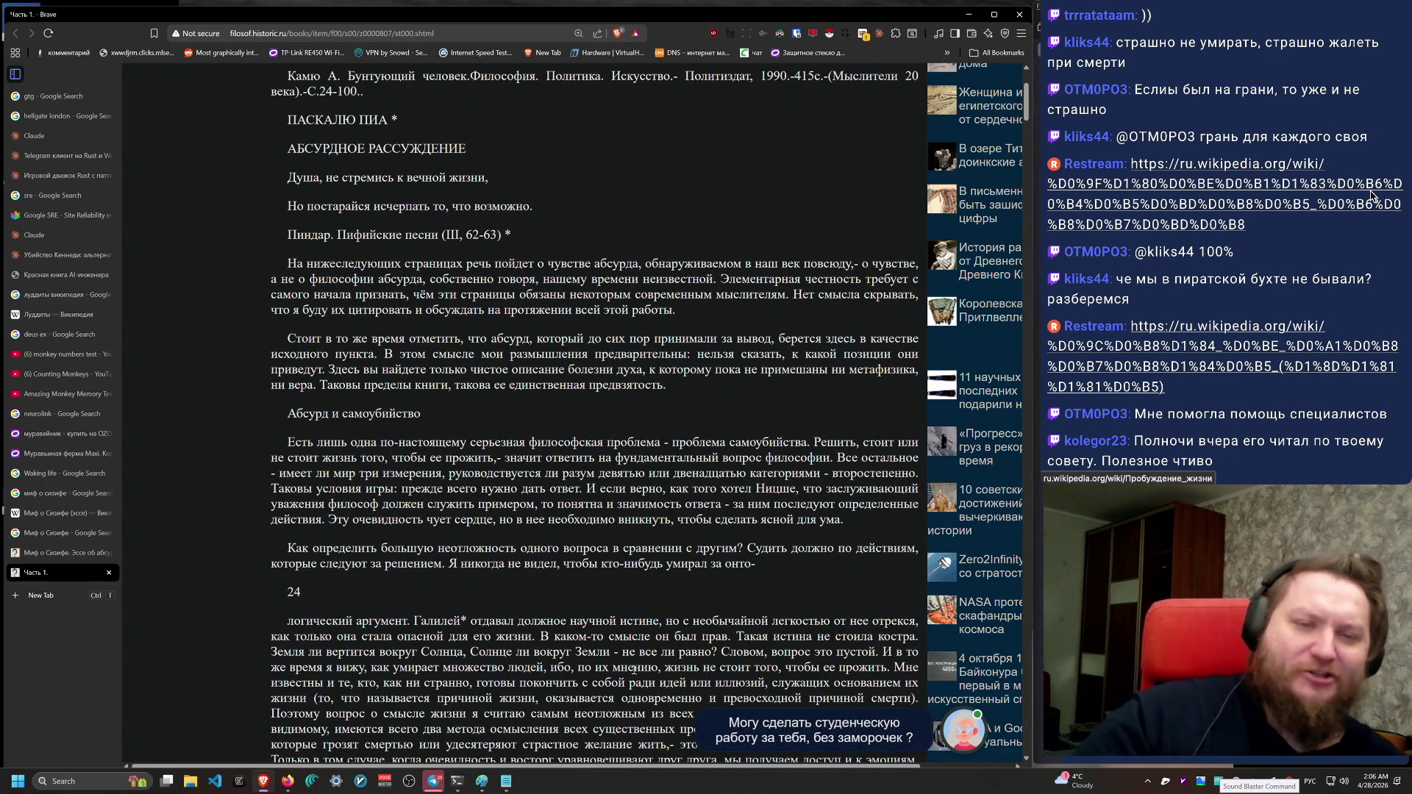
scroll(731, 520, "up", 3)
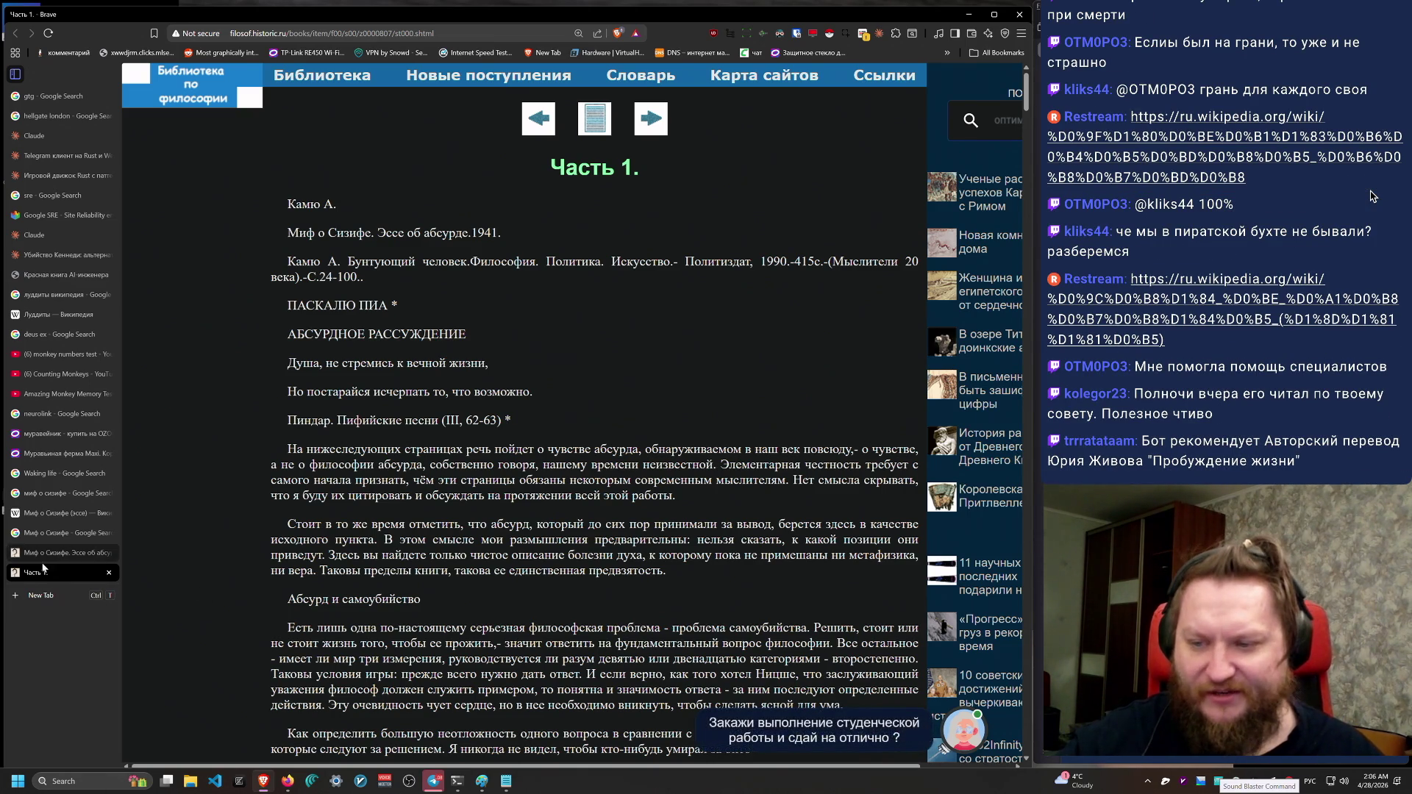
key("ctrl+w")
Step: Return to the 'Миф о Сизифе' results and load rutracker.org in a new tab via 'ru'
left_click(78, 539)
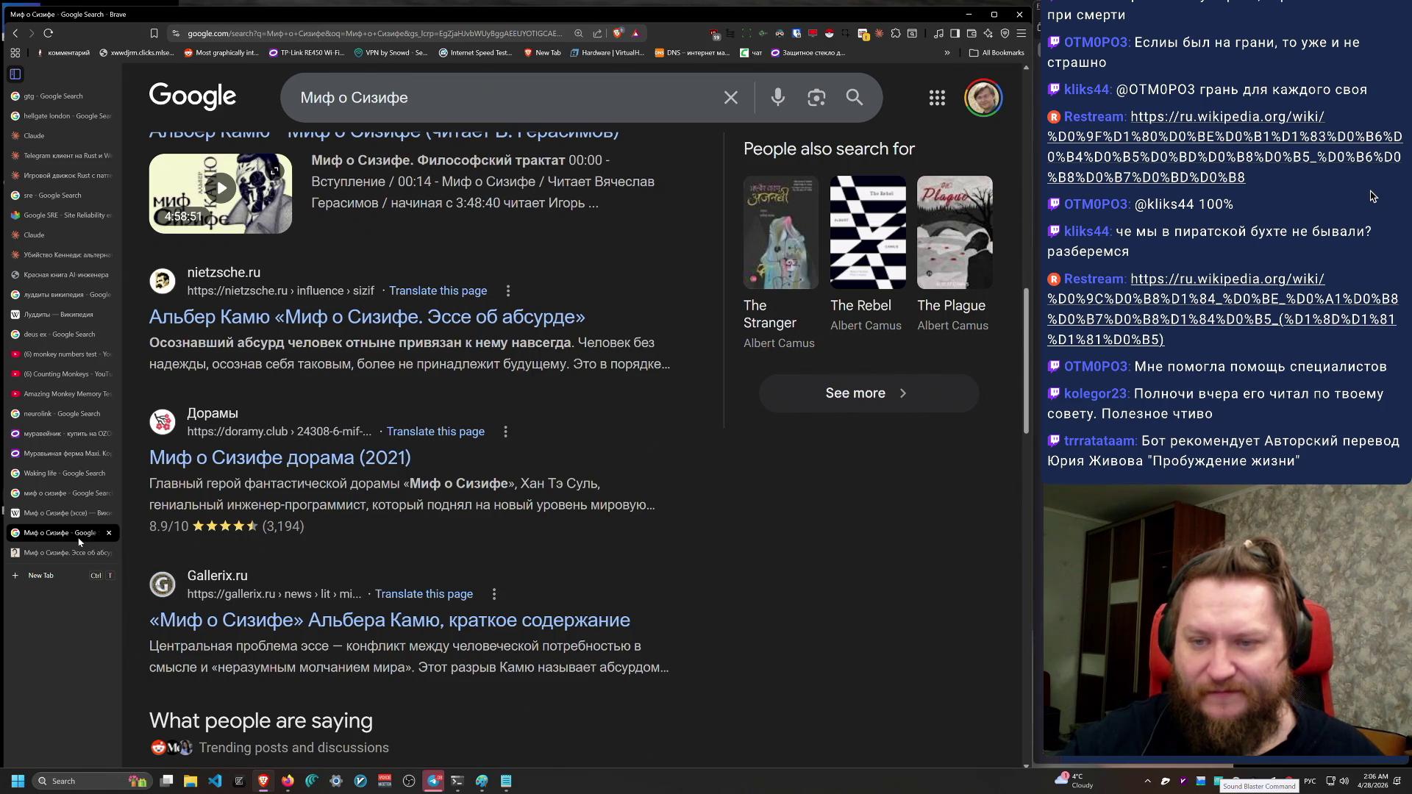
scroll(568, 612, "up", 15)
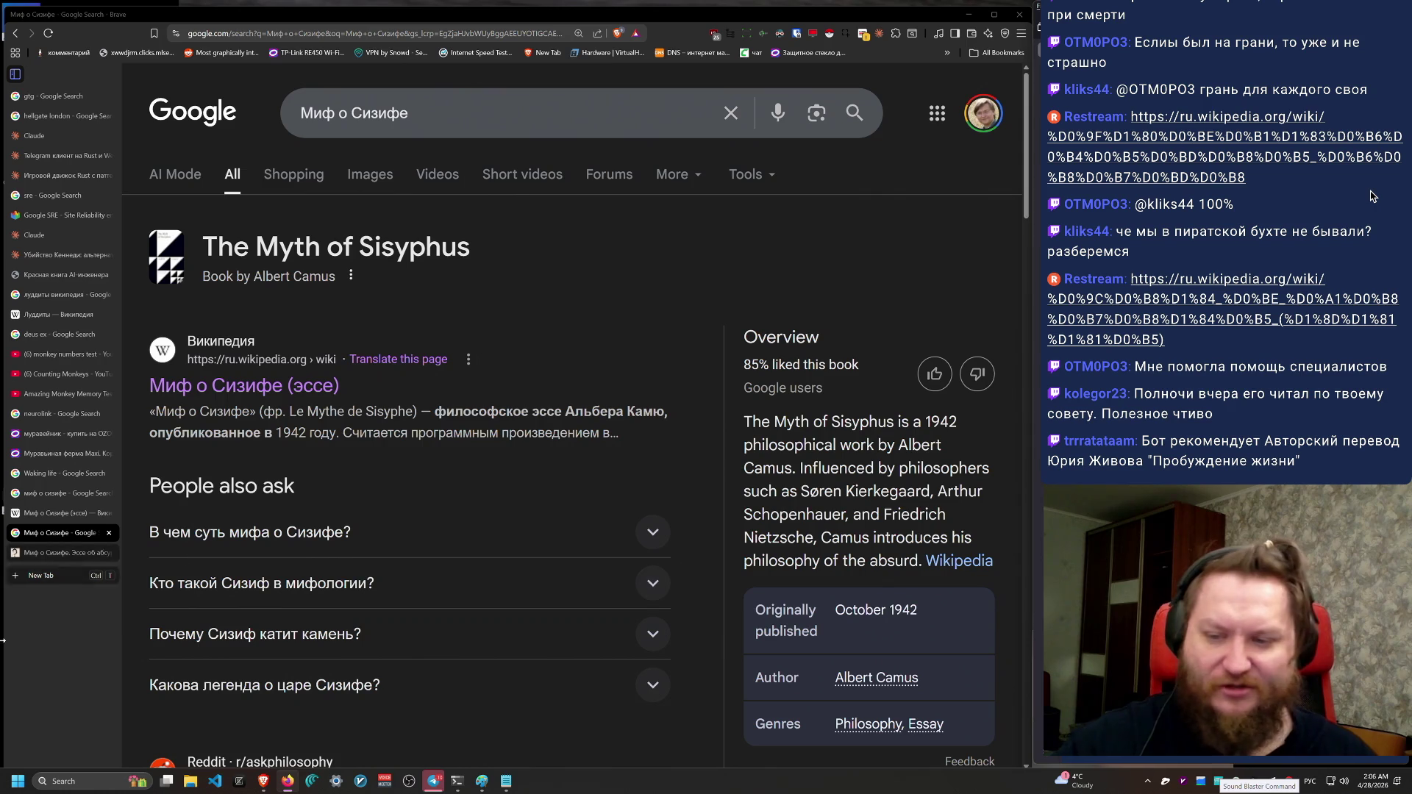
key("ctrl+t")
type("ru")
key("Return")
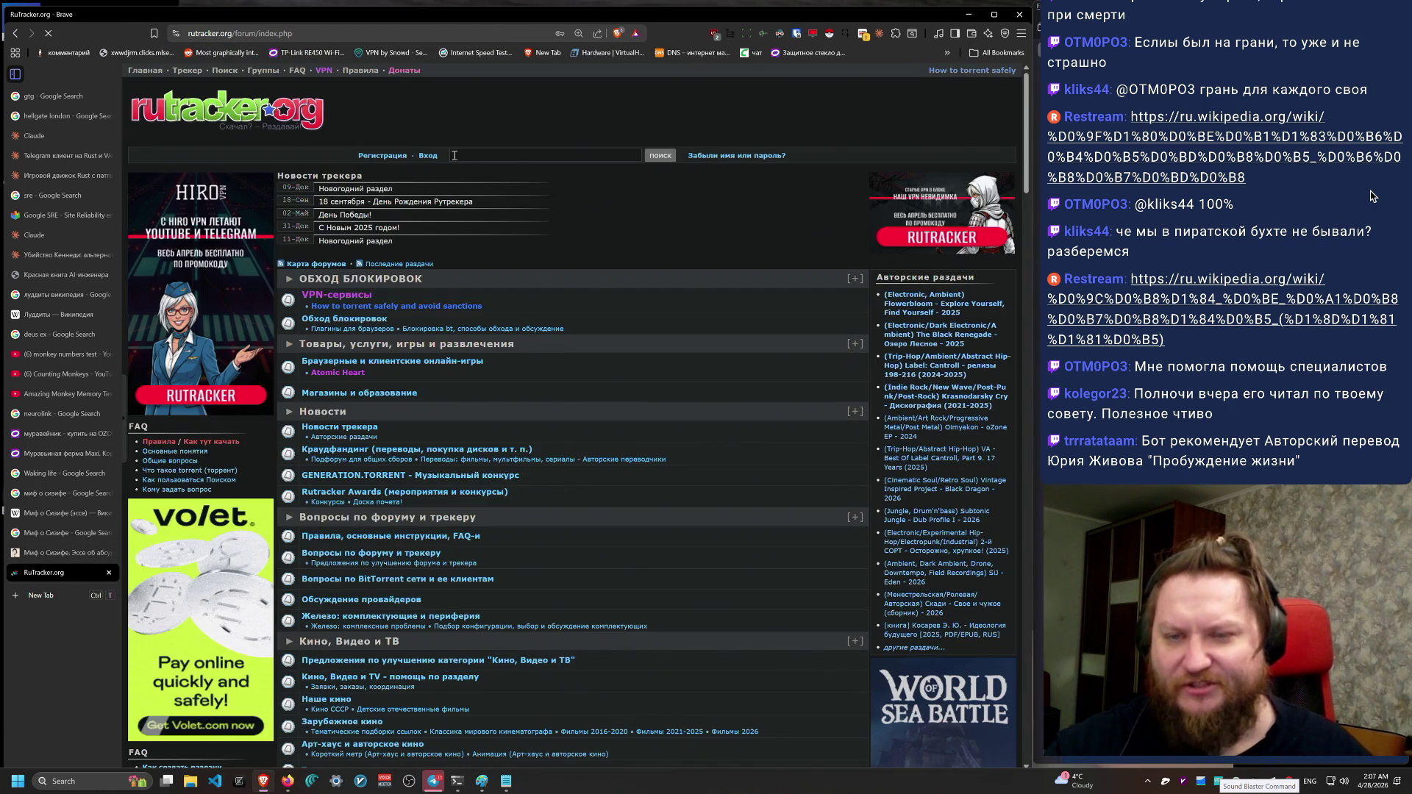
left_click(454, 156)
Step: Enter 'Пробуждение жизни' and sign in to RuTracker with the saved login details
key("alt+shift")
type("Пробуждение жизни")
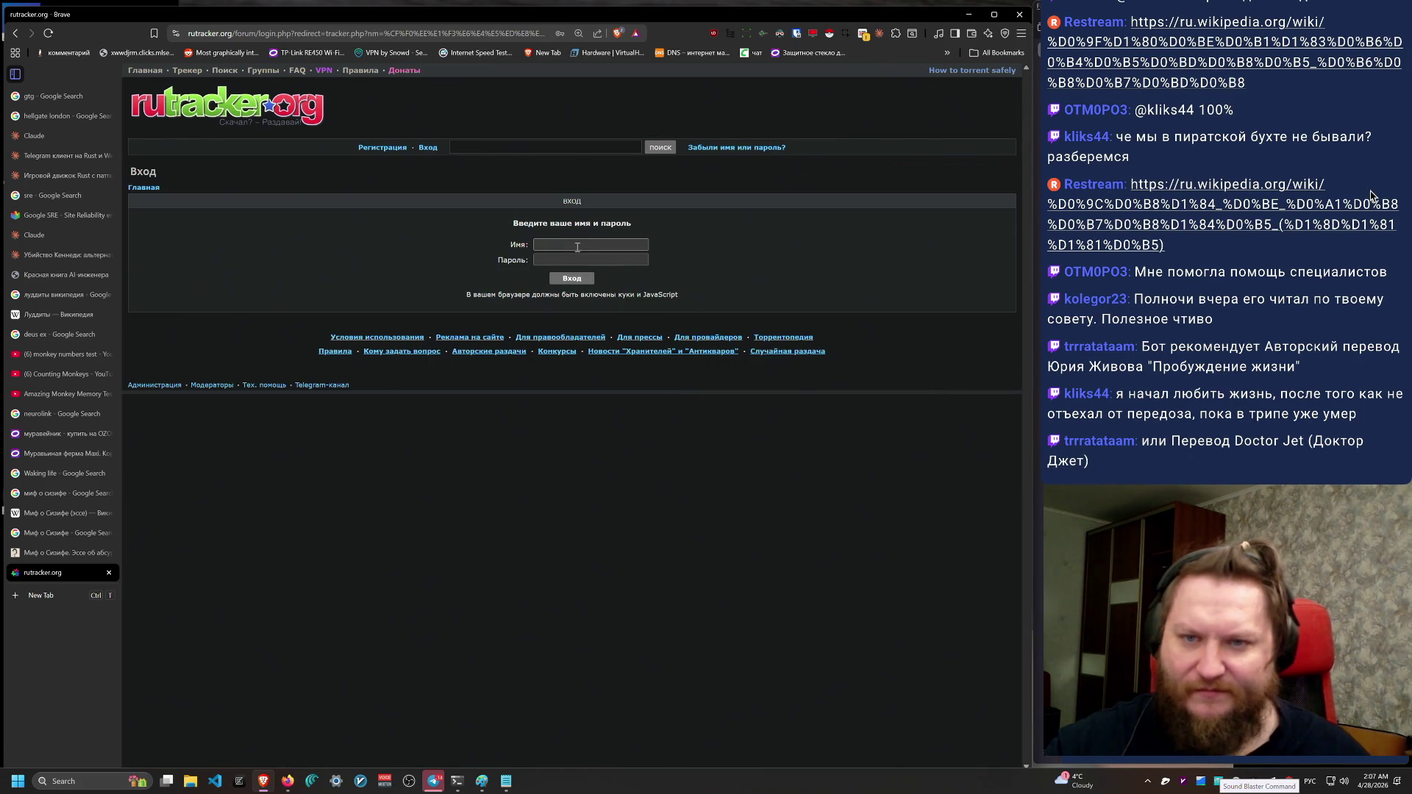
left_click(577, 247)
left_click(588, 273)
key("Return")
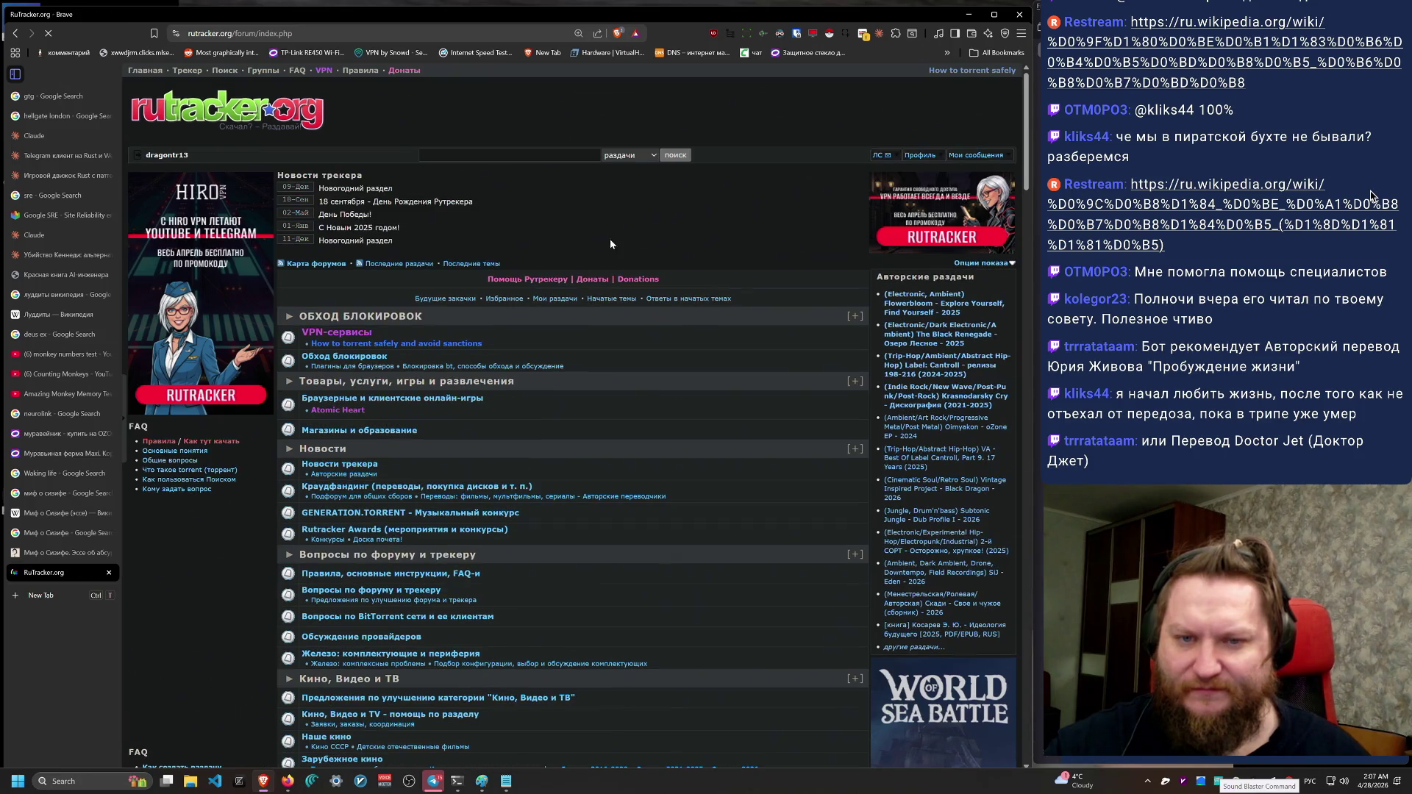
Step: Search the tracker for 'Пробуждение жизни' using the autocomplete suggestion
left_click(475, 156)
type("Пробуждение жизни")
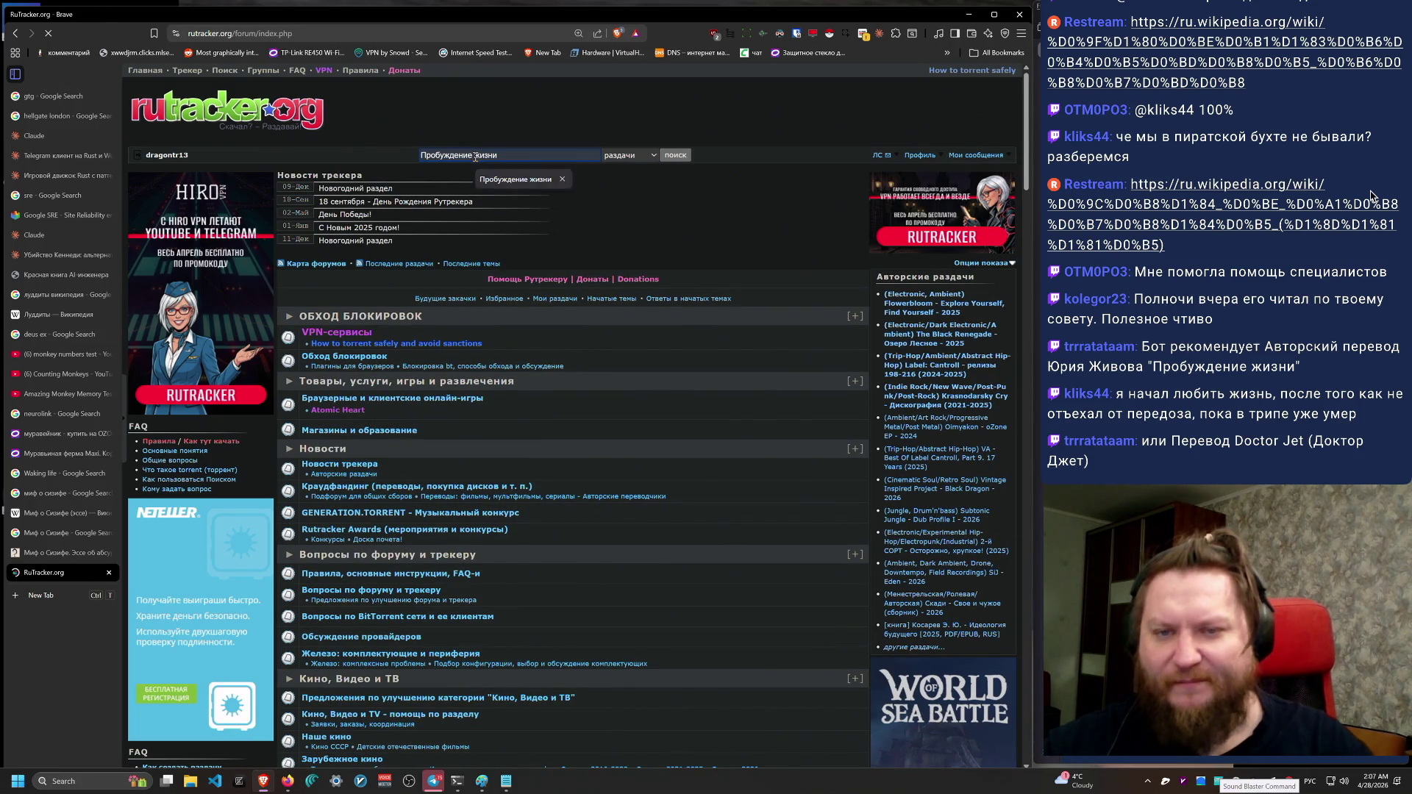
key("Down")
key("Down")
key("Return")
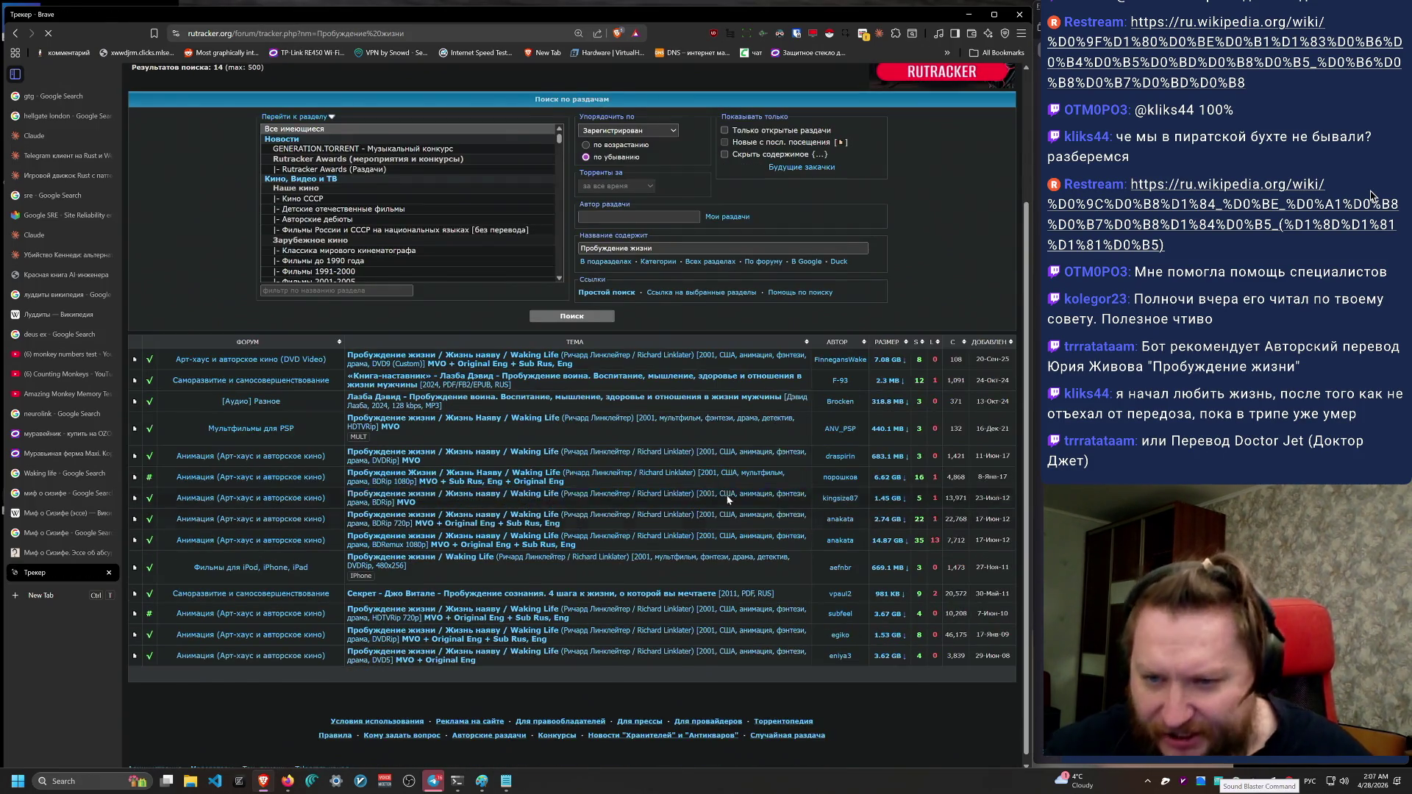
Step: Zoom in and open the first result, the 7.08 GB DVD9 Waking Life release, in its own tab
key("ctrl+plus")
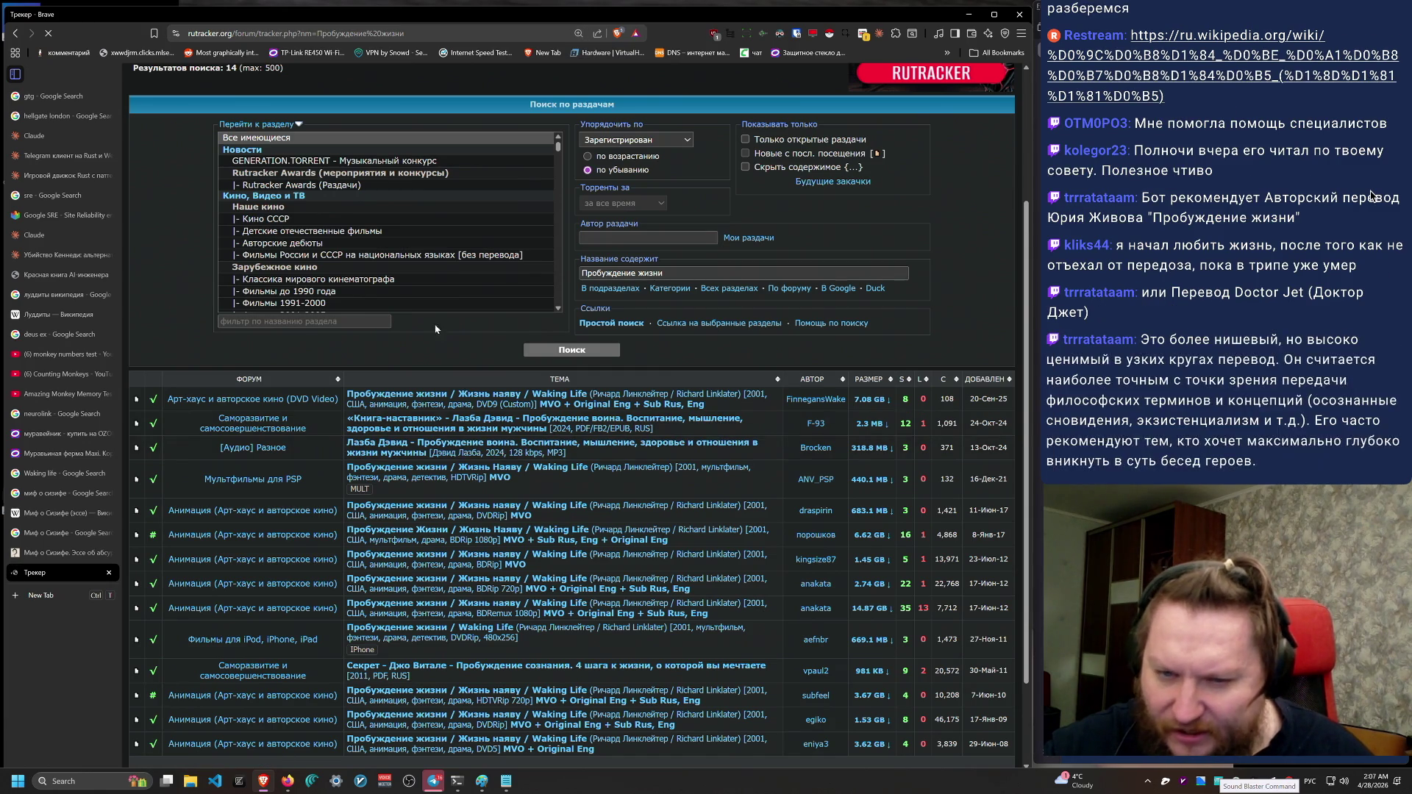
middle_click(514, 398)
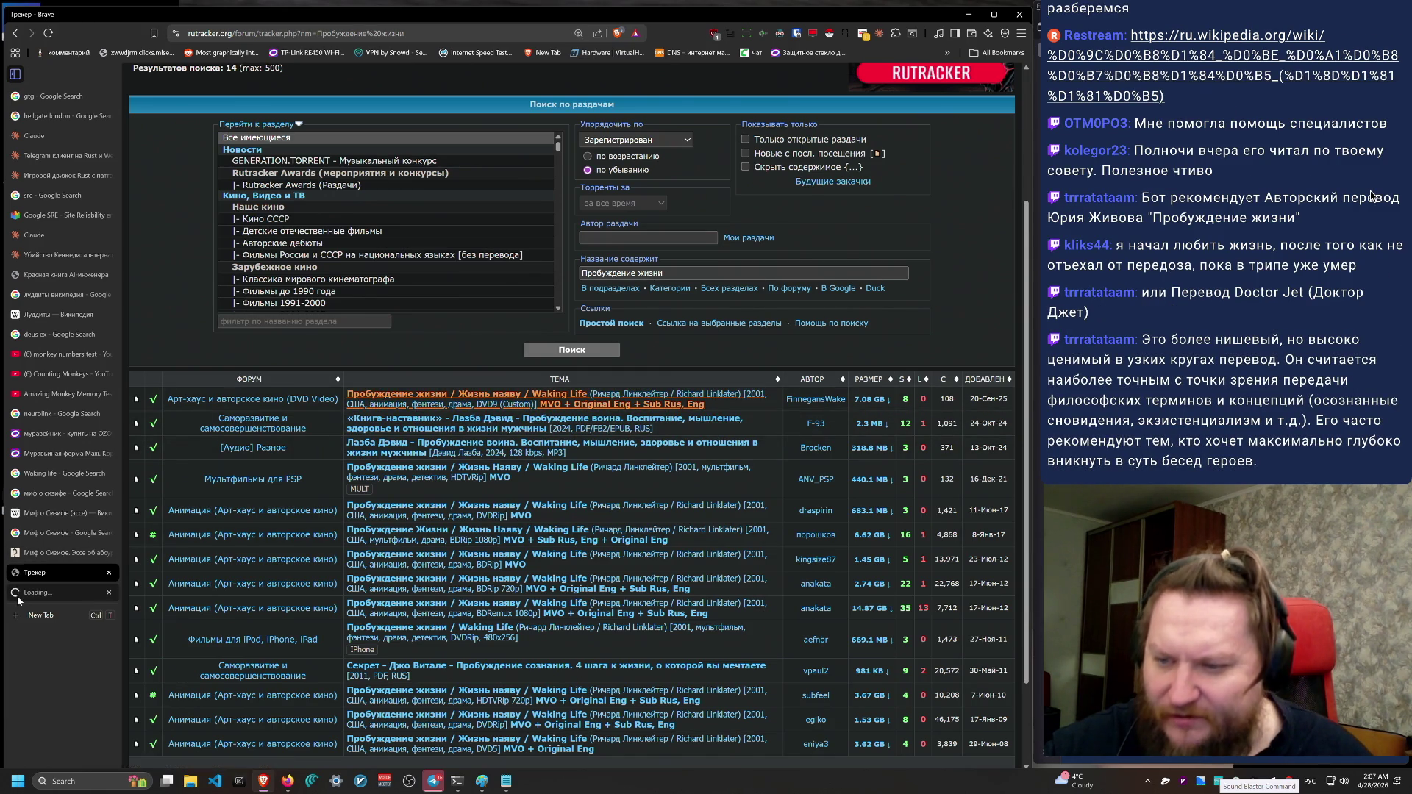
left_click(44, 593)
scroll(700, 566, "down", 2)
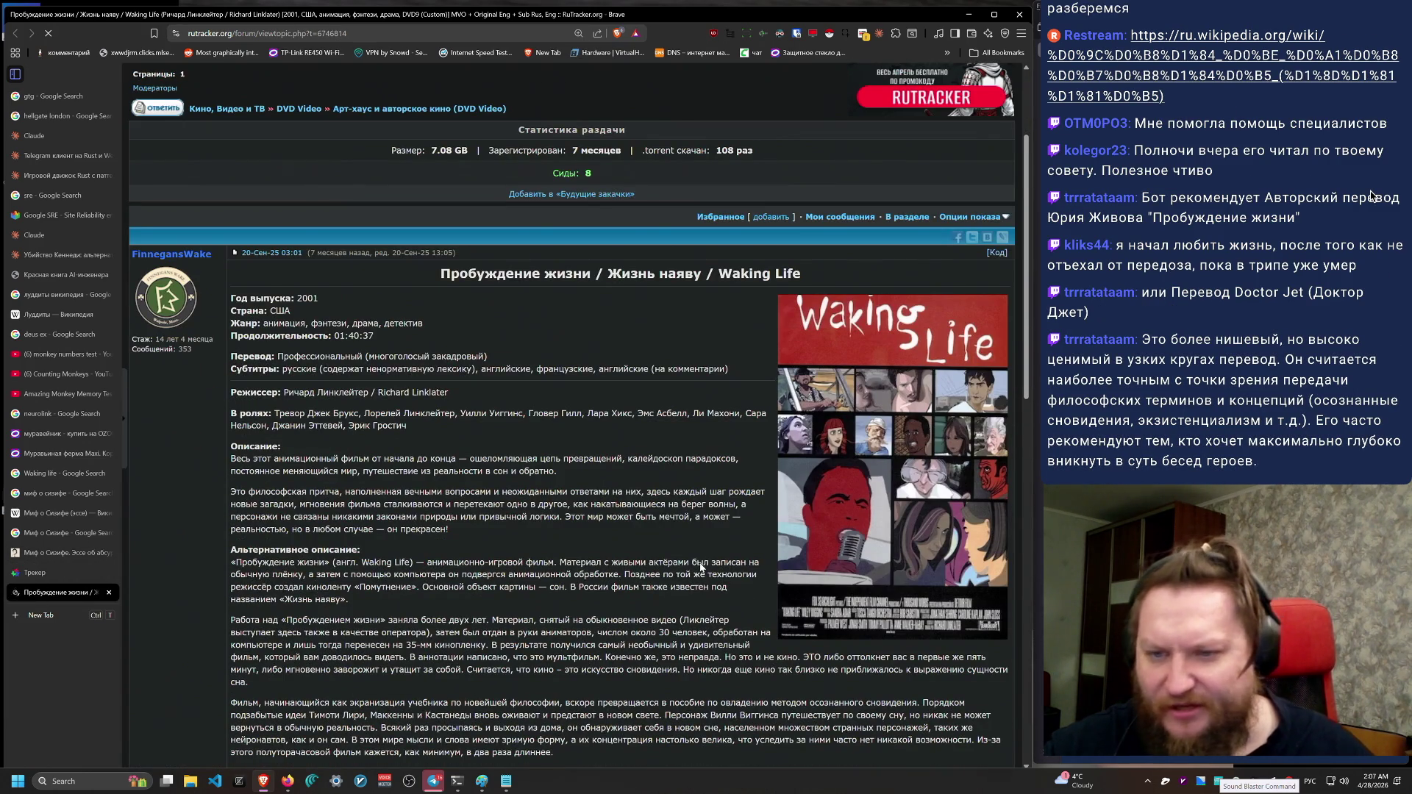
Step: Scroll the release post and expand its DVDInfo spoiler showing the 01:40:37 main title
scroll(706, 561, "down", 1)
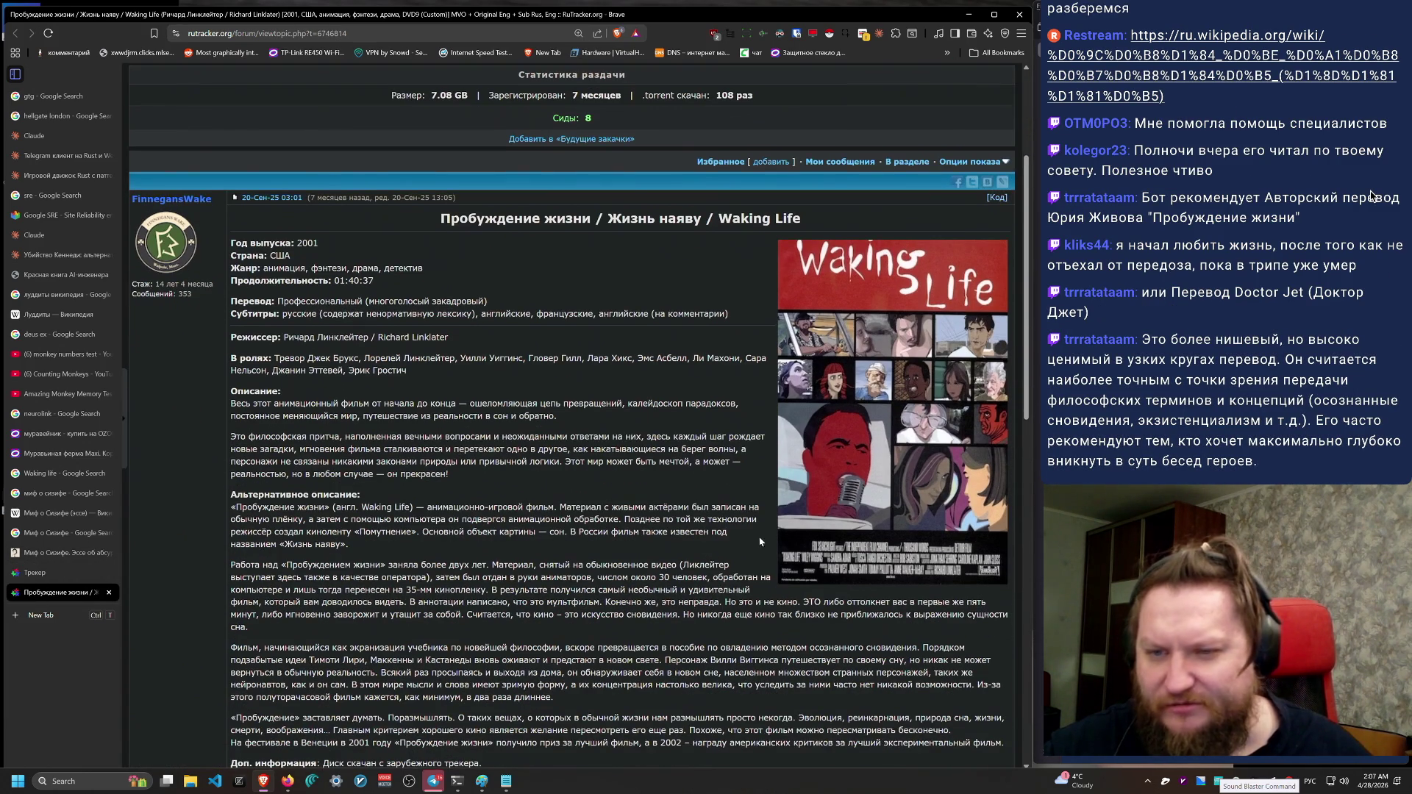
scroll(508, 438, "down", 3)
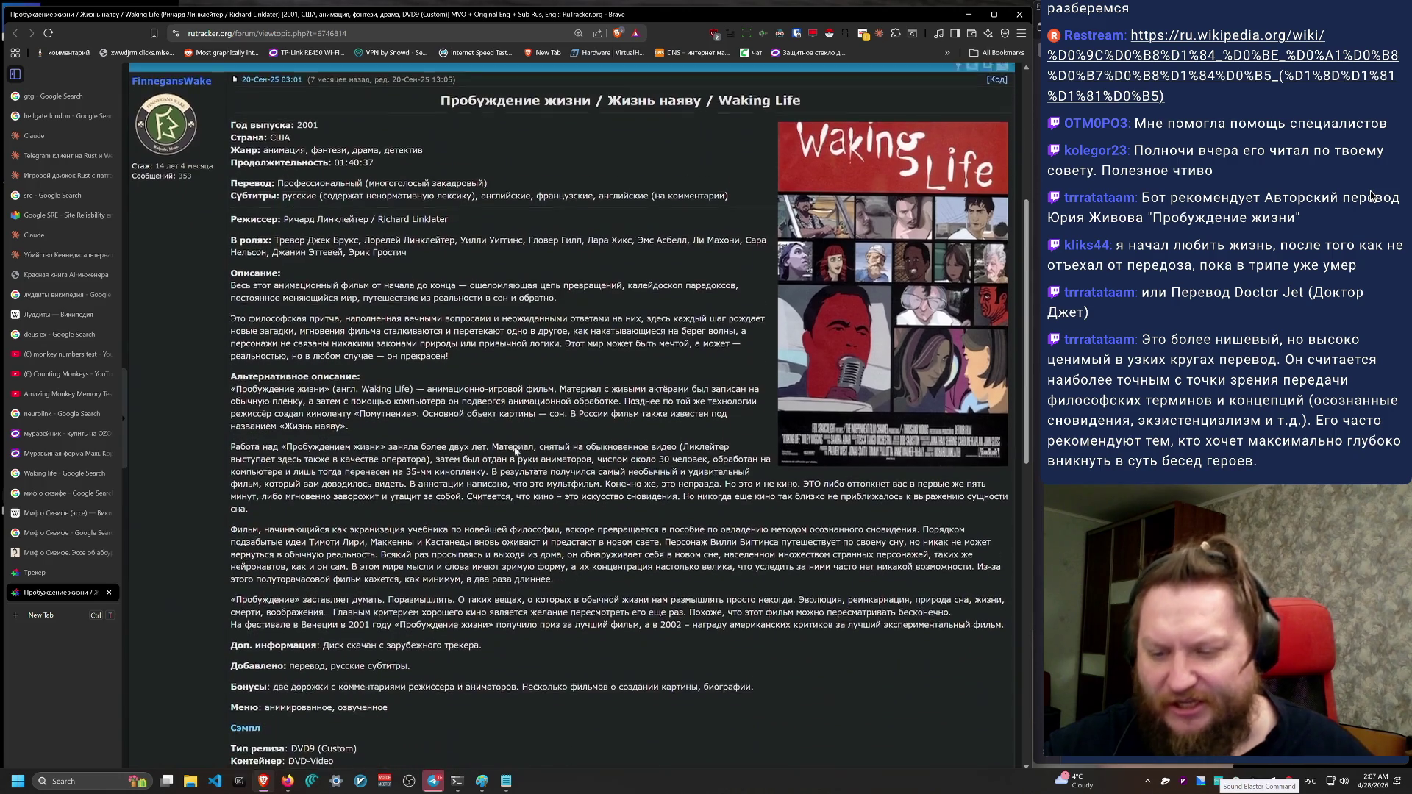
scroll(507, 456, "down", 2)
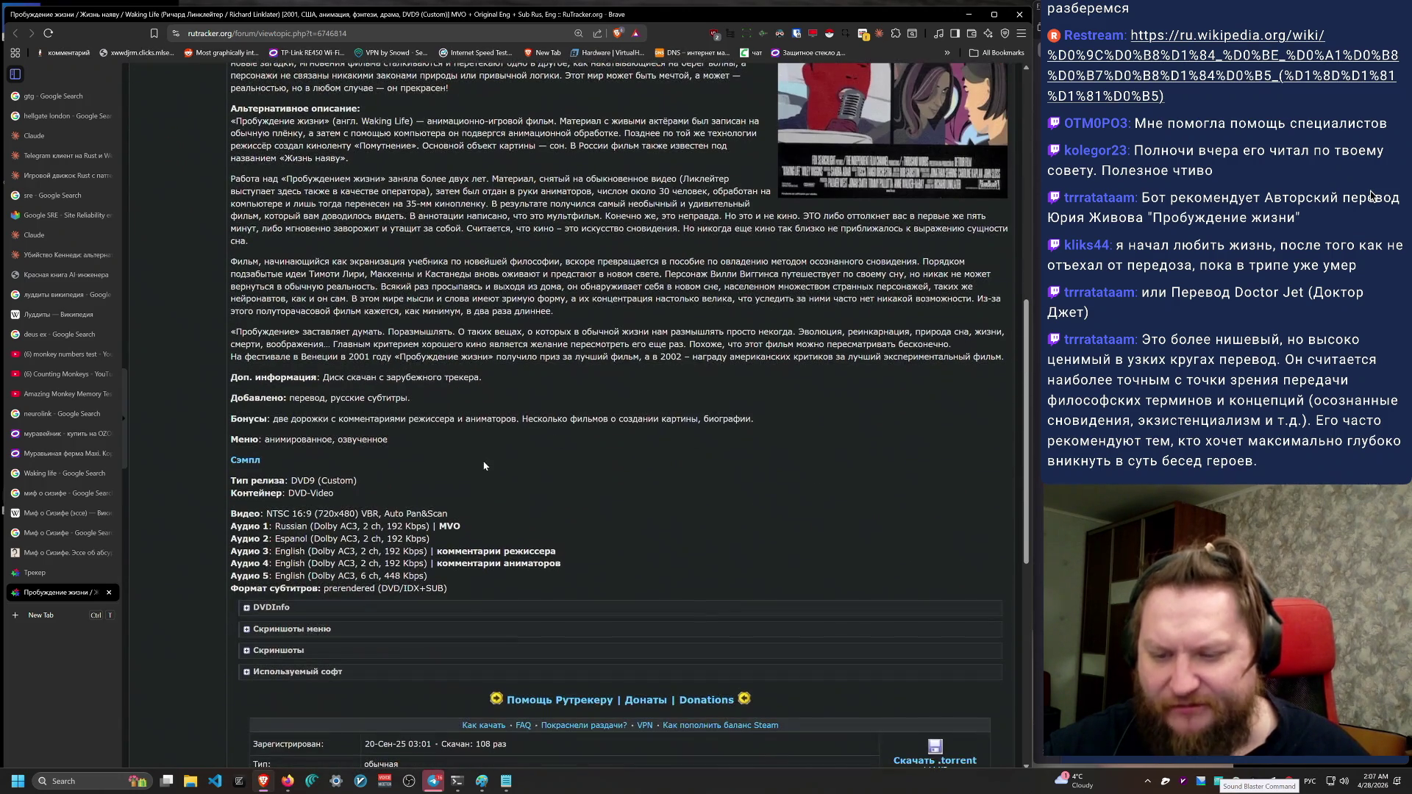
scroll(493, 473, "up", 5)
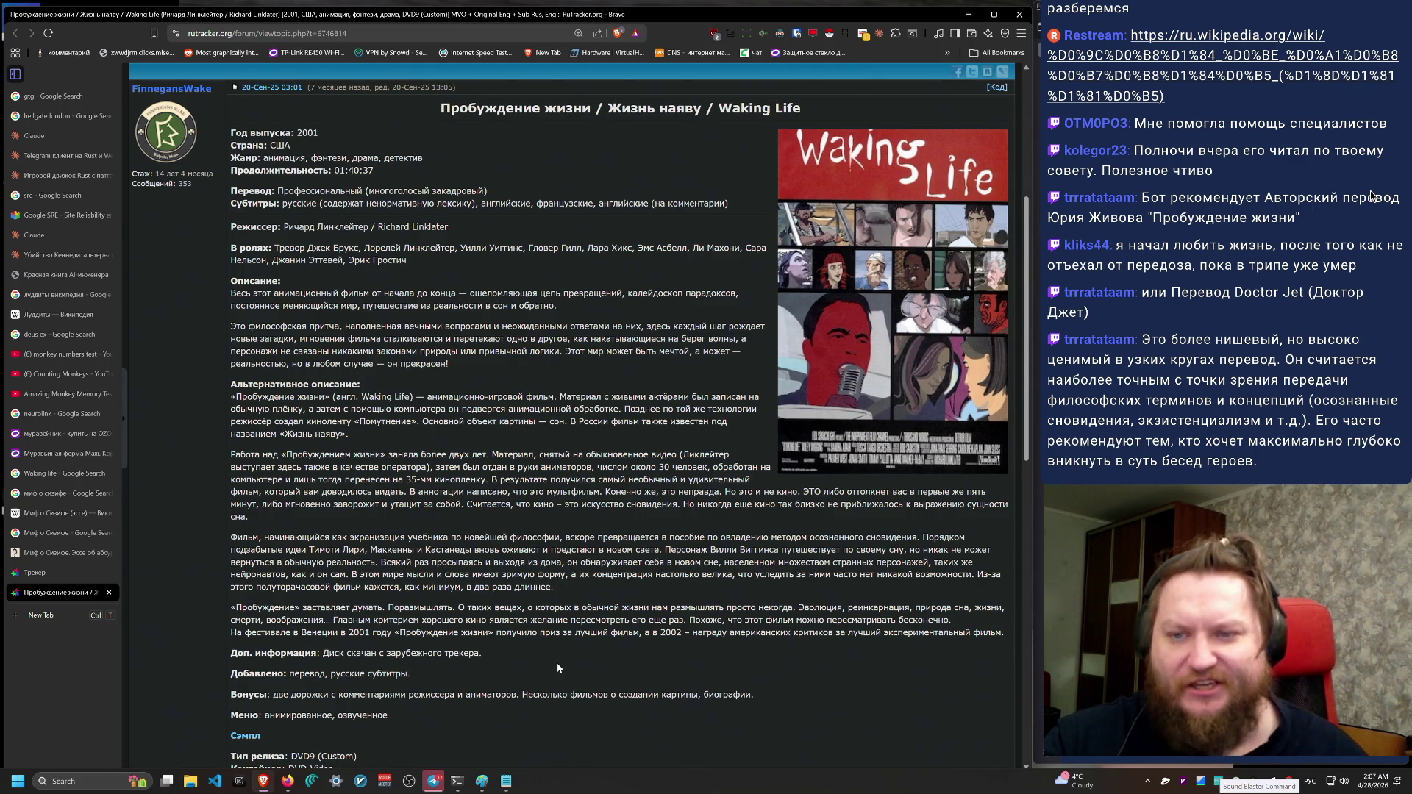
scroll(557, 667, "down", 5)
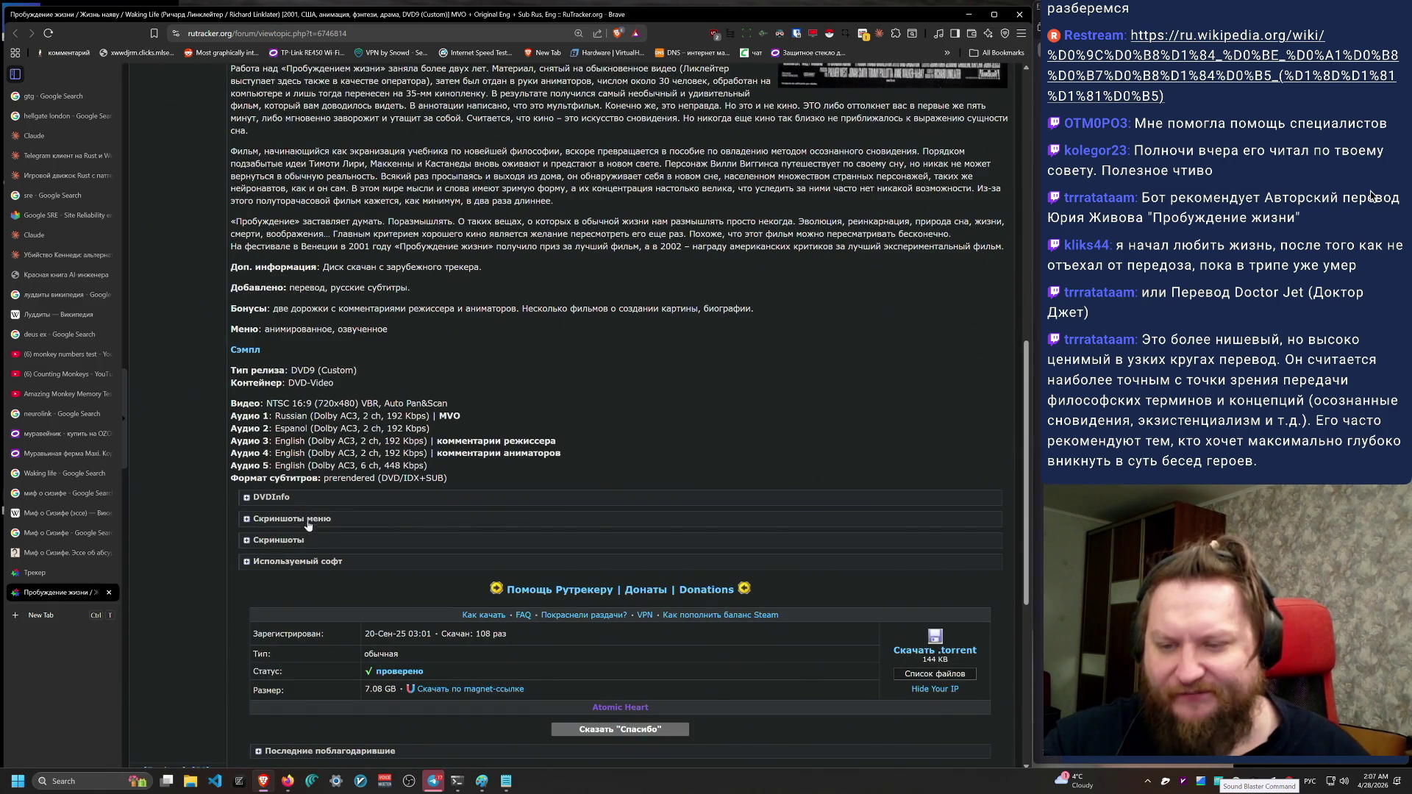
scroll(334, 600, "down", 2)
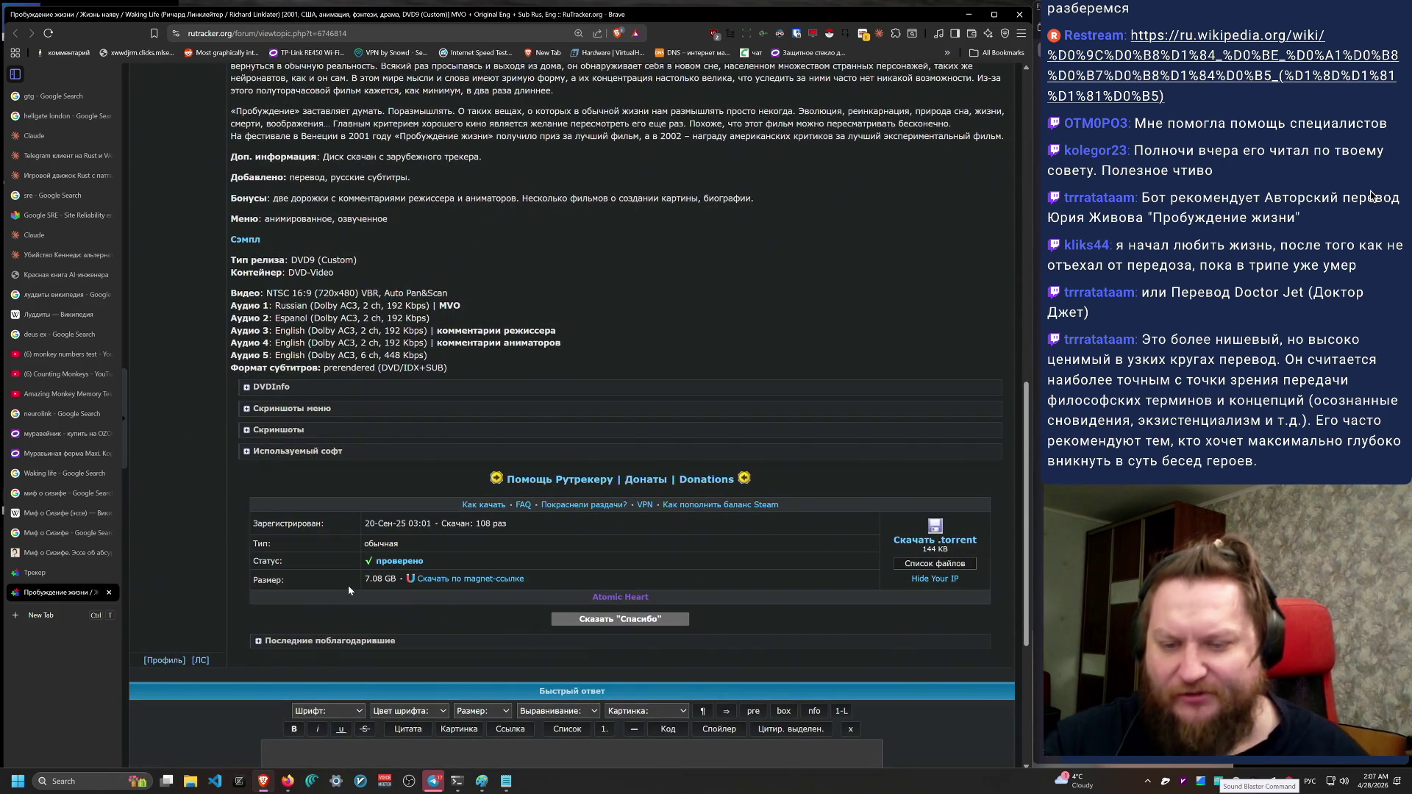
left_click(309, 387)
scroll(612, 610, "down", 4)
Step: Start a page search for 'ж', clear it, scroll back up, and close the release page
key("ctrl+f")
type("ж")
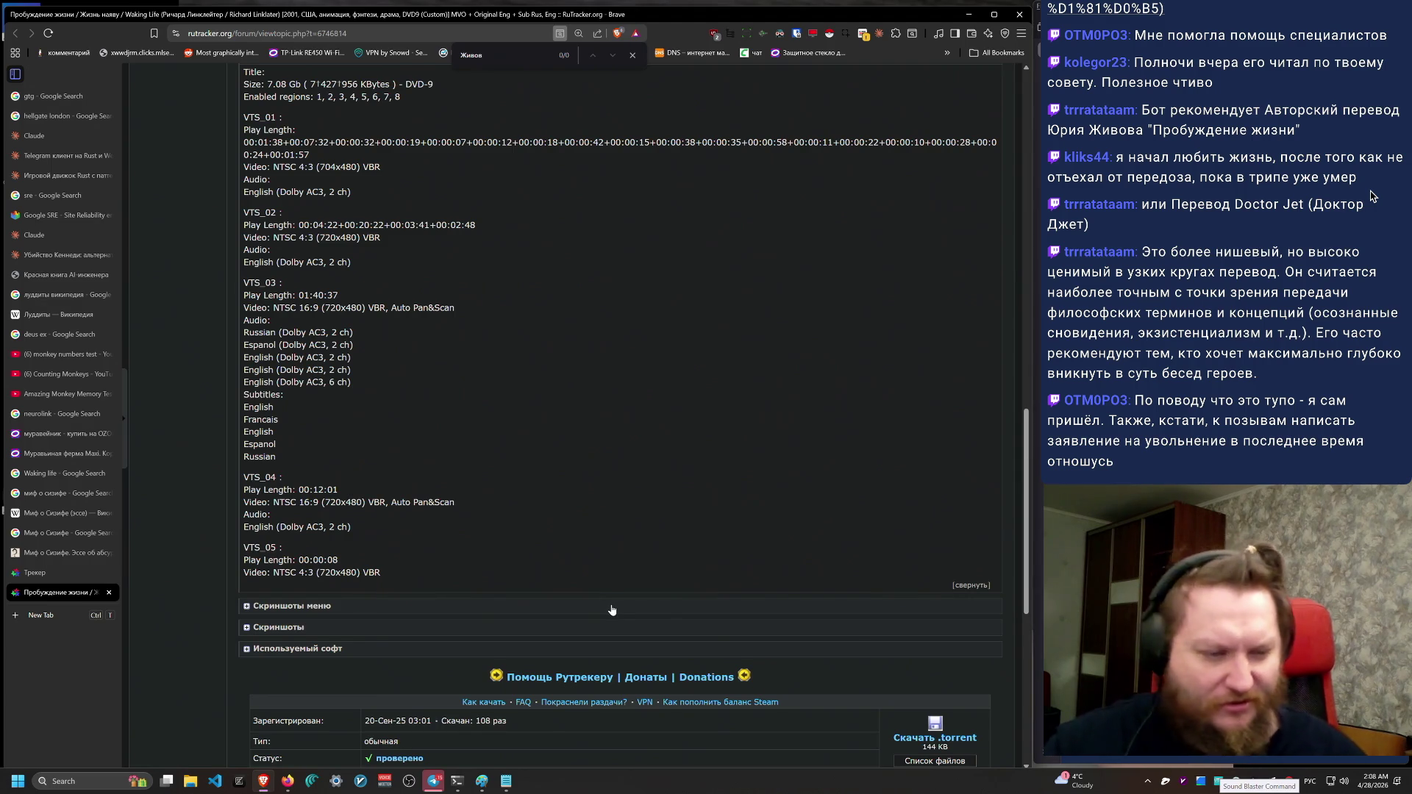
key("BackSpace")
key("BackSpace")
key("BackSpace")
scroll(447, 546, "up", 6)
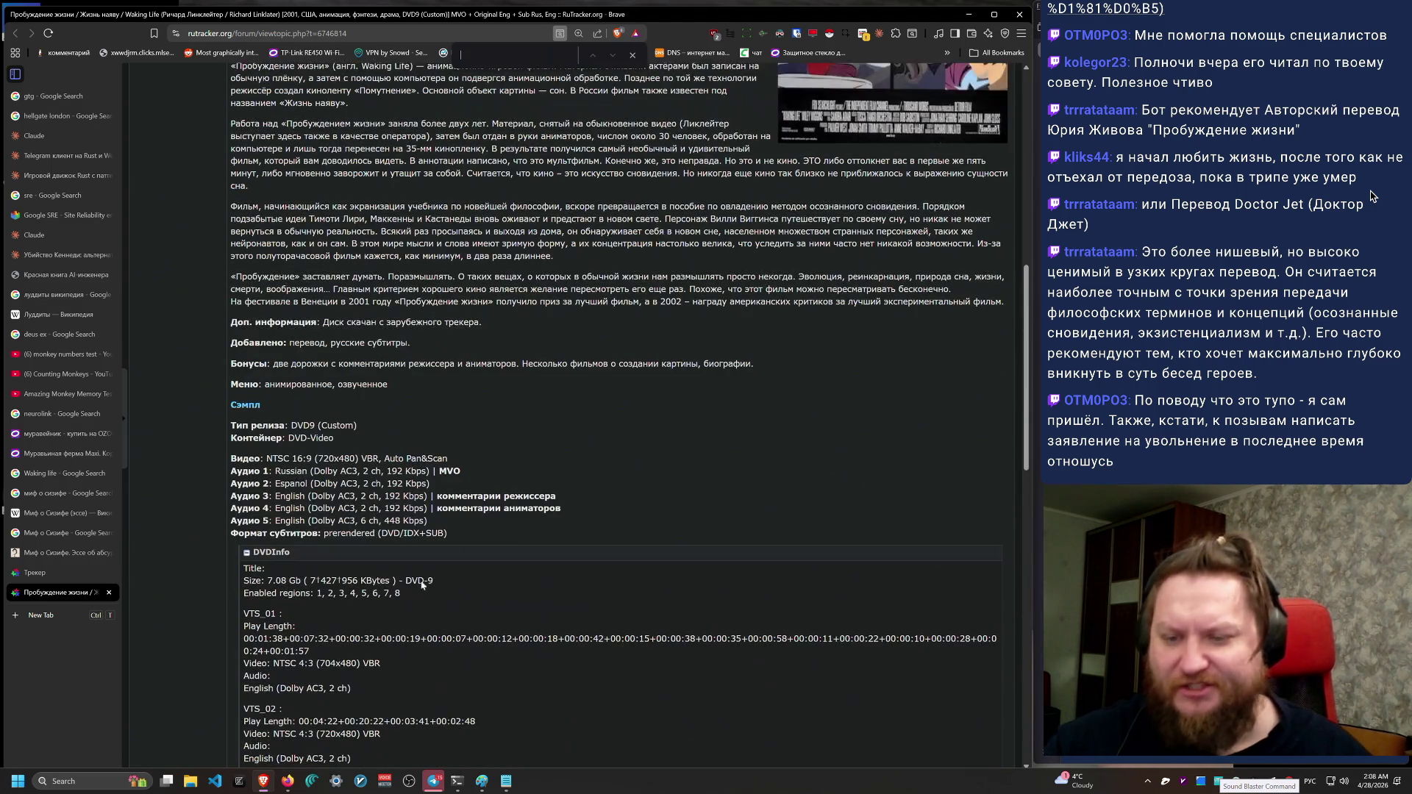
scroll(442, 562, "up", 9)
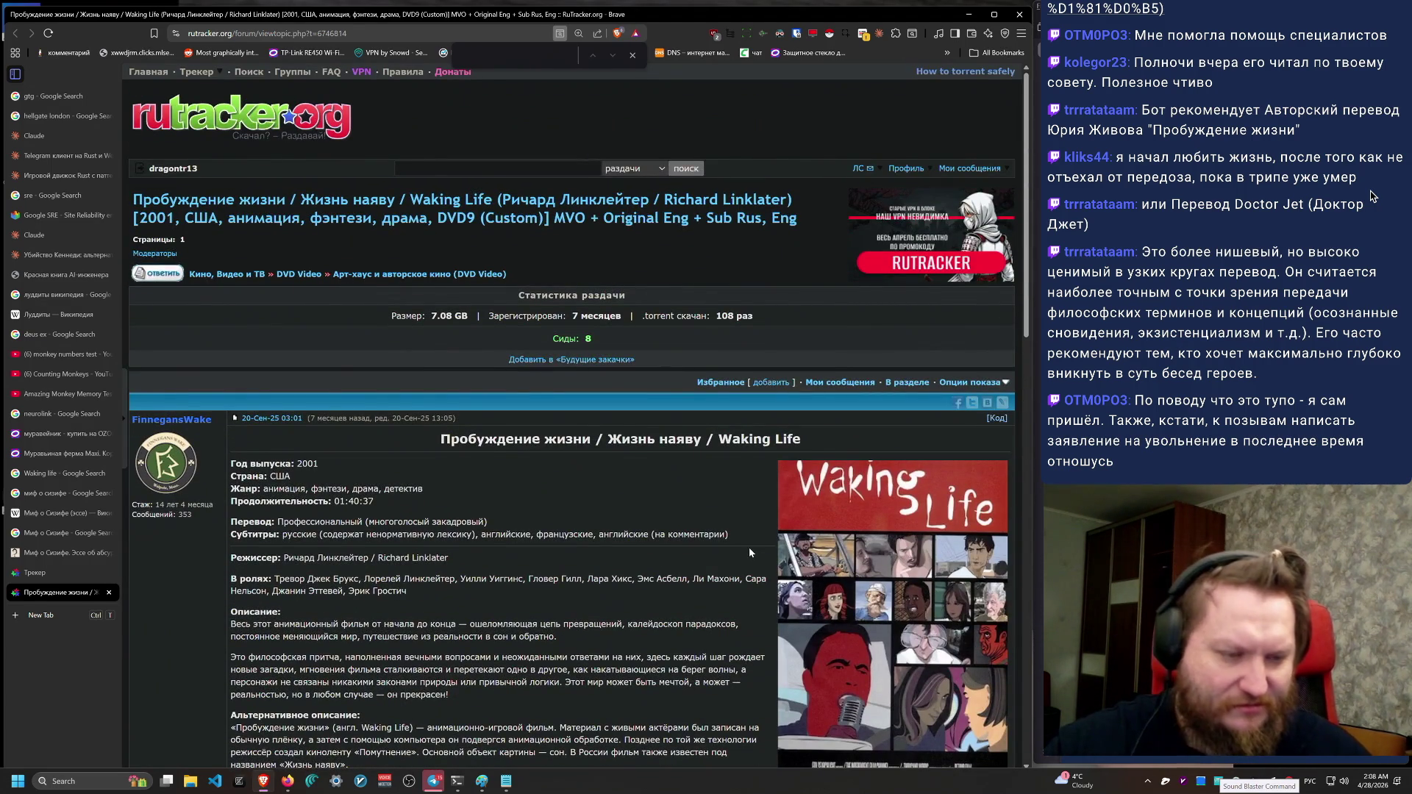
key("ctrl+w")
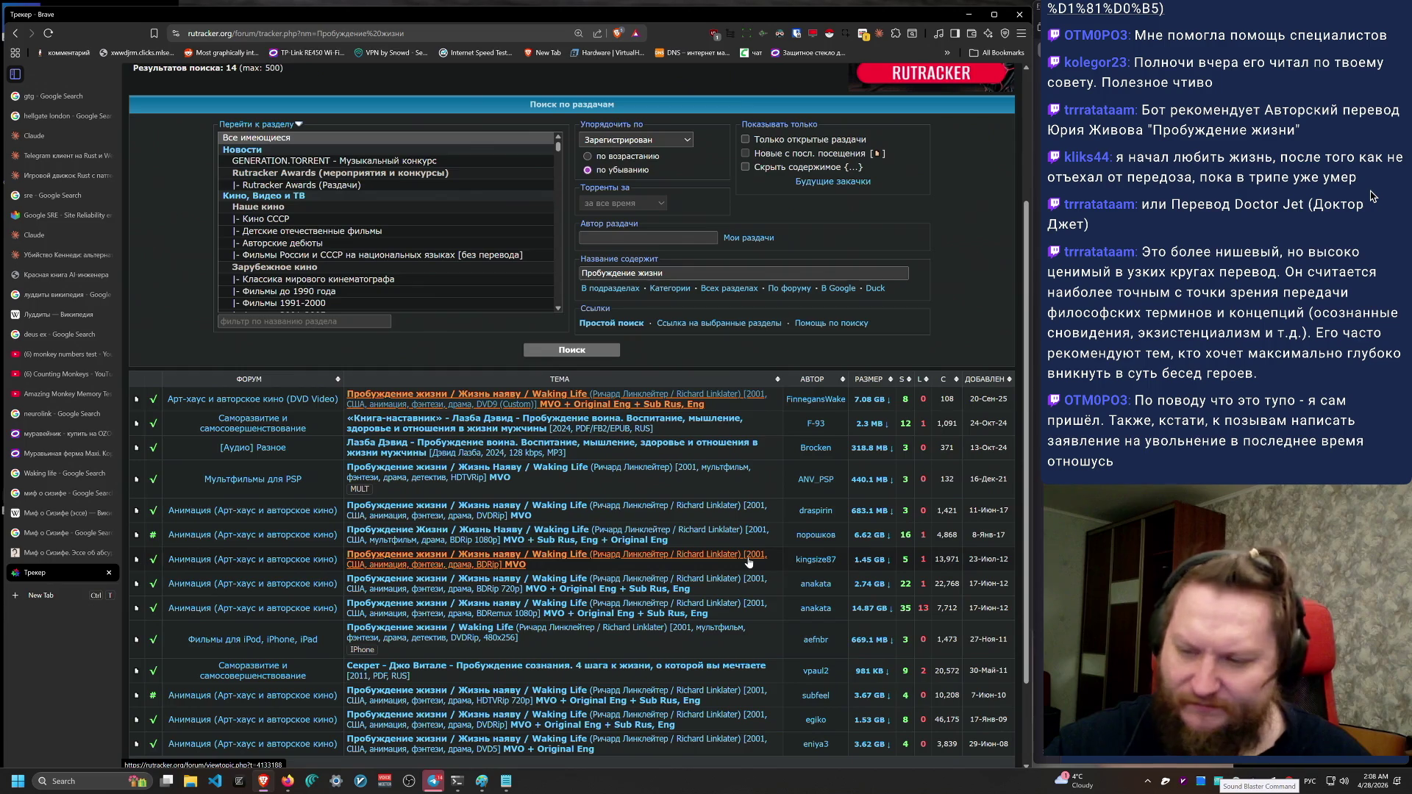
Step: Close the tracker results and the Camus essay tabs, leaving Google's 'Миф о Сизифе' results
key("ctrl+w")
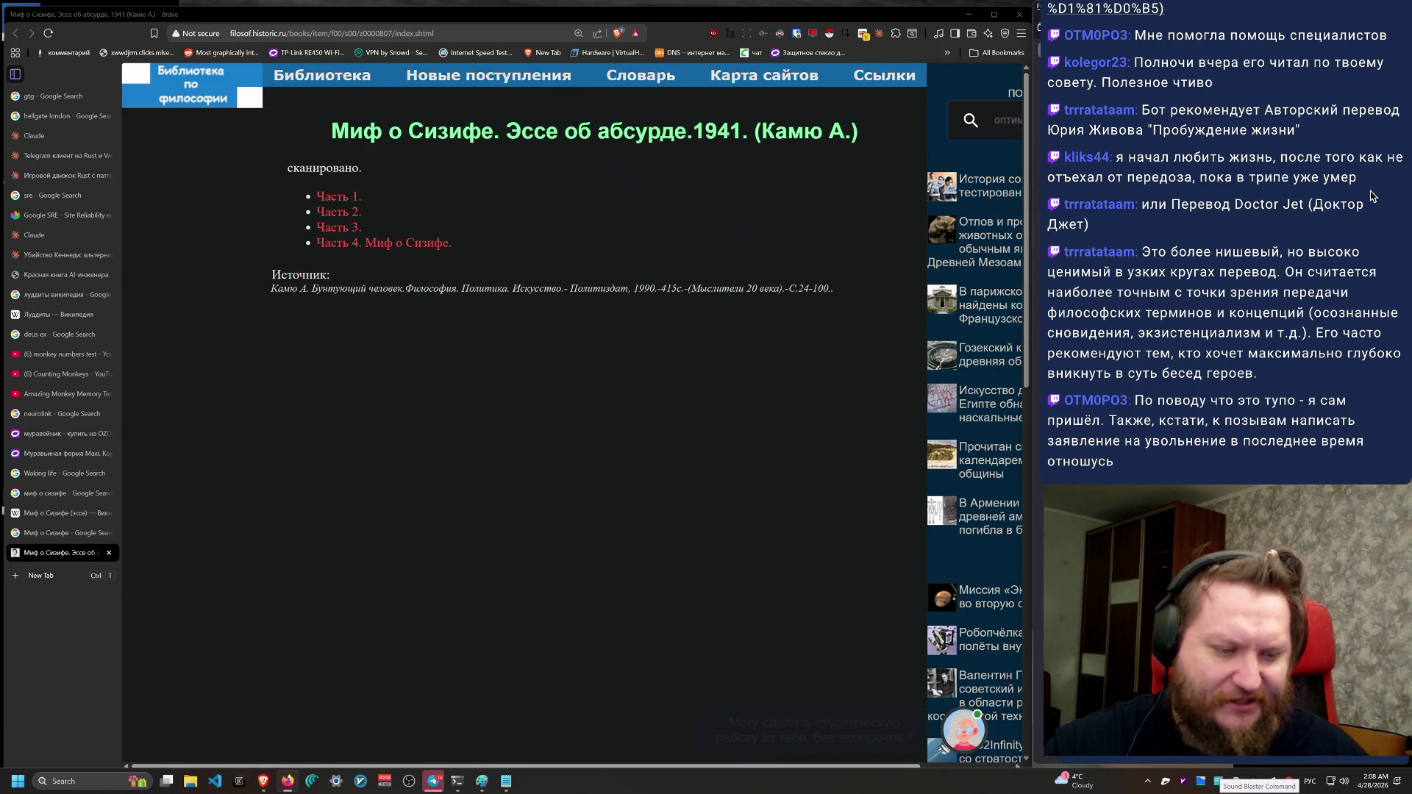
key("ctrl+w")
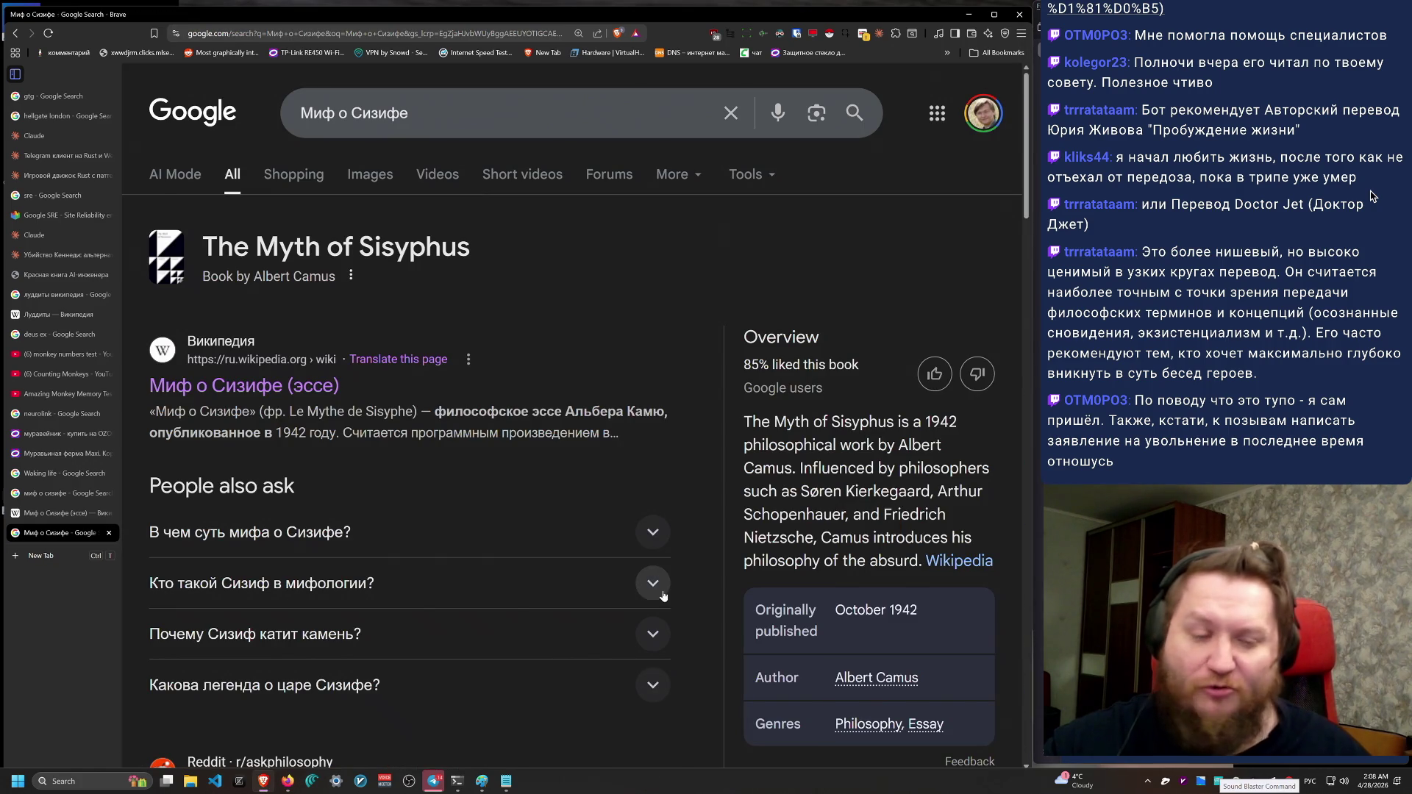
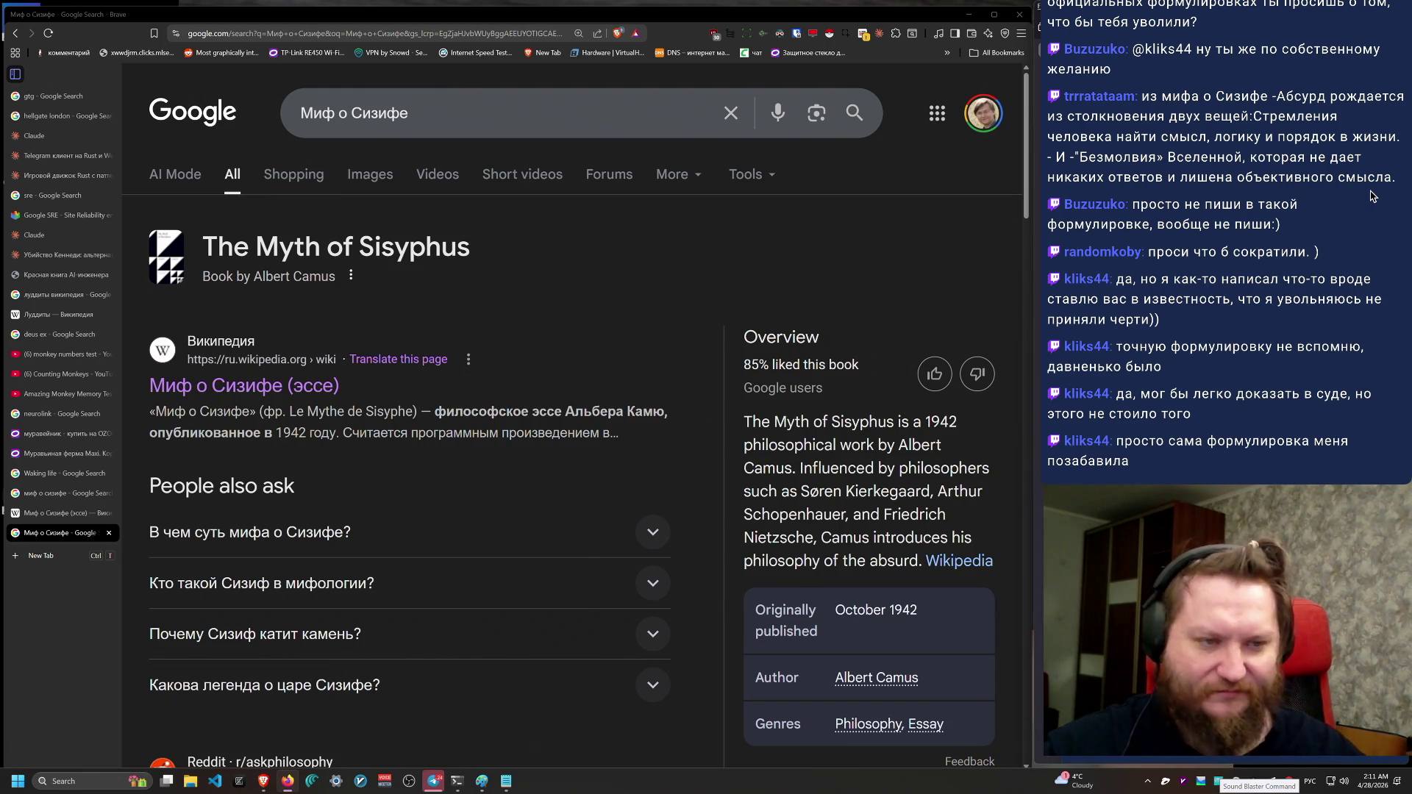
Step: Move past the Ozon ant-farm tab and Rust ECS engine chat to the 'Telegram клиент на Rust' chat
left_click(22, 453)
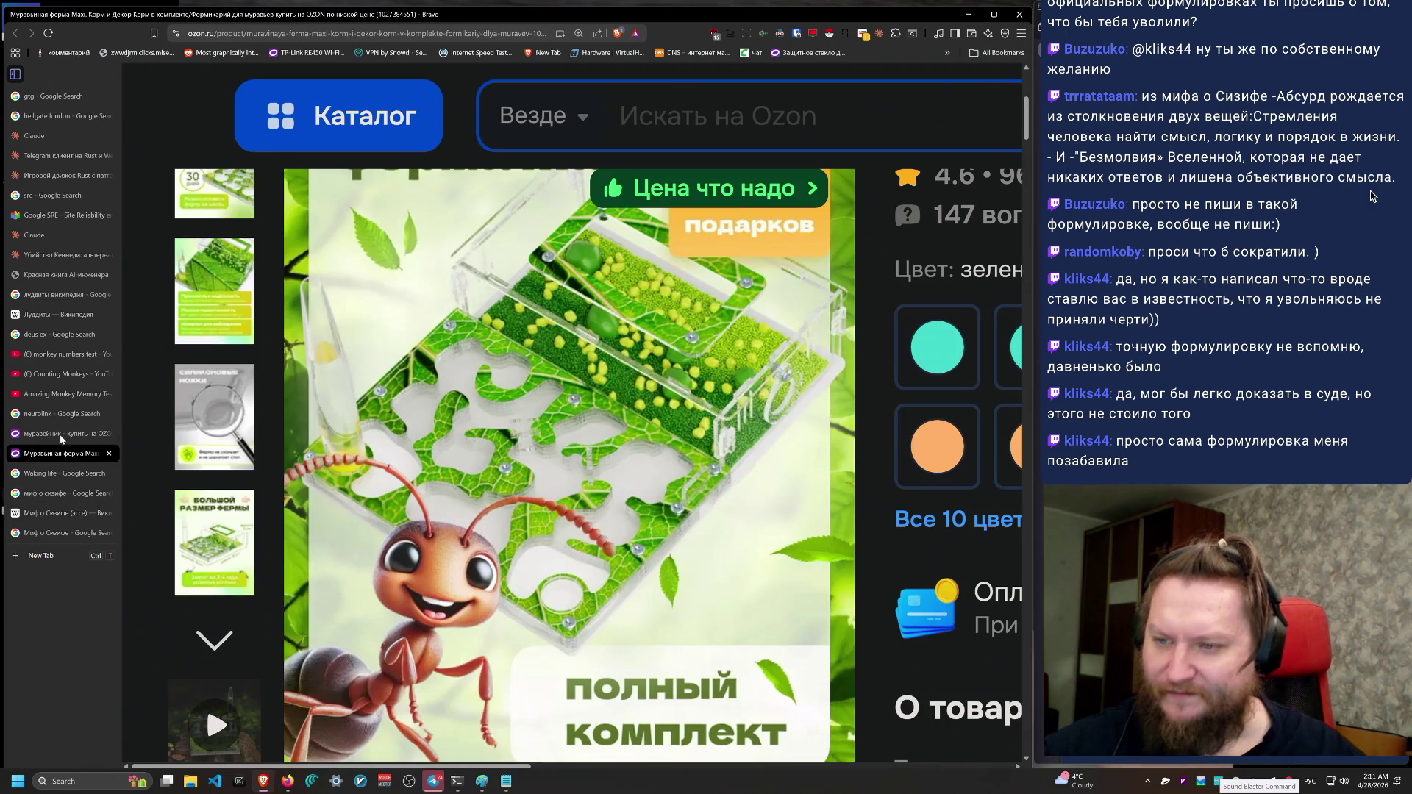
left_click(10, 177)
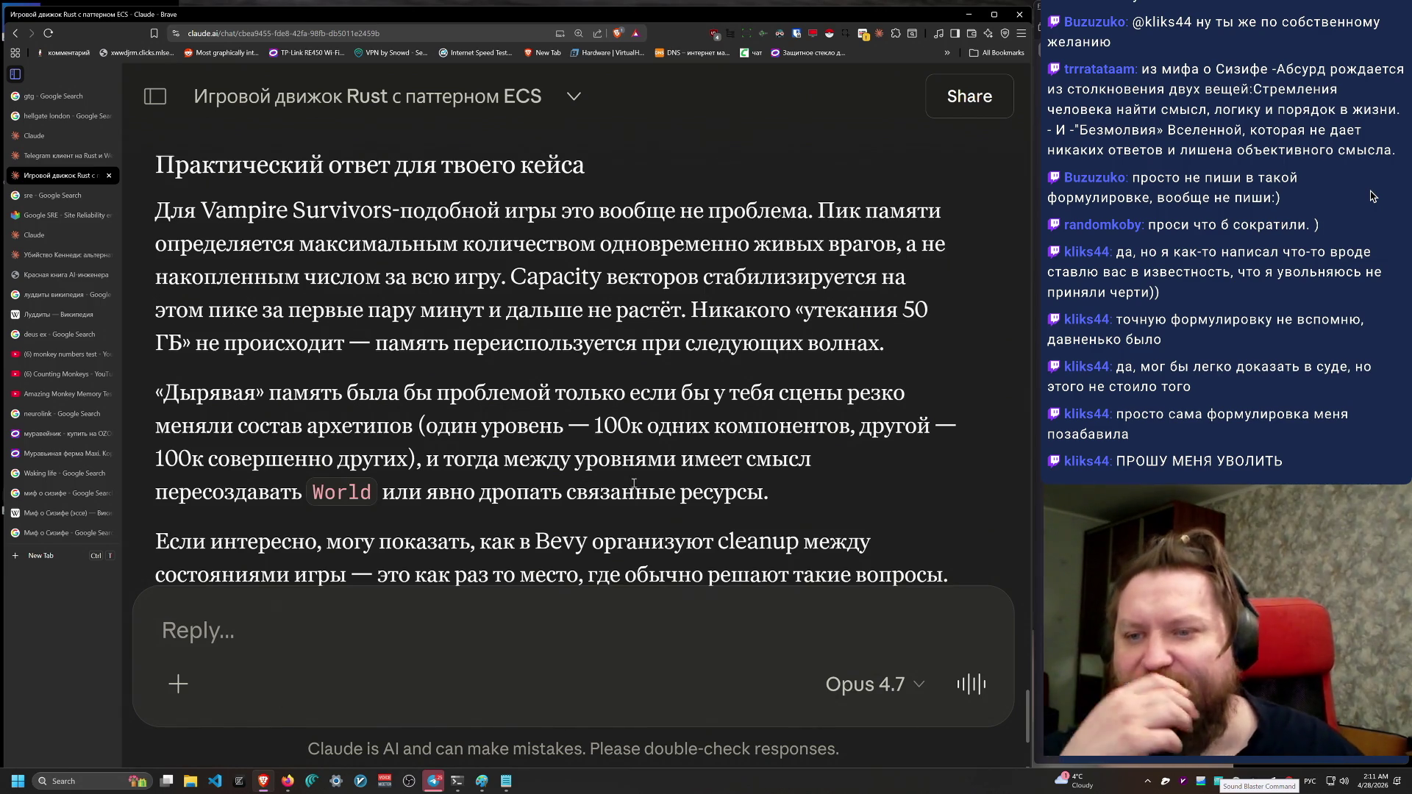
scroll(634, 482, "down", 2)
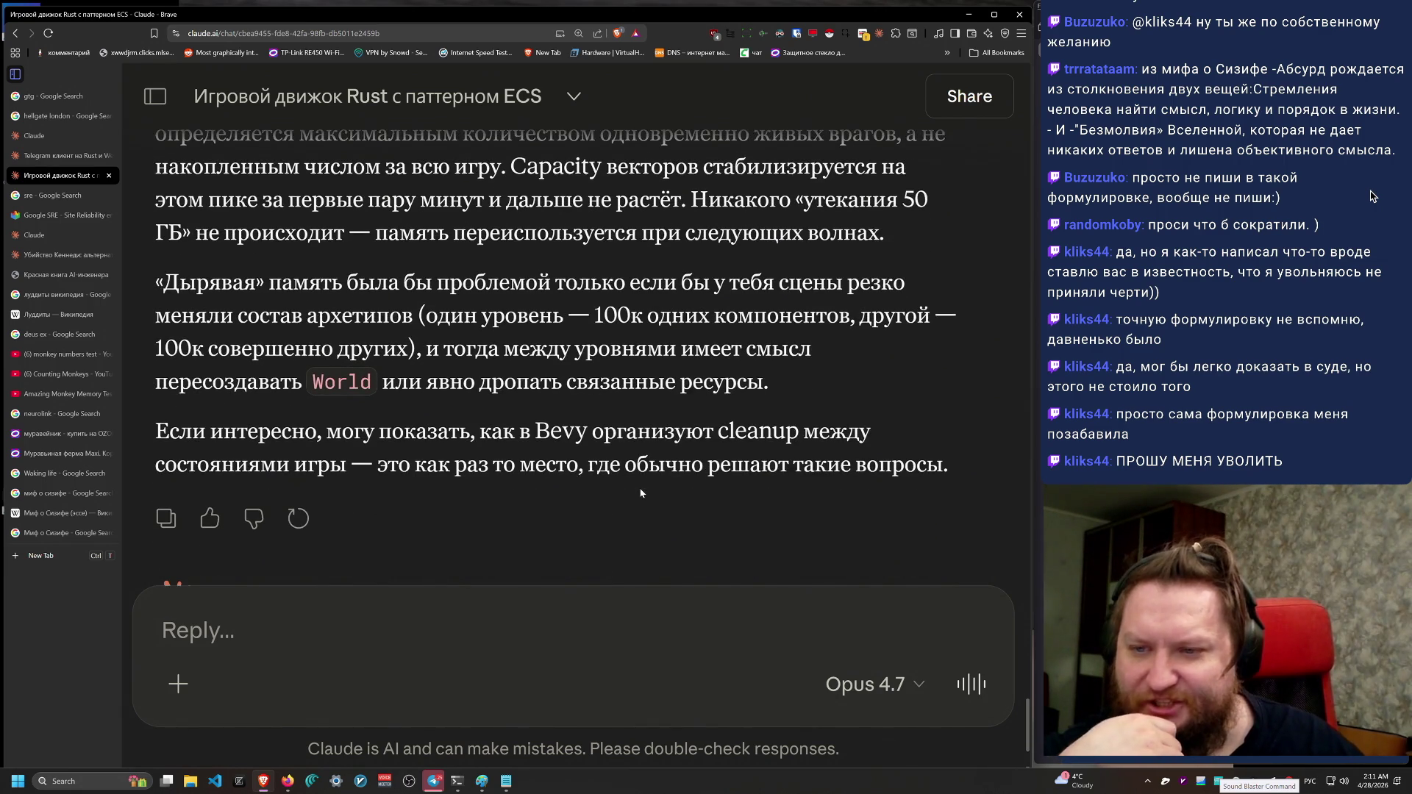
scroll(642, 495, "up", 1)
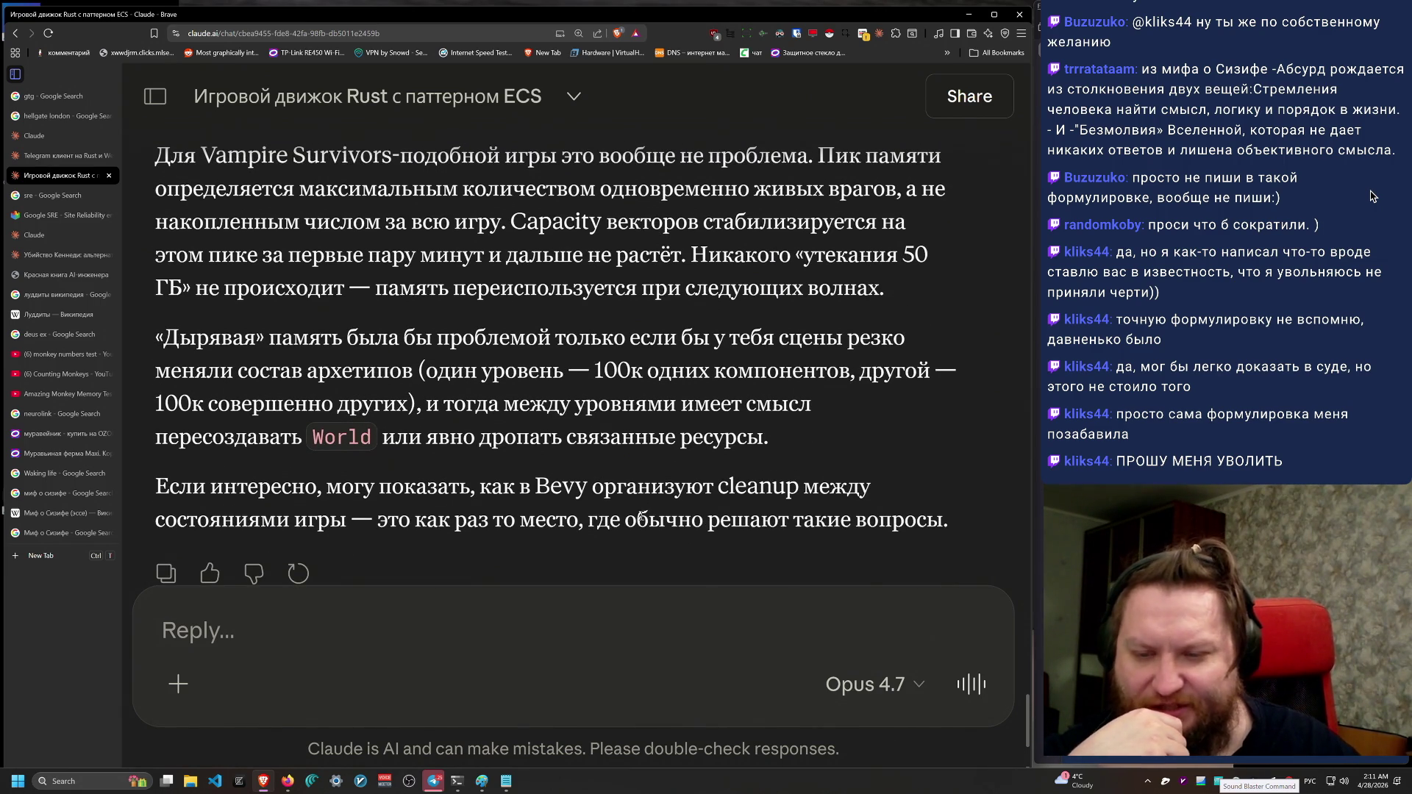
key("ctrl+shift+Tab")
scroll(651, 401, "up", 5)
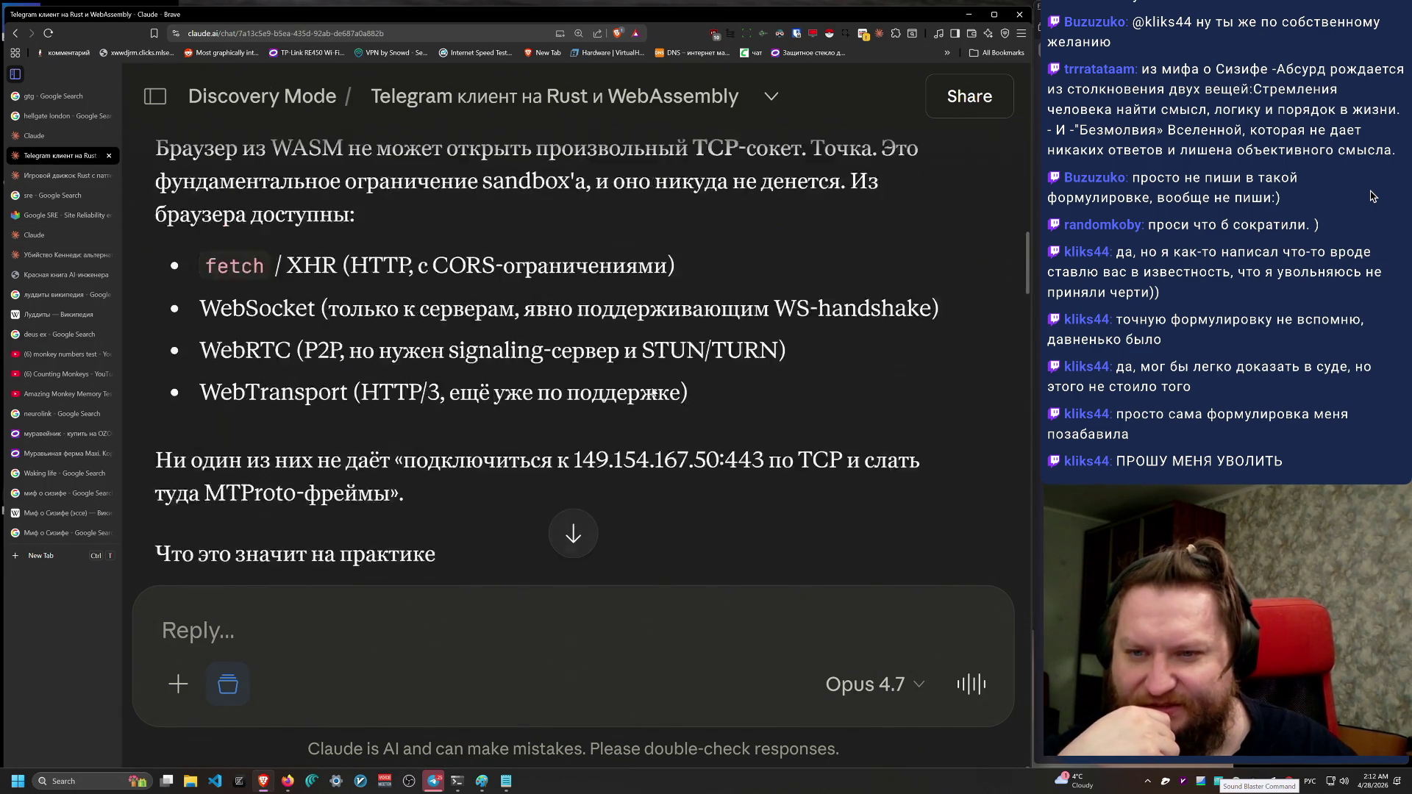
scroll(652, 395, "up", 10)
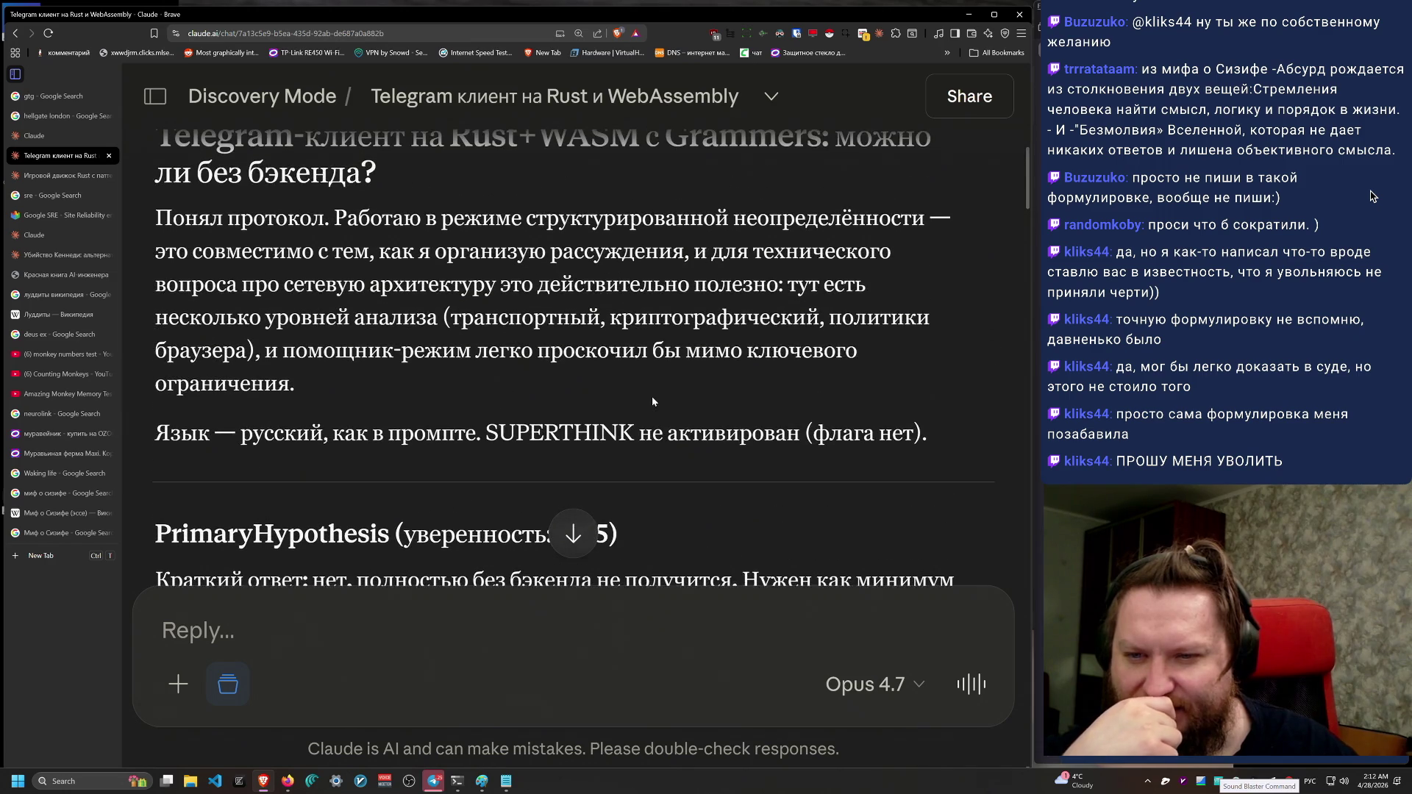
scroll(647, 383, "up", 2)
scroll(654, 384, "down", 3)
scroll(660, 386, "up", 1)
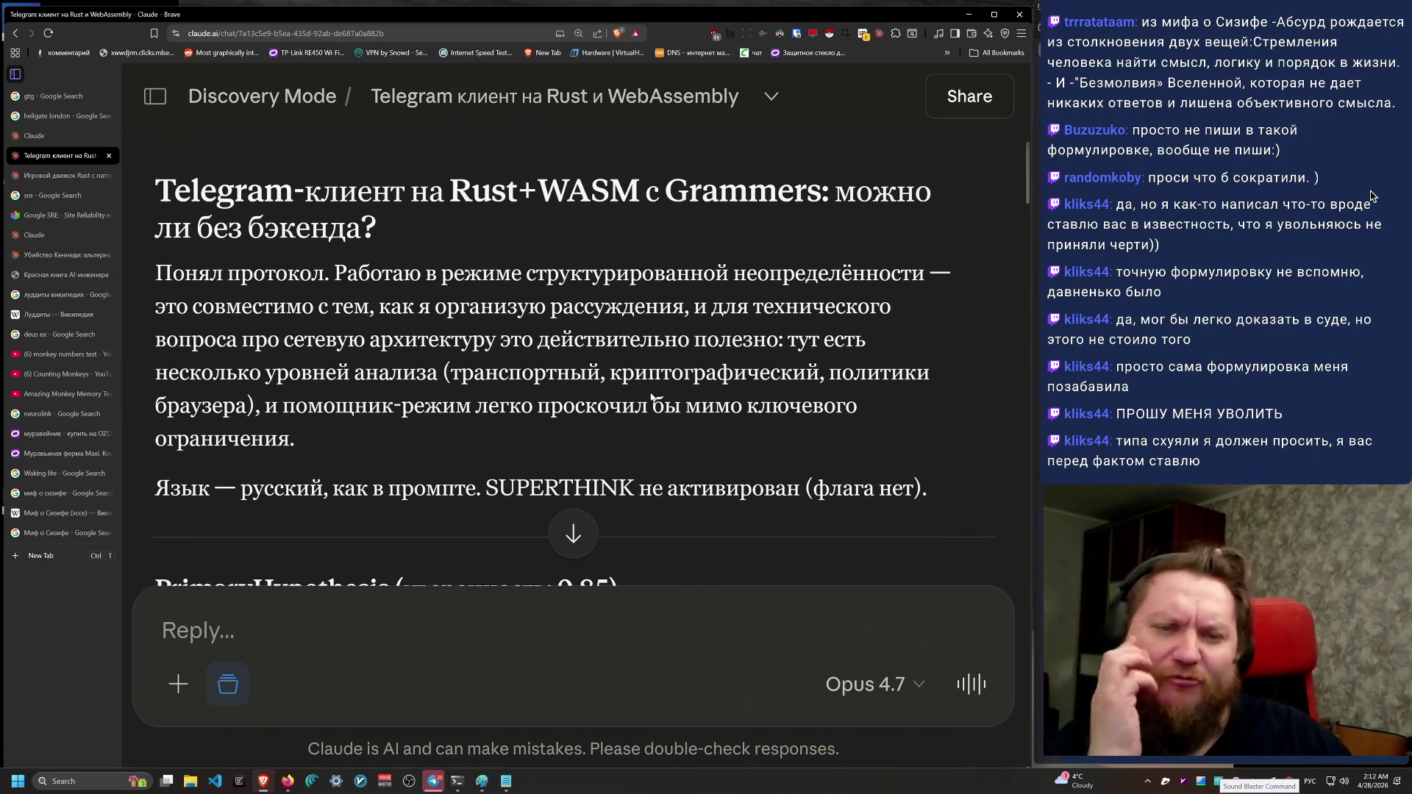
scroll(666, 392, "down", 1)
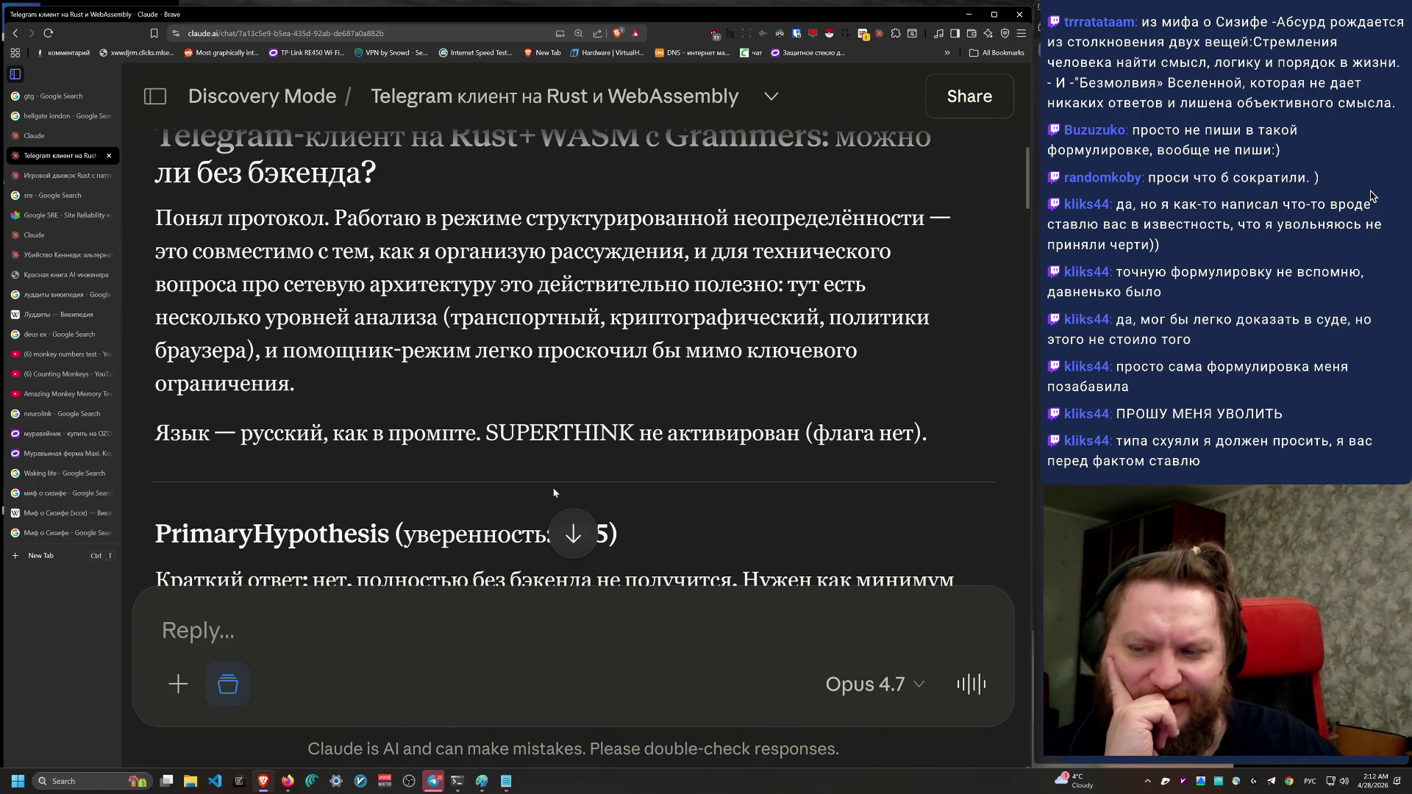
mouse_move(928, 434)
left_mouse_down()
mouse_move(221, 103)
mouse_move(156, 171)
left_mouse_up()
scroll(245, 245, "up", 1)
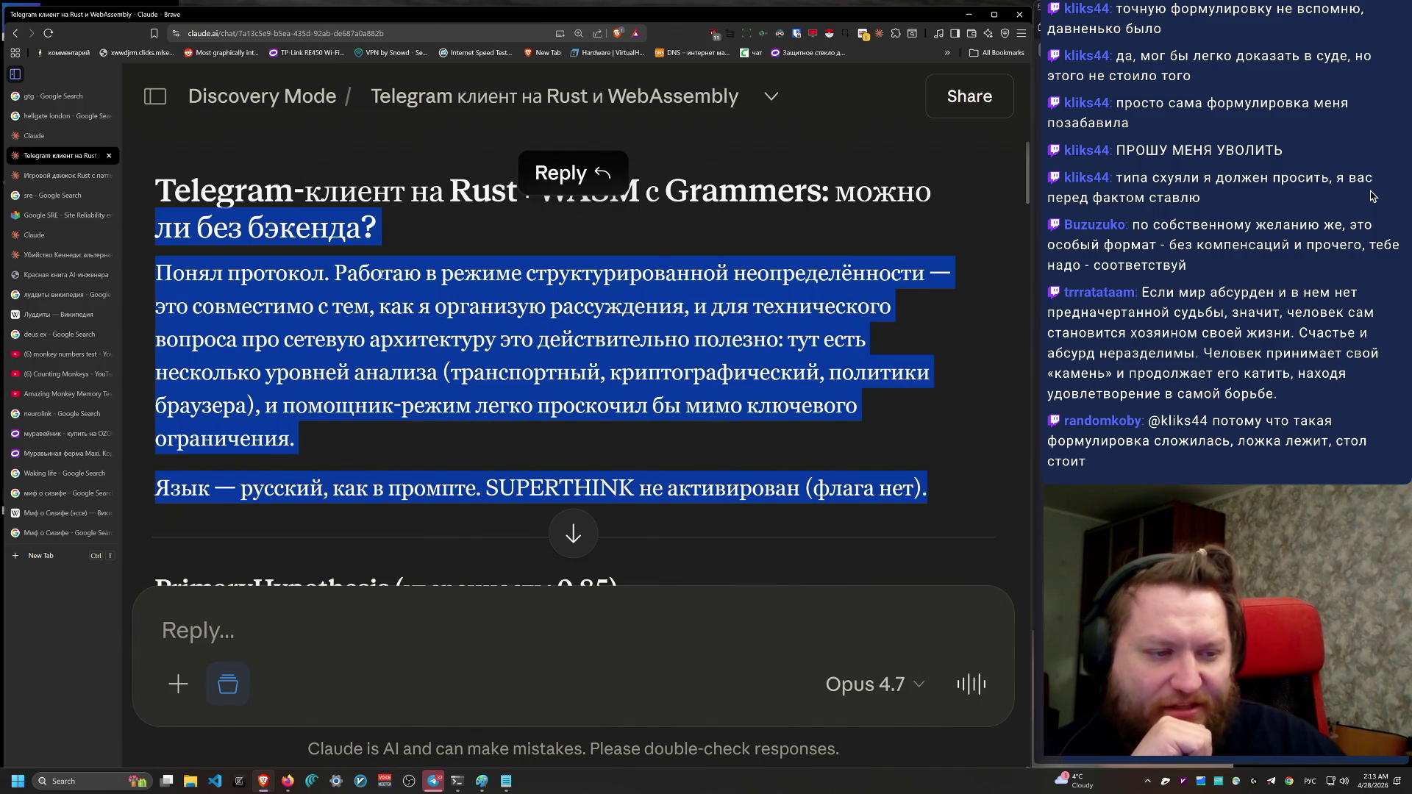
left_click(1371, 196)
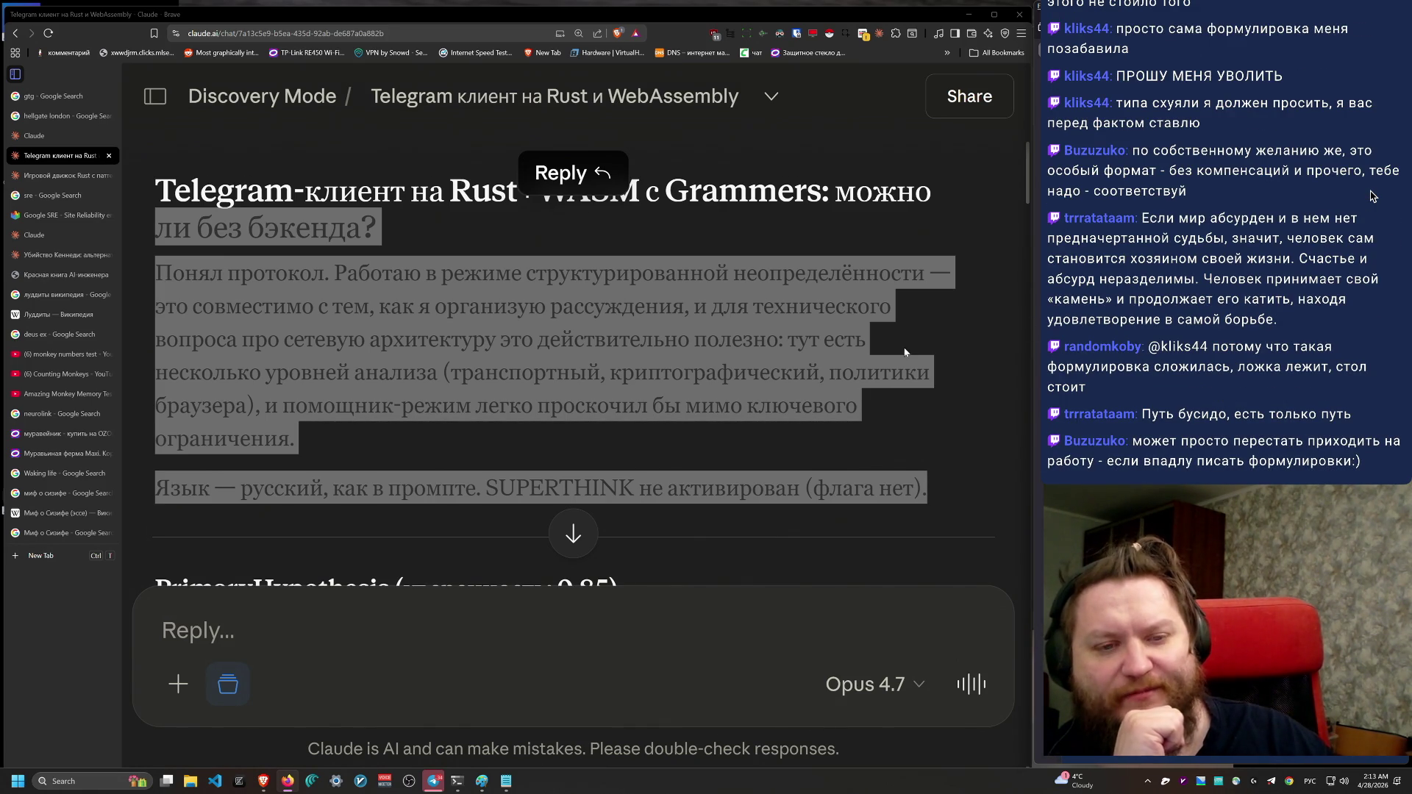
left_click(809, 452)
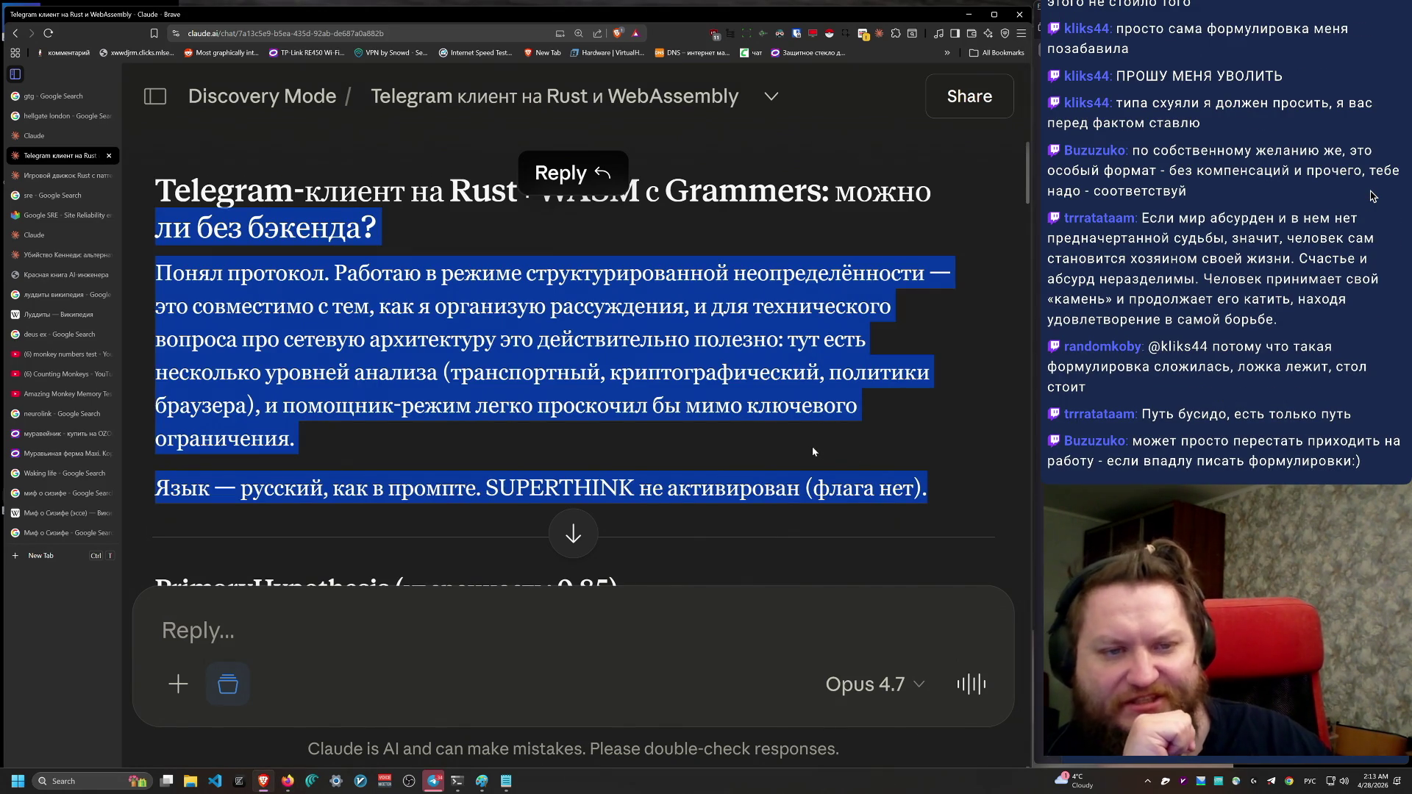
mouse_move(928, 489)
left_mouse_down()
mouse_move(445, 372)
mouse_move(153, 179)
mouse_move(294, 193)
mouse_move(942, 453)
mouse_move(941, 489)
left_mouse_up()
left_click(928, 497)
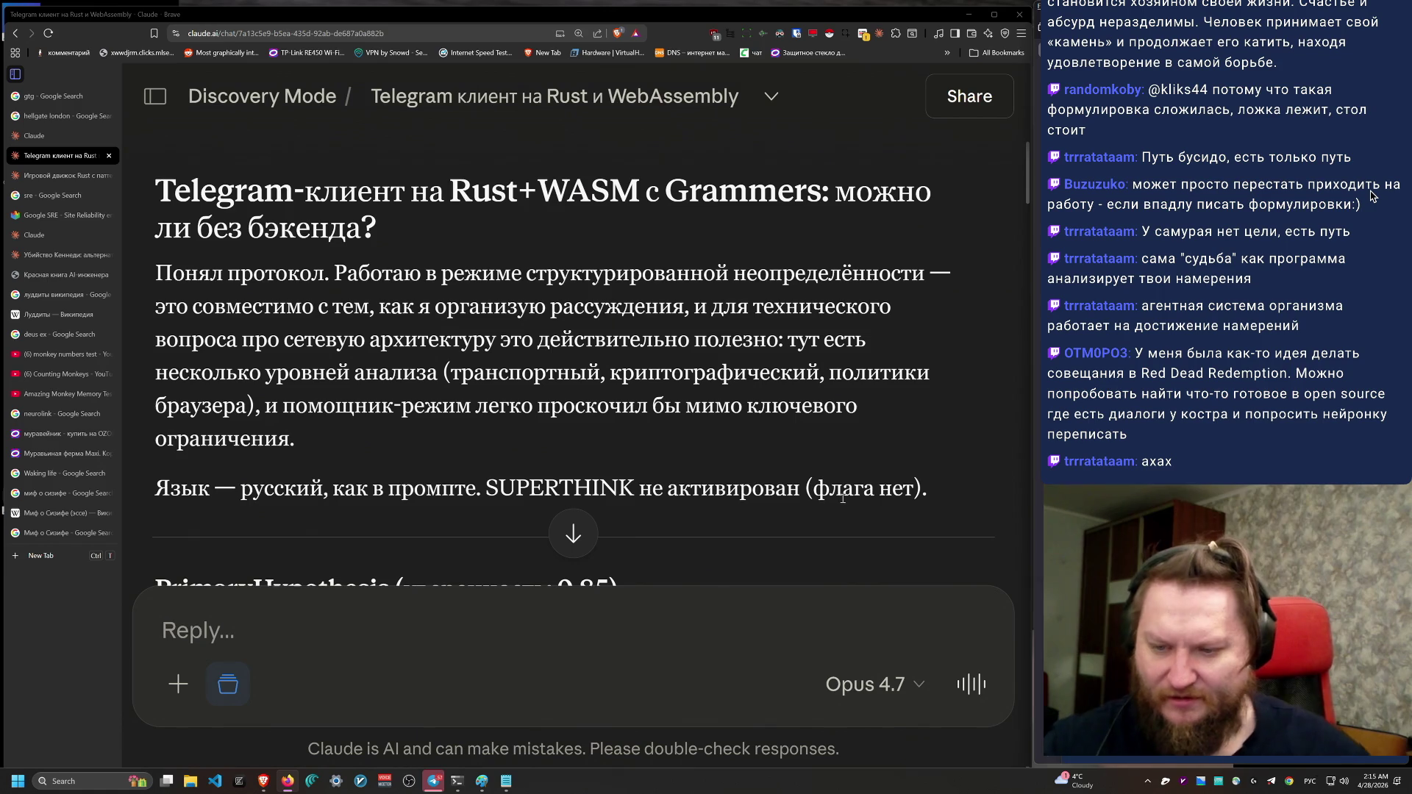
type("Можнго ")
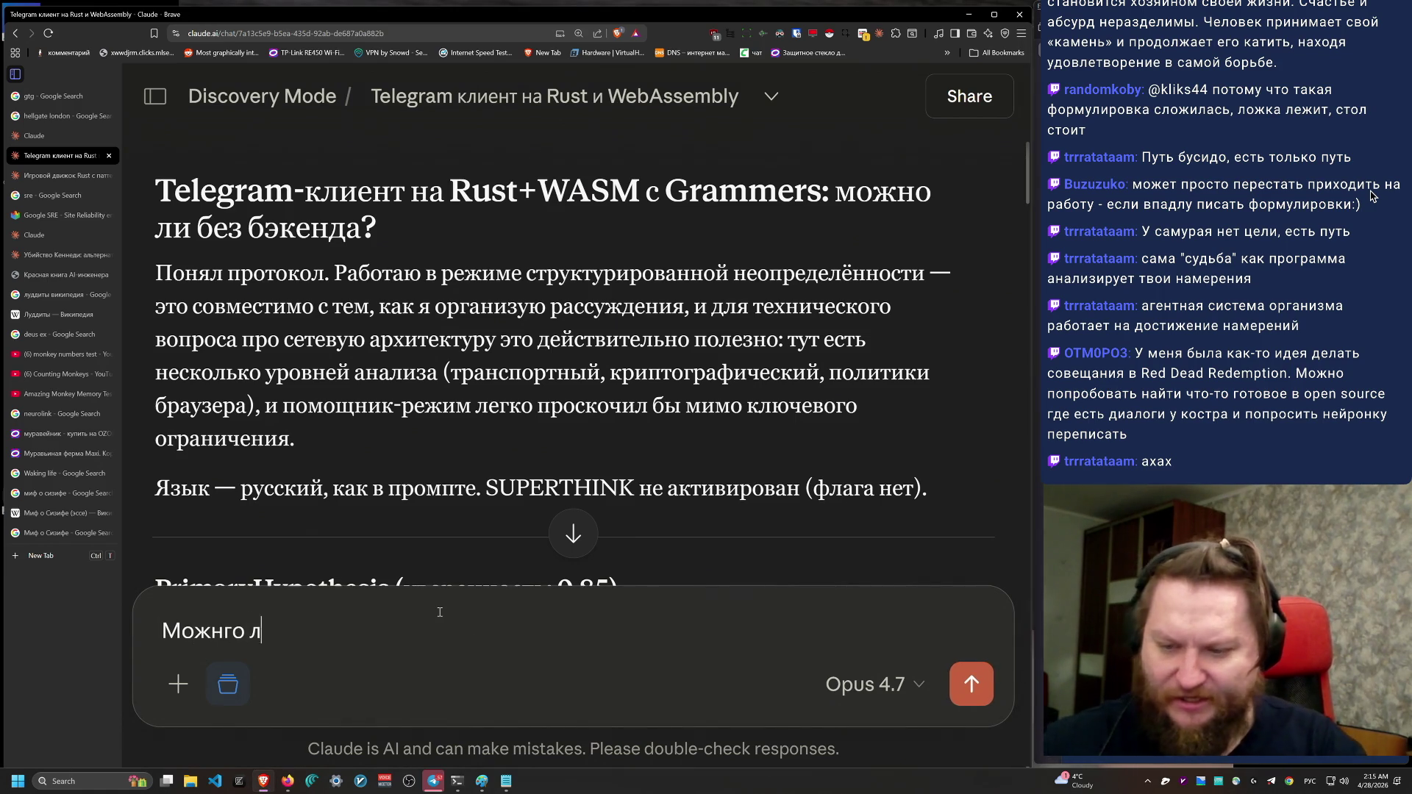
type(" ли")
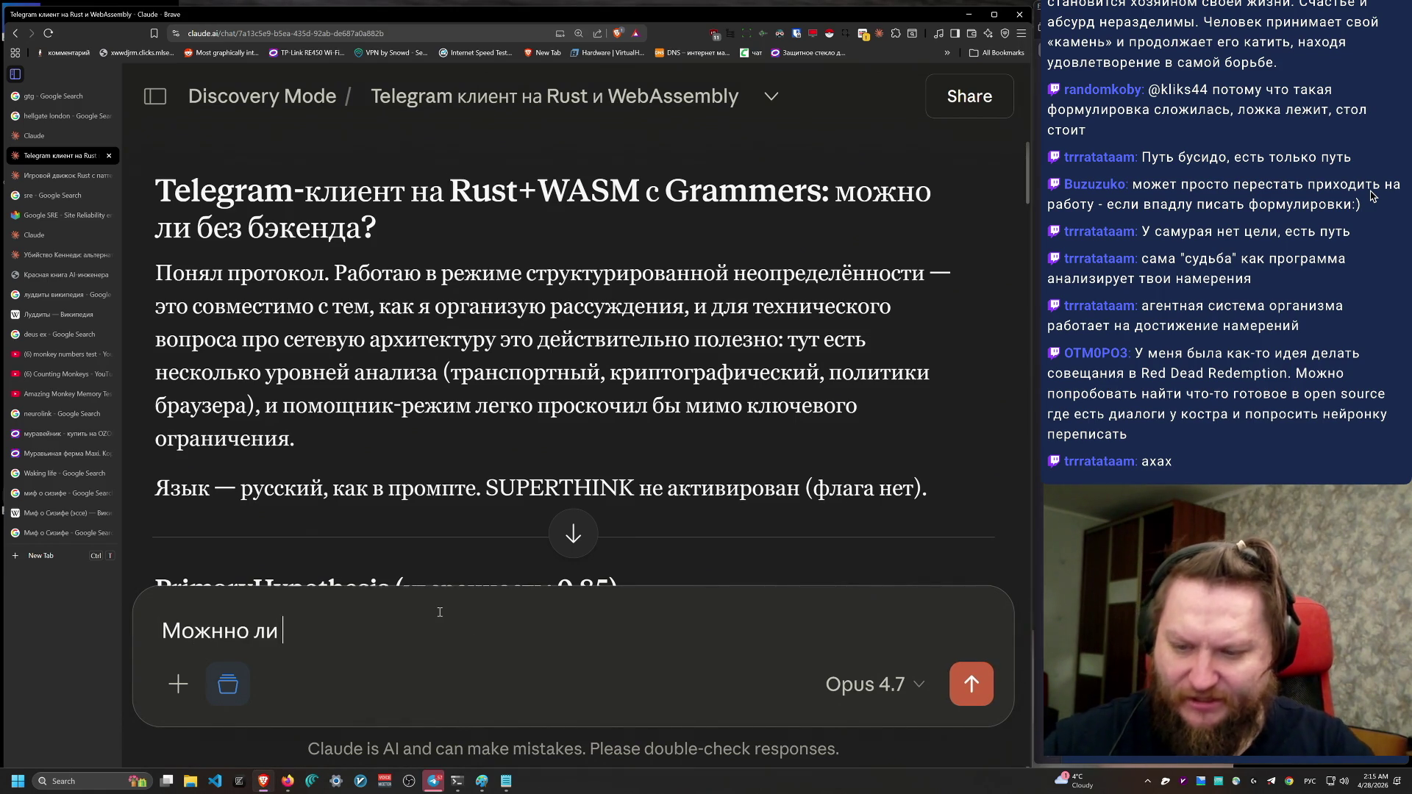
Step: Ask whether a Telegram client could run entirely in the browser, with no separate client at all
key("BackSpace")
key("BackSpace")
key("BackSpace")
type("о ли вооб")
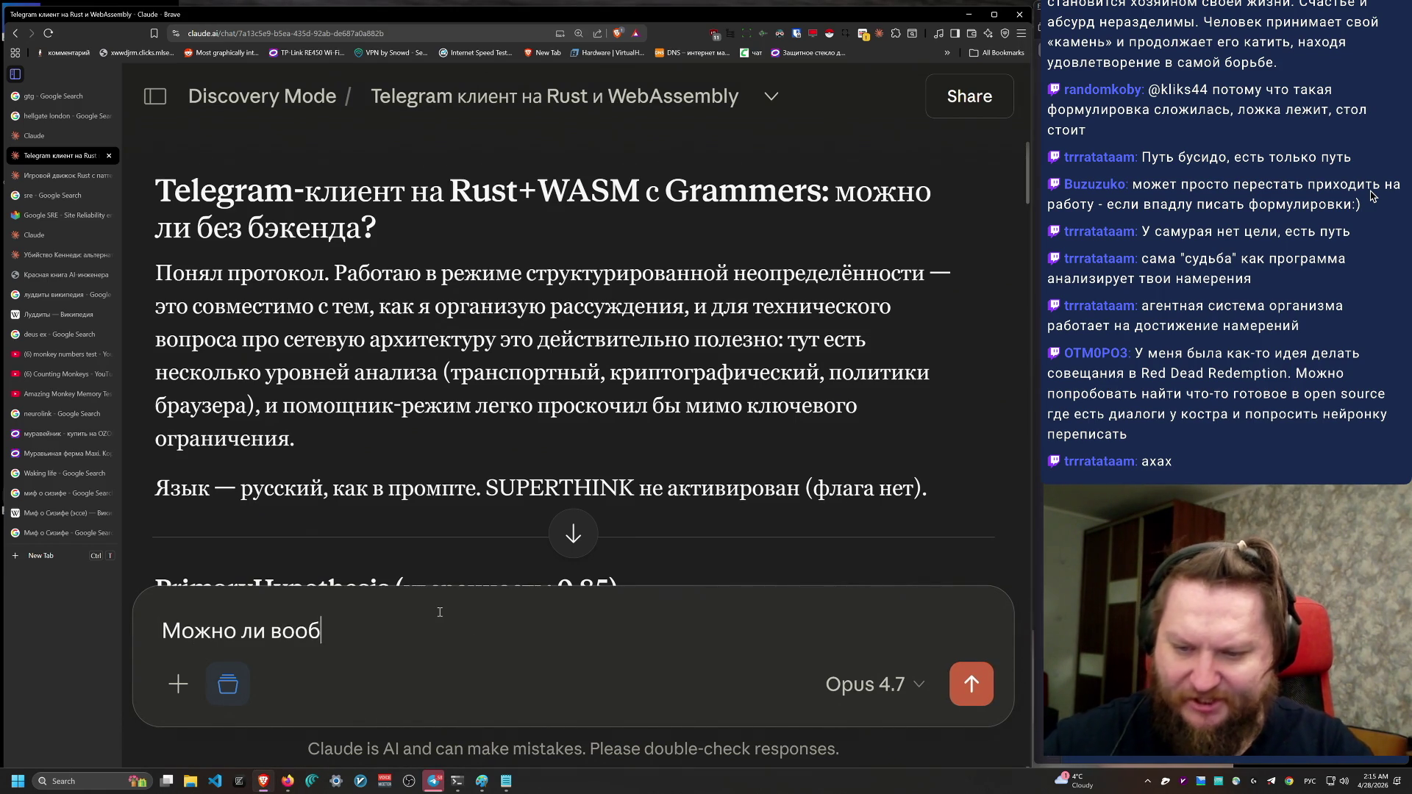
type("ще хоть как-то сделать")
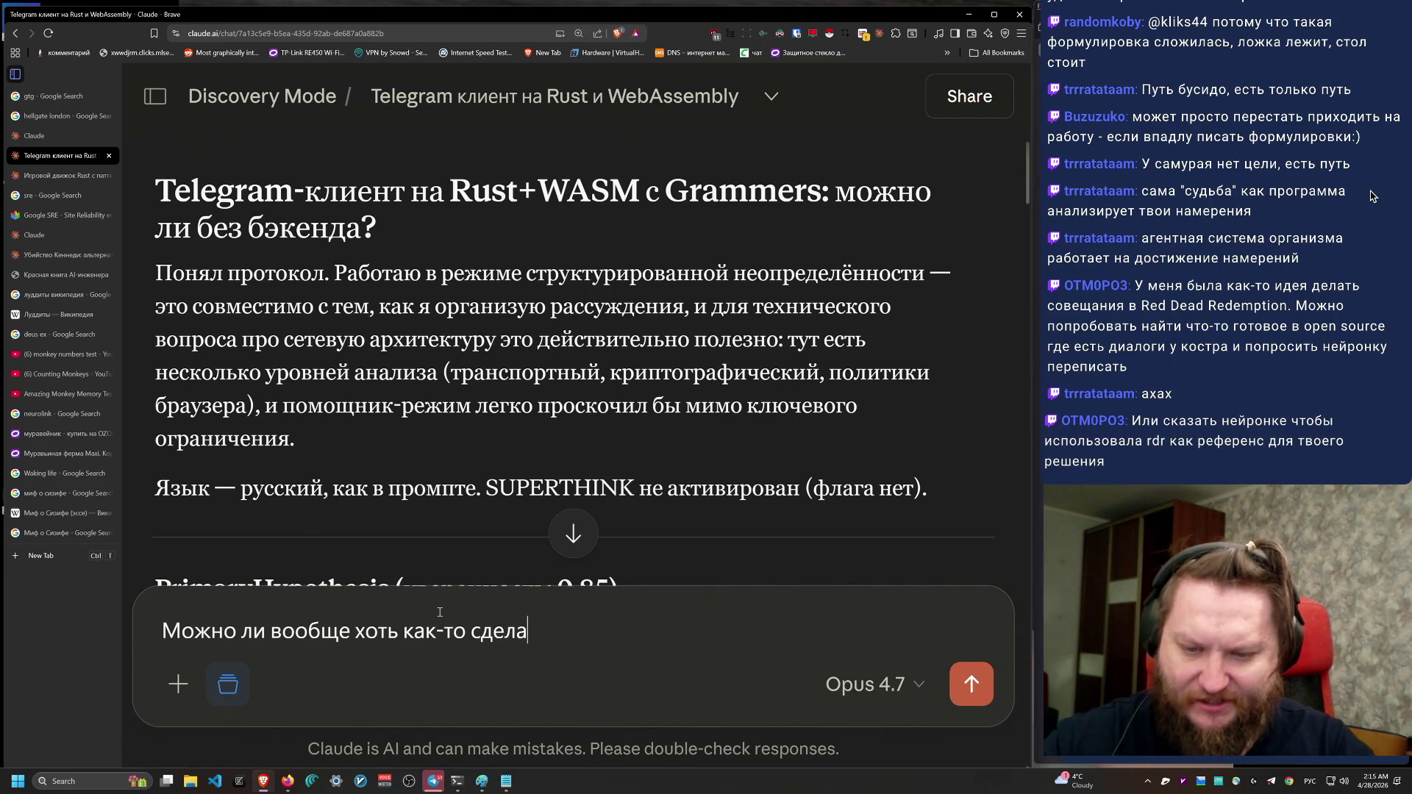
key("alt+shift")
type("Telegram-клиент, который будет полностью работать в бр")
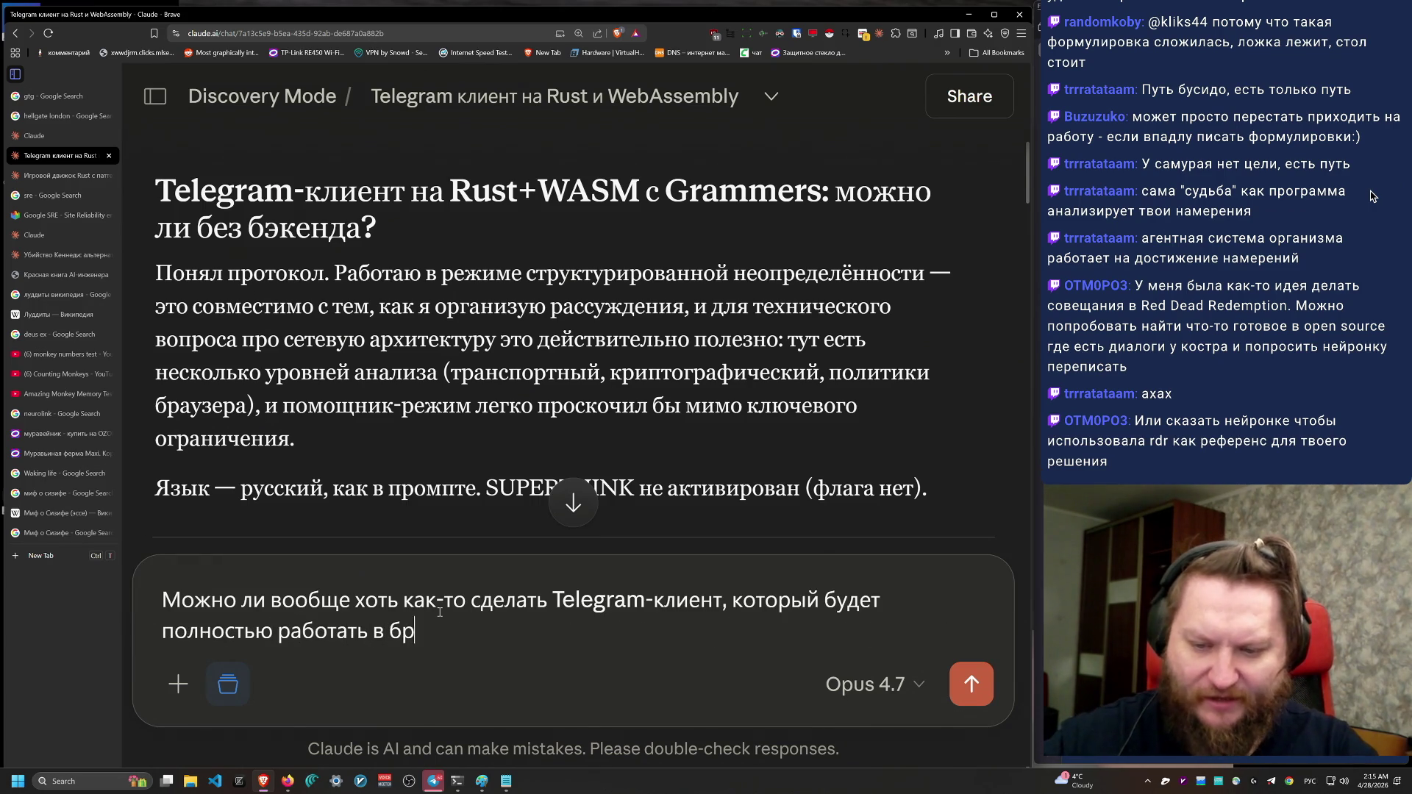
type("аузере вообще без клиента")
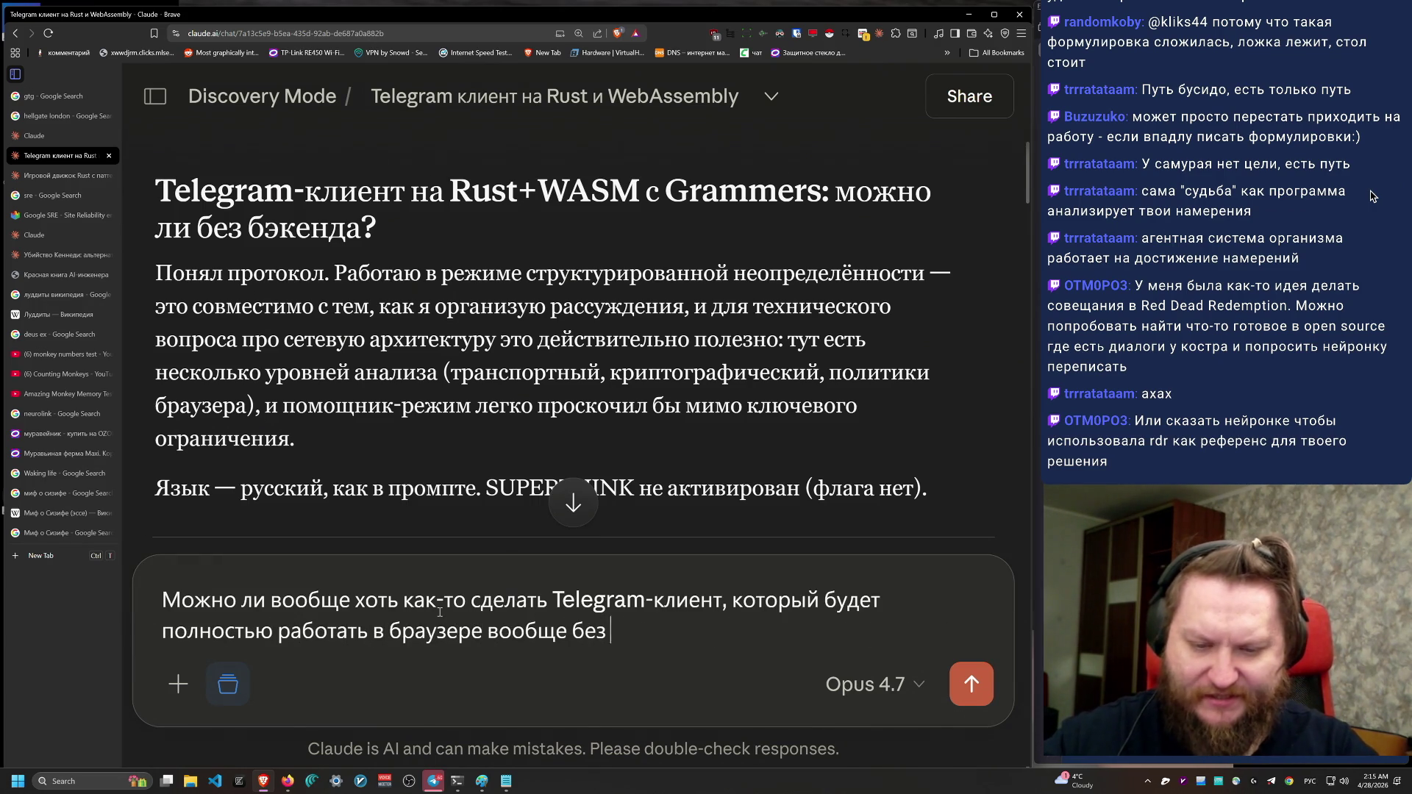
type("?")
key("Return")
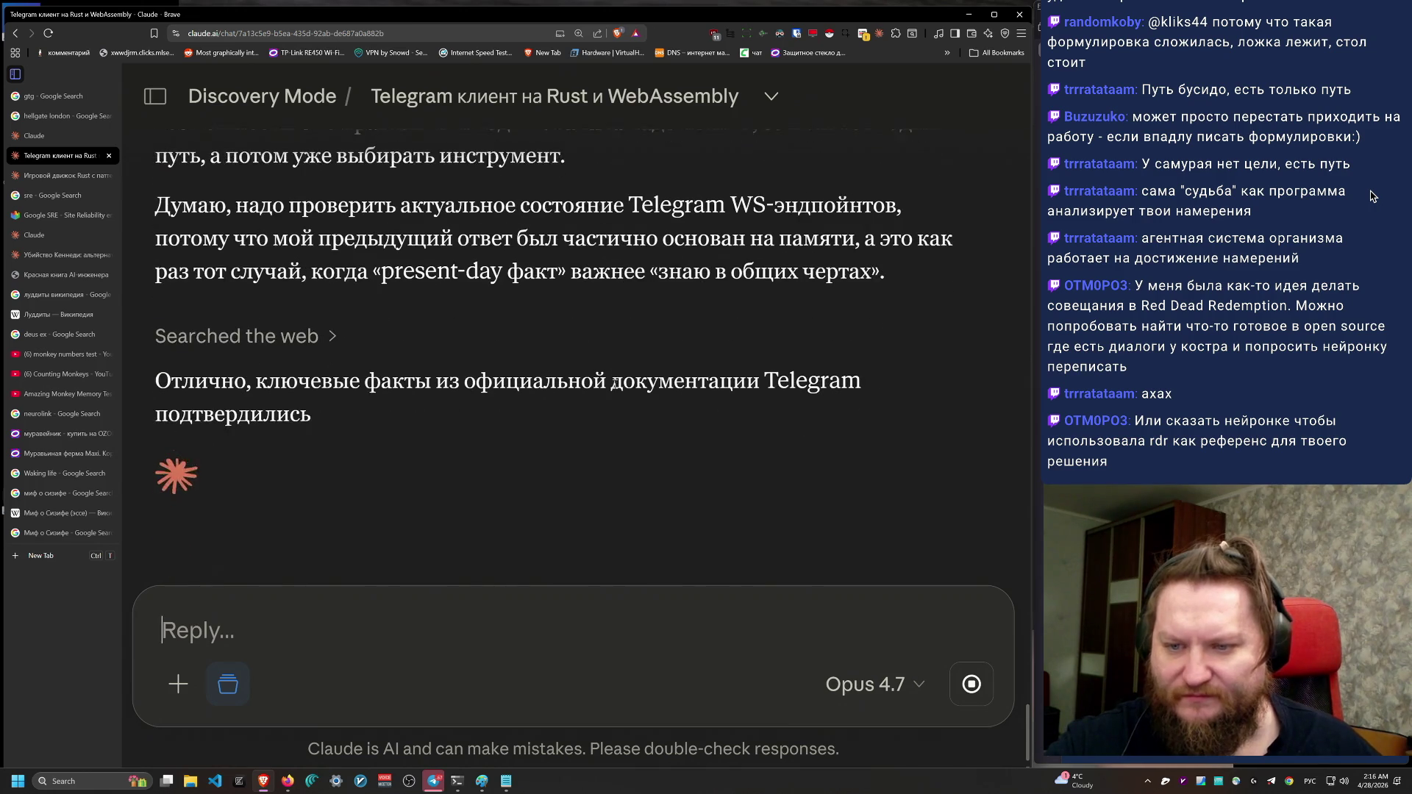
Step: Highlight the paragraph confirming the key facts and the sentence about rewriting the answer
triple_click(469, 343)
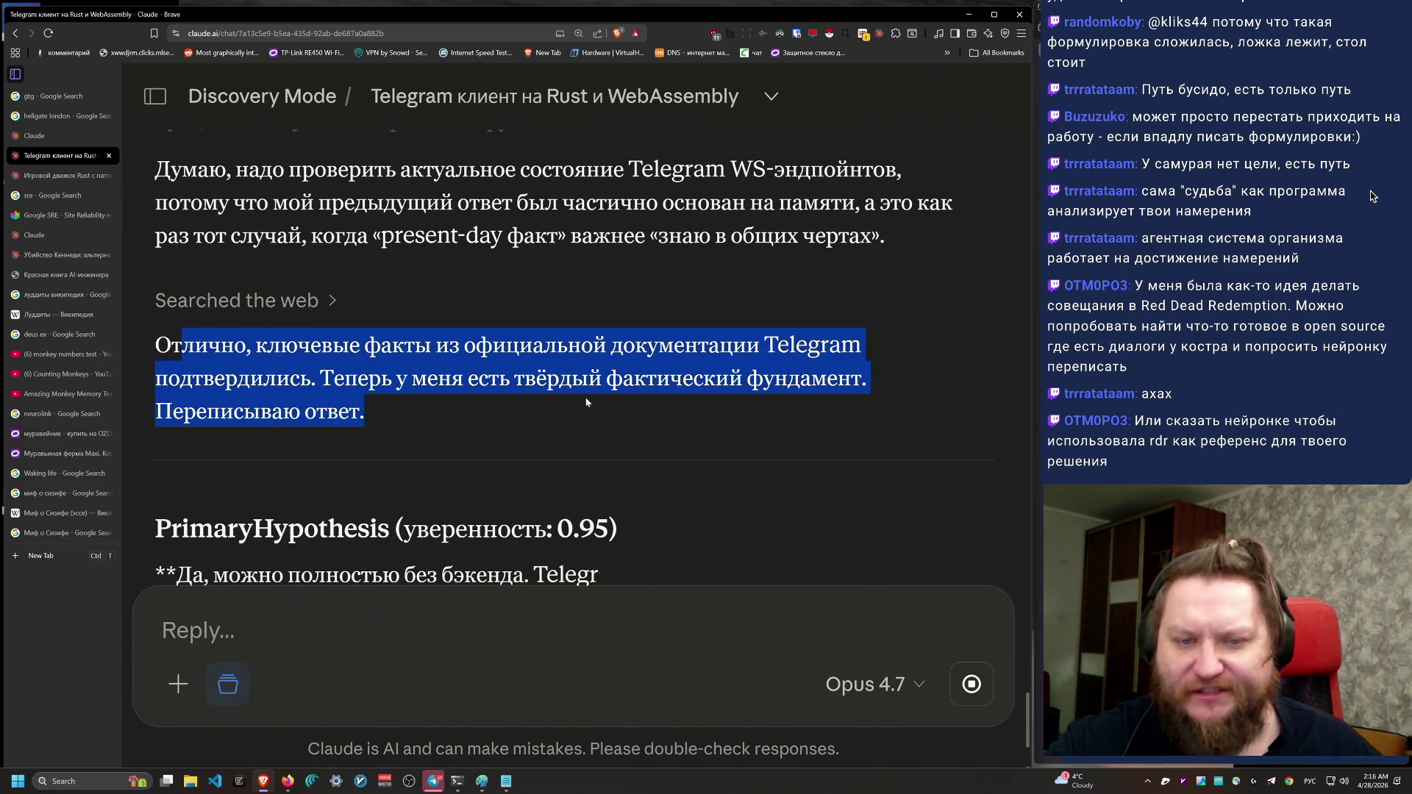
left_click(467, 412)
triple_click(466, 412)
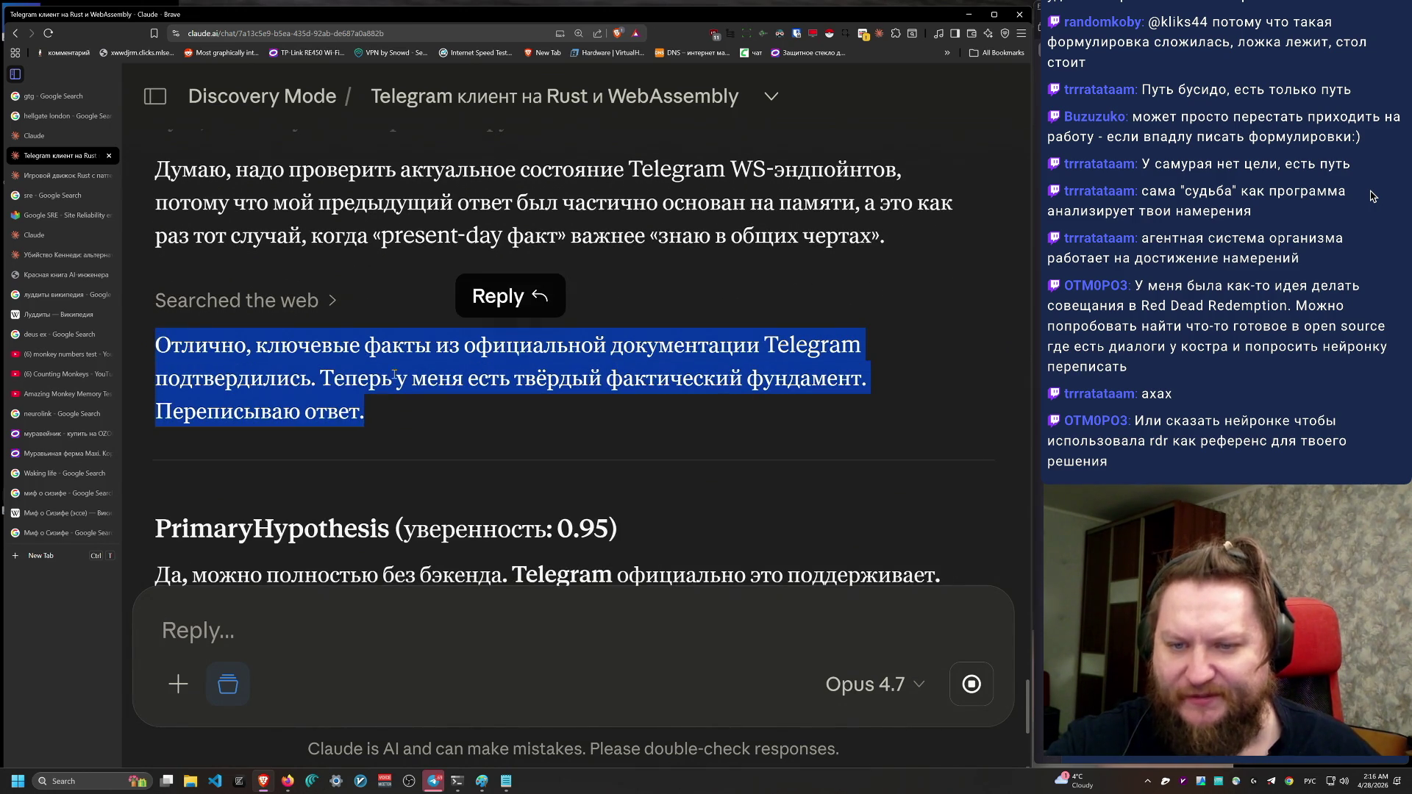
left_click_drag(318, 378, 629, 423)
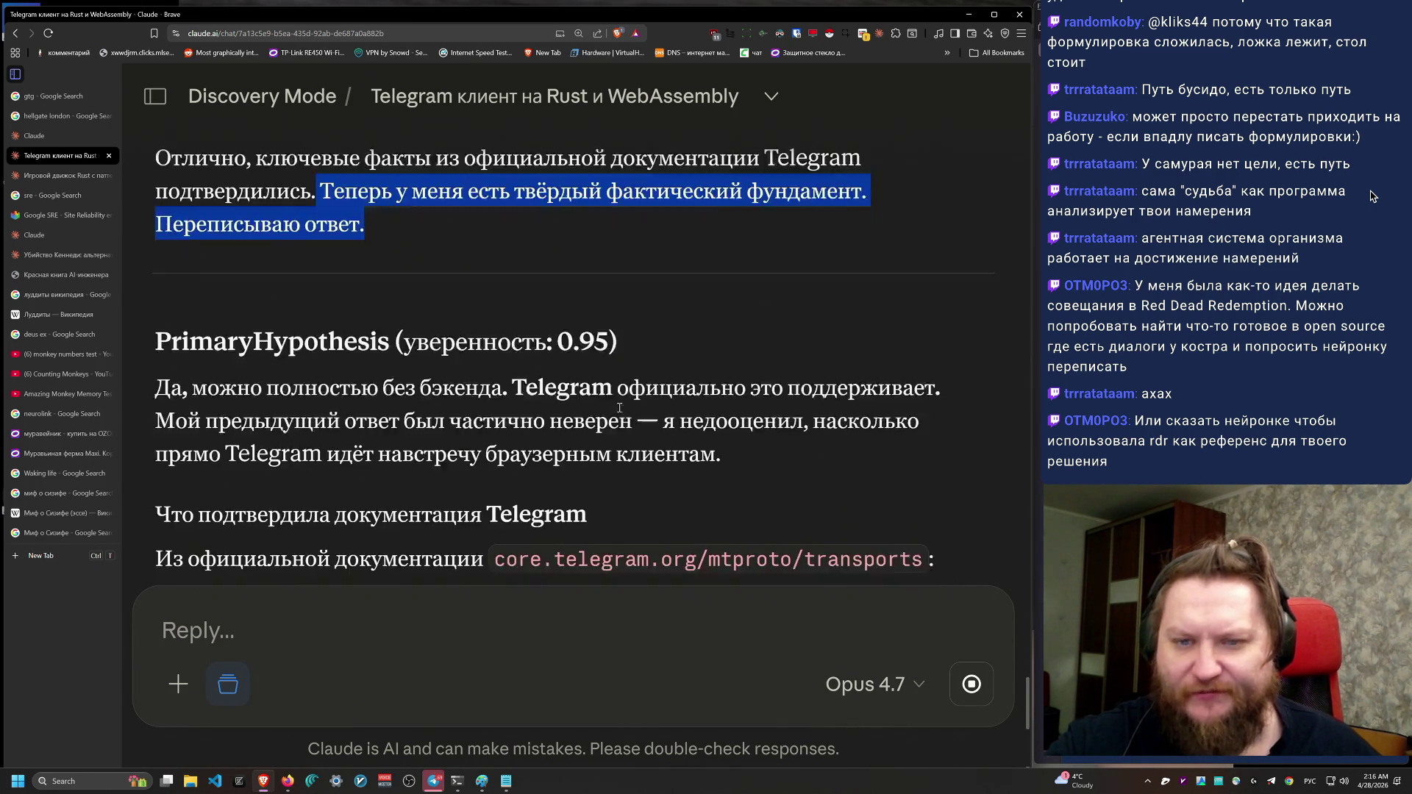
Step: Highlight the 0.95 confidence score and the paragraph saying no backend is needed
left_click_drag(397, 197, 607, 208)
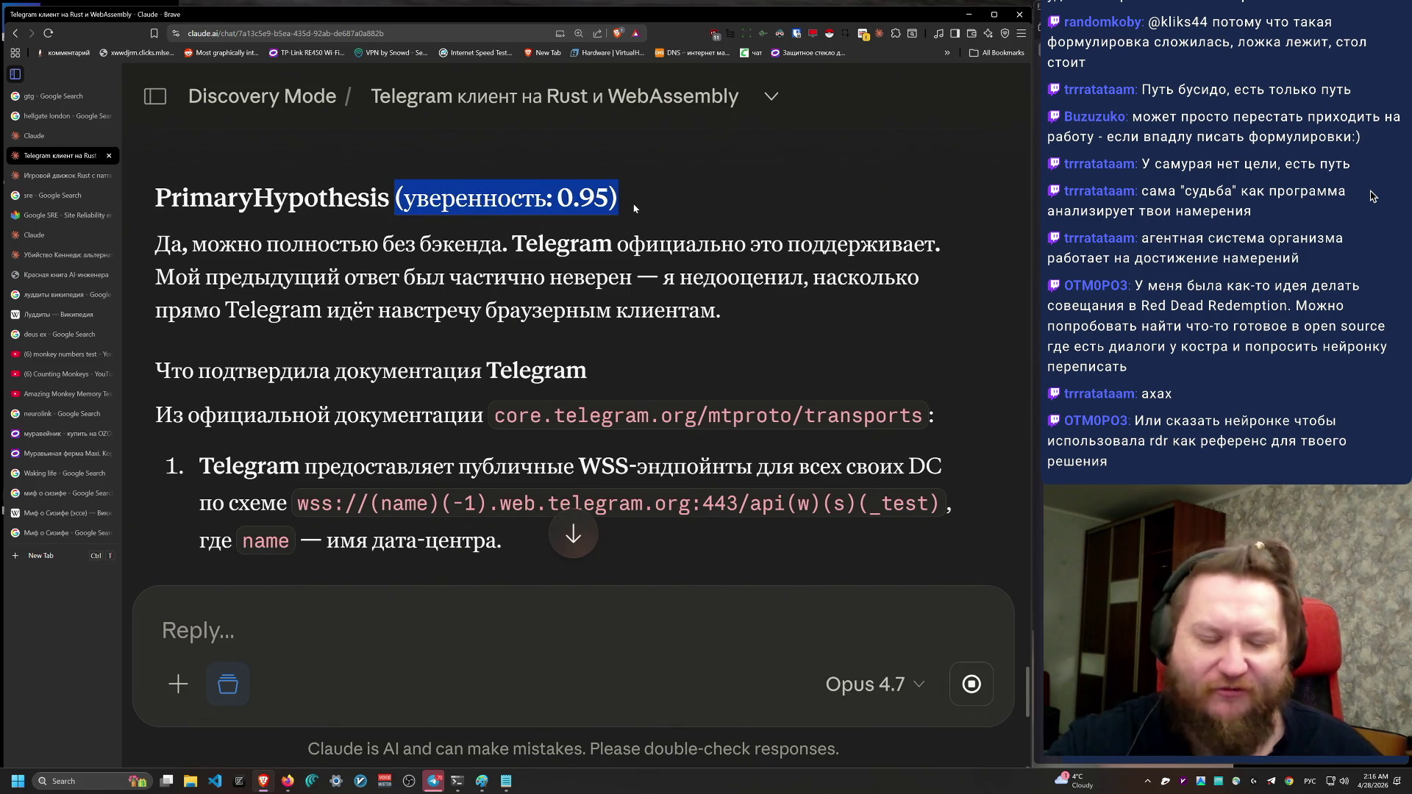
left_click(637, 209)
left_click_drag(628, 196, 415, 200)
mouse_move(156, 247)
left_mouse_down()
mouse_move(977, 234)
mouse_move(228, 278)
mouse_move(964, 279)
mouse_move(762, 307)
left_mouse_up()
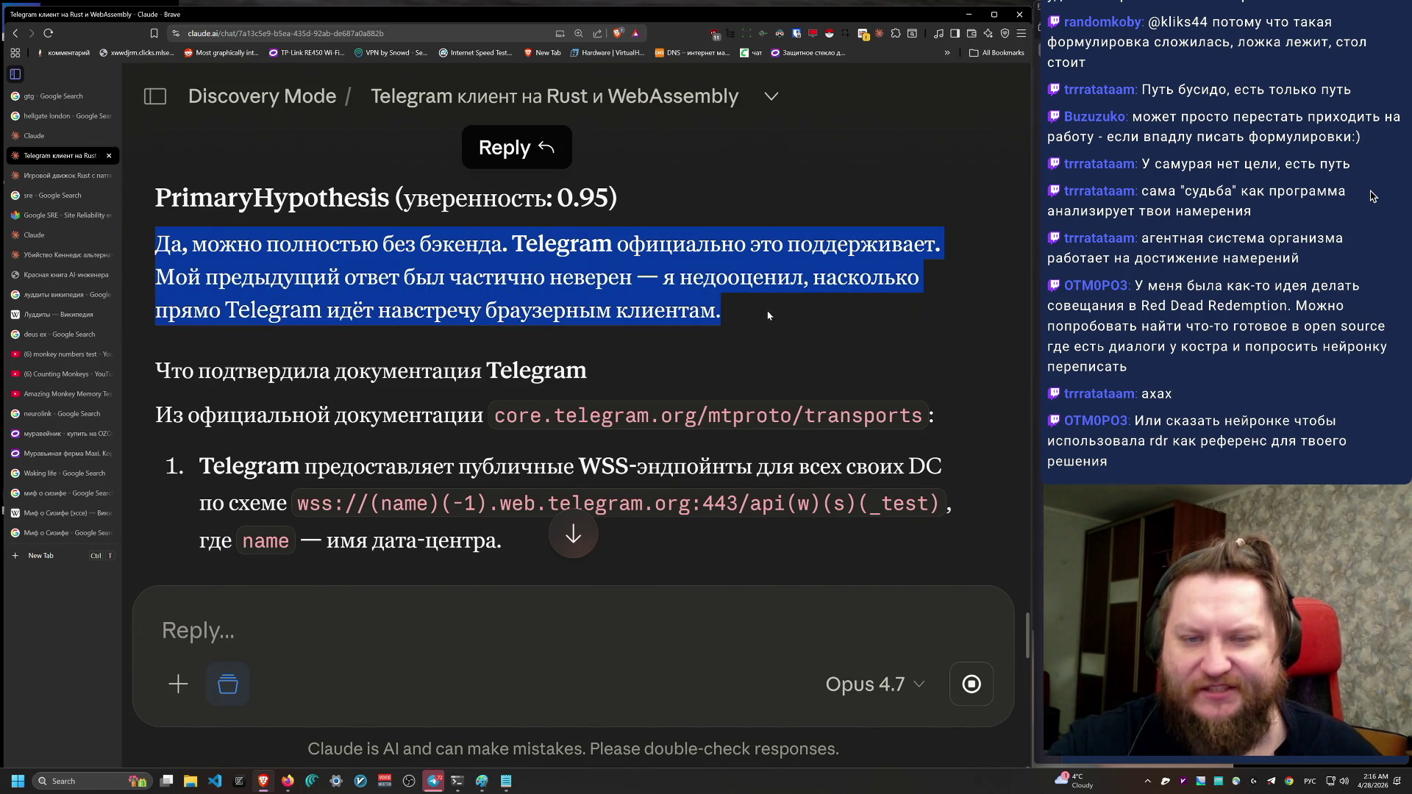
scroll(702, 509, "down", 1)
left_click(336, 297)
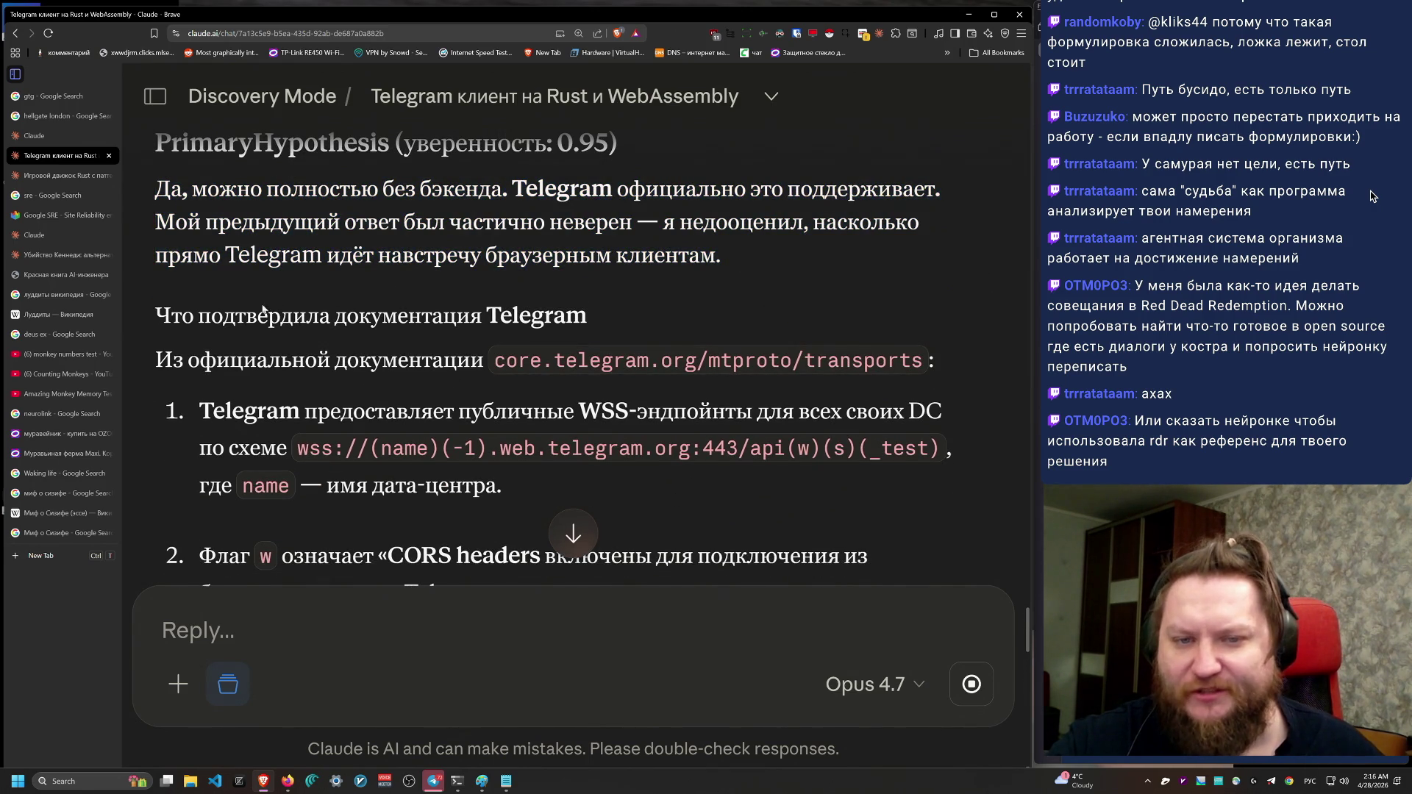
Step: Highlight the first evidence item, about Telegram's public WSS endpoints
mouse_move(162, 316)
left_mouse_down()
mouse_move(762, 360)
mouse_move(960, 359)
left_mouse_up()
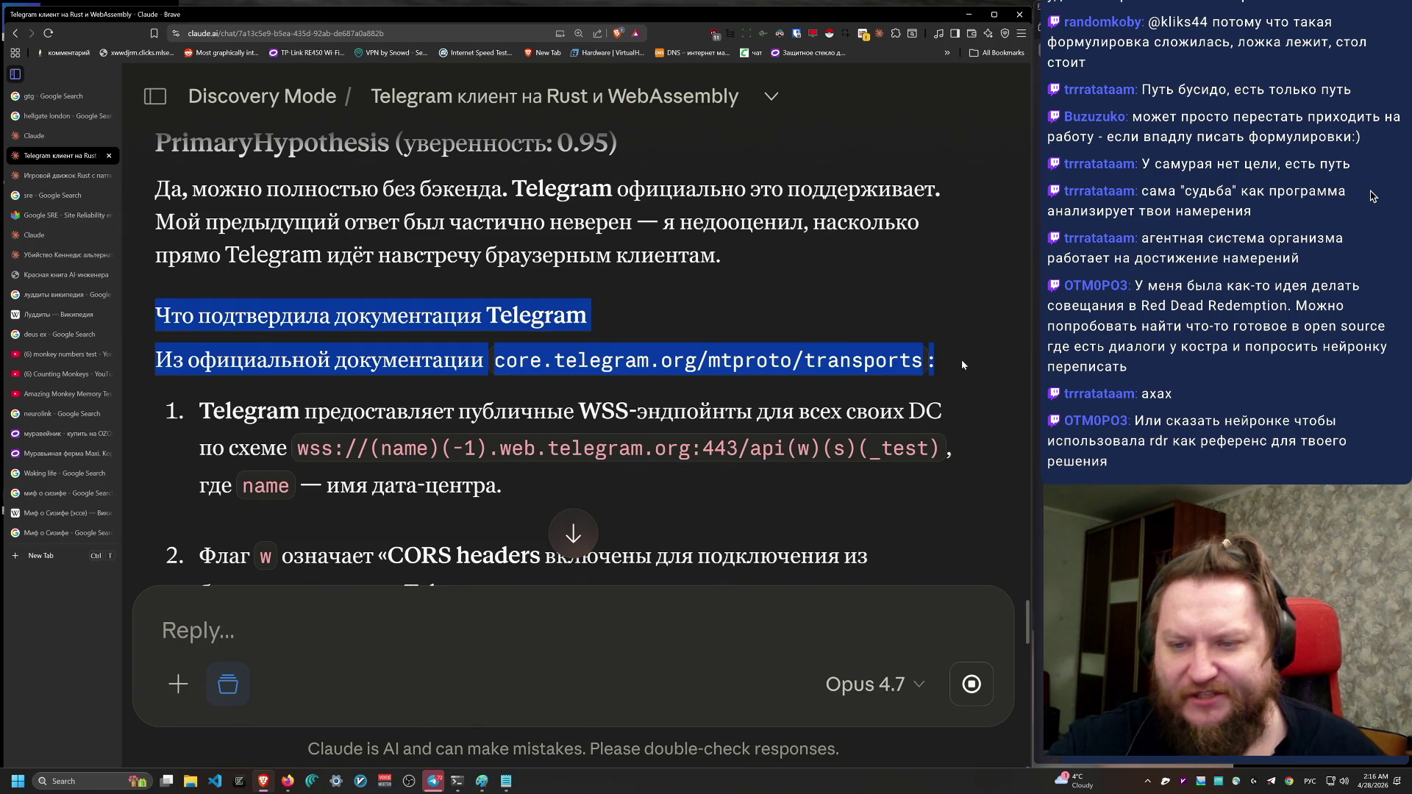
scroll(388, 318, "down", 2)
mouse_move(201, 295)
left_mouse_down()
mouse_move(768, 372)
mouse_move(568, 302)
mouse_move(894, 302)
mouse_move(169, 369)
mouse_move(180, 325)
mouse_move(227, 325)
left_mouse_up()
scroll(227, 325, "down", 3)
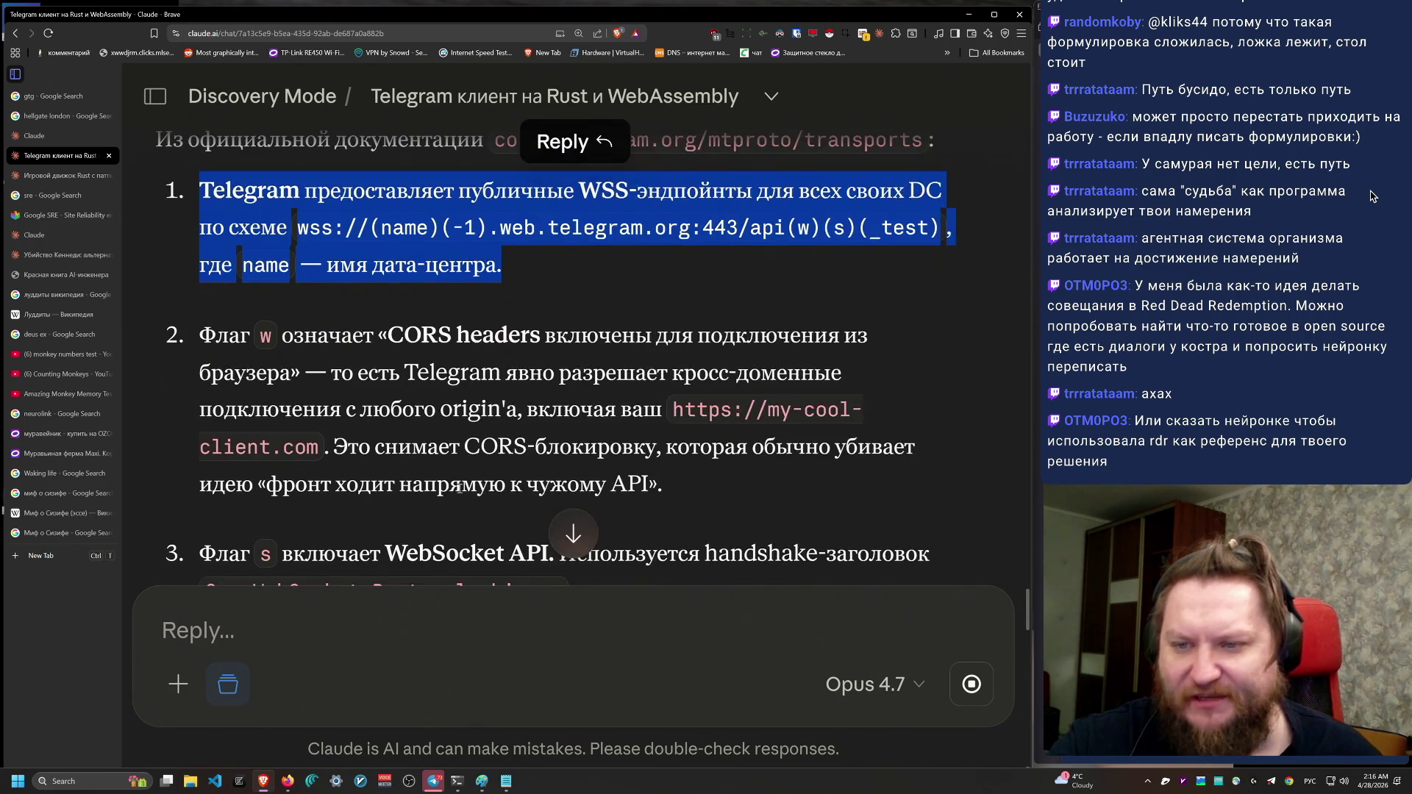
left_click(641, 262)
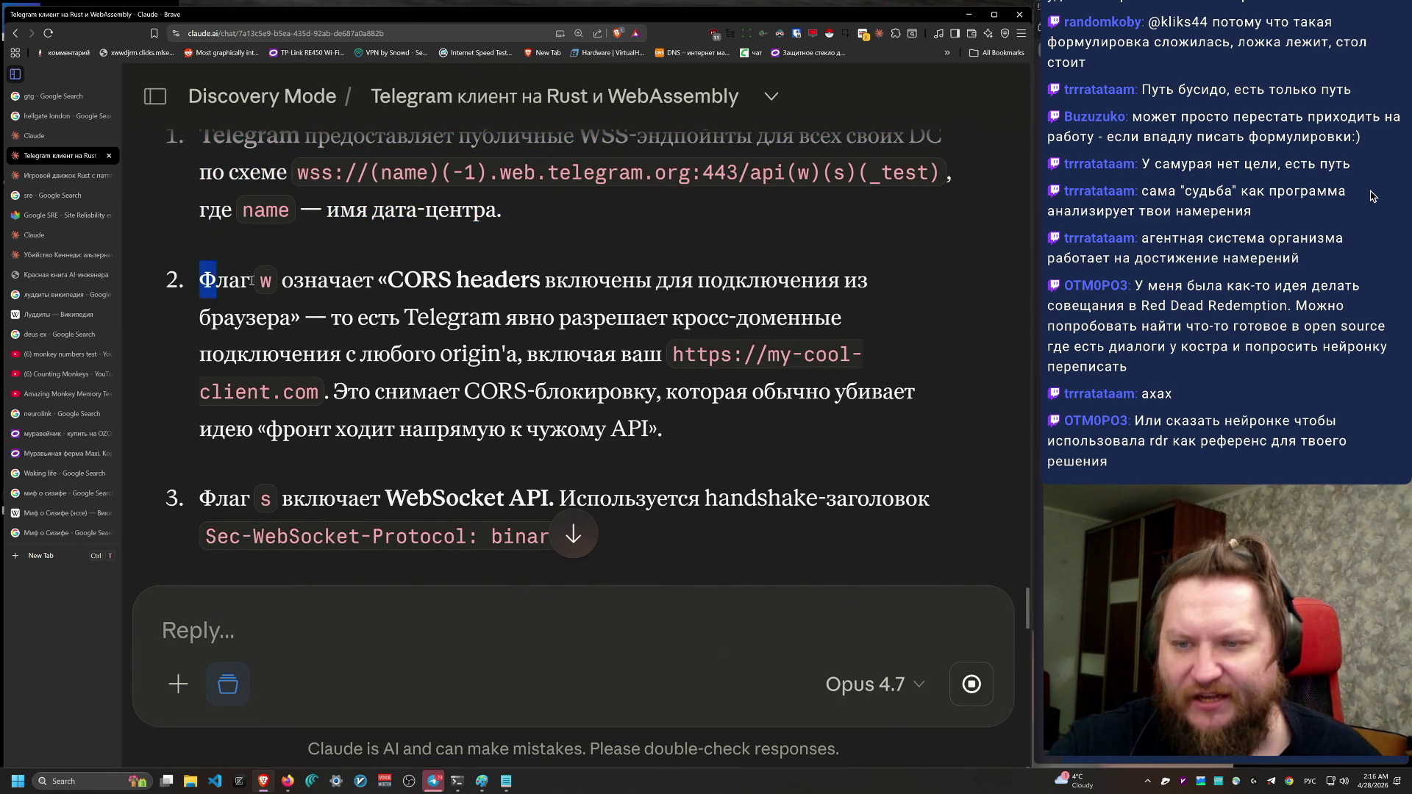
Step: Highlight the second item, about the CORS-enabled 'w' flag and its CORS headers
left_click_drag(201, 283, 903, 444)
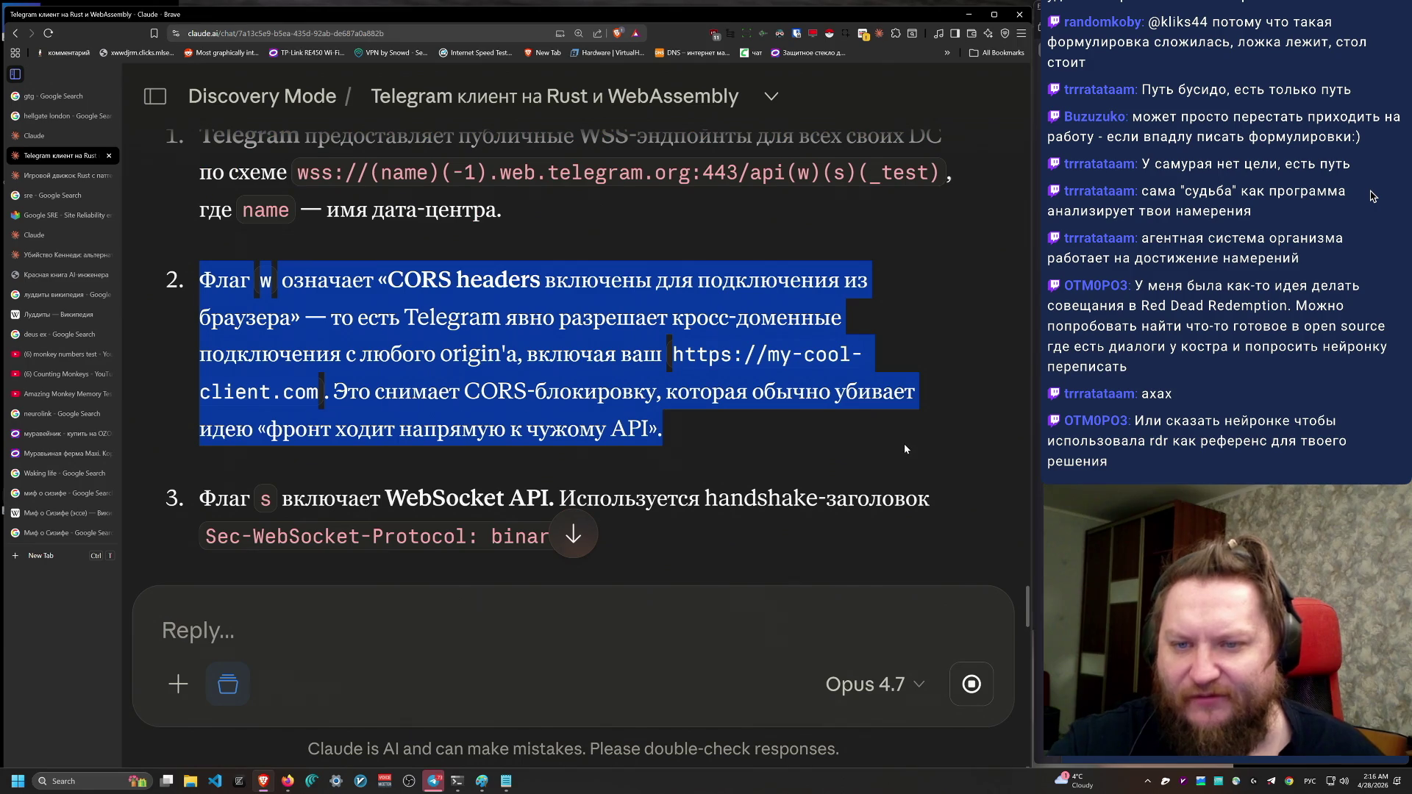
left_click(728, 443)
mouse_move(454, 281)
left_mouse_down()
mouse_move(434, 323)
mouse_move(928, 275)
mouse_move(920, 288)
left_mouse_up()
left_click(763, 354)
scroll(672, 455, "down", 1)
mouse_move(378, 263)
left_mouse_down()
mouse_move(859, 267)
mouse_move(402, 305)
mouse_move(860, 309)
mouse_move(666, 375)
mouse_move(177, 255)
mouse_move(176, 224)
mouse_move(175, 241)
mouse_move(773, 332)
left_mouse_up()
scroll(368, 337, "down", 3)
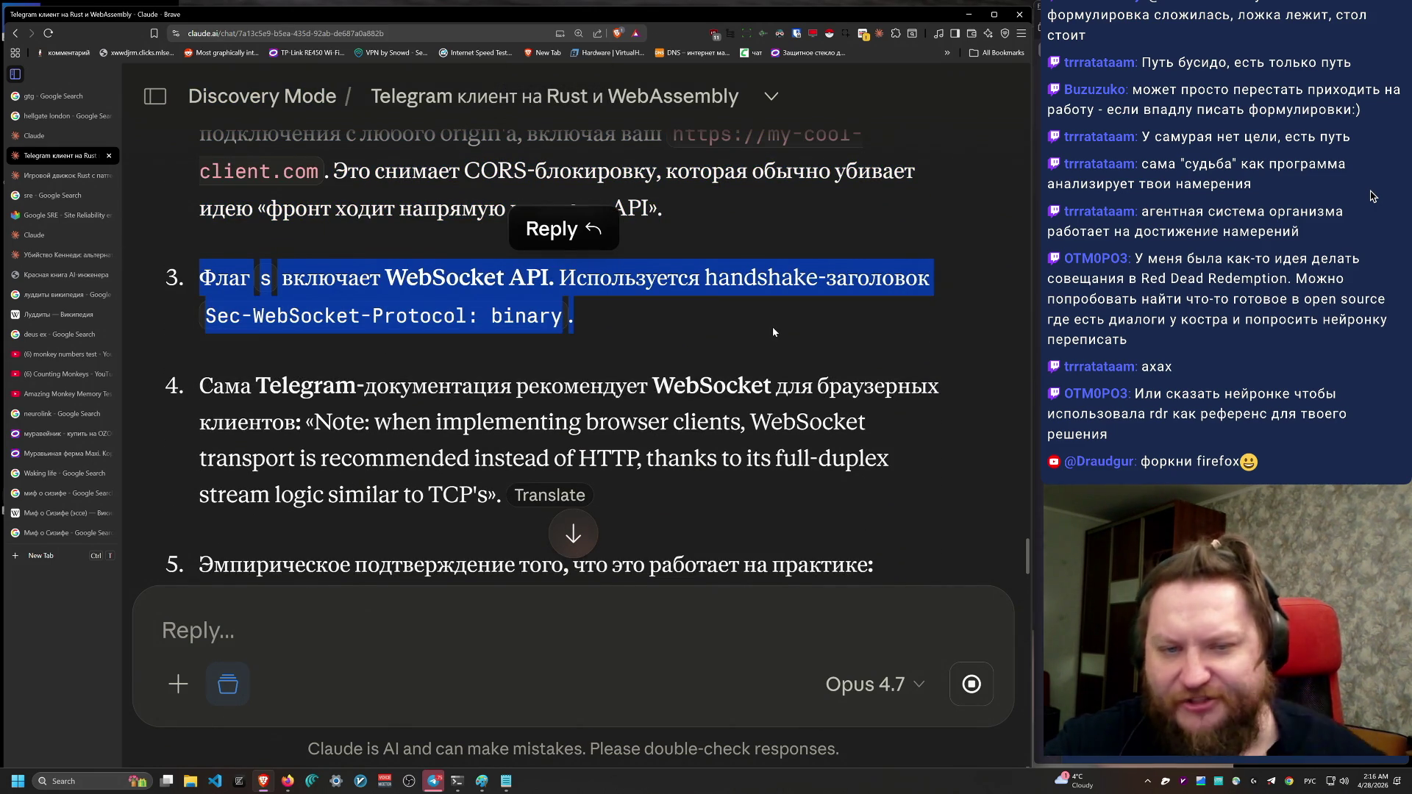
scroll(711, 494, "down", 1)
scroll(711, 494, "down", 1)
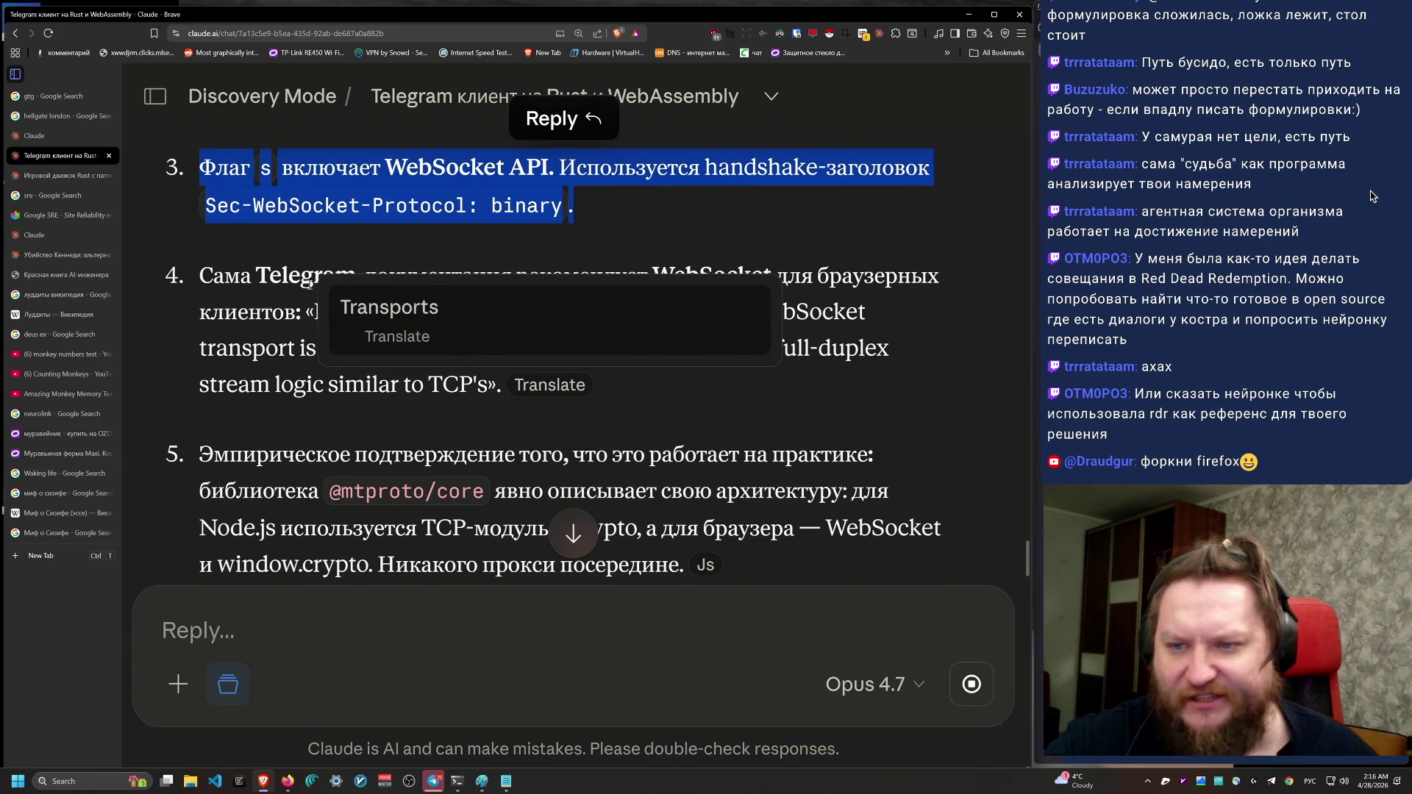
mouse_move(214, 275)
left_mouse_down()
mouse_move(500, 326)
mouse_move(599, 386)
mouse_move(686, 278)
mouse_move(576, 248)
left_mouse_up()
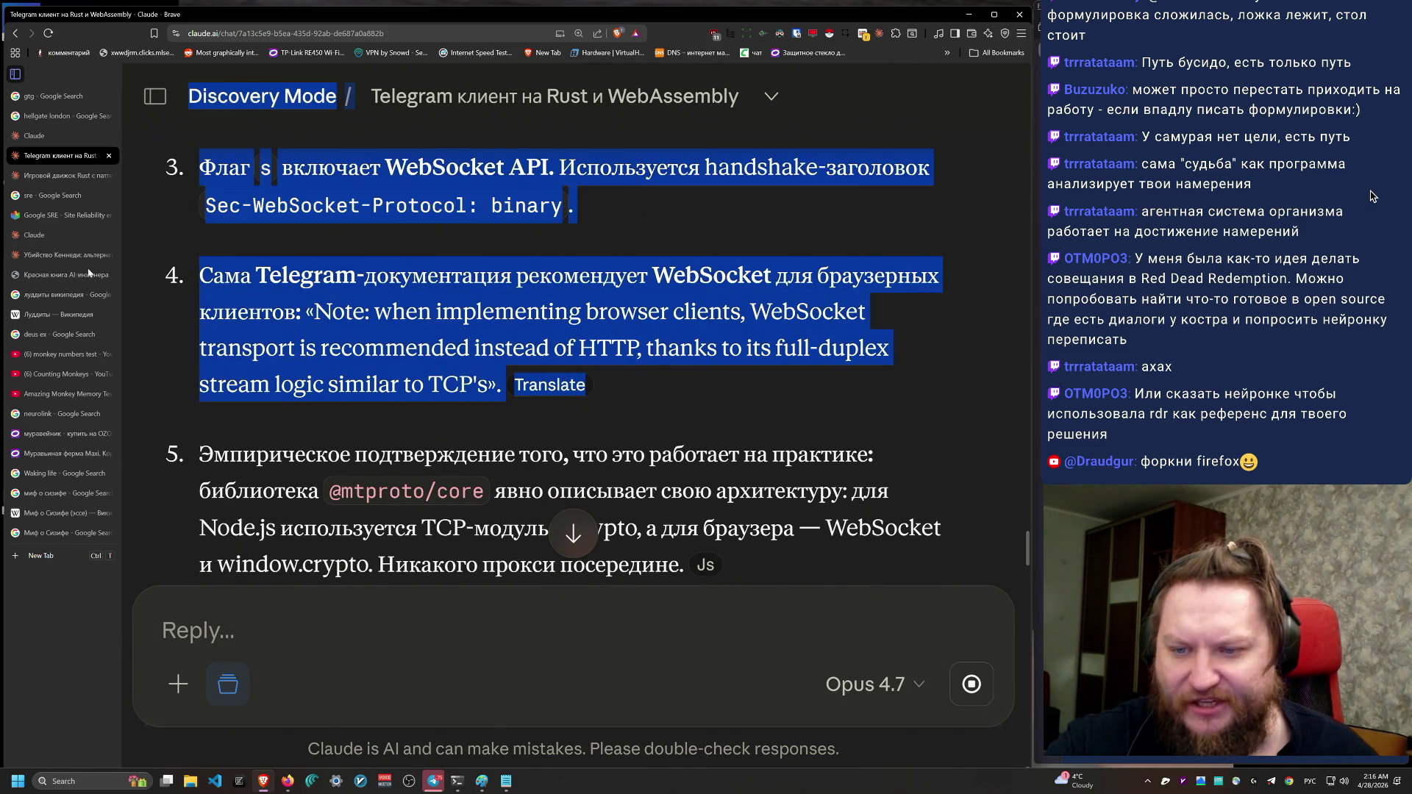
scroll(514, 368, "down", 2)
mouse_move(197, 342)
left_mouse_down()
mouse_move(838, 473)
mouse_move(198, 411)
mouse_move(192, 342)
mouse_move(341, 391)
mouse_move(220, 95)
mouse_move(171, 341)
mouse_move(823, 415)
mouse_move(198, 335)
mouse_move(236, 404)
mouse_move(199, 342)
left_mouse_up()
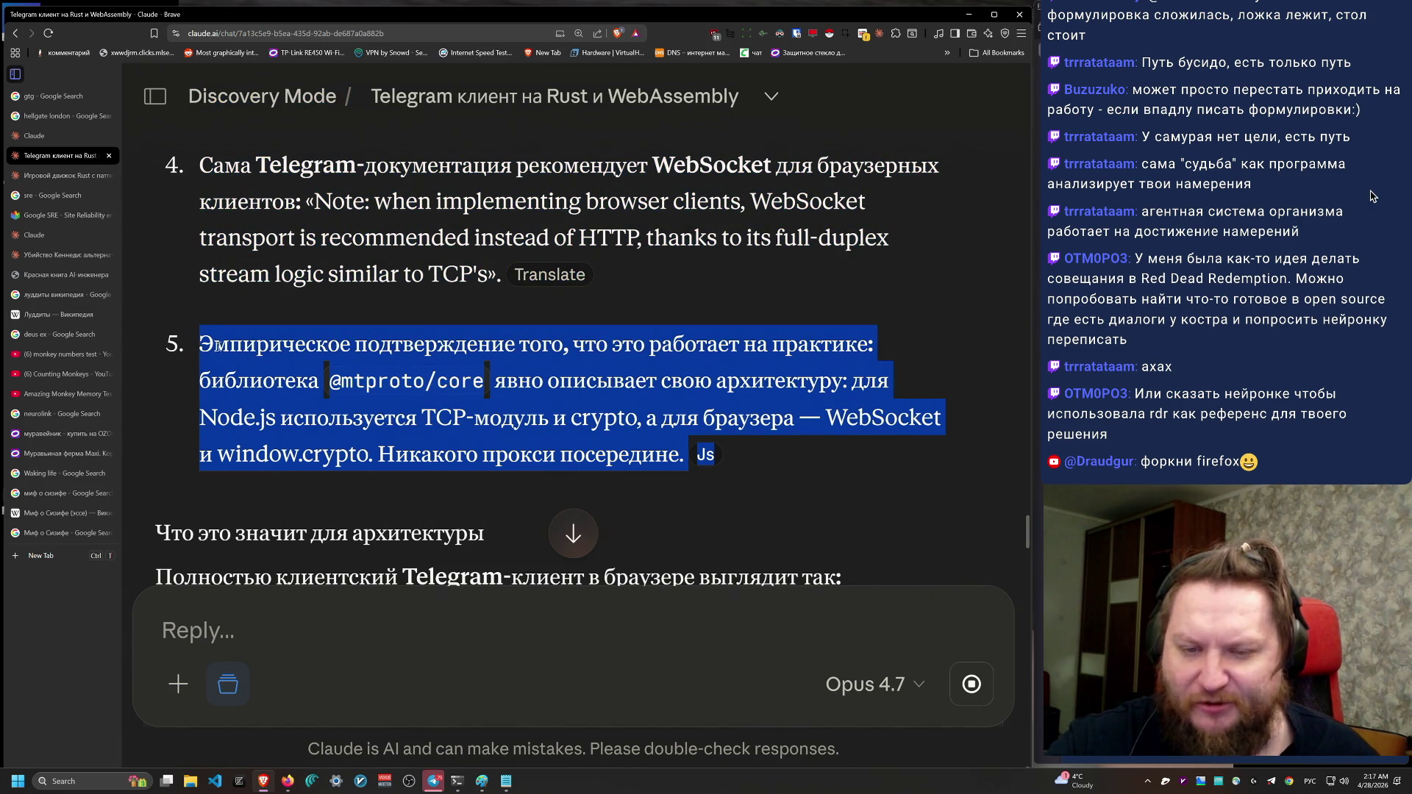
scroll(756, 551, "down", 3)
mouse_move(833, 226)
left_mouse_down()
mouse_move(489, 162)
mouse_move(182, 177)
left_mouse_up()
scroll(129, 270, "down", 1)
mouse_move(171, 257)
left_mouse_down()
mouse_move(706, 301)
mouse_move(912, 287)
left_mouse_up()
mouse_move(156, 258)
left_mouse_down()
mouse_move(838, 301)
mouse_move(441, 302)
mouse_move(108, 280)
mouse_move(485, 263)
mouse_move(839, 301)
left_mouse_up()
scroll(909, 409, "down", 1)
scroll(909, 409, "down", 3)
mouse_move(211, 188)
left_mouse_down()
mouse_move(412, 213)
mouse_move(842, 390)
mouse_move(835, 412)
left_mouse_up()
scroll(827, 434, "down", 2)
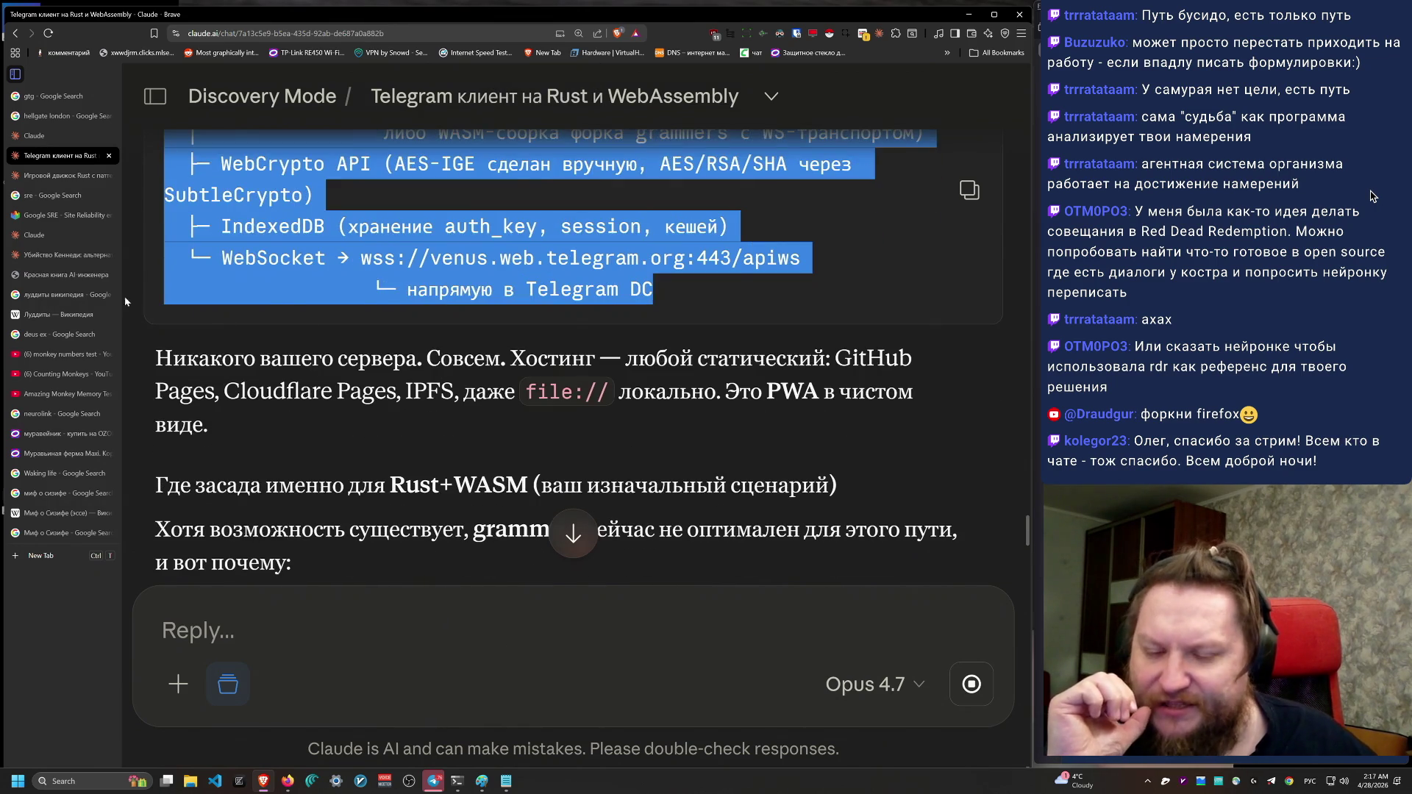
left_click_drag(150, 354, 212, 430)
scroll(641, 488, "down", 2)
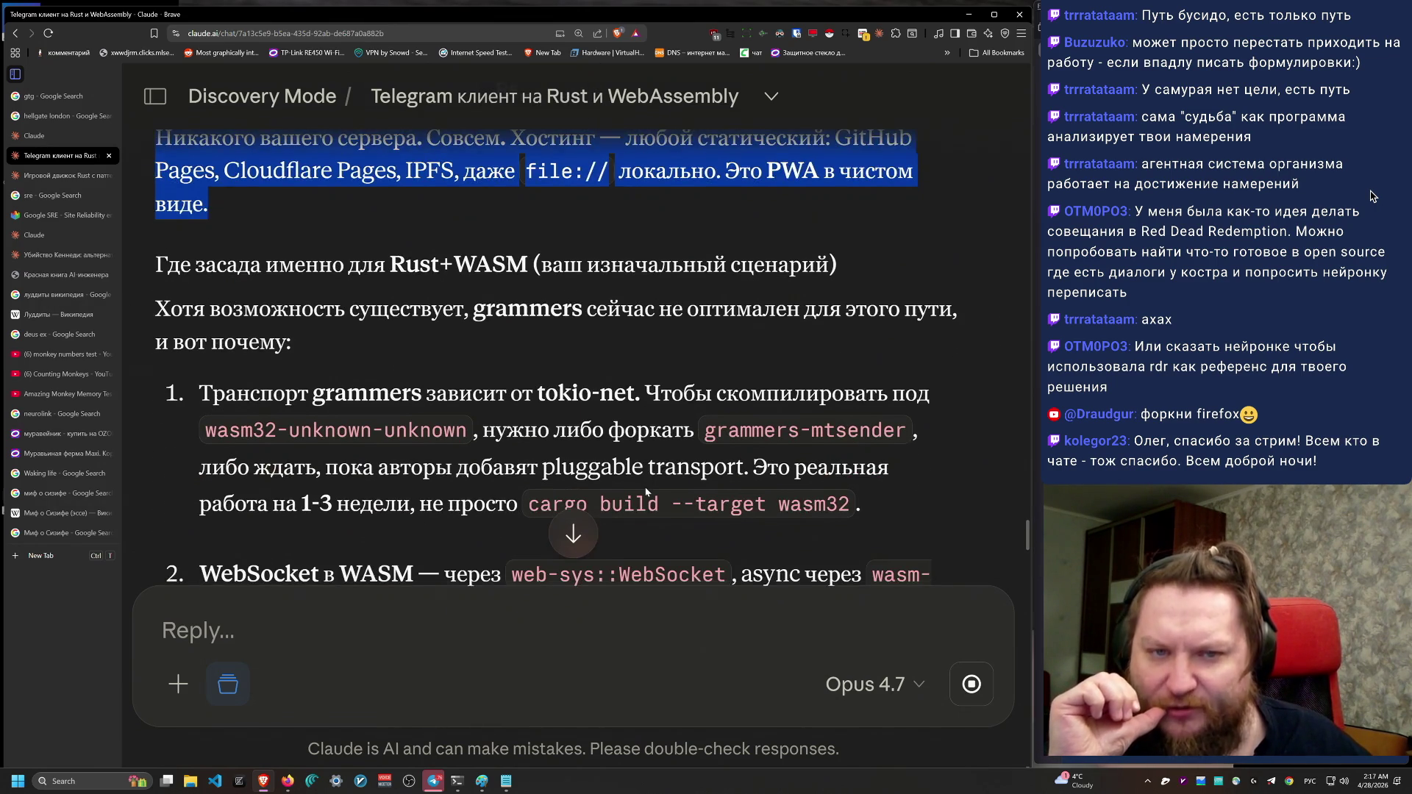
scroll(666, 492, "down", 1)
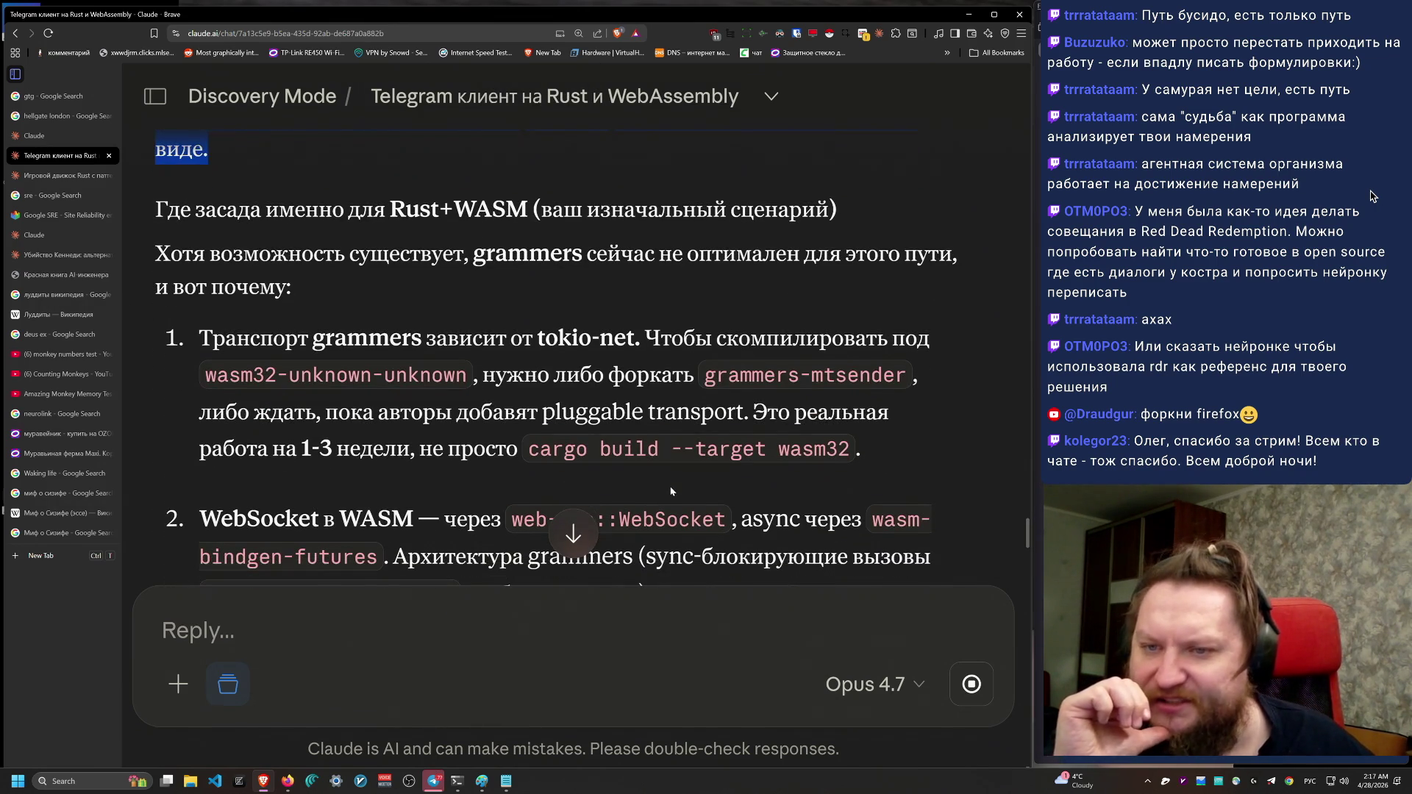
mouse_move(155, 209)
left_mouse_down()
mouse_move(359, 254)
mouse_move(291, 286)
mouse_move(156, 192)
mouse_move(155, 236)
left_mouse_up()
scroll(291, 286, "down", 2)
left_click(511, 280)
scroll(511, 279, "up", 2)
left_click(403, 267)
mouse_move(403, 262)
left_mouse_down()
mouse_move(474, 239)
mouse_move(562, 273)
mouse_move(955, 187)
mouse_move(907, 340)
mouse_move(978, 463)
left_mouse_up()
left_click(934, 456)
scroll(934, 456, "down", 1)
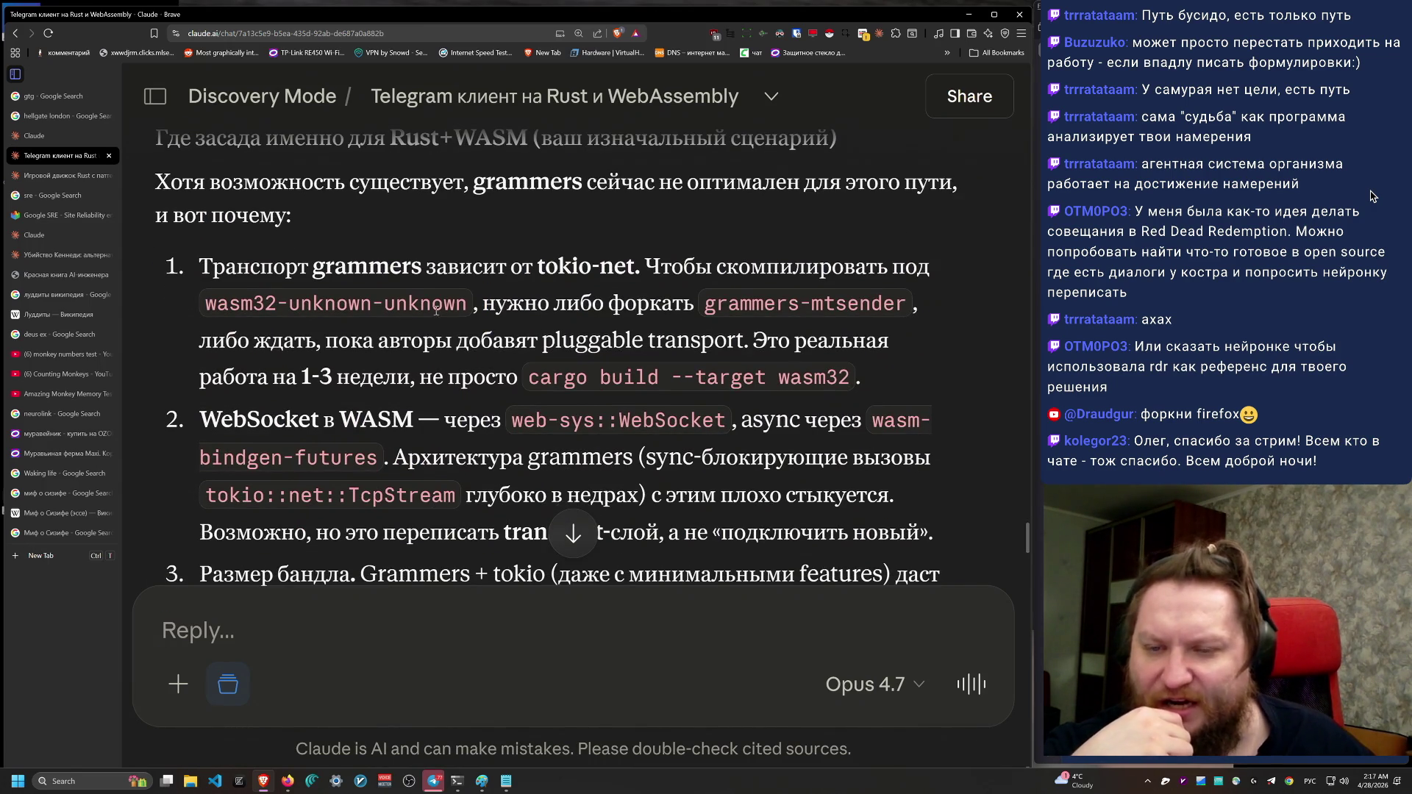
mouse_move(213, 266)
left_mouse_down()
mouse_move(905, 346)
mouse_move(971, 388)
mouse_move(896, 380)
left_mouse_up()
scroll(897, 380, "down", 2)
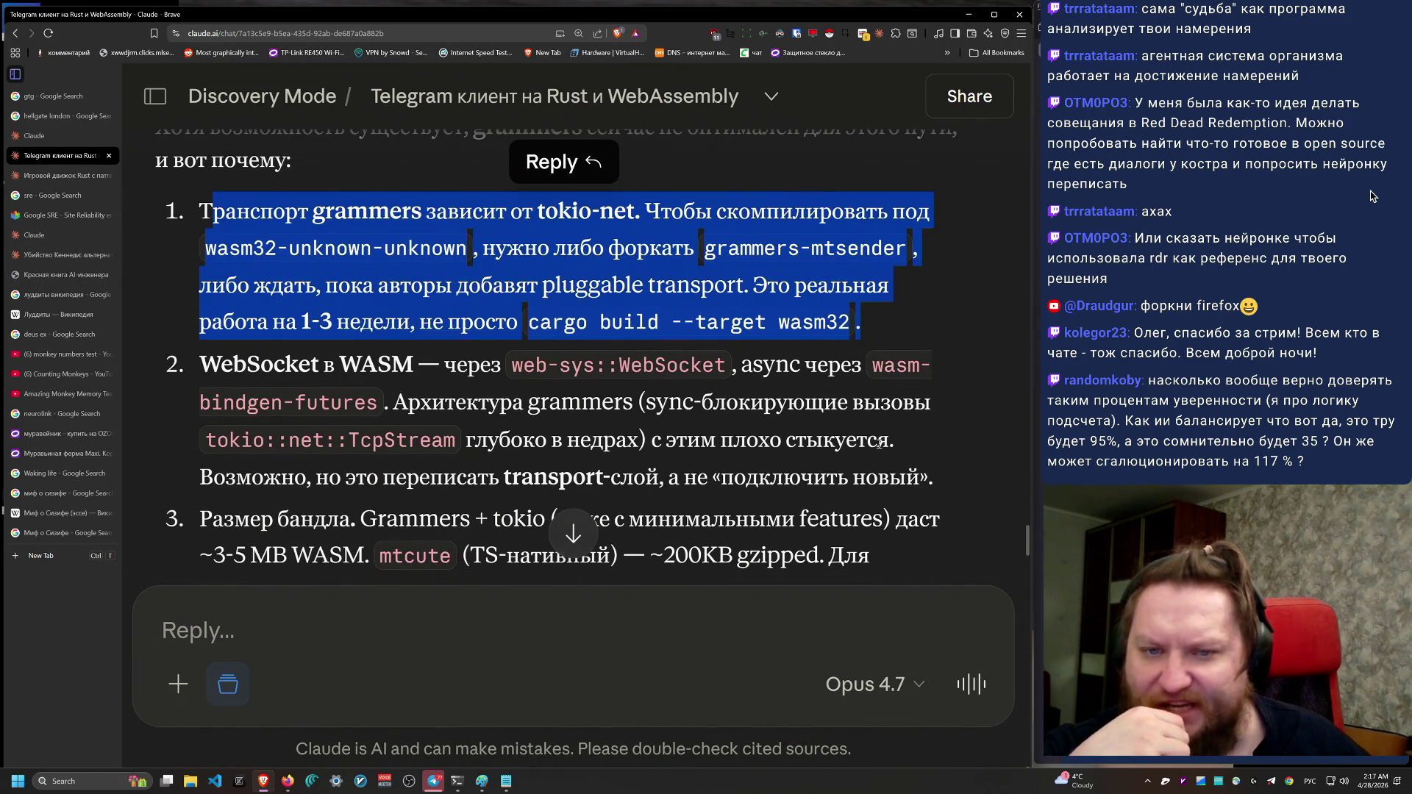
mouse_move(914, 247)
left_mouse_down()
mouse_move(178, 203)
mouse_move(189, 221)
mouse_move(200, 200)
mouse_move(548, 230)
mouse_move(789, 230)
mouse_move(152, 192)
mouse_move(95, 156)
mouse_move(163, 193)
mouse_move(193, 183)
mouse_move(181, 137)
mouse_move(207, 186)
mouse_move(195, 155)
left_mouse_up()
scroll(687, 475, "up", 2)
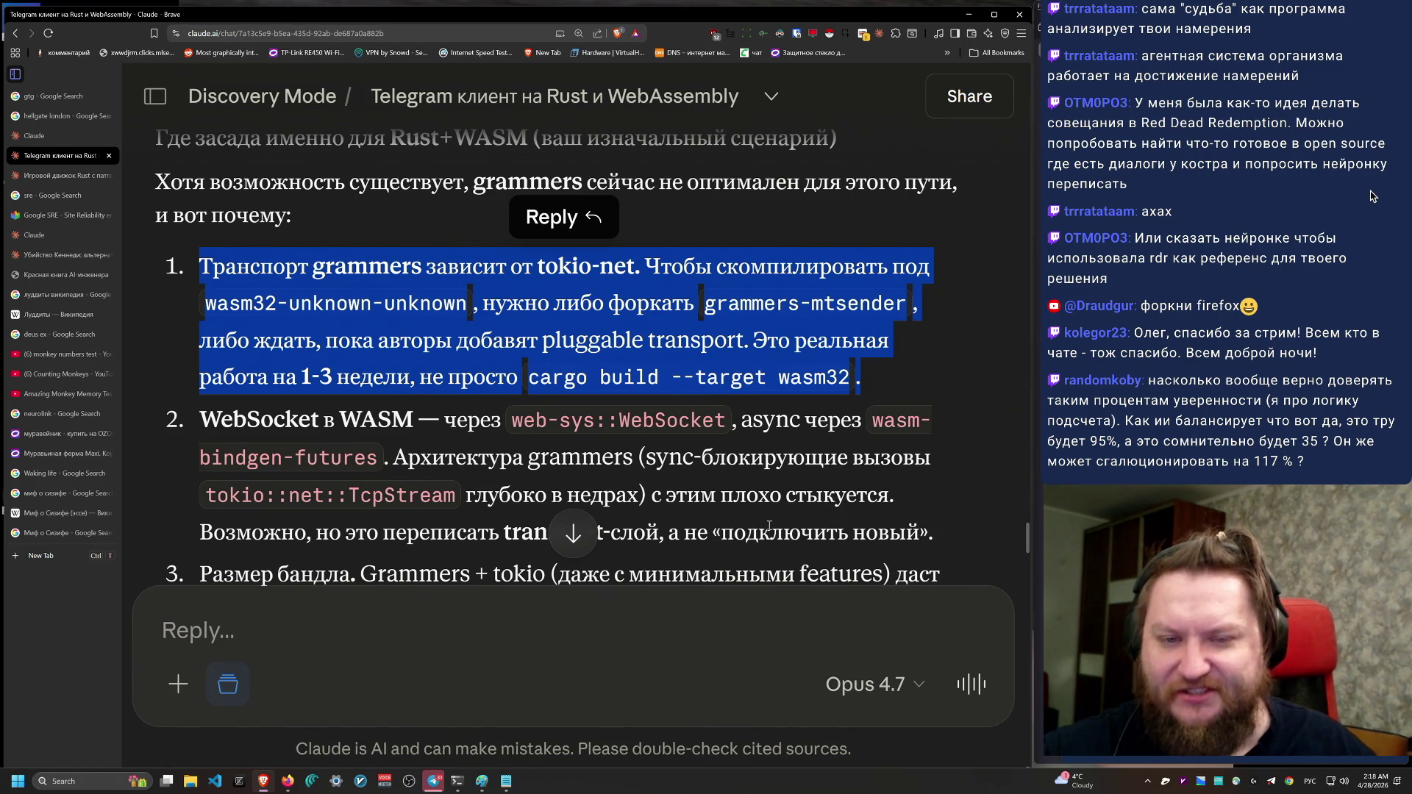
left_click_drag(896, 385, 187, 260)
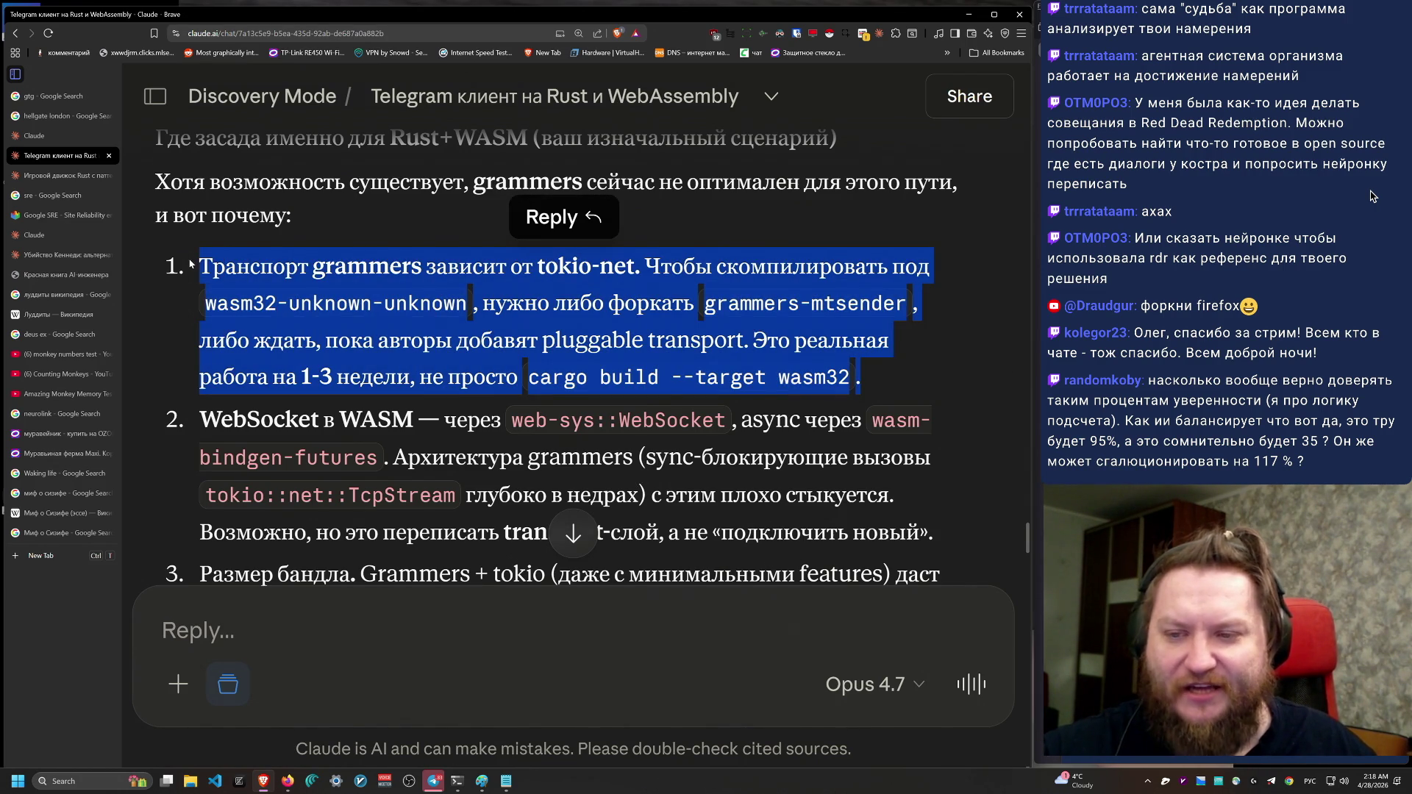
left_click(192, 263)
mouse_move(259, 287)
left_mouse_down()
mouse_move(869, 385)
mouse_move(204, 303)
mouse_move(195, 279)
mouse_move(864, 379)
left_mouse_up()
left_click(197, 266)
left_click(966, 385)
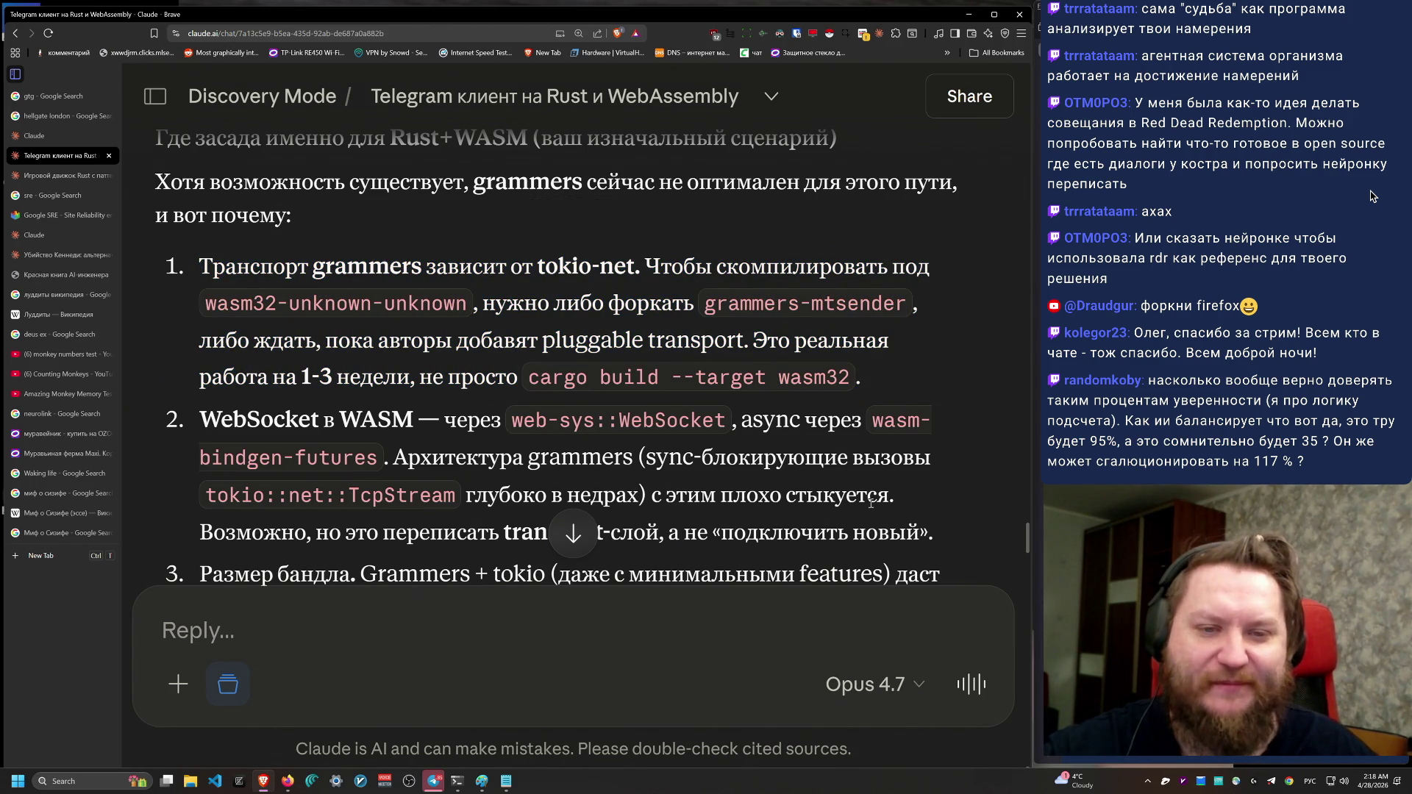
left_click_drag(874, 397, 170, 269)
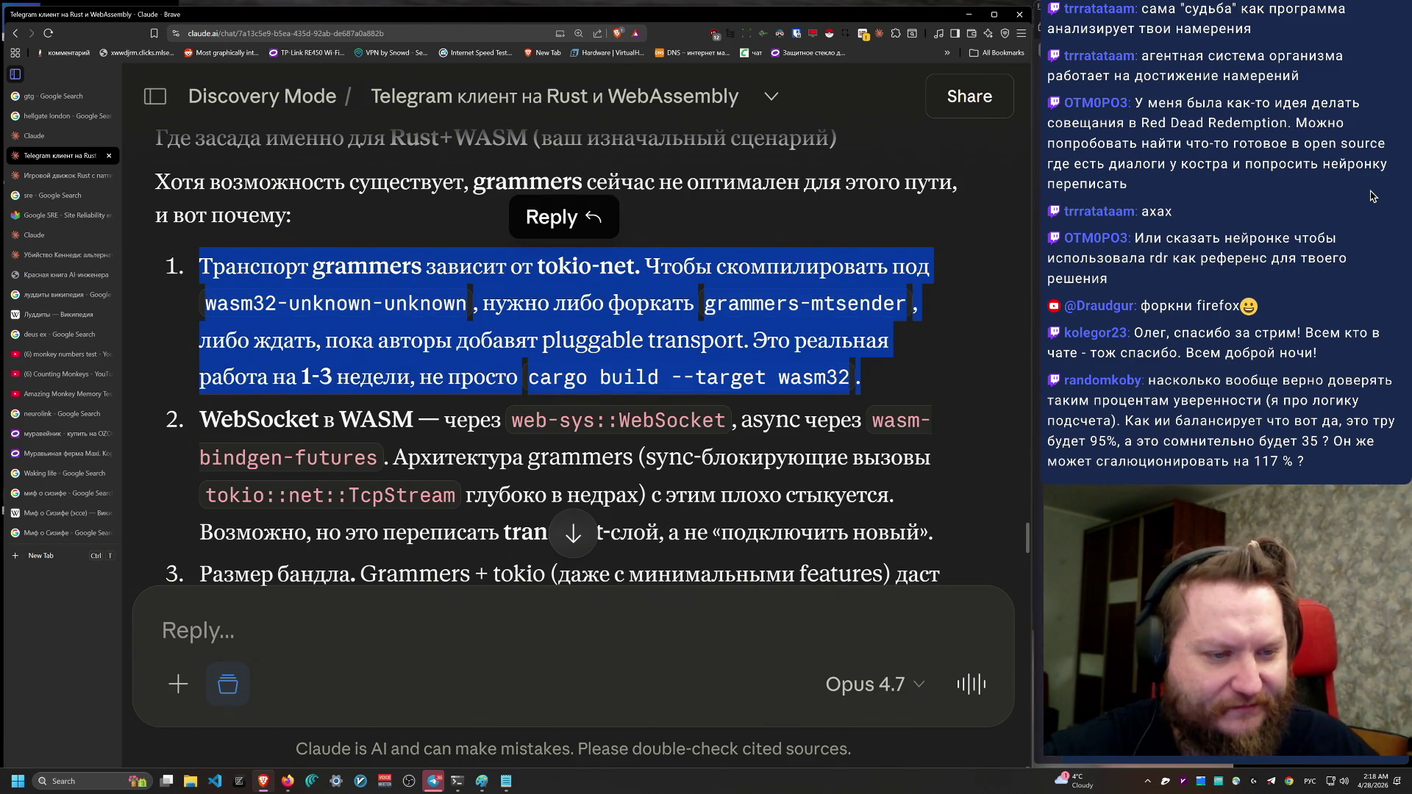
left_click(1371, 196)
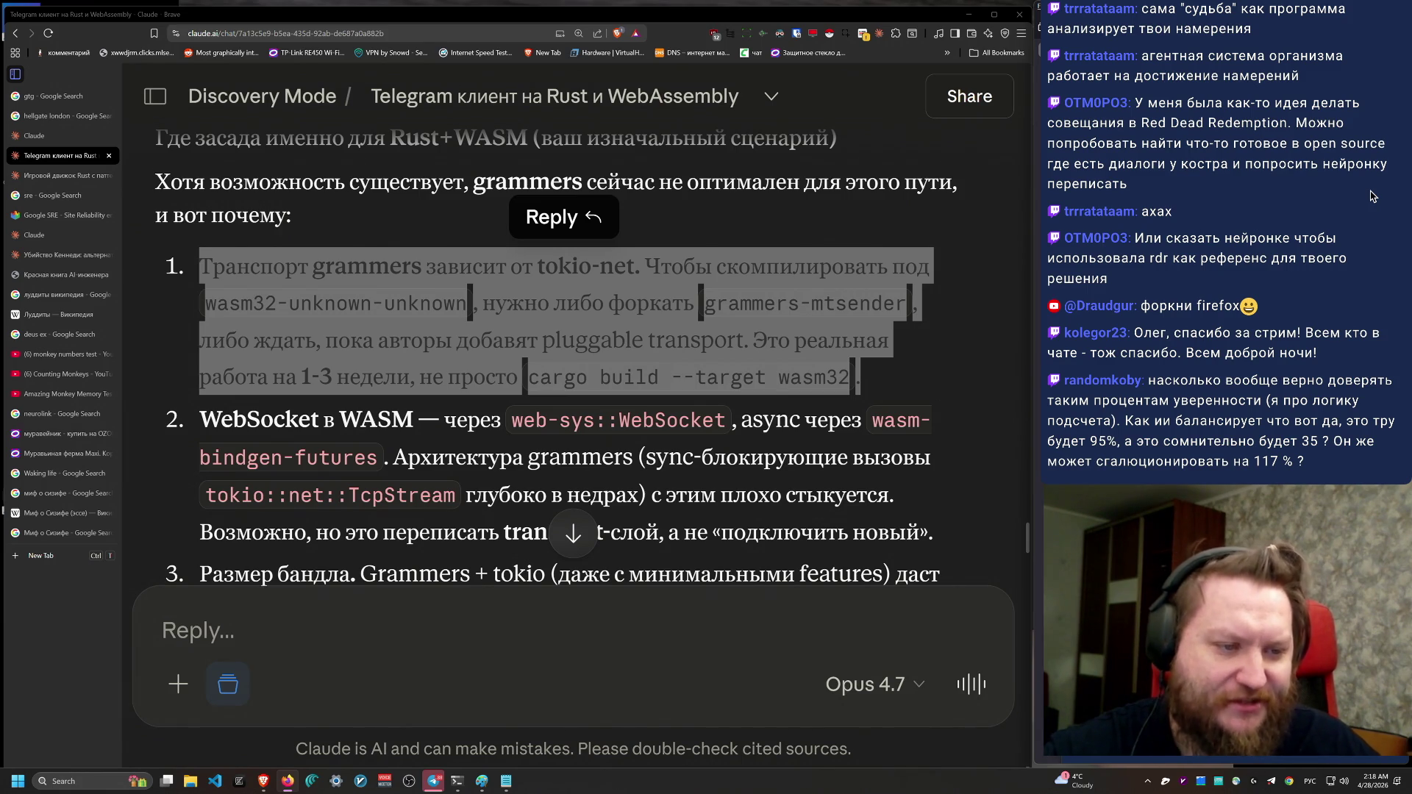
scroll(765, 543, "down", 3)
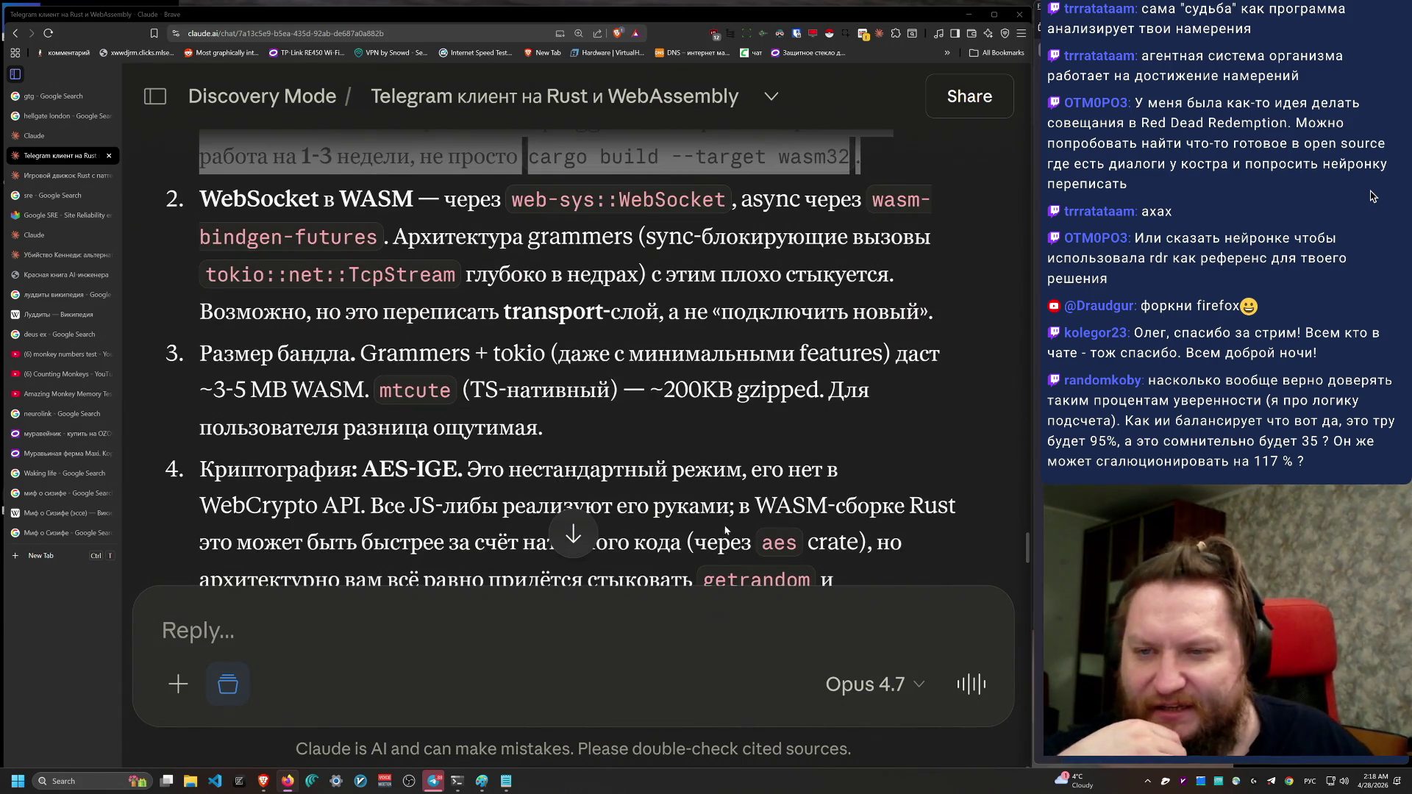
scroll(727, 535, "down", 1)
scroll(727, 535, "up", 2)
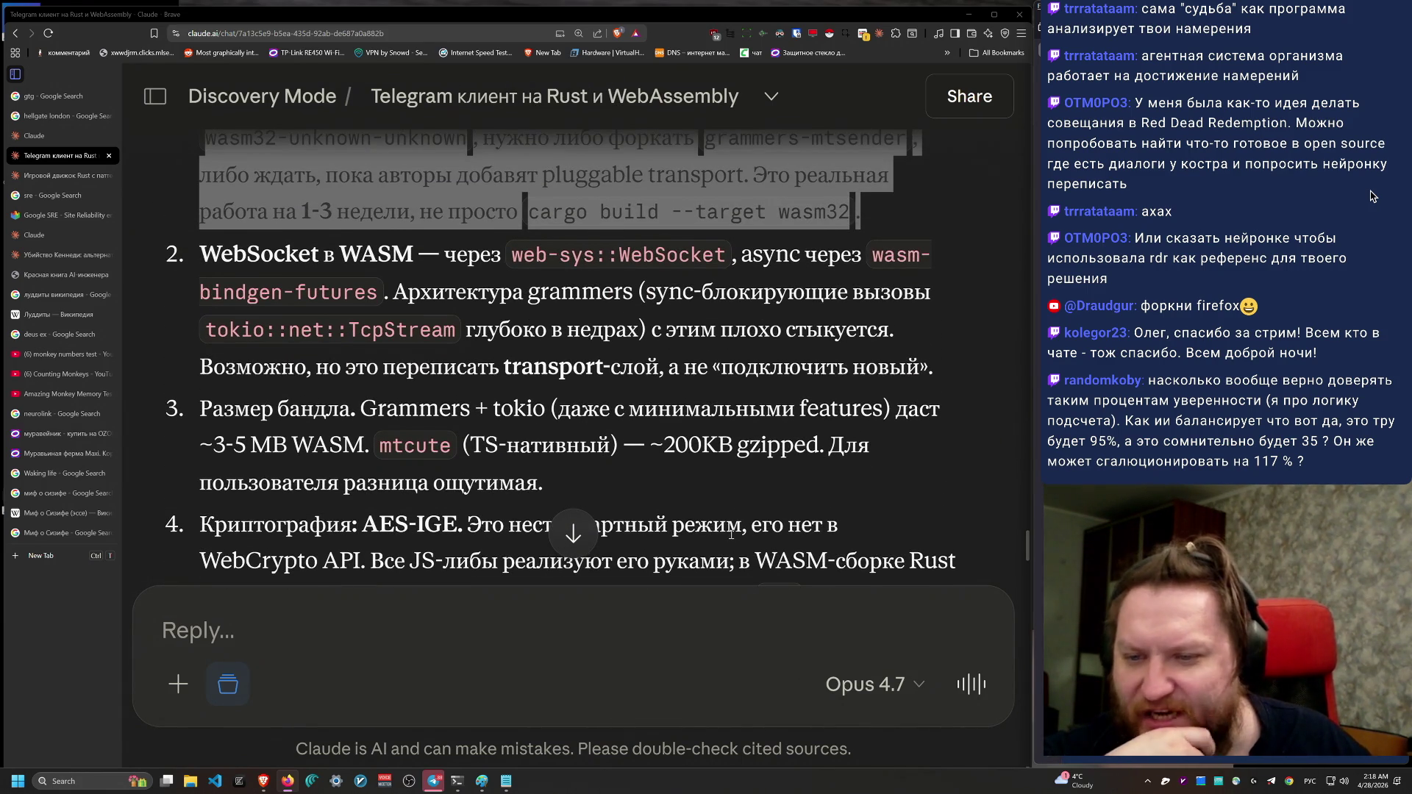
mouse_move(362, 407)
left_mouse_down()
mouse_move(618, 444)
mouse_move(718, 487)
left_mouse_up()
left_click(719, 486)
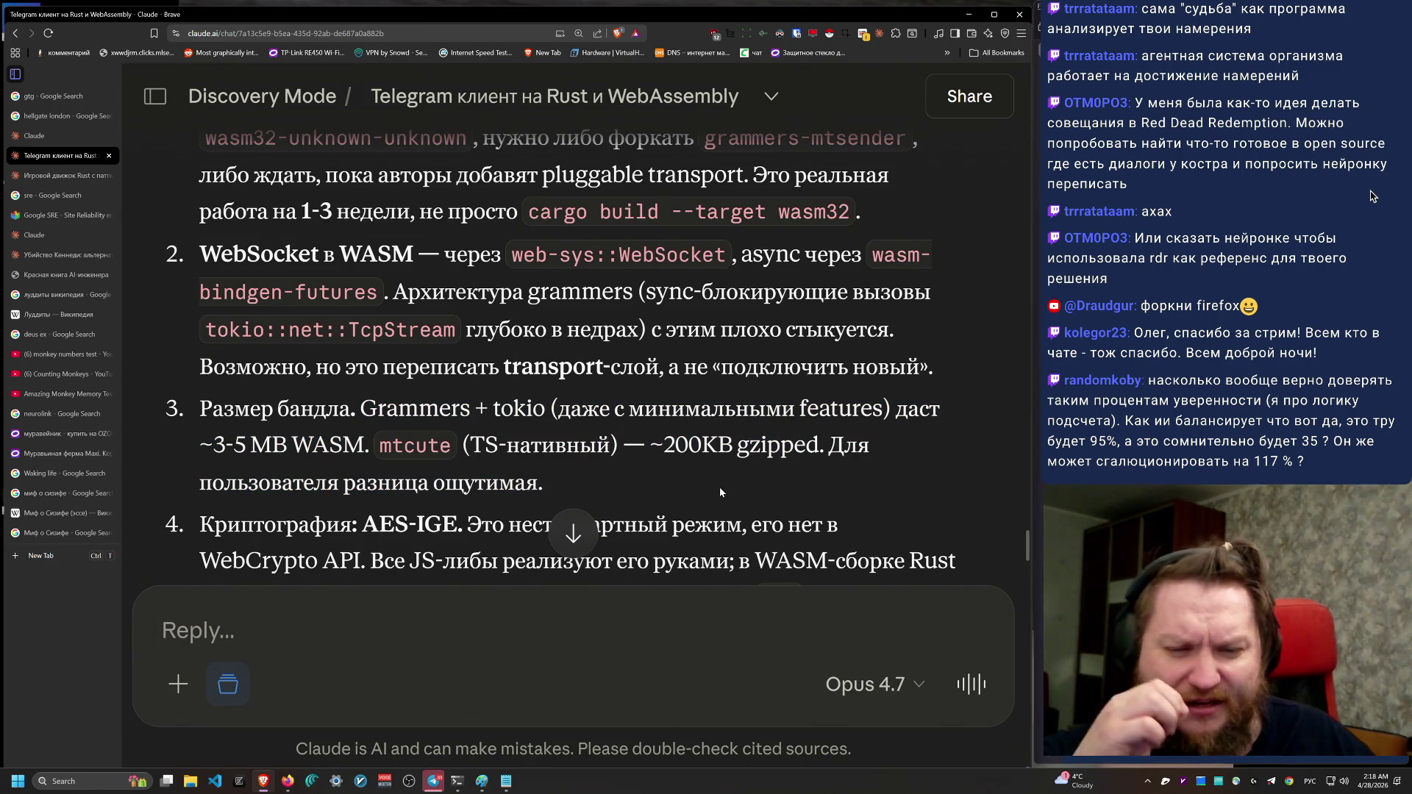
mouse_move(581, 491)
left_mouse_down()
mouse_move(188, 444)
mouse_move(163, 421)
left_mouse_up()
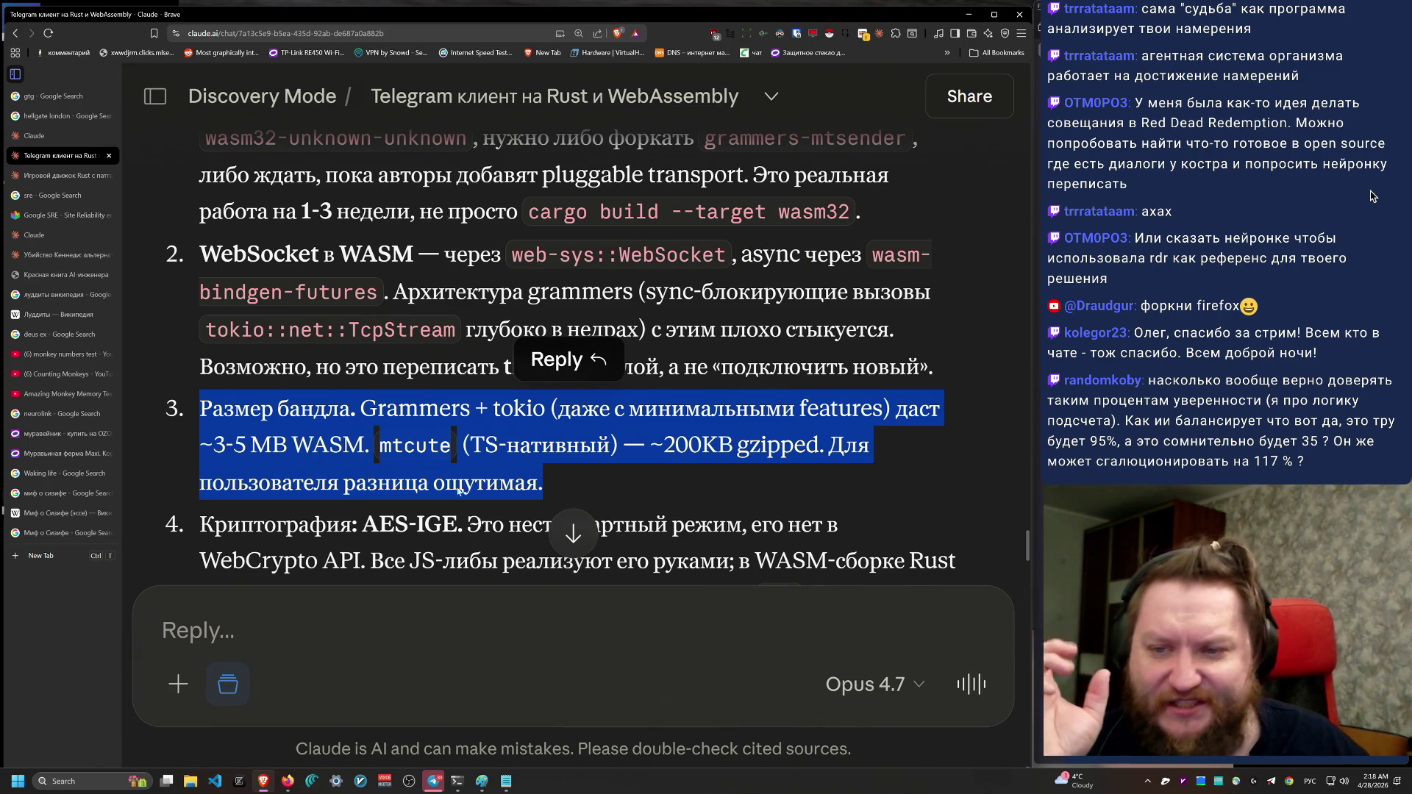
scroll(809, 467, "down", 4)
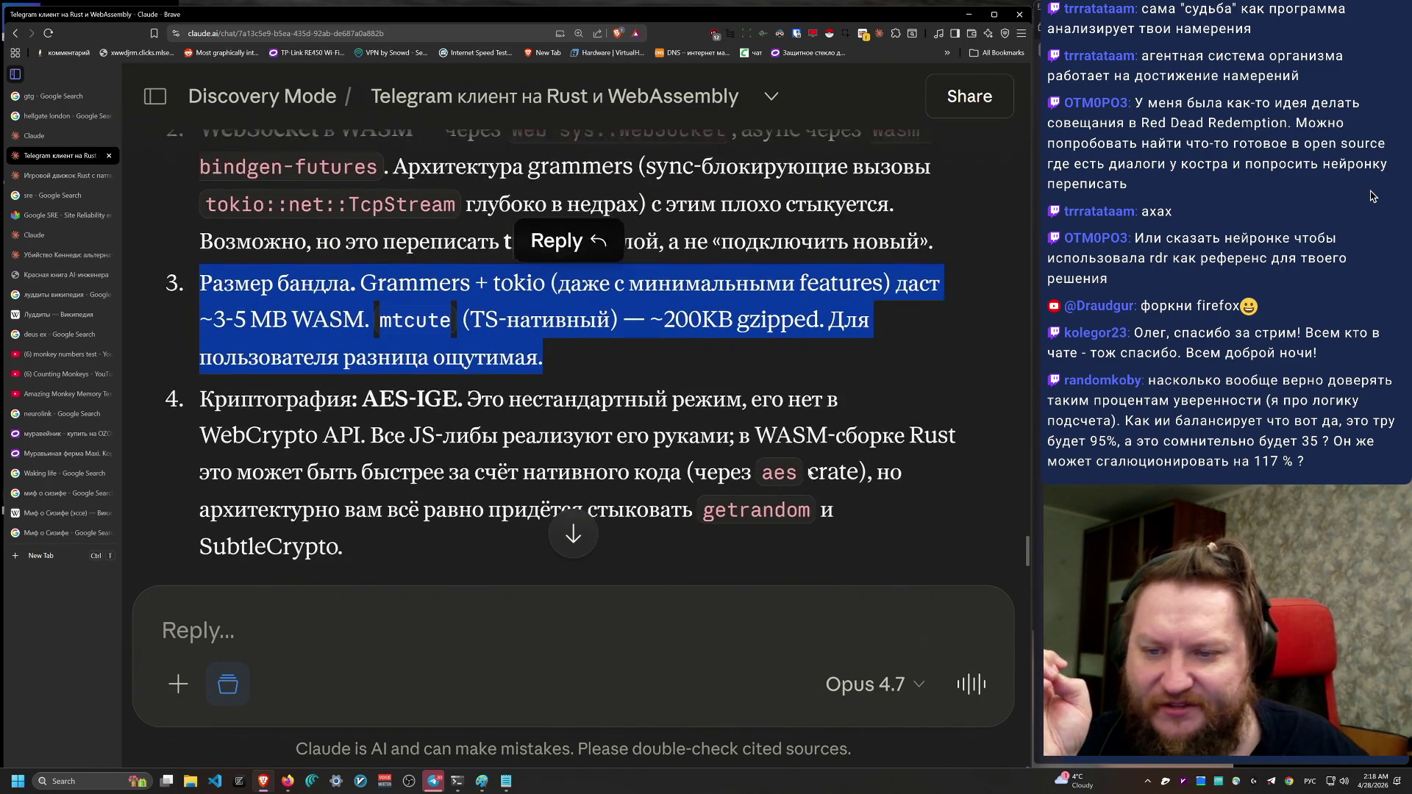
scroll(325, 291, "down", 4)
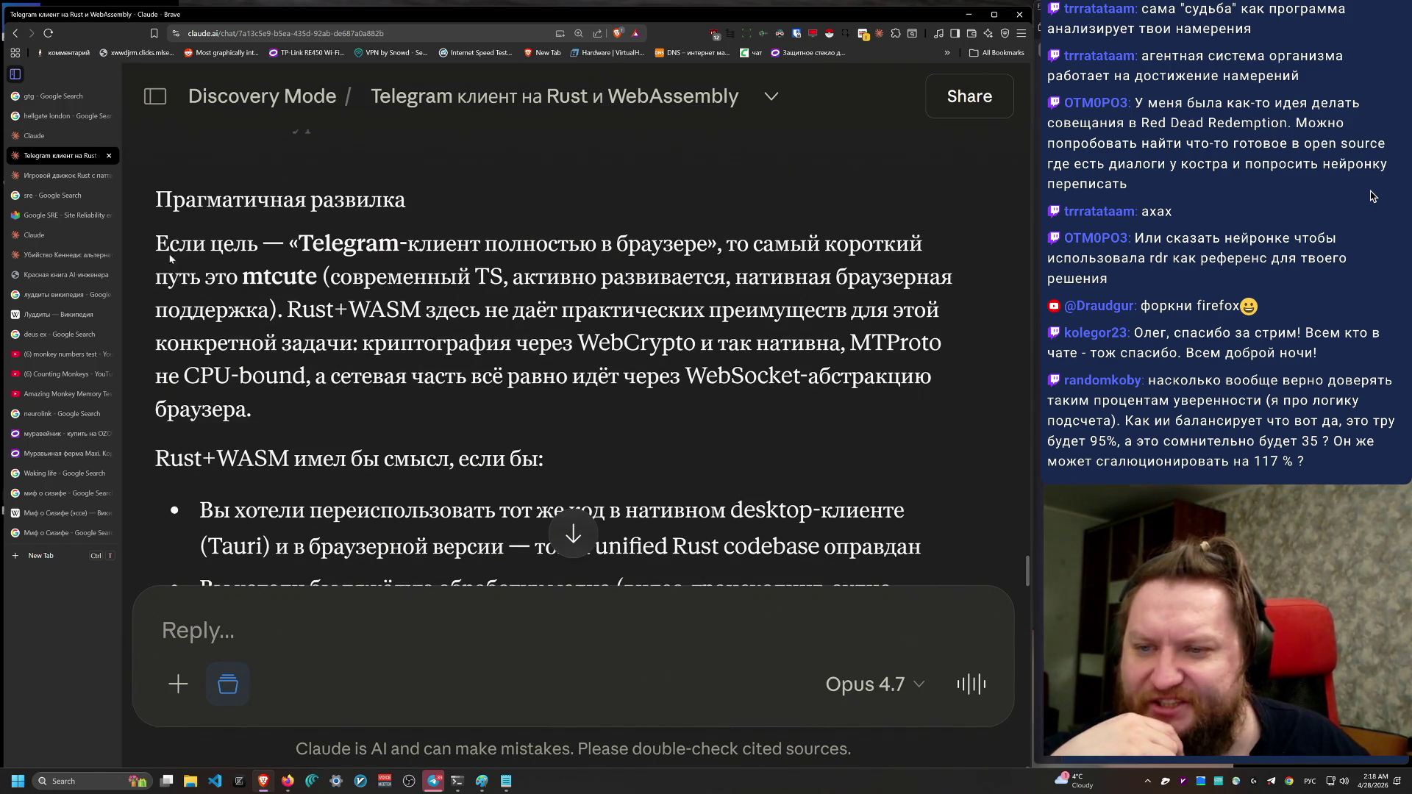
triple_click(166, 235)
triple_click(136, 248)
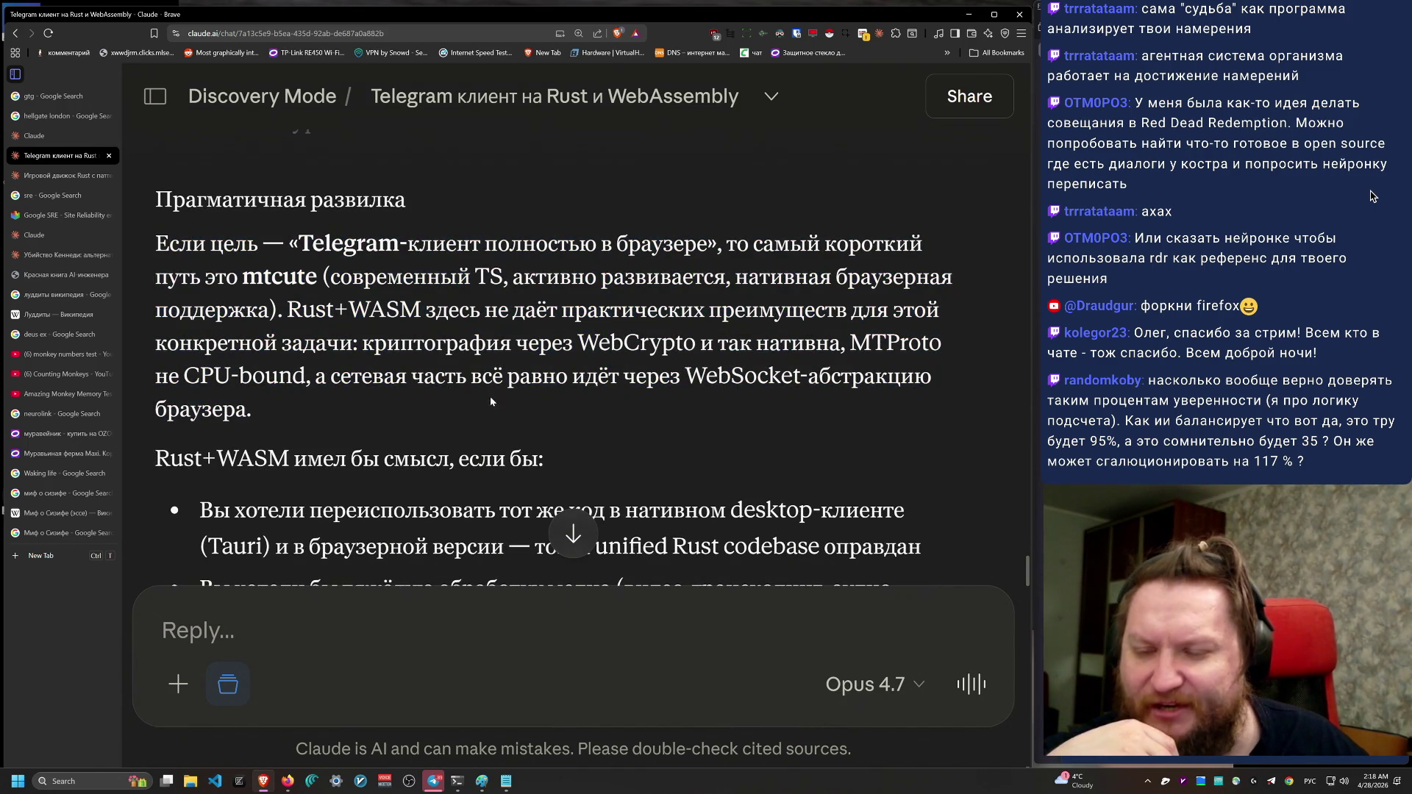
mouse_move(254, 409)
left_mouse_down()
mouse_move(239, 276)
mouse_move(286, 309)
mouse_move(191, 261)
mouse_move(154, 193)
left_mouse_up()
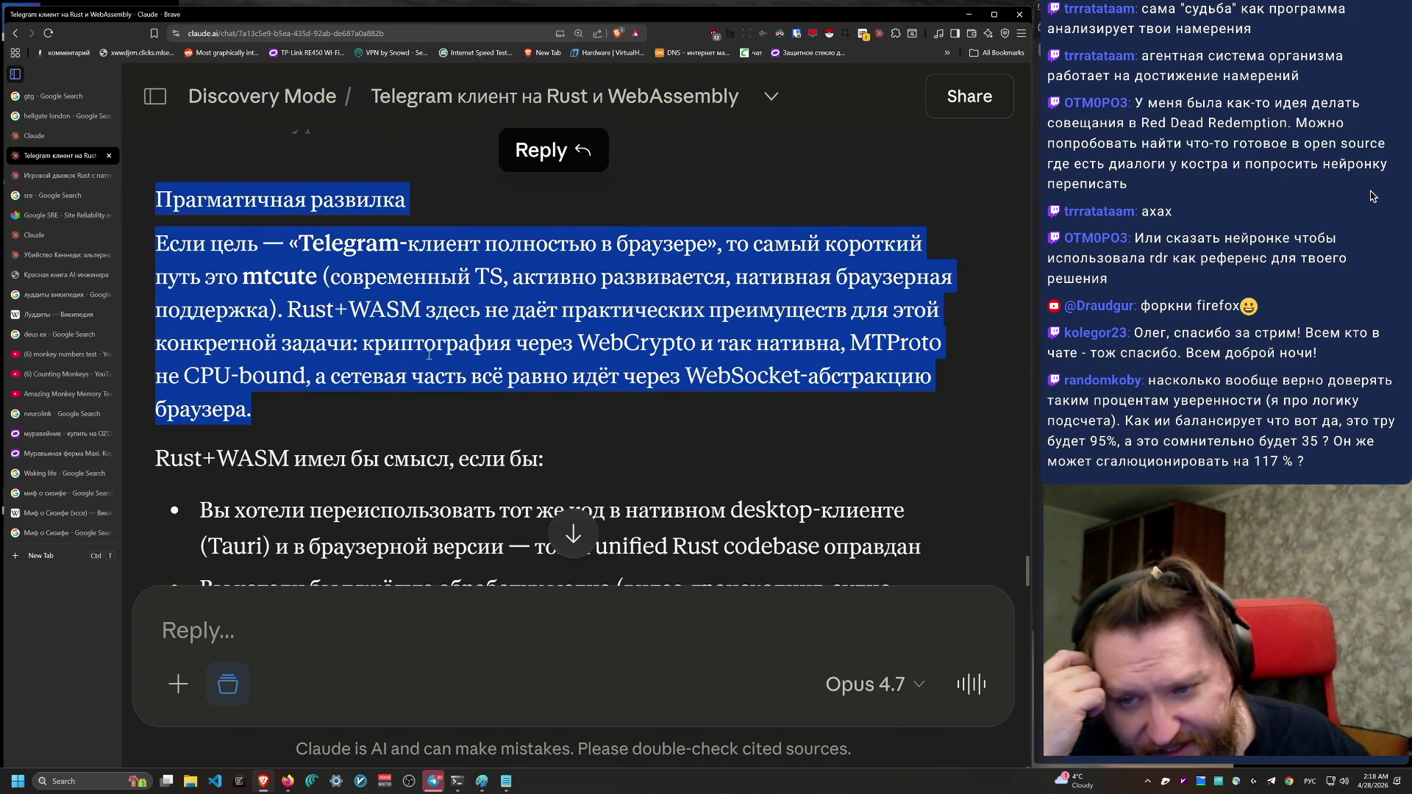
scroll(441, 386, "down", 3)
scroll(442, 386, "down", 2)
scroll(456, 403, "up", 1)
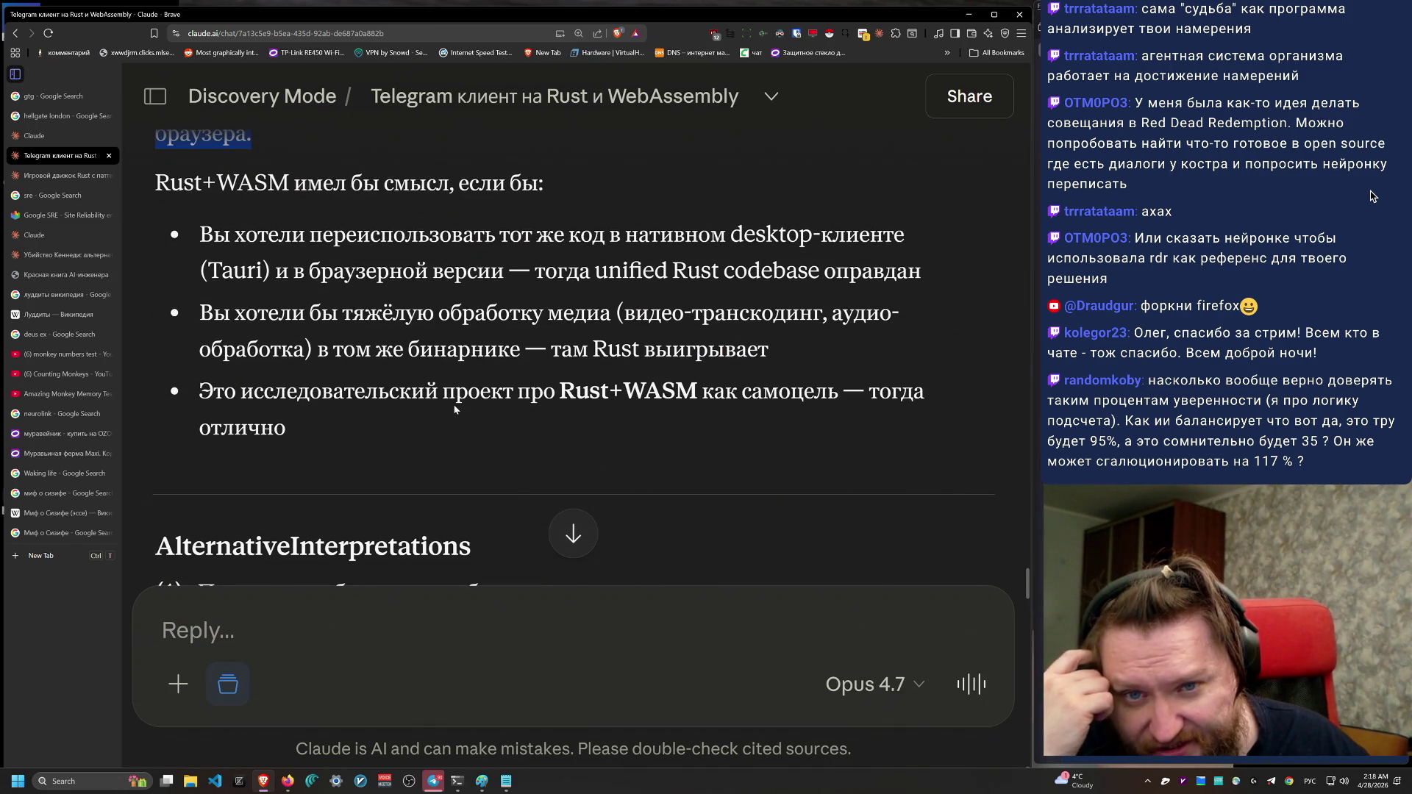
mouse_move(213, 233)
left_mouse_down()
mouse_move(938, 248)
mouse_move(908, 235)
mouse_move(199, 235)
left_mouse_up()
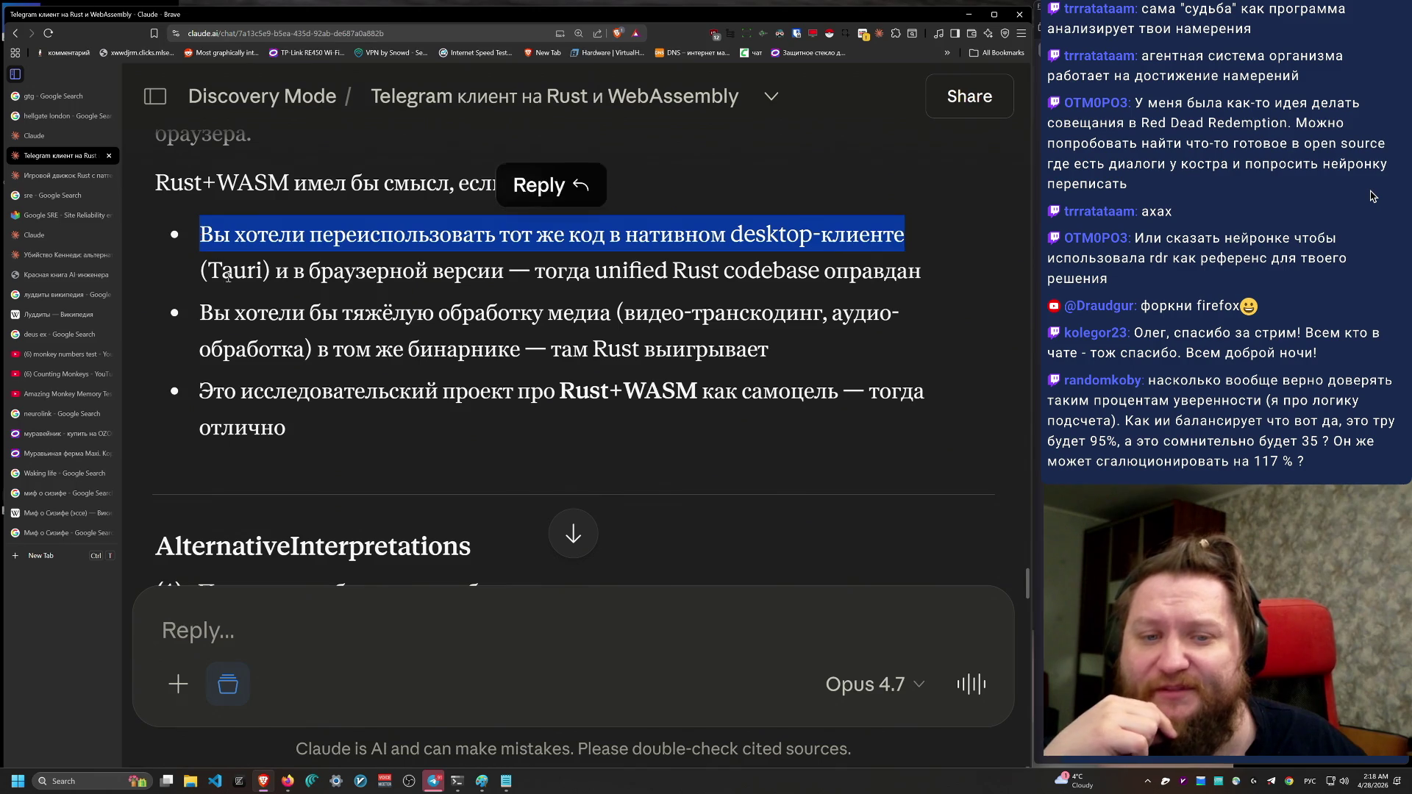
left_click(188, 283)
mouse_move(188, 283)
left_mouse_down()
mouse_move(1037, 292)
mouse_move(900, 435)
left_mouse_up()
left_click(900, 436)
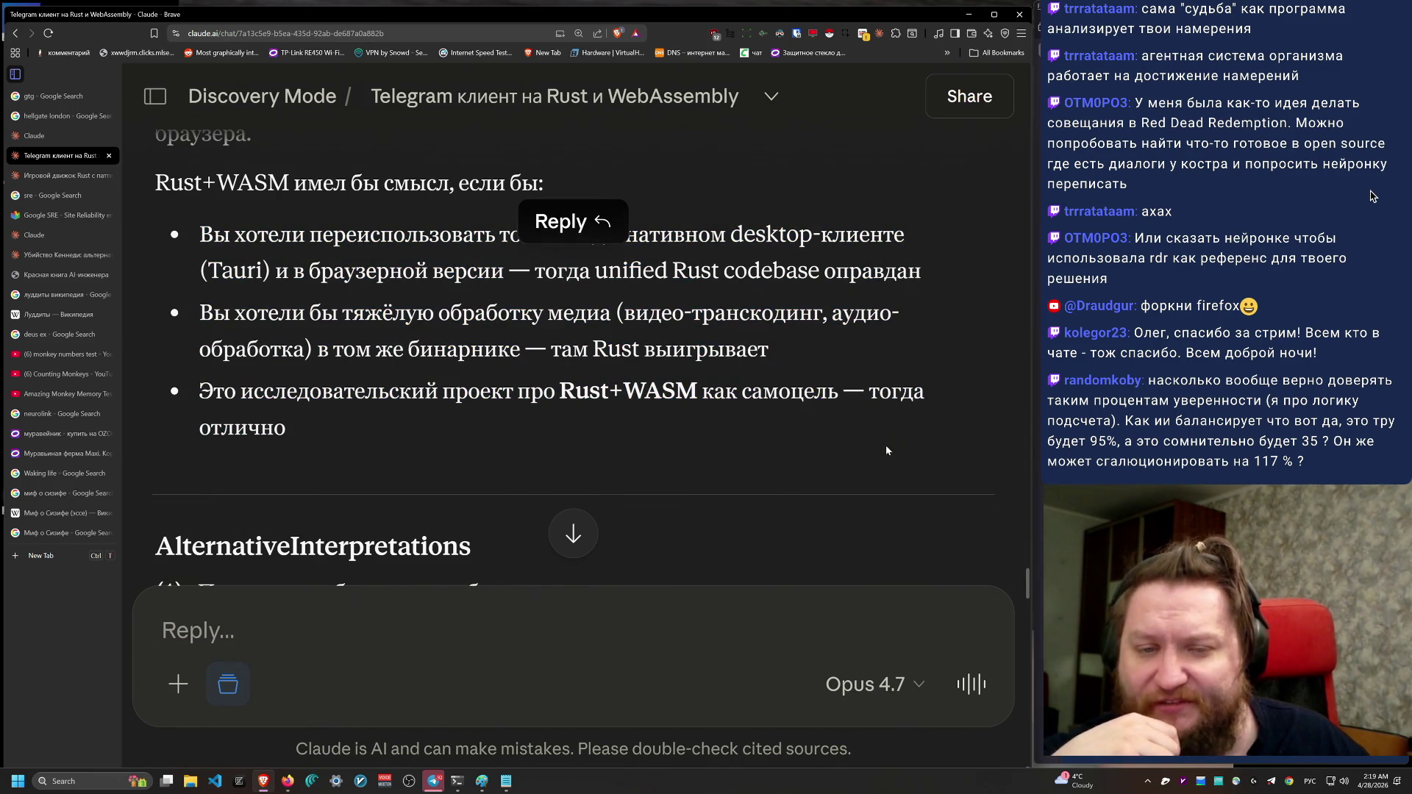
left_click_drag(772, 350, 346, 183)
mouse_move(235, 234)
left_mouse_down()
mouse_move(456, 401)
mouse_move(471, 440)
left_mouse_up()
scroll(470, 439, "down", 5)
Step: Send a follow-up requiring a fully in-browser Telegram client with only permissive dependencies: no GPL, no AGPL
left_click(492, 653)
type("M")
key("BackSpace")
type("Я хочу")
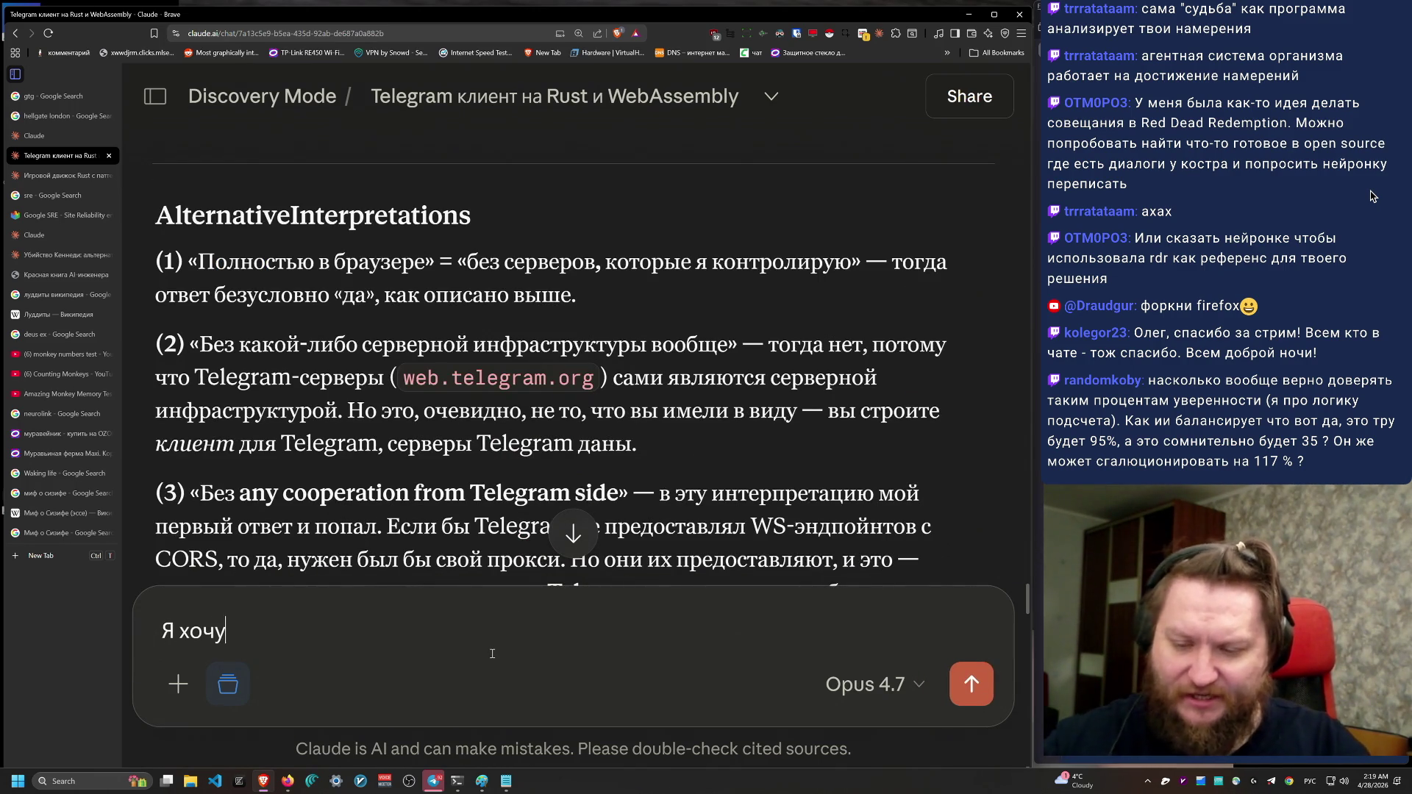
type(" в первую очередь ")
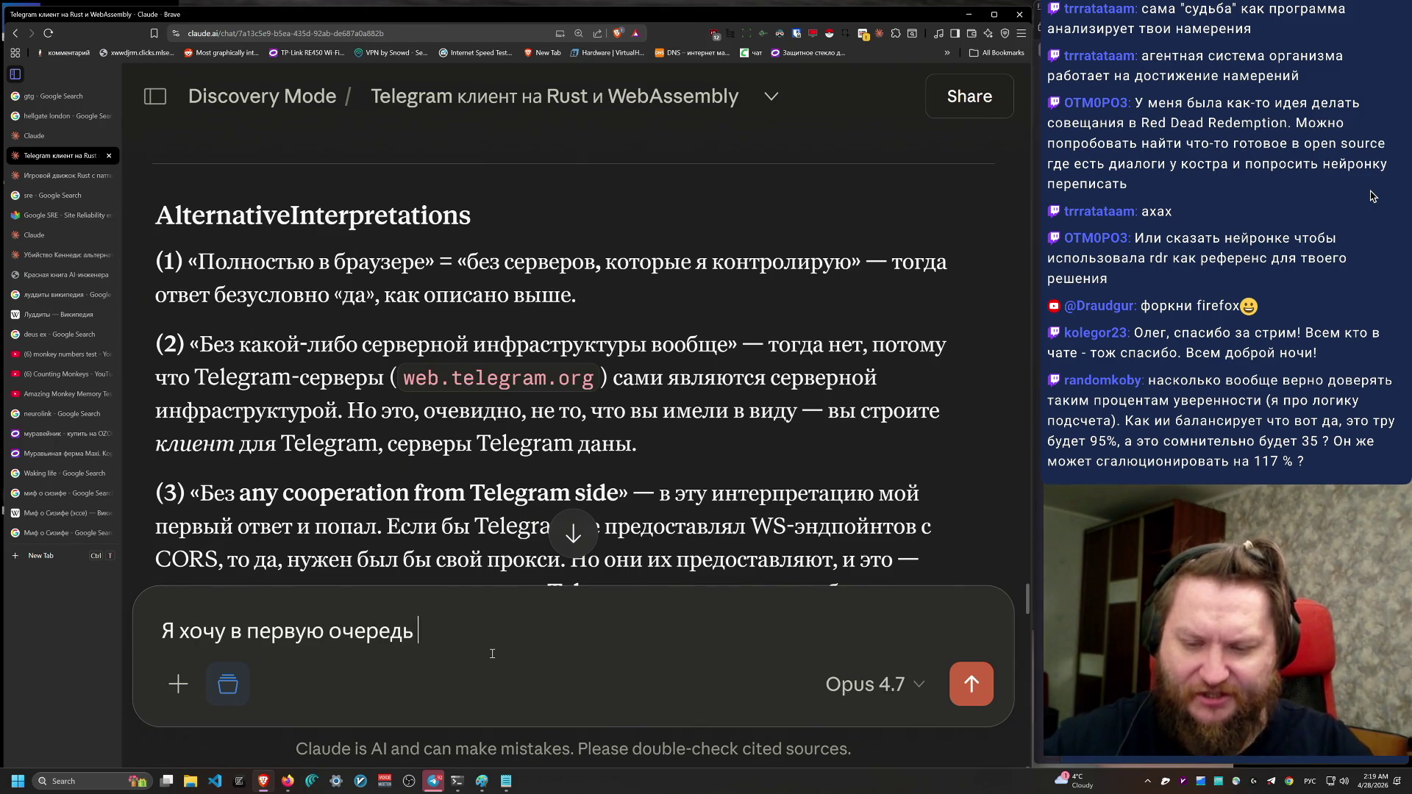
type("полностью брау")
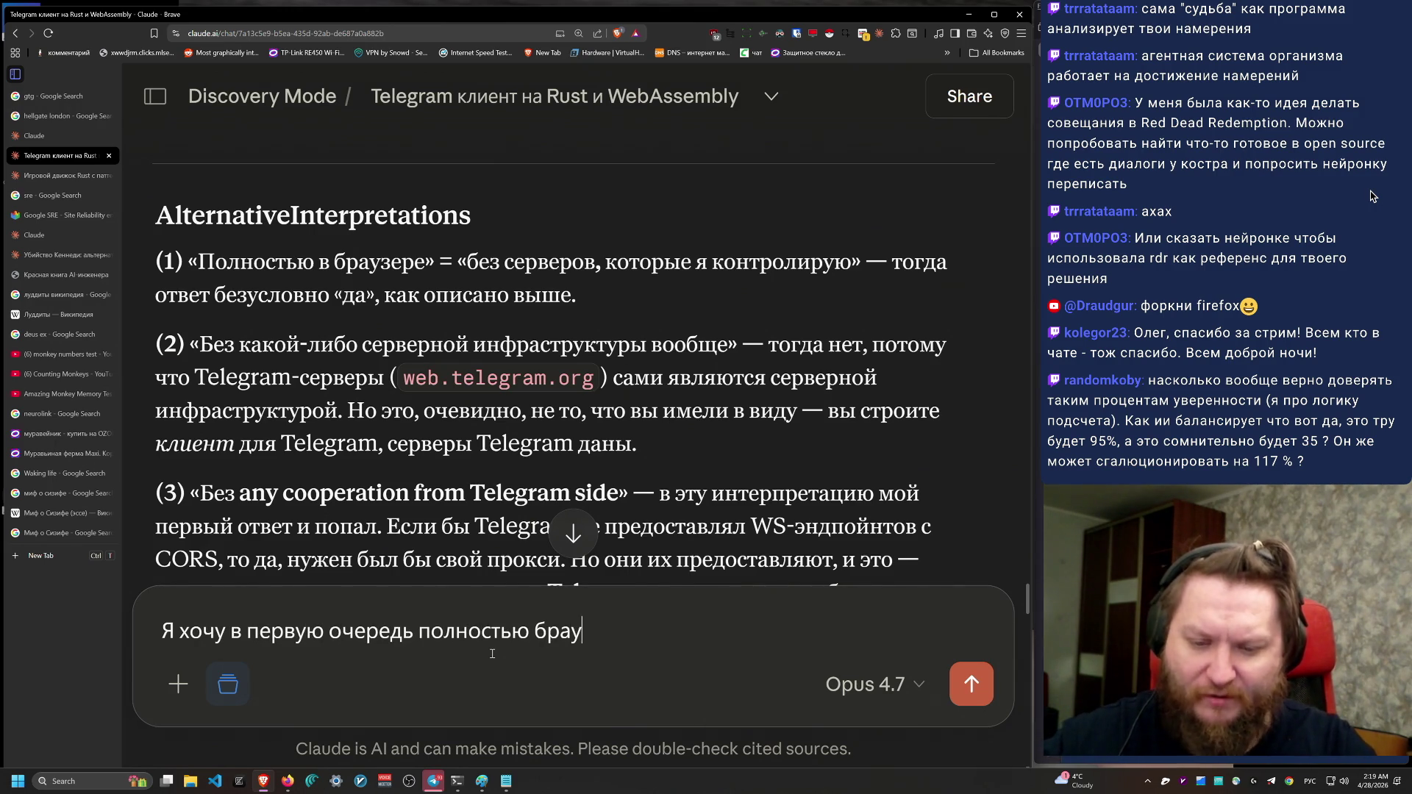
type("зерный ")
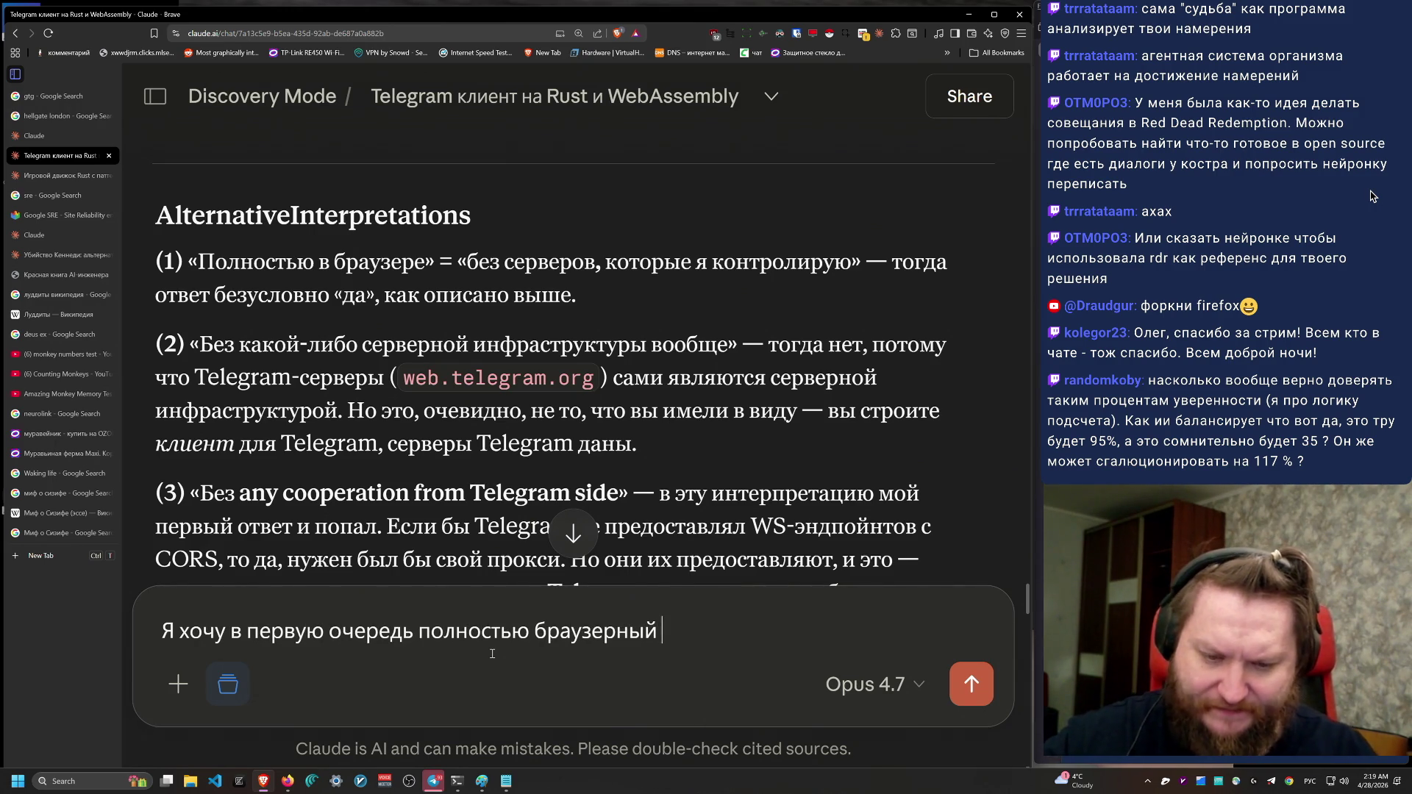
type("Telegram  r")
type("kbty")
key("BackSpace")
key("BackSpace")
key("BackSpace")
type("иент")
type("о ми")
key("BackSpace")
key("BackSpace")
type("супер важно, чтобы все библ")
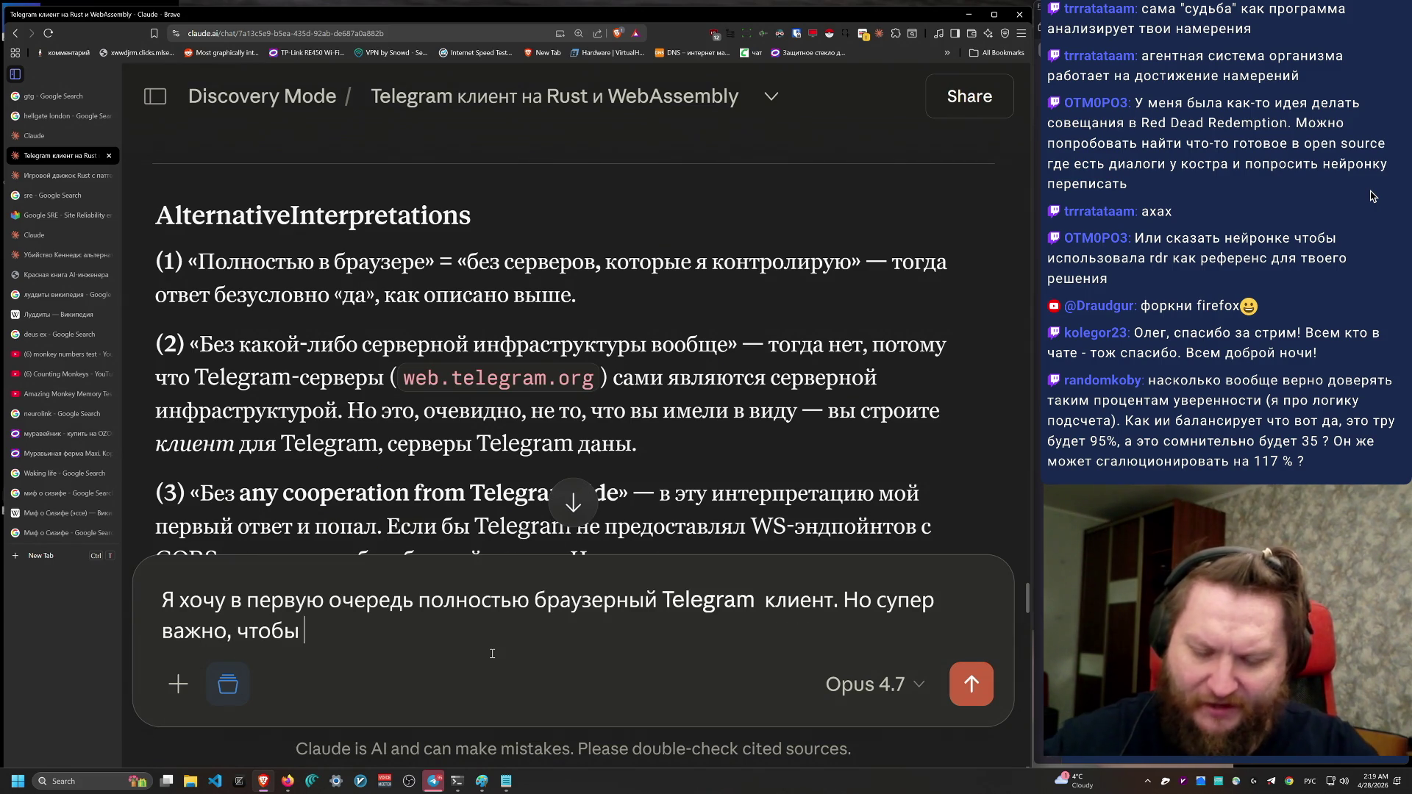
type("иотеку")
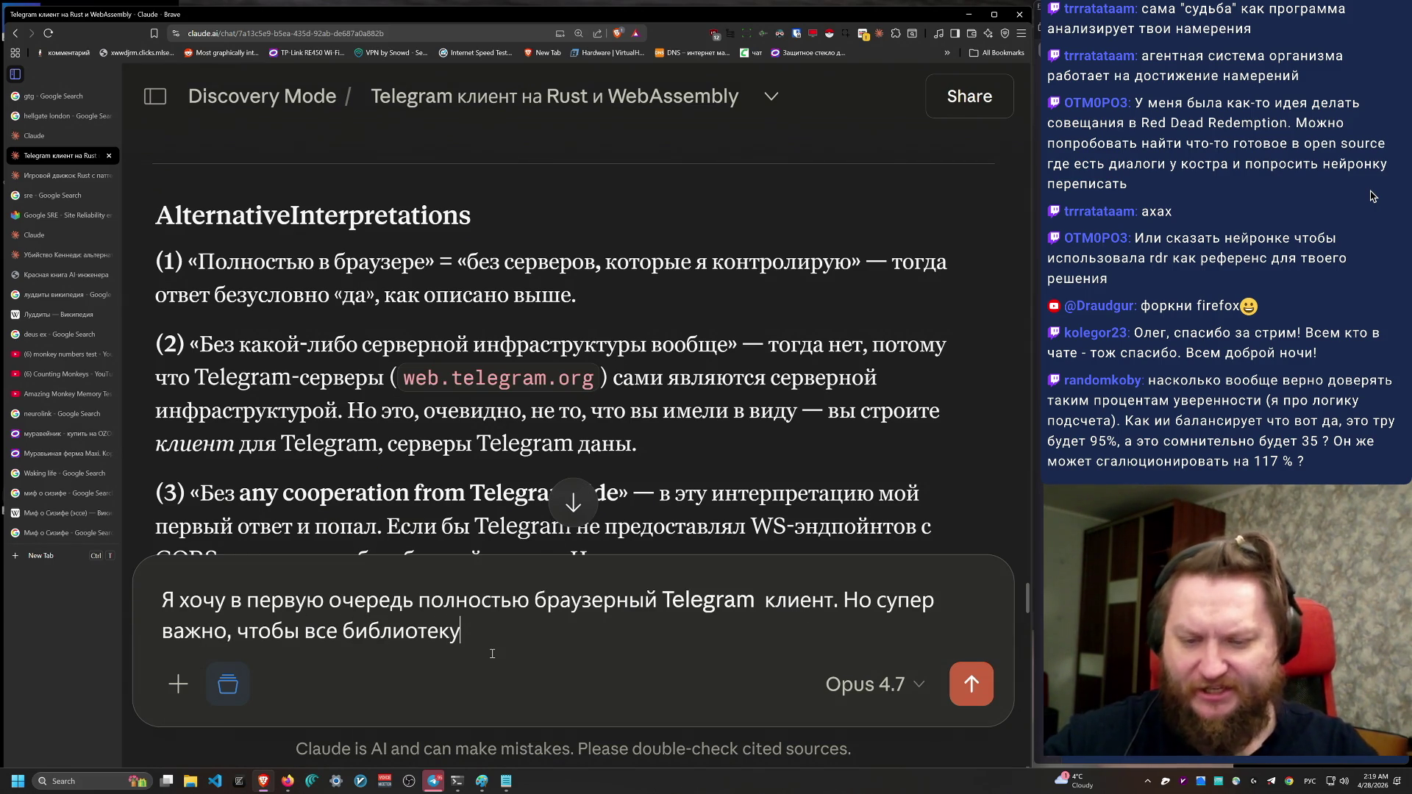
key("BackSpace")
type("и внутри быоли")
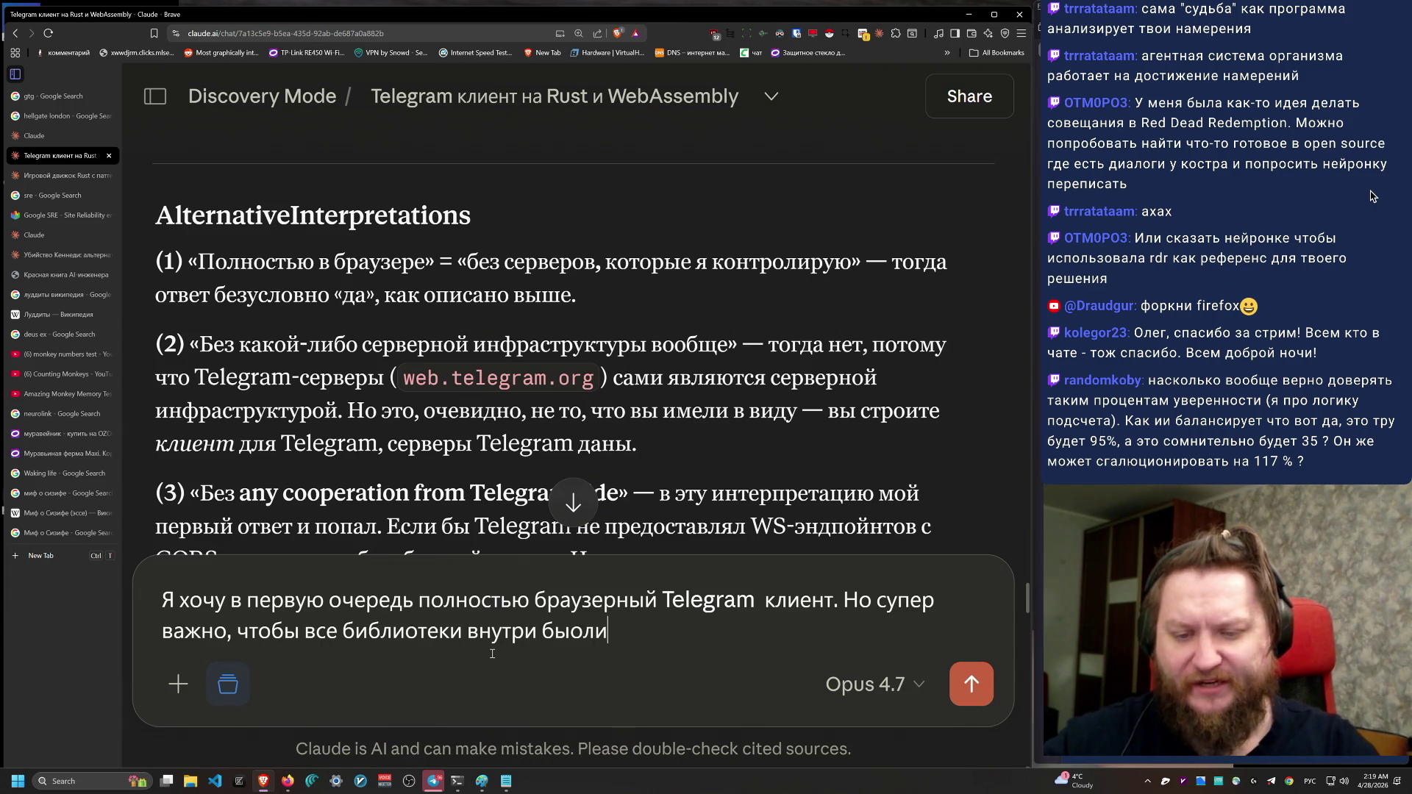
type("(включая зависимости")
type("ыли перми")
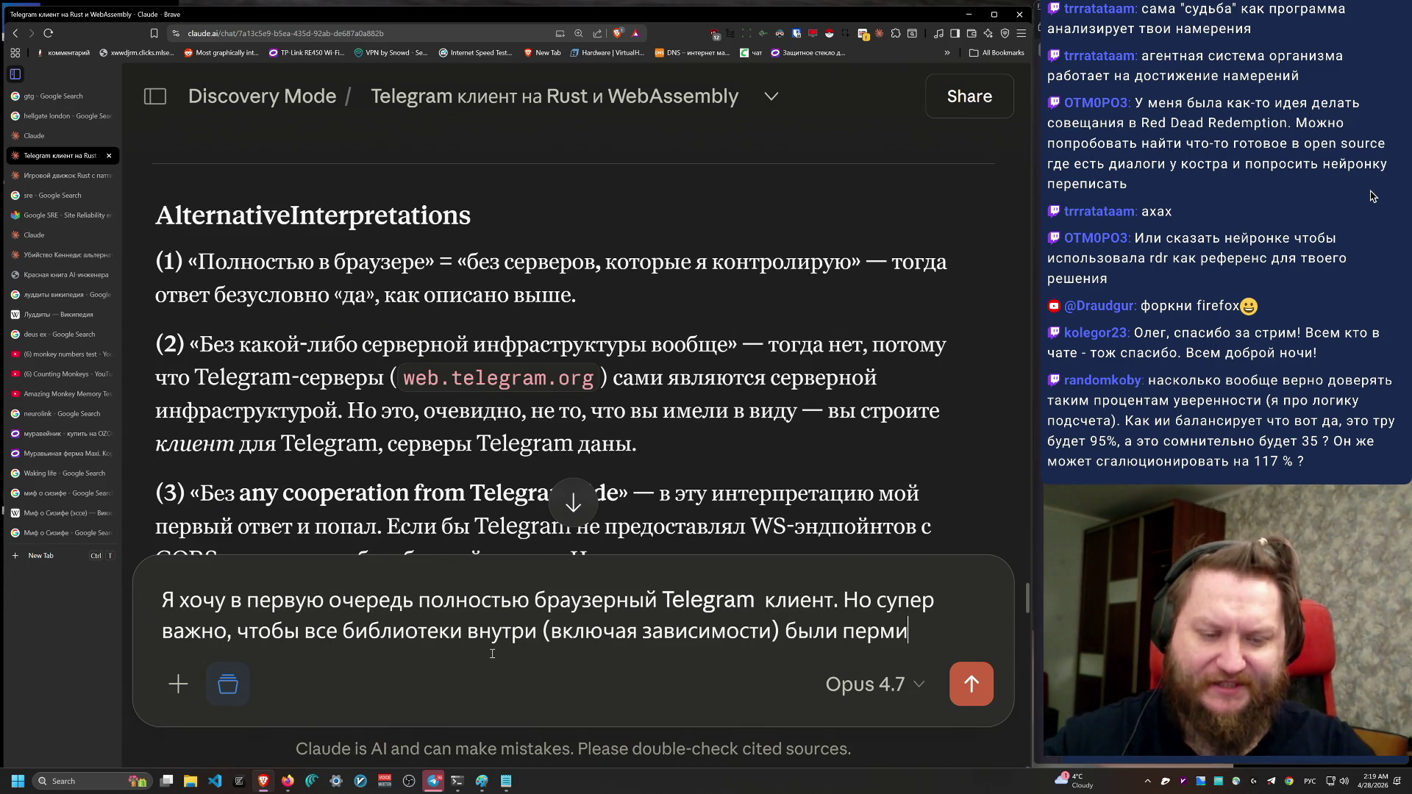
type("ивы")
type("ными")
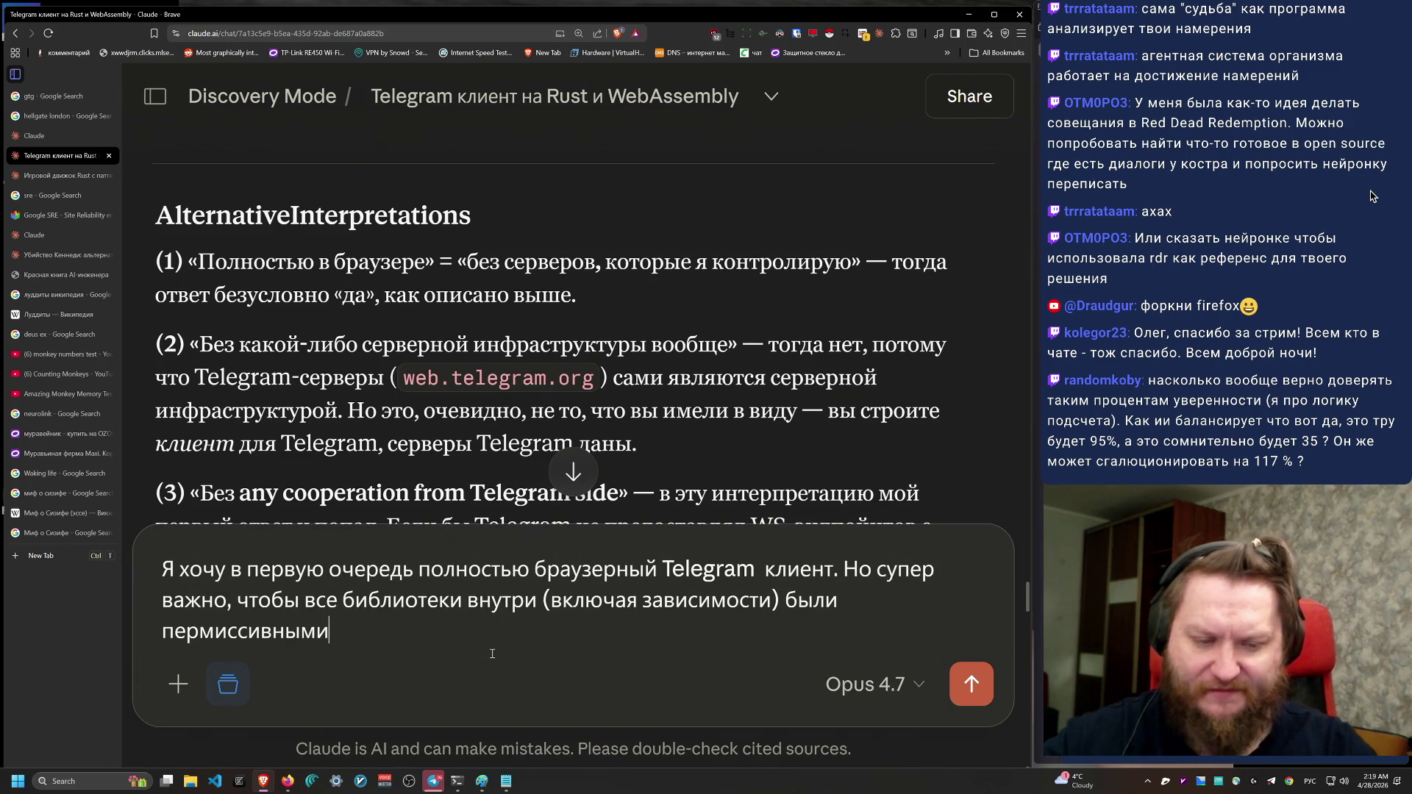
type("Никакого")
key("alt+shift")
type("GPL, никакого упаси бох ")
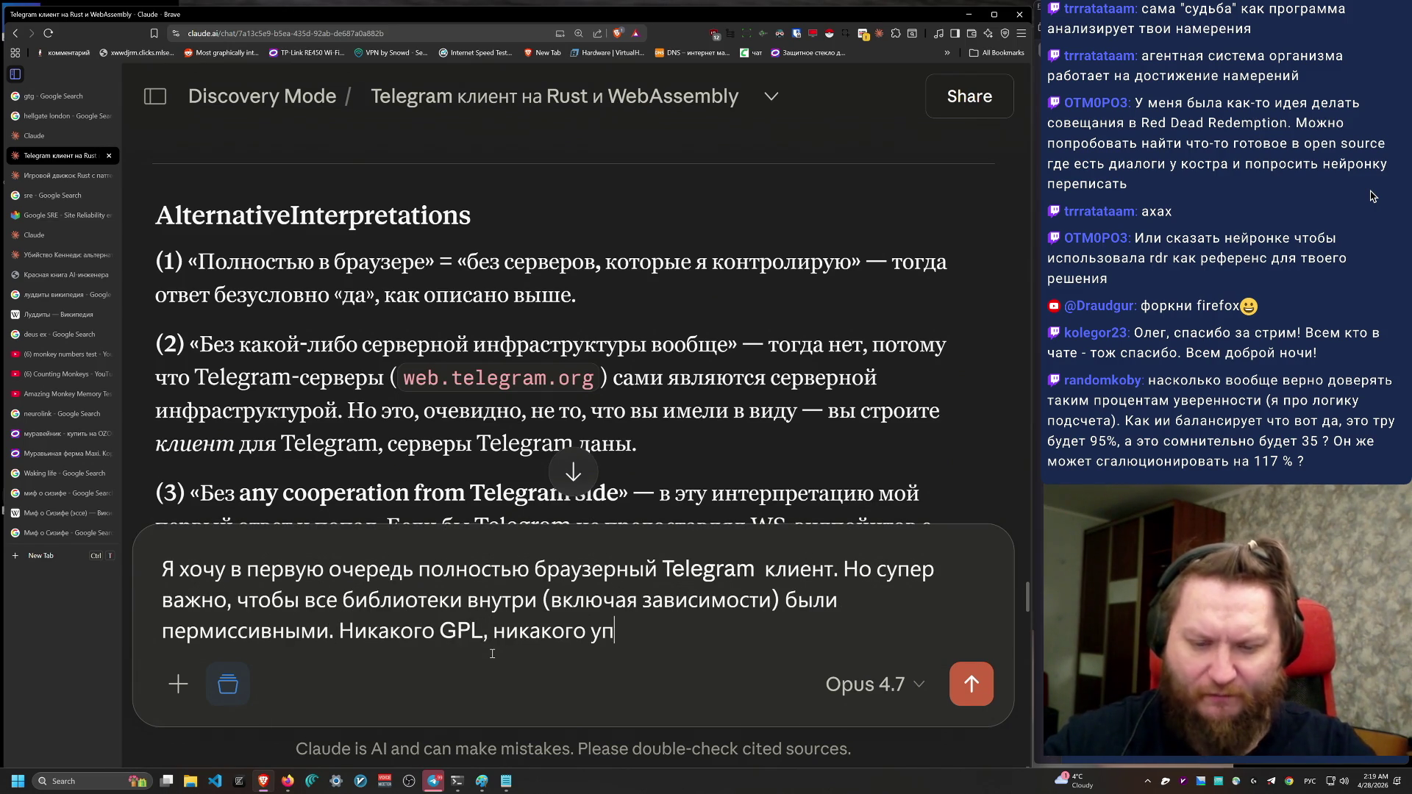
type("AGPL")
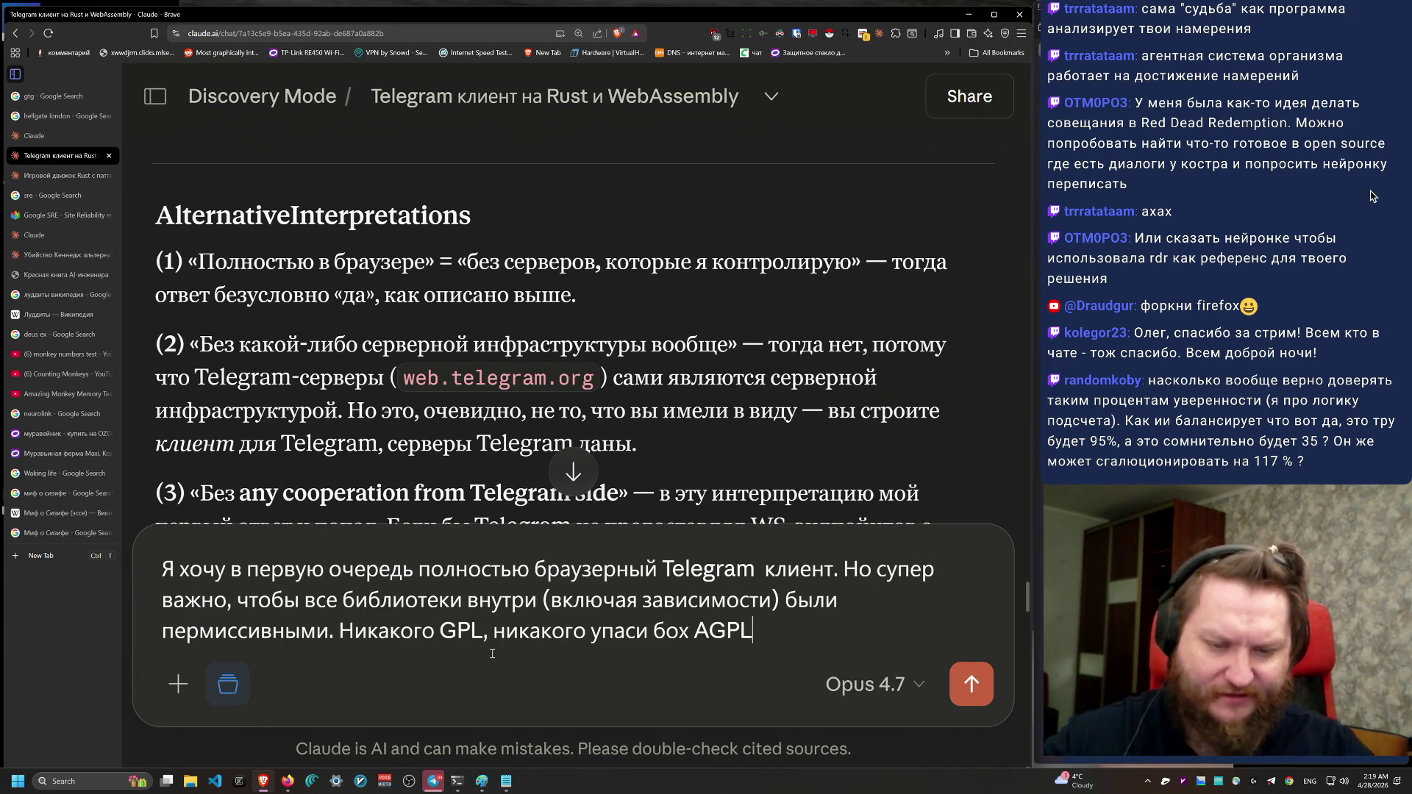
key("Return")
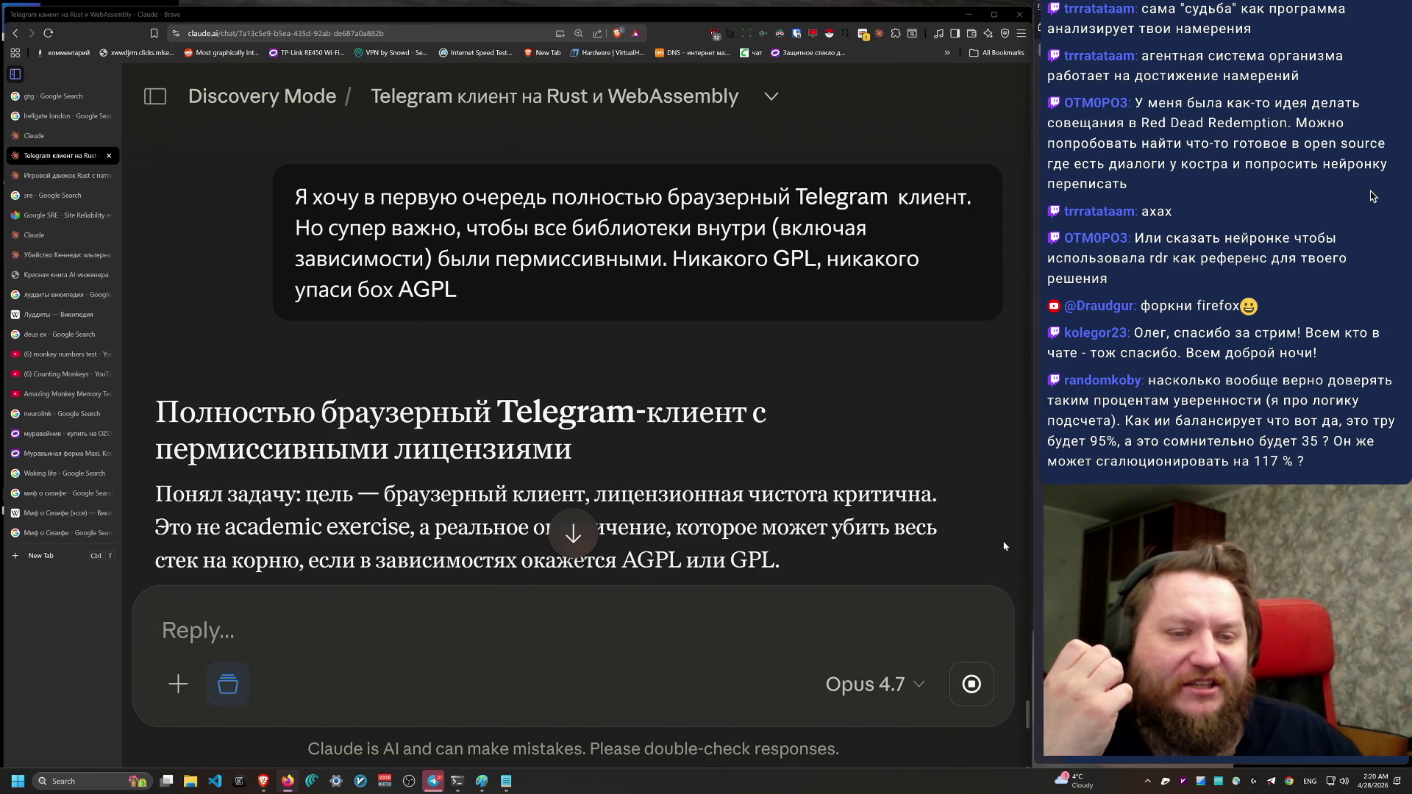
Step: Read the licensing reply's opening paragraphs, marking them while reading
scroll(860, 518, "down", 3)
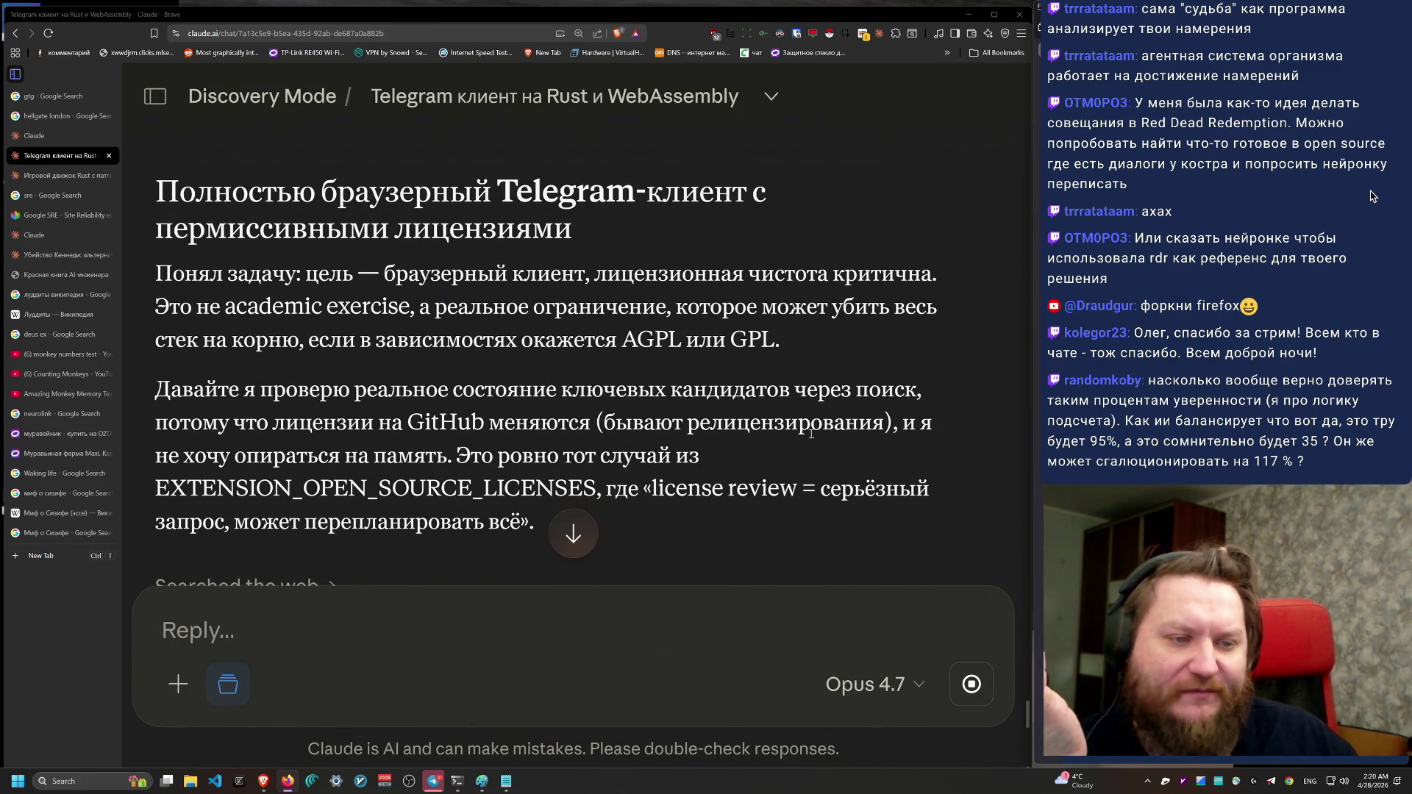
mouse_move(1014, 523)
left_mouse_down()
mouse_move(676, 301)
mouse_move(756, 255)
left_mouse_up()
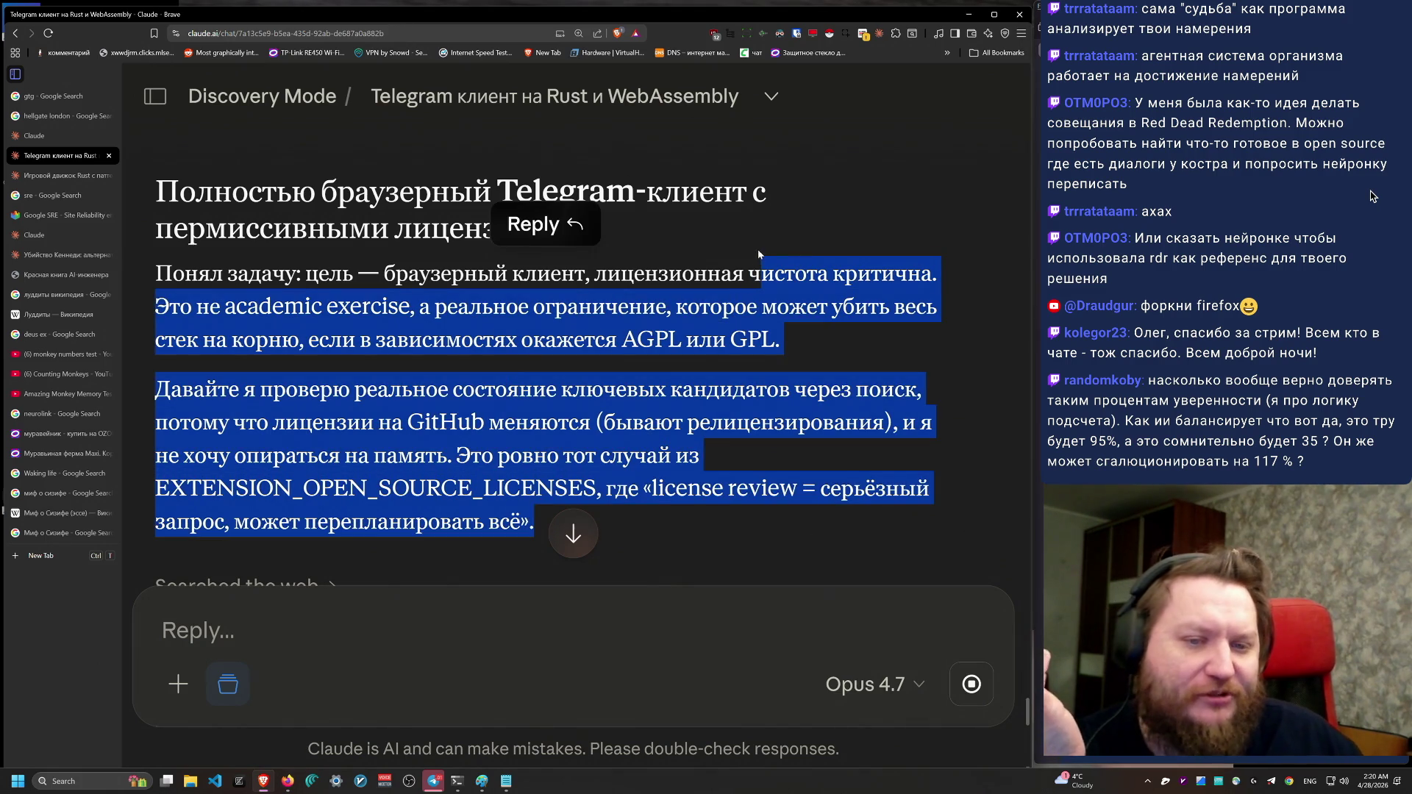
triple_click(794, 329)
left_click(801, 512)
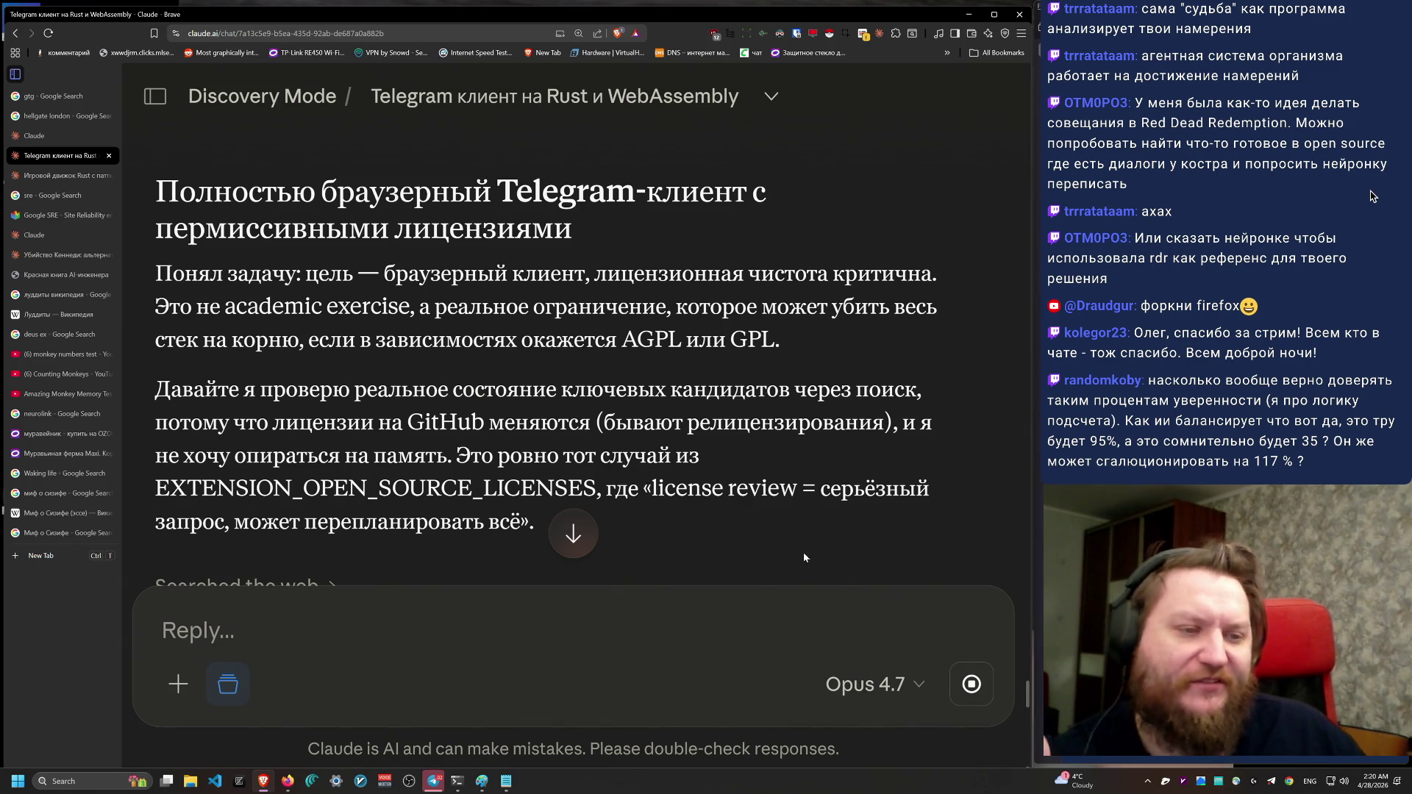
triple_click(808, 541)
mouse_move(808, 540)
left_mouse_down()
mouse_move(156, 390)
mouse_move(156, 273)
mouse_move(786, 461)
mouse_move(811, 550)
left_mouse_up()
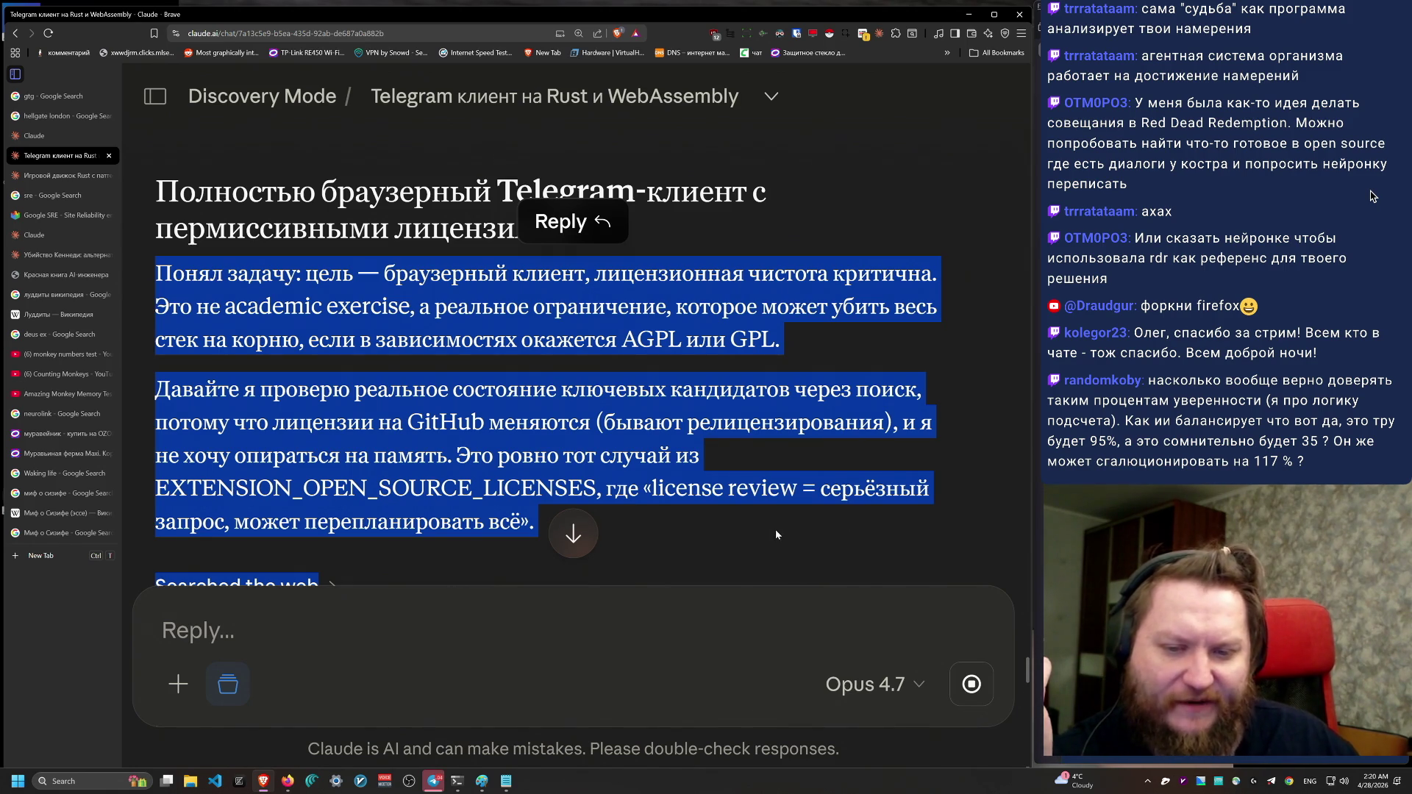
left_click(789, 540)
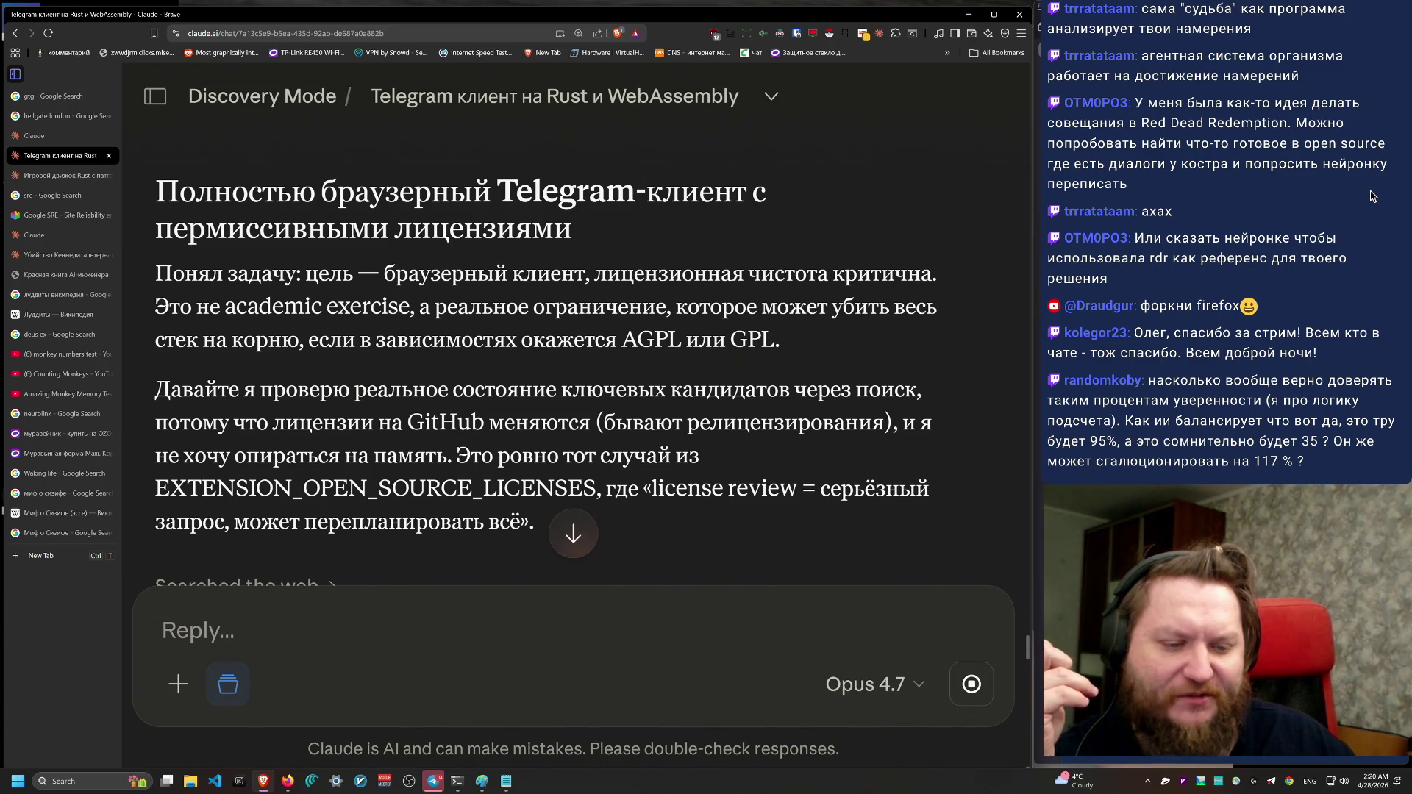
Step: Continue down the reply, marking and clearing the following paragraphs
scroll(731, 536, "down", 1)
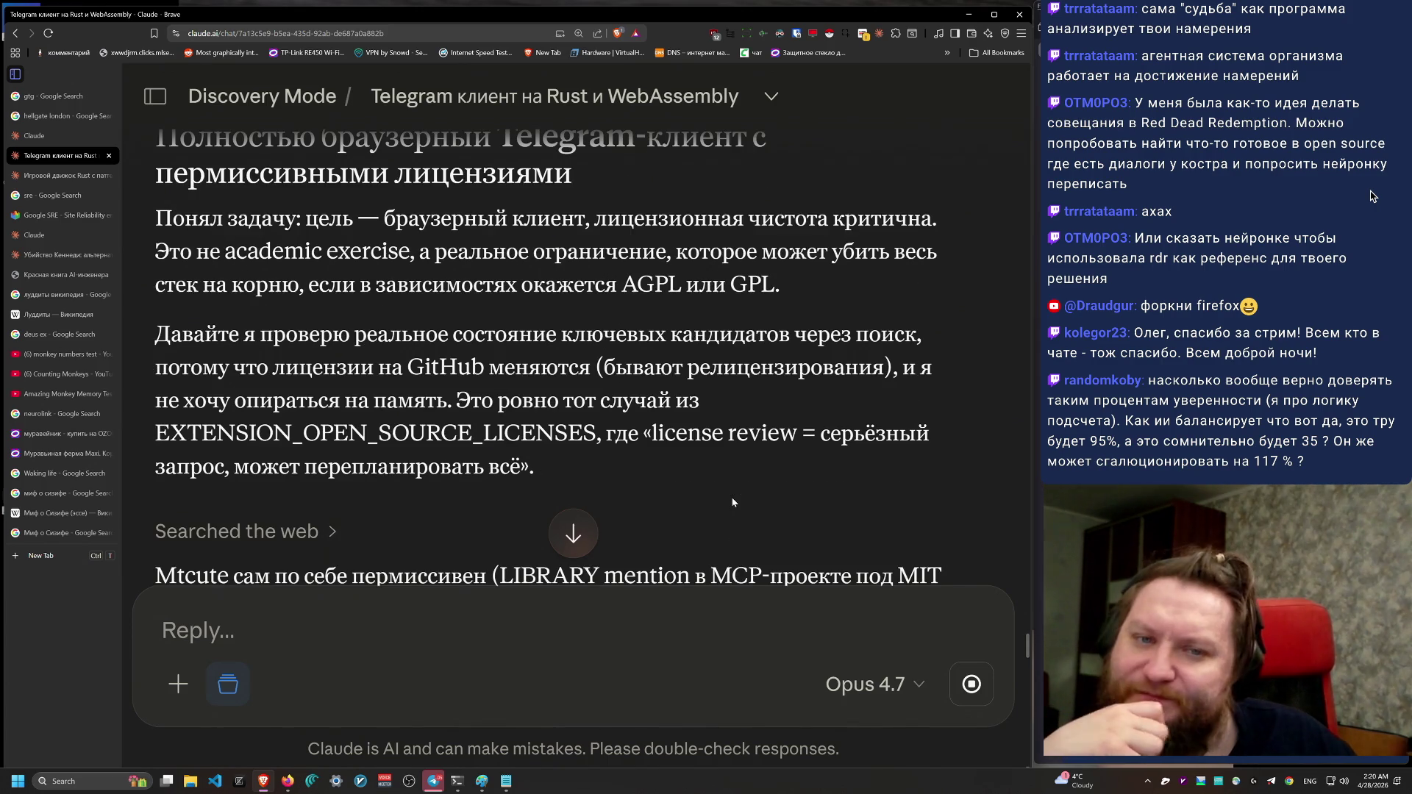
left_click_drag(145, 230, 537, 471)
left_click(537, 470)
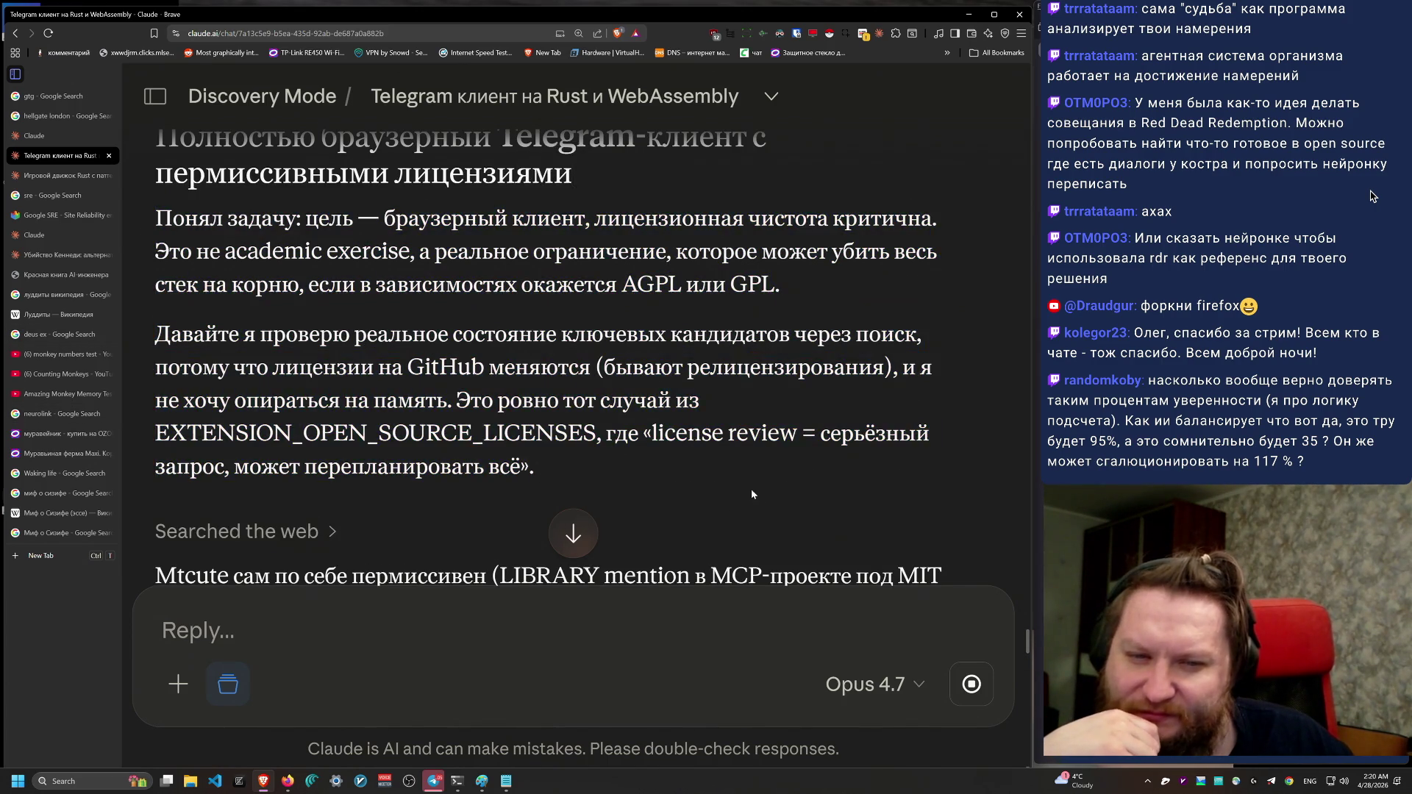
scroll(755, 491, "down", 2)
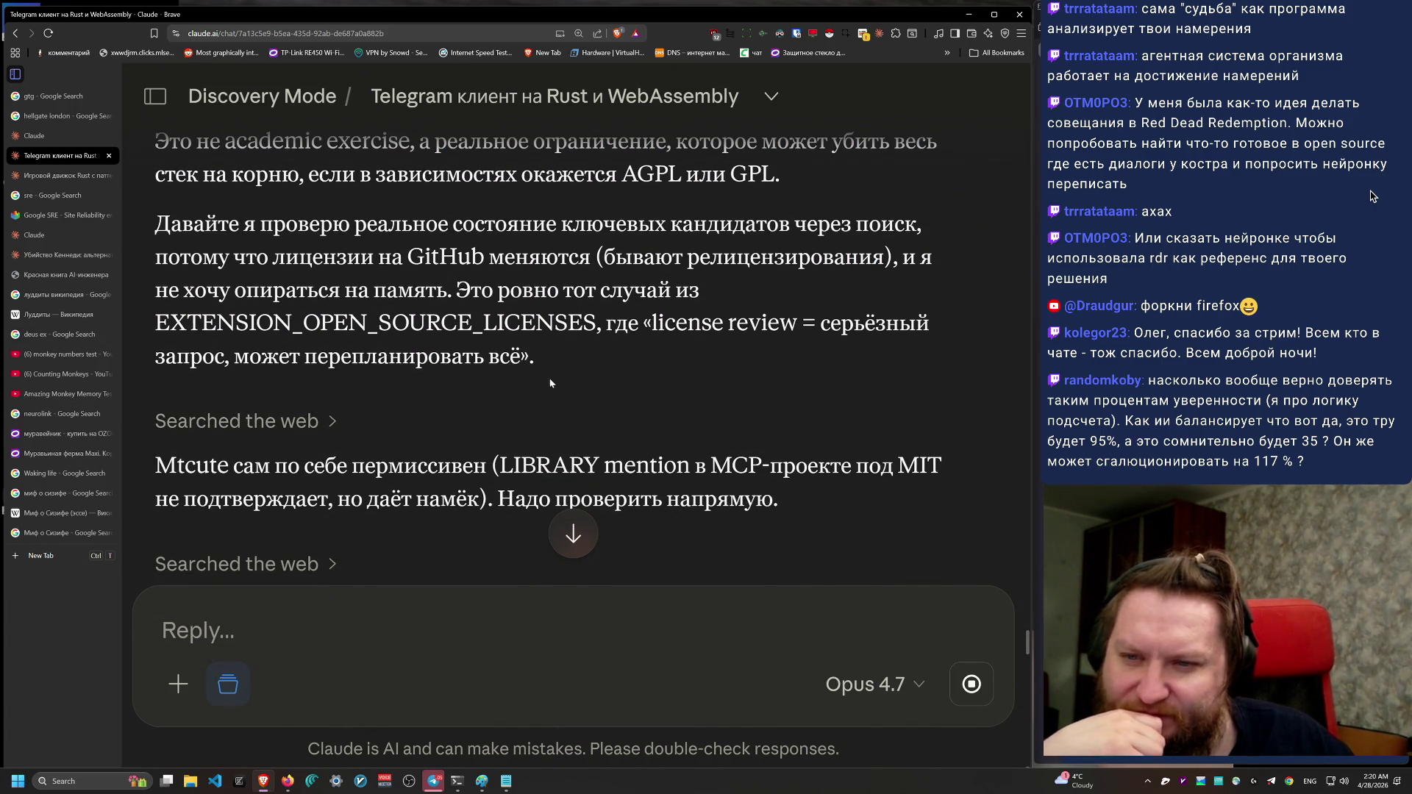
mouse_move(201, 220)
left_mouse_down()
mouse_move(735, 323)
mouse_move(537, 360)
left_mouse_up()
left_click(537, 360)
scroll(864, 390, "down", 2)
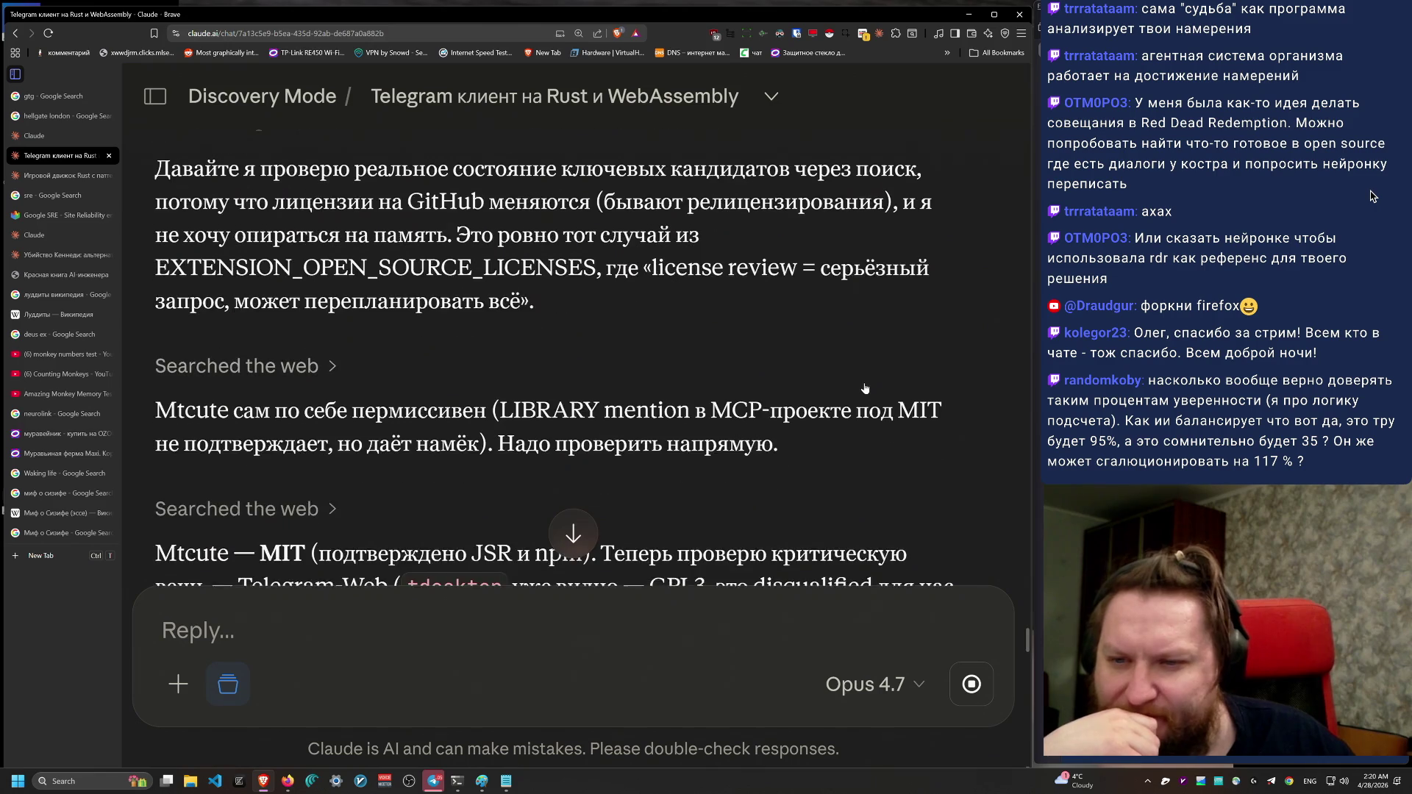
scroll(864, 390, "down", 2)
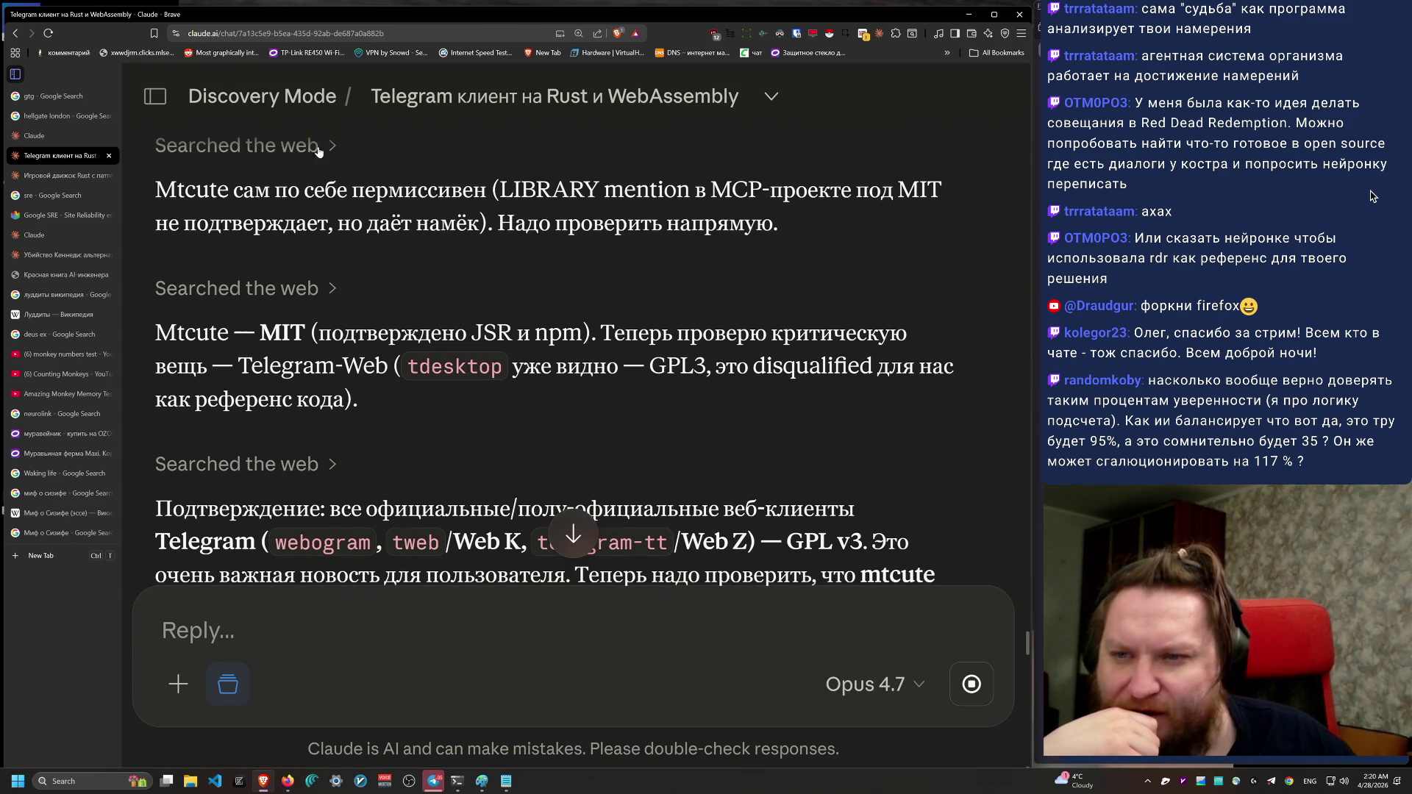
Step: Mark the paragraphs calling mtcute MIT-licensed and about checking GramJS and tdlib-wasm
mouse_move(151, 190)
left_mouse_down()
mouse_move(778, 224)
mouse_move(155, 190)
left_mouse_up()
left_click_drag(154, 332, 544, 424)
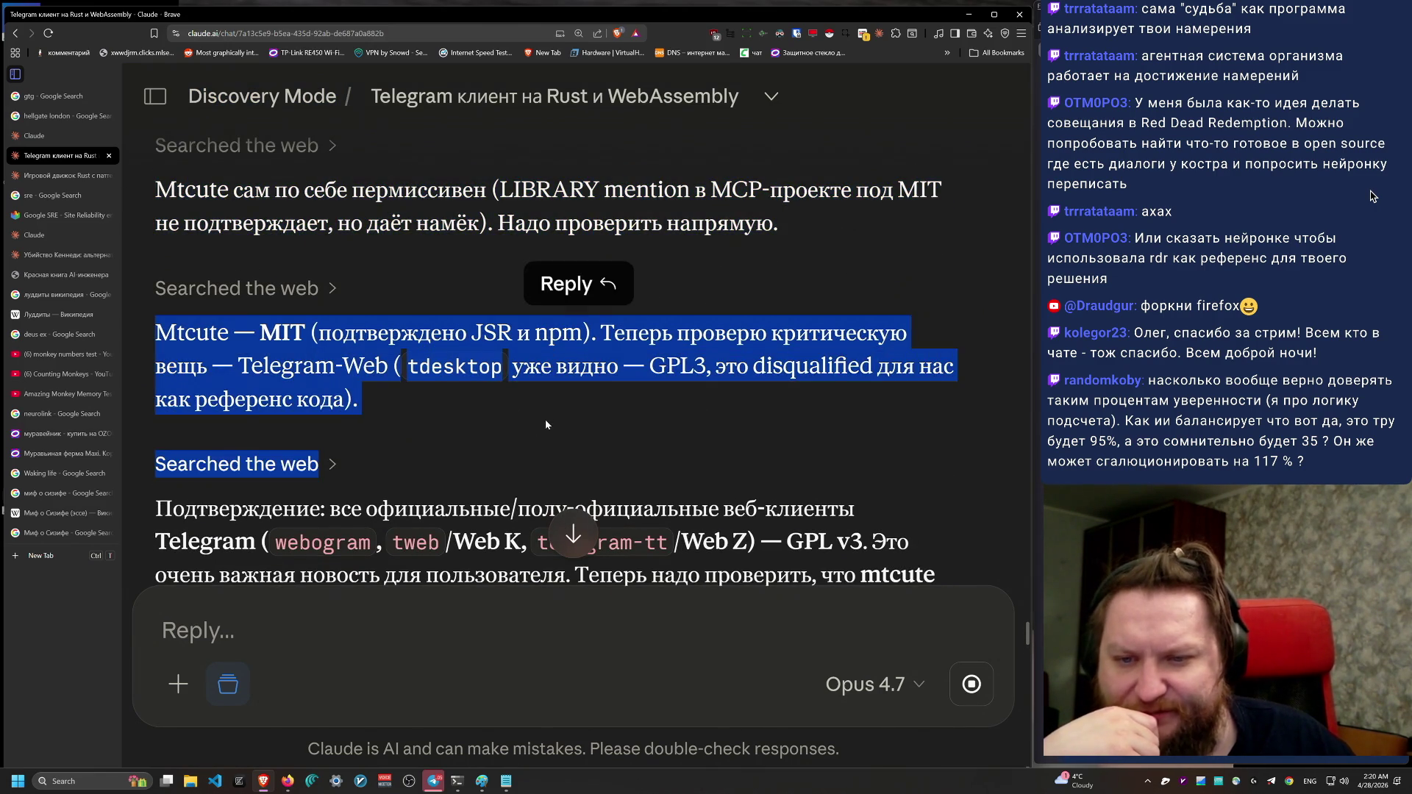
scroll(543, 424, "down", 5)
left_click_drag(294, 398, 144, 234)
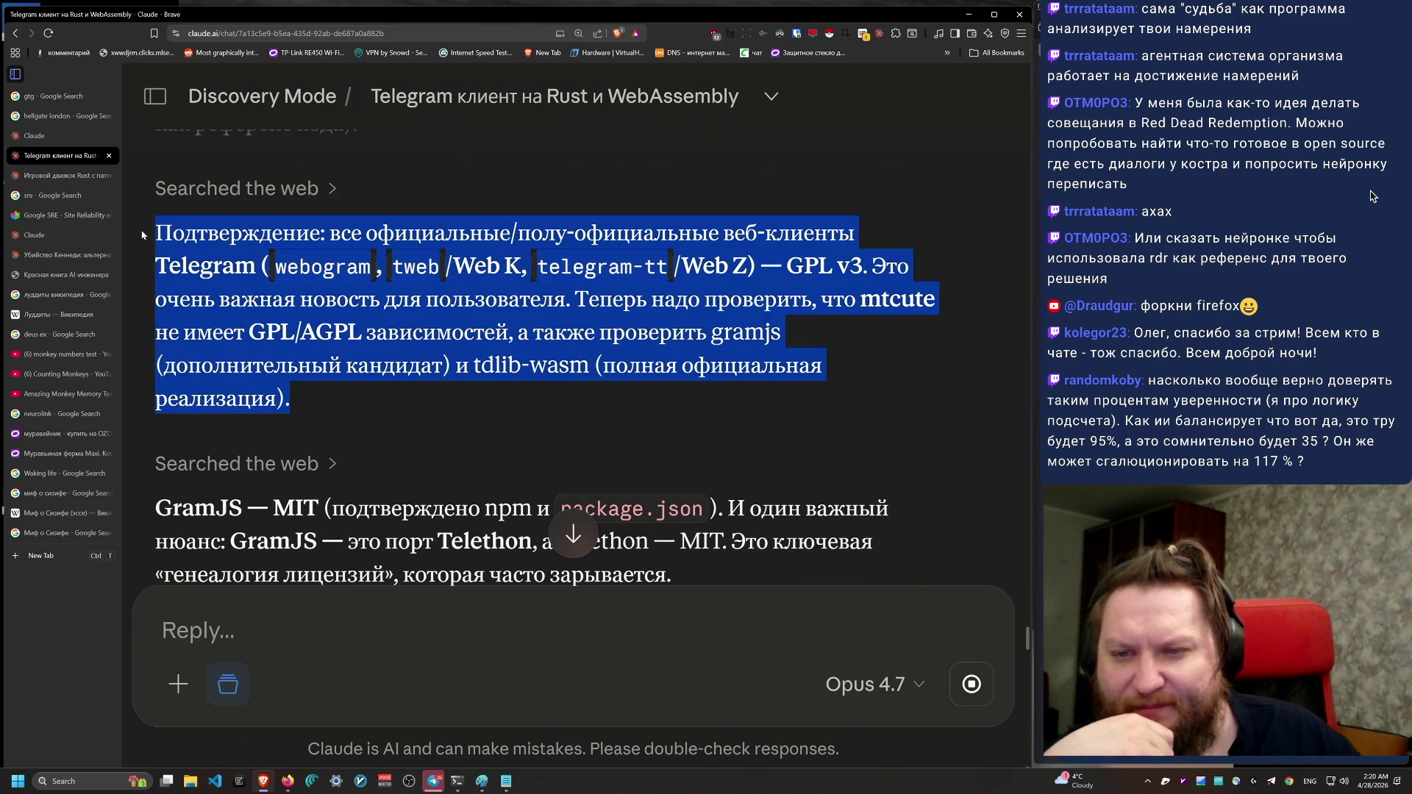
mouse_move(447, 403)
left_mouse_down()
mouse_move(594, 414)
mouse_move(361, 366)
mouse_move(158, 228)
mouse_move(980, 303)
mouse_move(155, 232)
mouse_move(729, 243)
mouse_move(382, 332)
mouse_move(875, 266)
mouse_move(809, 298)
mouse_move(742, 292)
mouse_move(787, 266)
mouse_move(156, 297)
mouse_move(836, 309)
mouse_move(395, 300)
mouse_move(168, 332)
mouse_move(534, 332)
mouse_move(518, 333)
left_mouse_up()
Step: Mark the GramJS-through-TDLib paragraphs, including TDLib's Boost Software License note
scroll(833, 479, "down", 1)
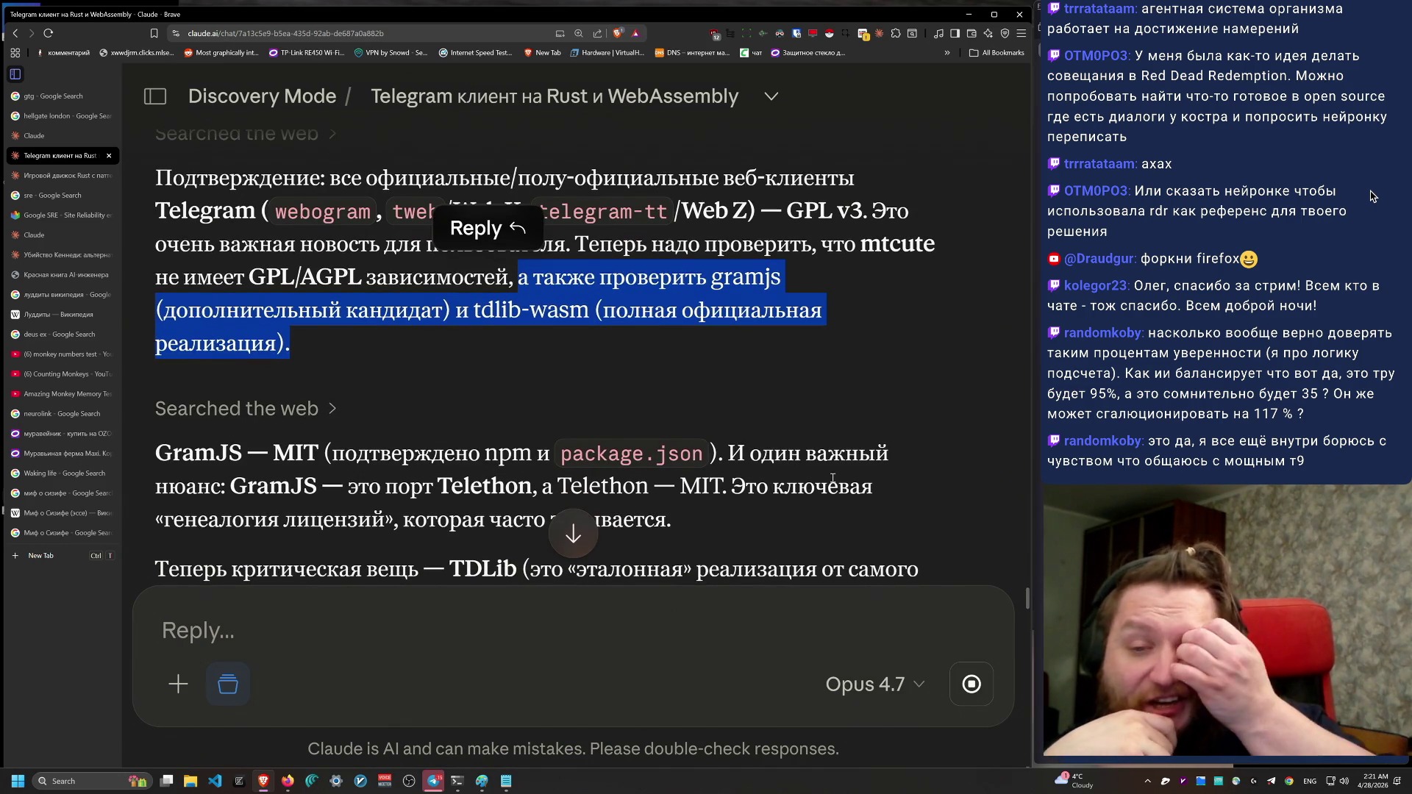
scroll(833, 479, "down", 5)
mouse_move(230, 211)
left_mouse_down()
mouse_move(875, 218)
mouse_move(887, 260)
mouse_move(324, 393)
left_mouse_up()
left_click_drag(703, 342, 196, 193)
mouse_move(156, 292)
left_mouse_down()
mouse_move(730, 347)
mouse_move(482, 328)
mouse_move(531, 294)
mouse_move(931, 292)
mouse_move(309, 328)
mouse_move(703, 329)
left_mouse_up()
scroll(751, 385, "down", 2)
scroll(751, 385, "down", 2)
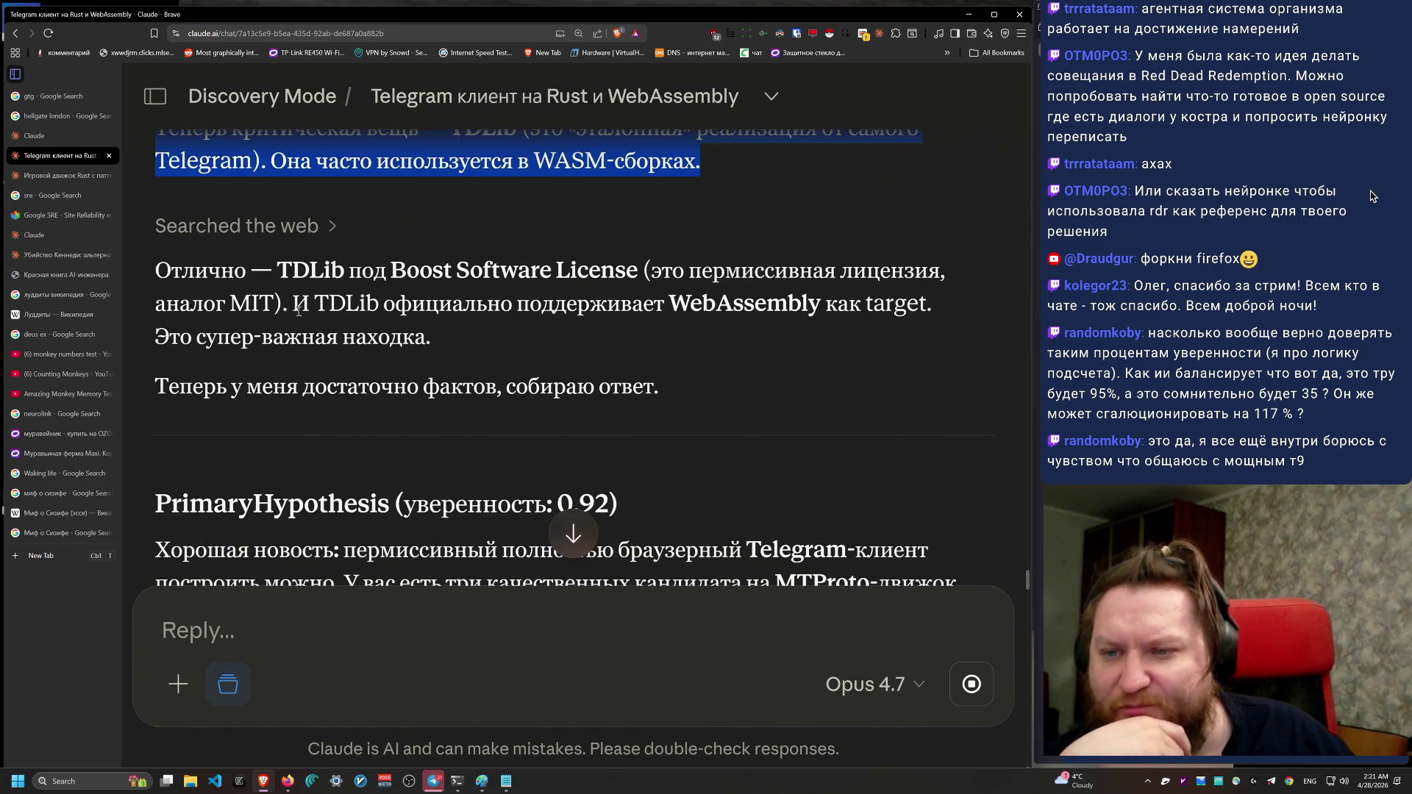
mouse_move(136, 223)
left_mouse_down()
mouse_move(638, 264)
mouse_move(944, 215)
mouse_move(209, 224)
mouse_move(328, 253)
mouse_move(671, 254)
mouse_move(895, 300)
left_mouse_up()
left_click(896, 300)
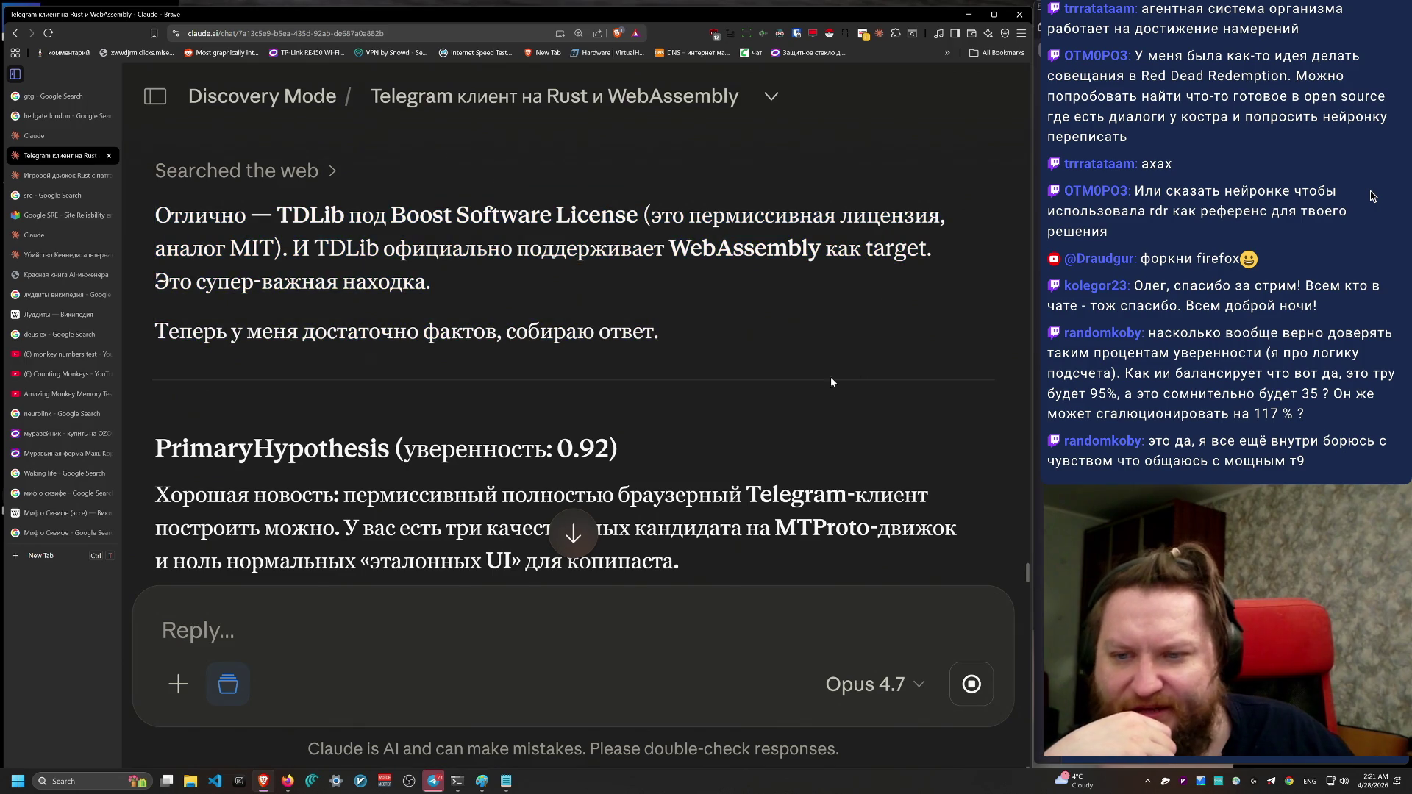
Step: Mark the hypothesis's good-news paragraph and the licence audit conclusion
scroll(694, 509, "down", 3)
scroll(695, 513, "down", 2)
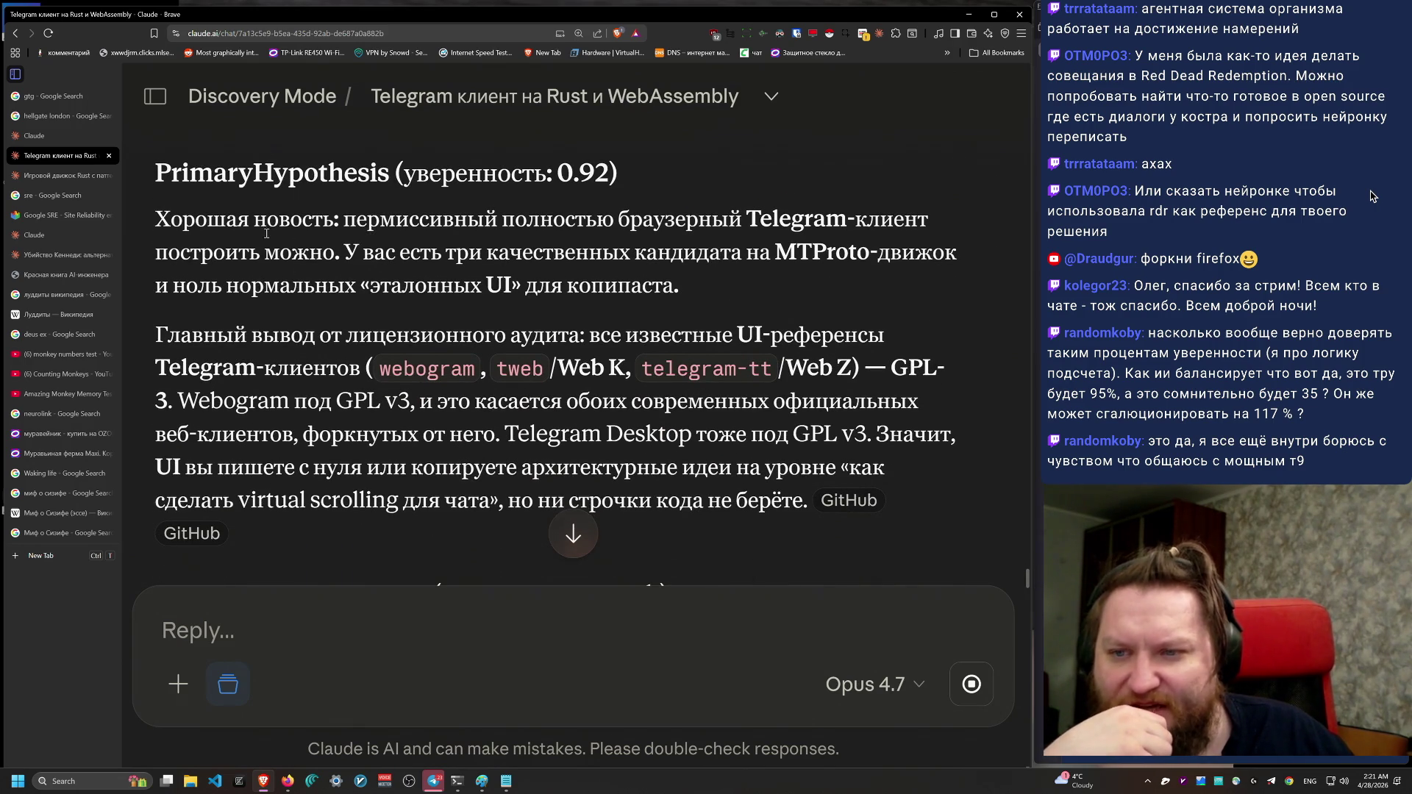
mouse_move(151, 205)
left_mouse_down()
mouse_move(714, 282)
mouse_move(238, 253)
mouse_move(418, 255)
left_mouse_up()
scroll(418, 256, "down", 2)
mouse_move(668, 485)
left_mouse_down()
mouse_move(320, 308)
mouse_move(218, 223)
mouse_move(151, 223)
mouse_move(986, 398)
mouse_move(926, 402)
mouse_move(298, 224)
mouse_move(353, 262)
mouse_move(651, 274)
mouse_move(912, 261)
mouse_move(220, 103)
mouse_move(140, 242)
mouse_move(151, 419)
mouse_move(180, 295)
mouse_move(412, 309)
mouse_move(147, 360)
mouse_move(133, 263)
mouse_move(247, 337)
left_mouse_up()
mouse_move(351, 340)
left_mouse_down()
mouse_move(530, 327)
mouse_move(695, 358)
mouse_move(847, 358)
mouse_move(877, 324)
mouse_move(176, 357)
left_mouse_up()
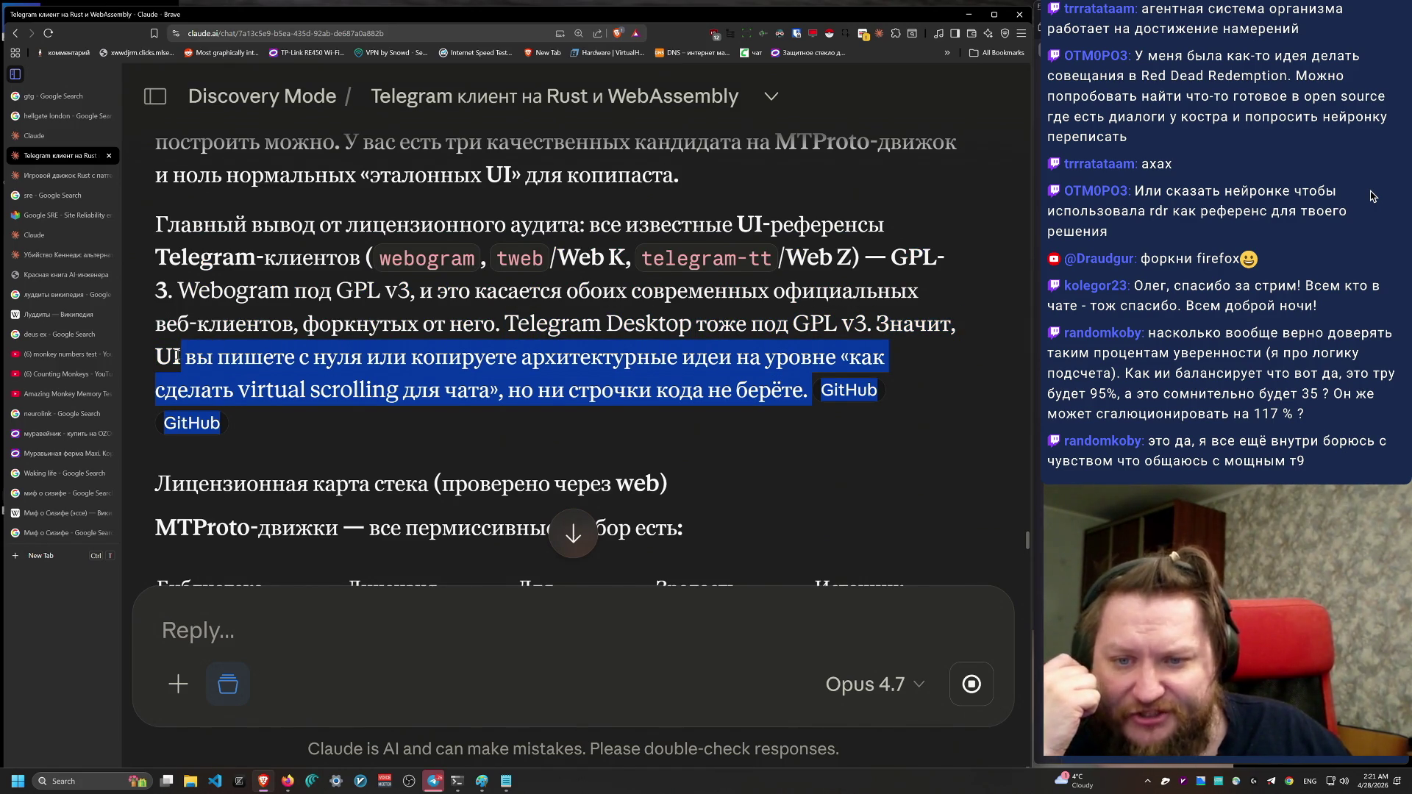
left_click_drag(615, 373, 626, 374)
Step: In the licence comparison table, mark the GramJS row and the mtcute maturity cell
scroll(889, 522, "down", 3)
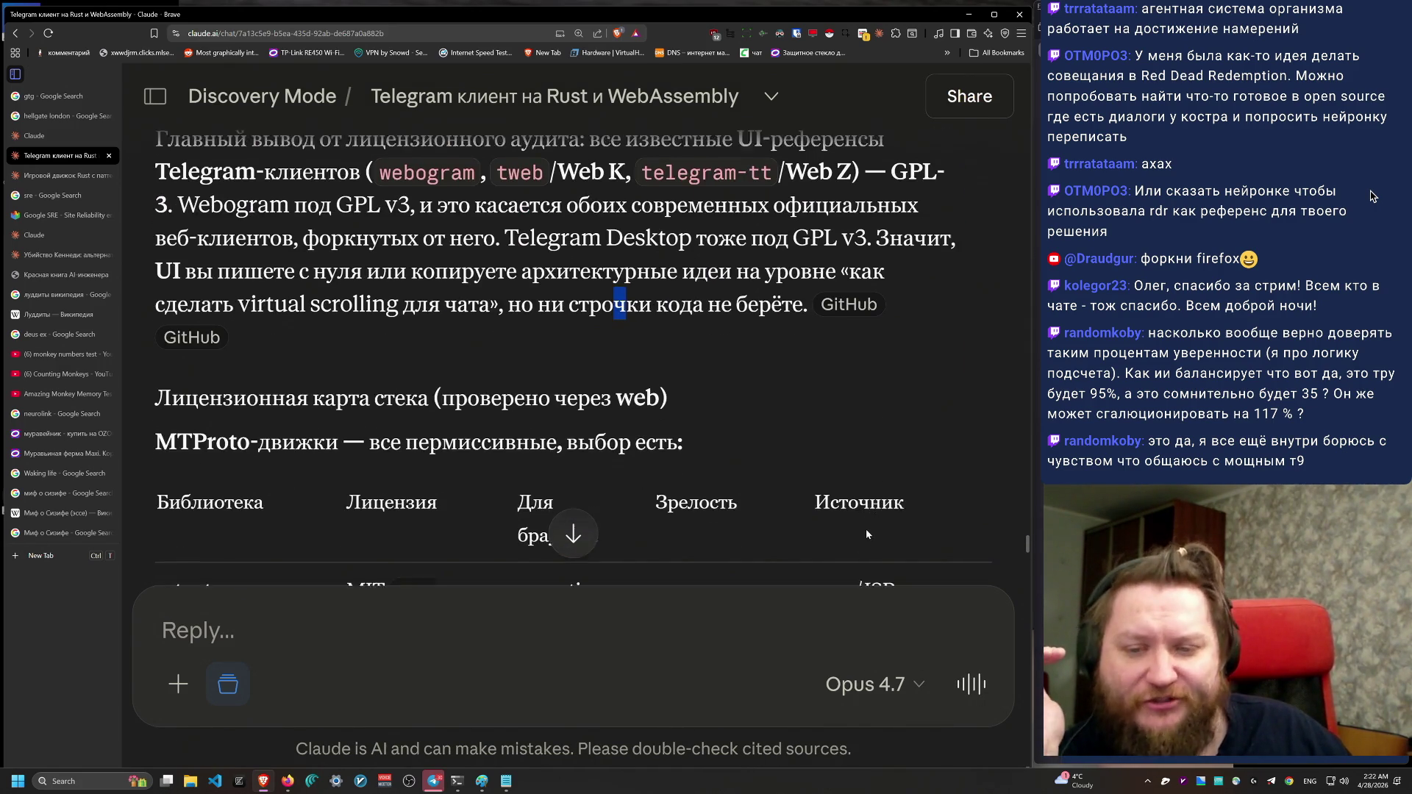
scroll(848, 541, "down", 5)
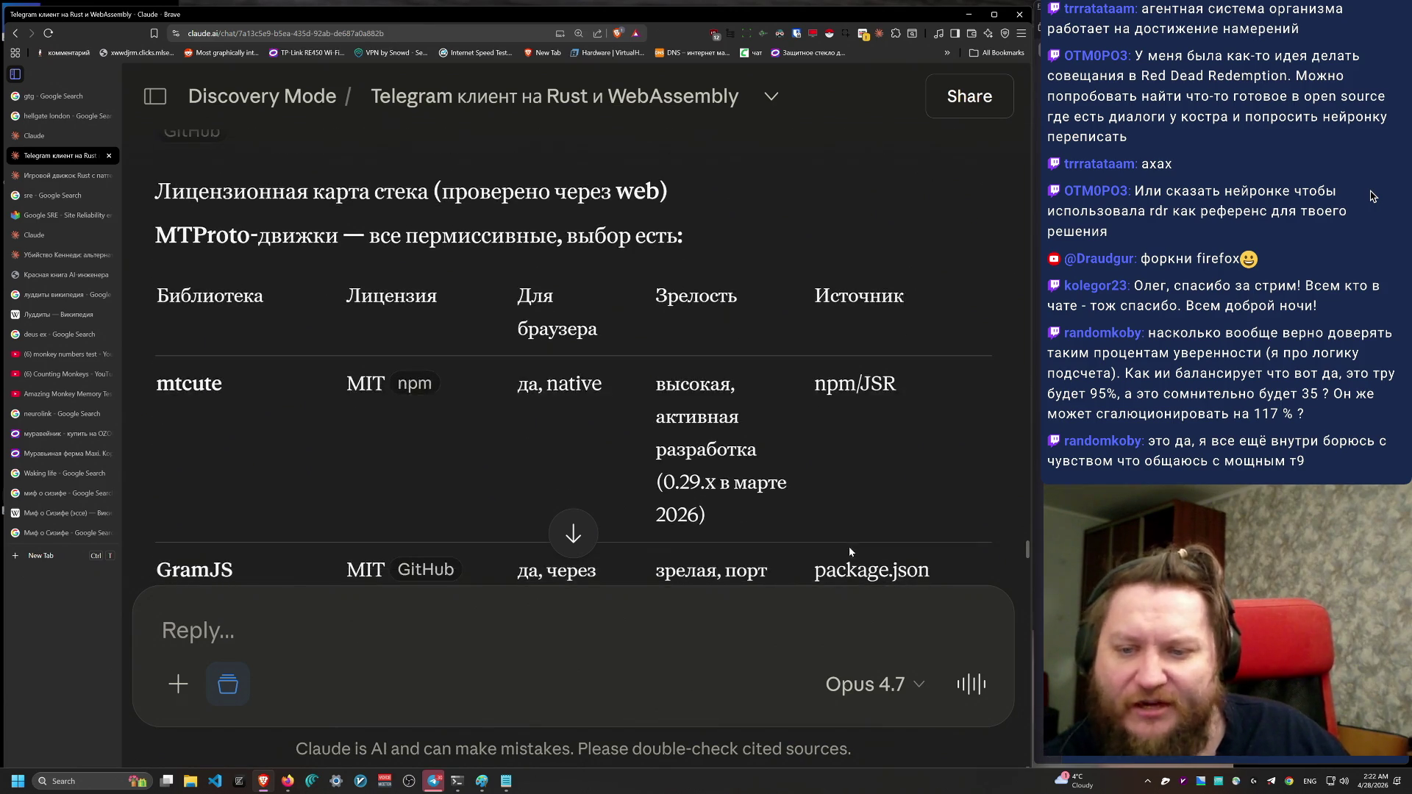
scroll(842, 525, "down", 3)
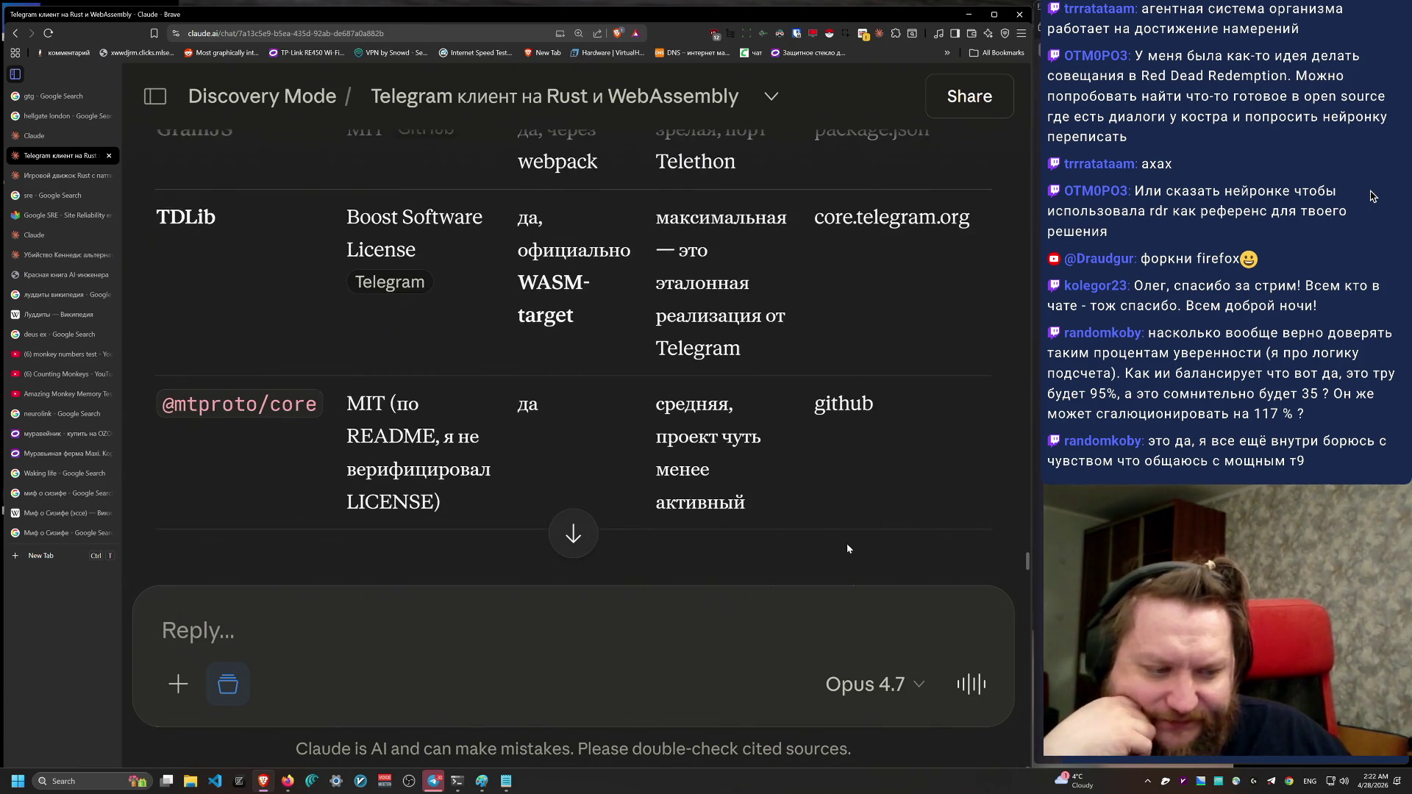
scroll(846, 542, "down", 3)
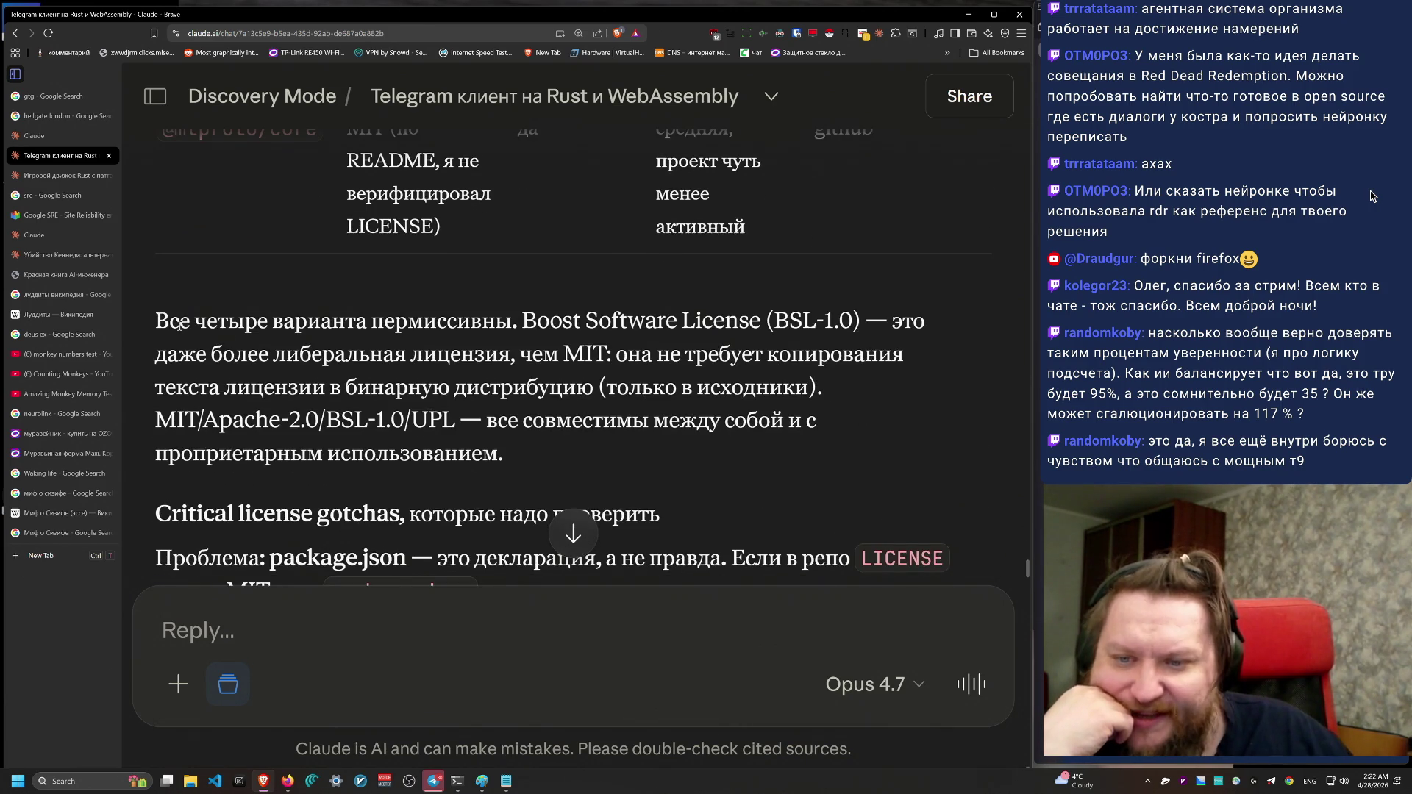
left_click_drag(178, 321, 594, 458)
left_click(597, 458)
scroll(625, 466, "up", 10)
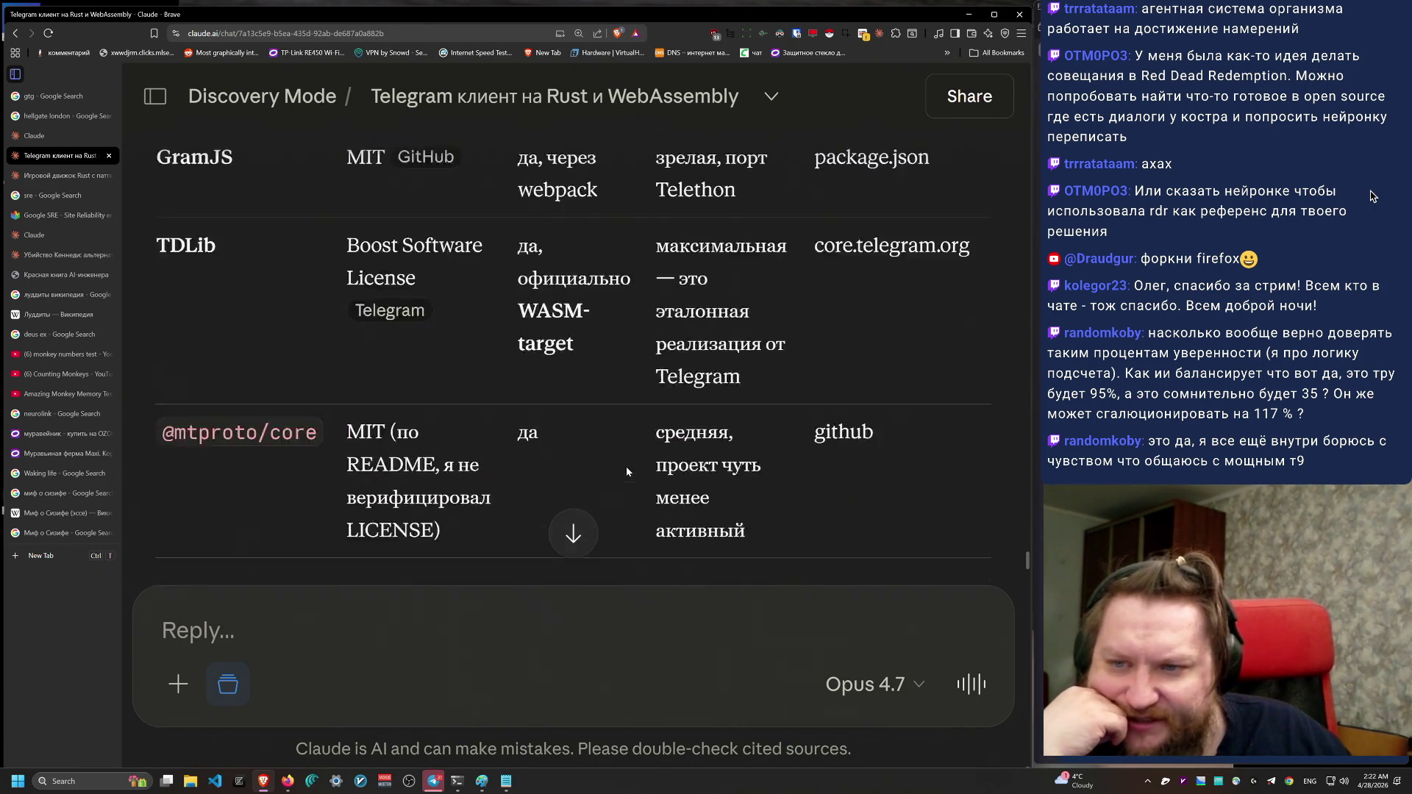
mouse_move(133, 365)
left_mouse_down()
mouse_move(377, 400)
mouse_move(708, 516)
left_mouse_up()
scroll(510, 435, "down", 3)
mouse_move(197, 386)
left_mouse_down()
mouse_move(875, 394)
mouse_move(963, 371)
left_mouse_up()
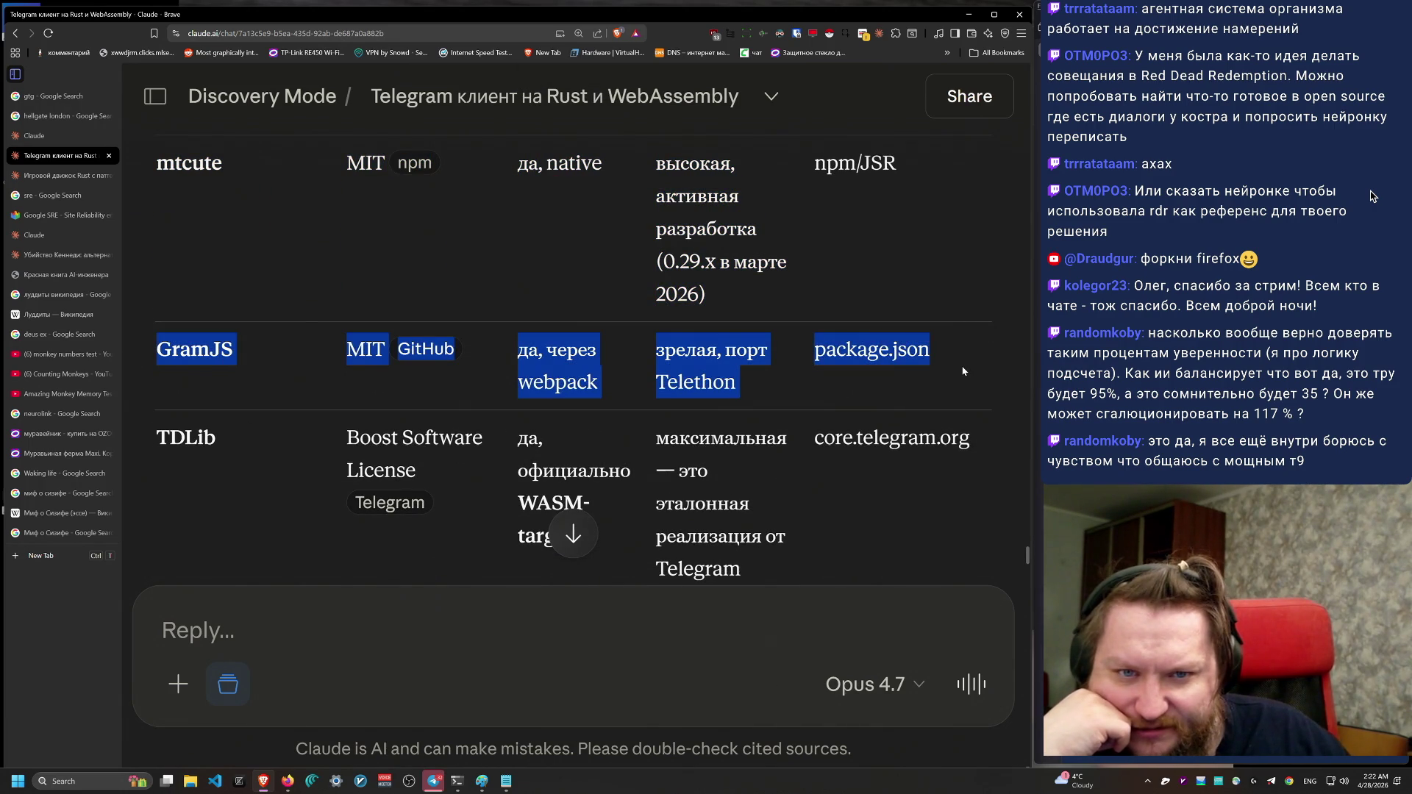
mouse_move(656, 154)
left_mouse_down()
mouse_move(739, 197)
mouse_move(772, 309)
mouse_move(642, 196)
mouse_move(211, 176)
left_mouse_up()
left_click(772, 311)
Step: Mark the all-four-permissive paragraph and the package.json dependency-risk paragraph
scroll(272, 331, "down", 9)
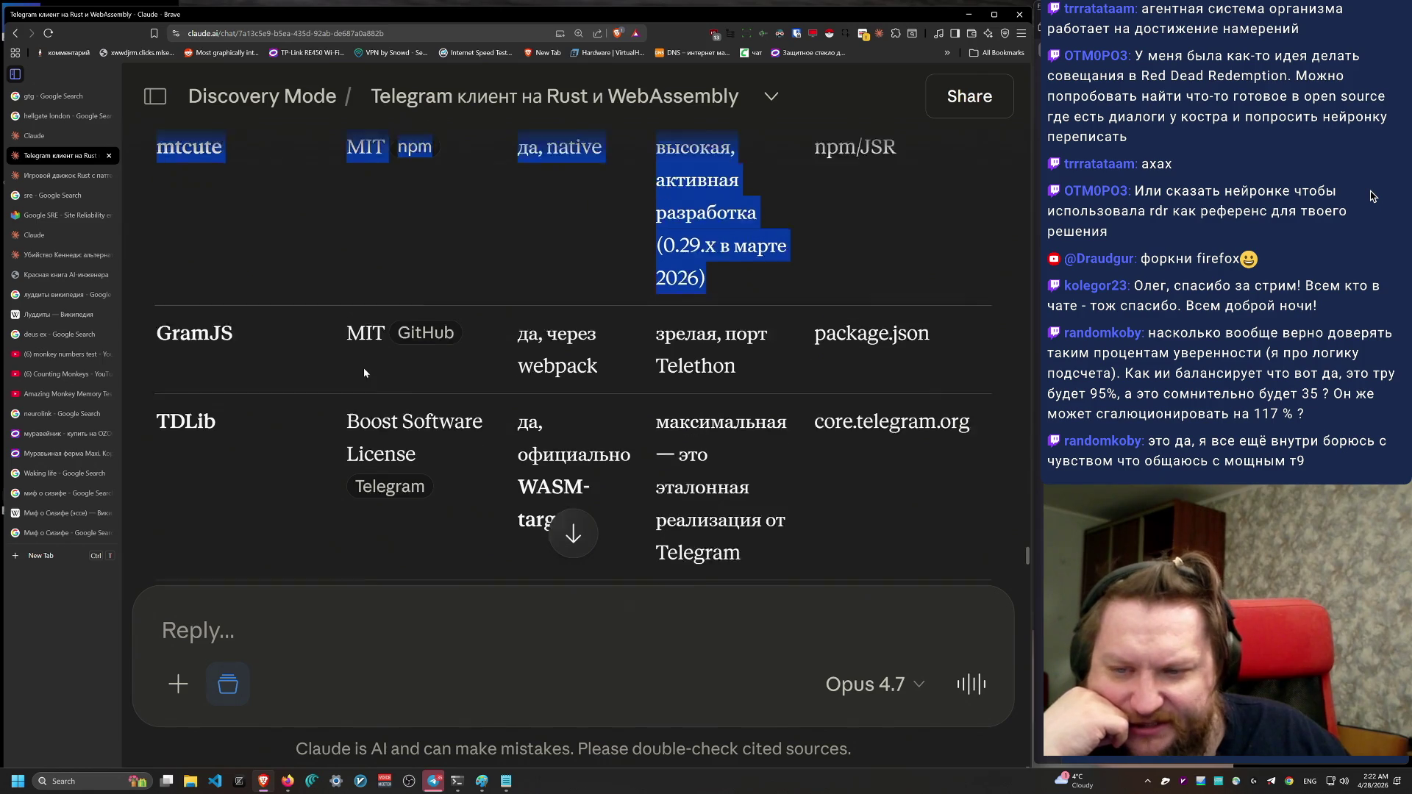
triple_click(187, 265)
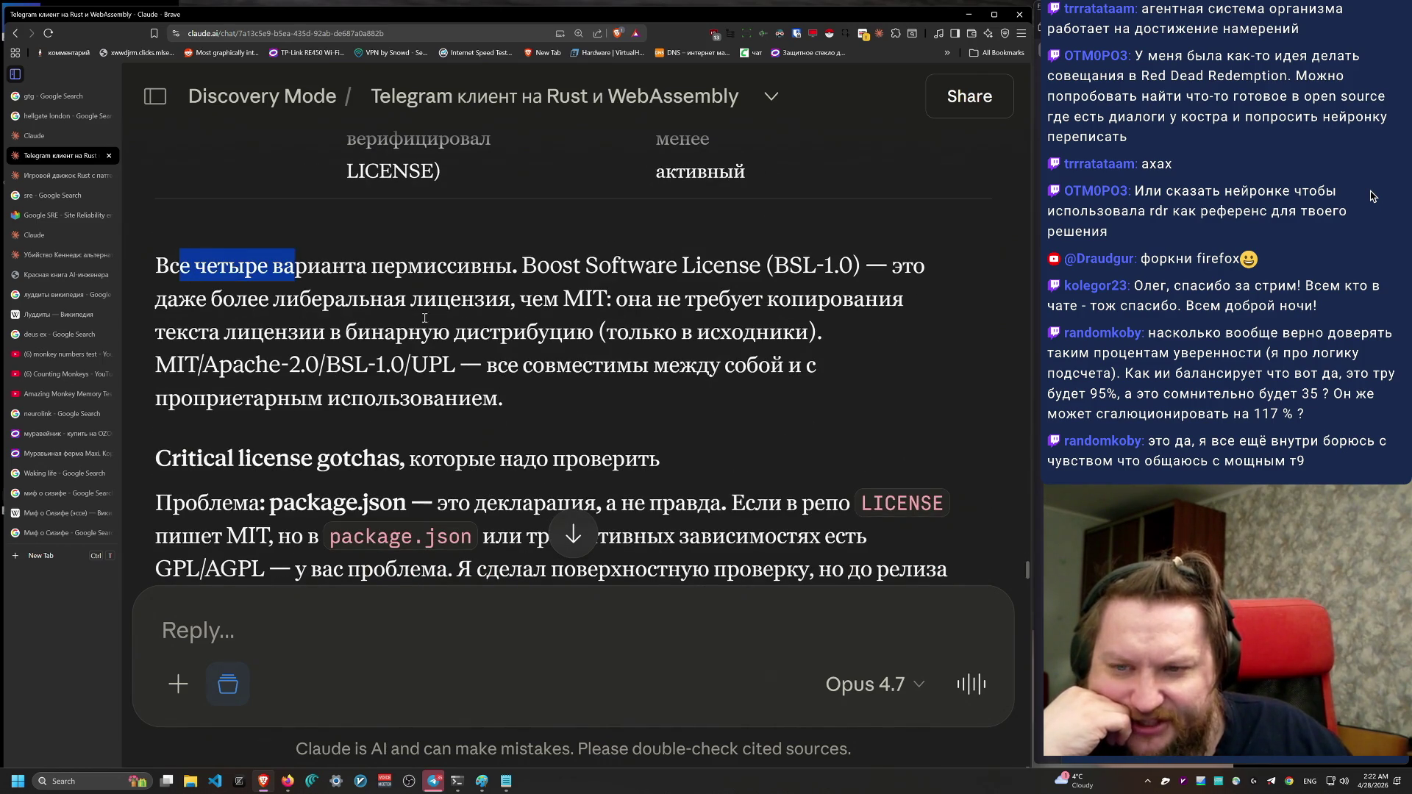
left_click(663, 454)
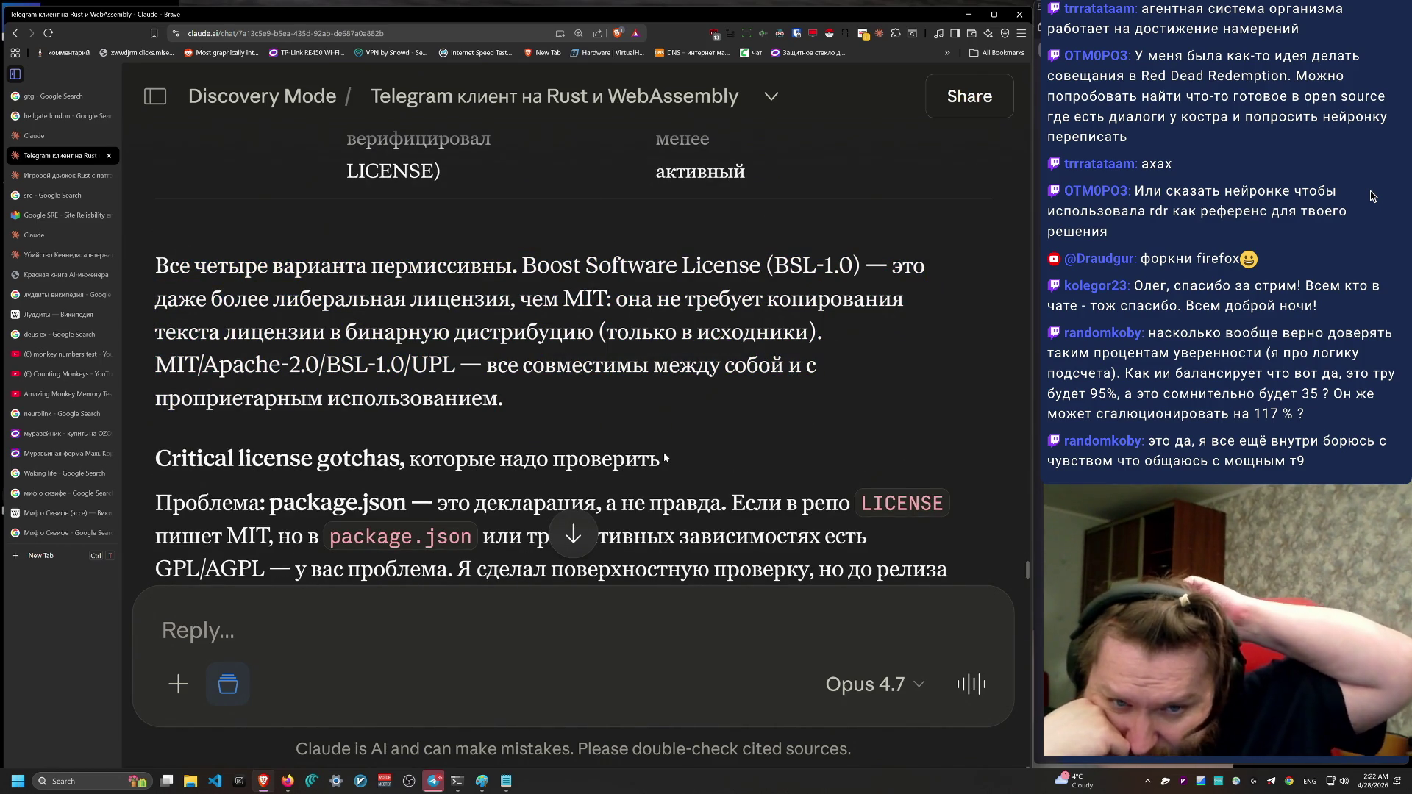
scroll(636, 378, "down", 1)
scroll(637, 378, "down", 4)
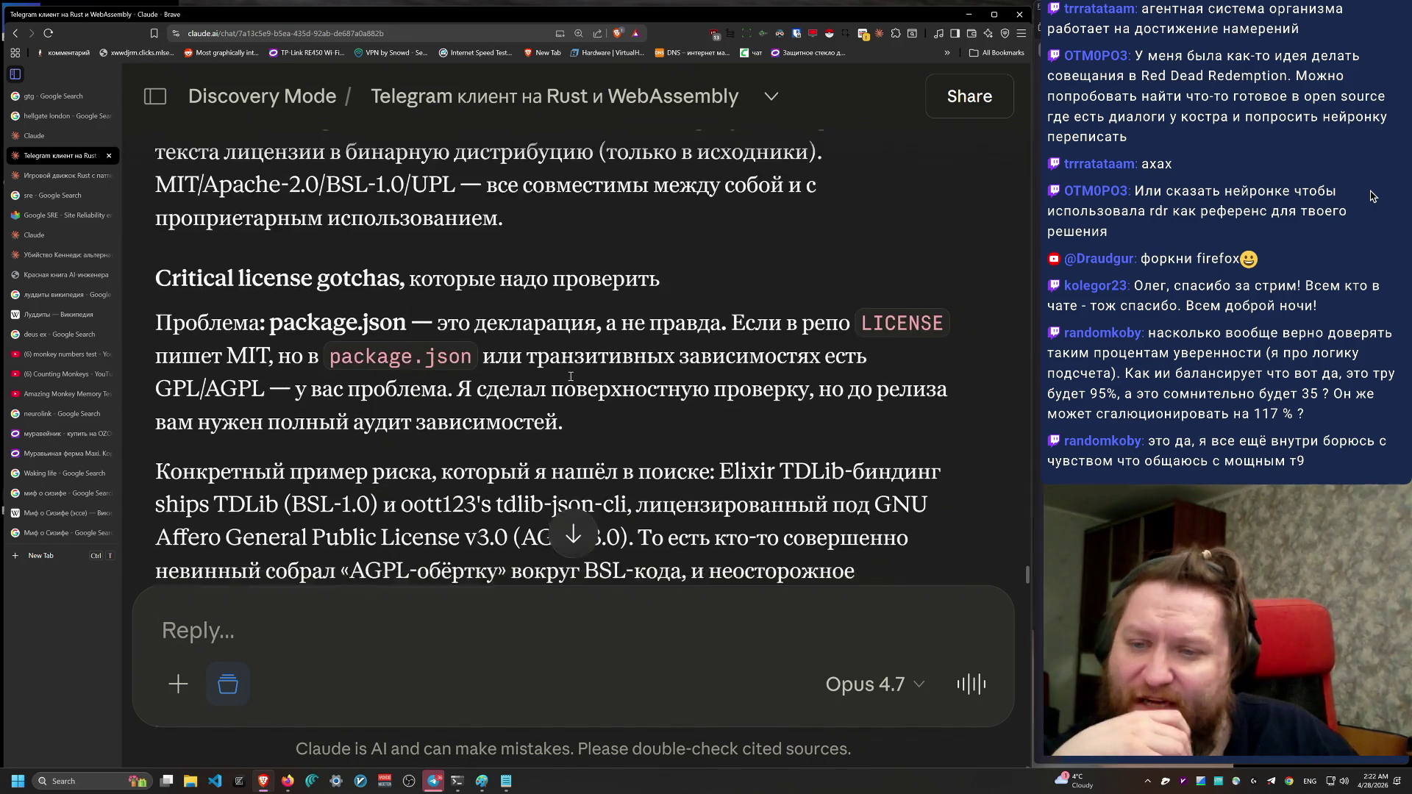
mouse_move(174, 168)
left_mouse_down()
mouse_move(680, 237)
mouse_move(685, 272)
left_mouse_up()
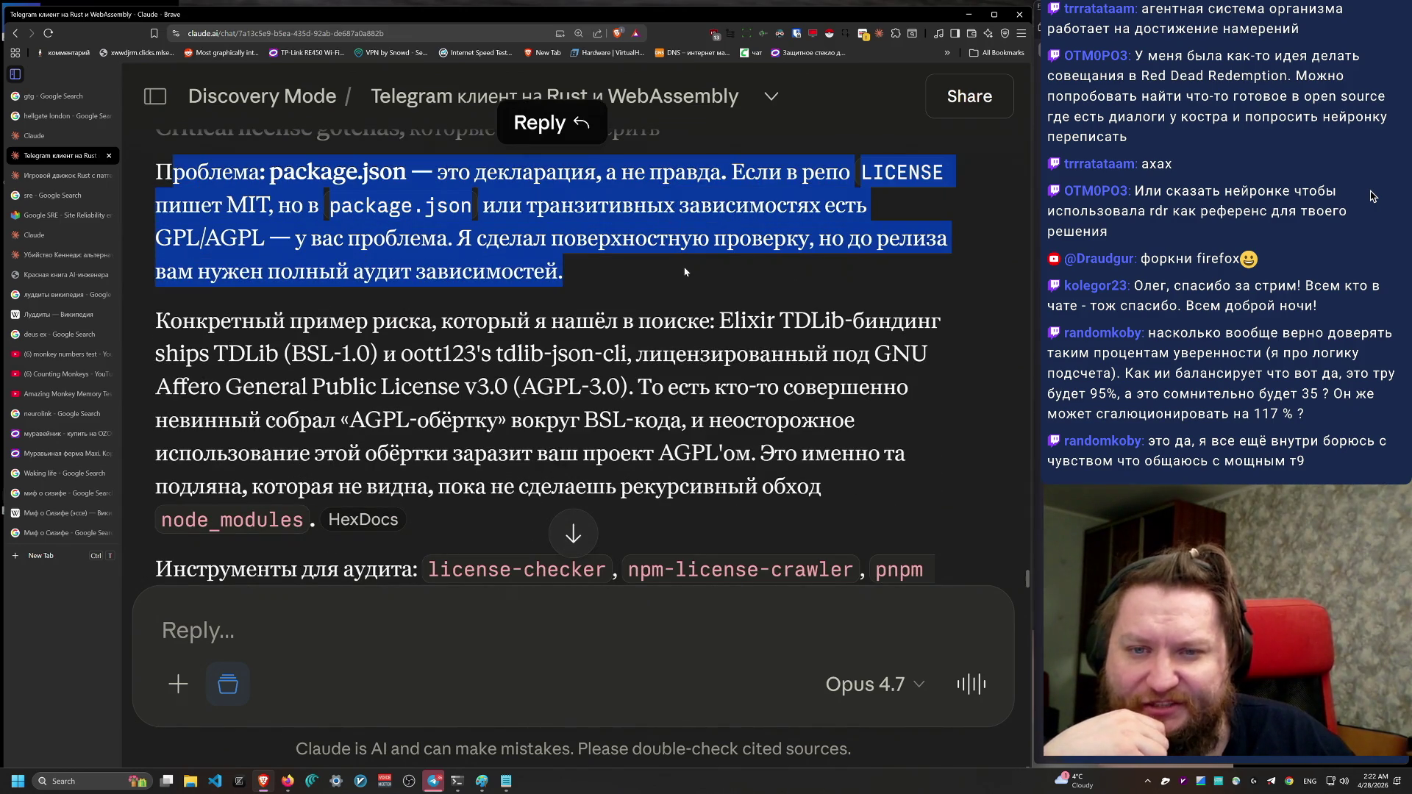
scroll(356, 428, "down", 6)
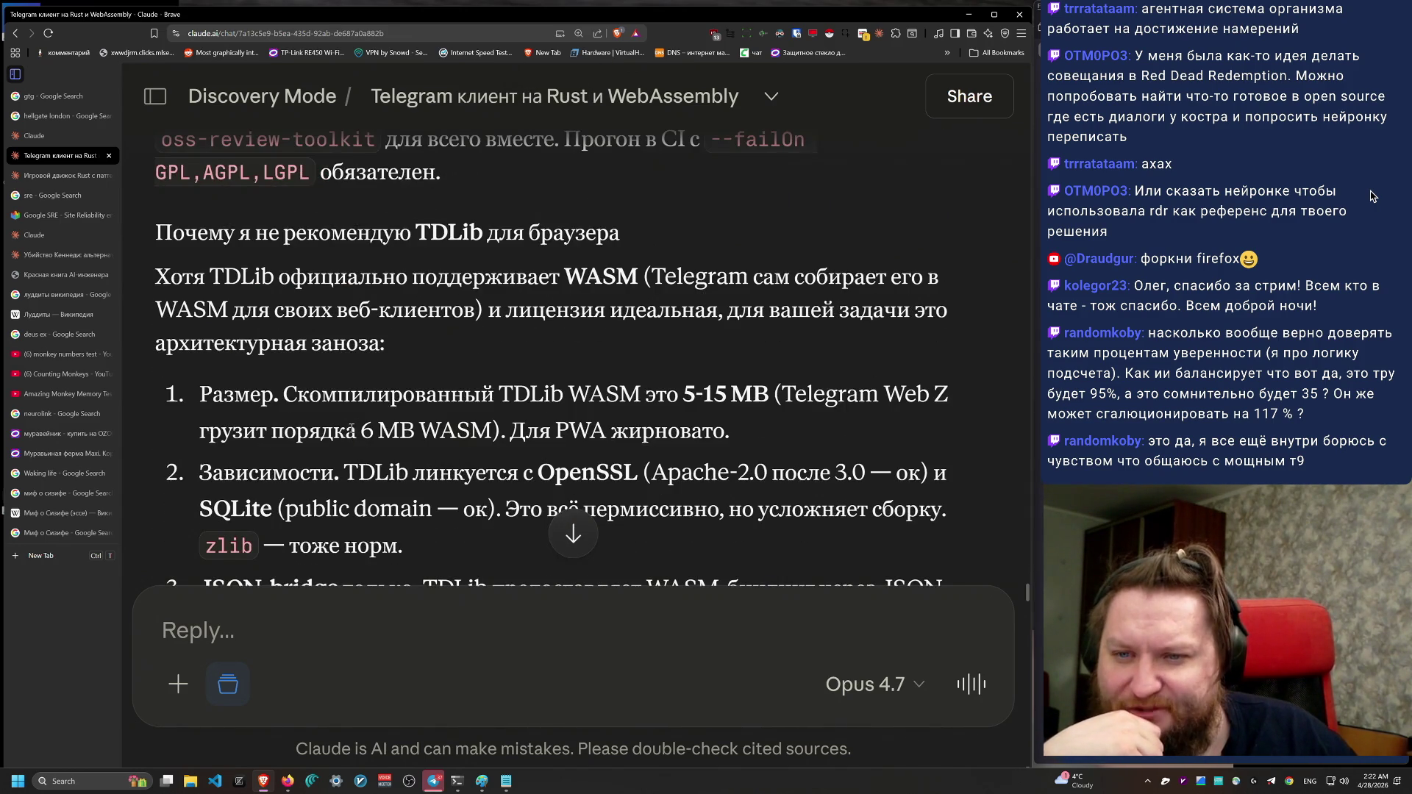
Step: Highlight the 'TDLib not recommended' heading, its WASM-support paragraph and the size drawback
scroll(351, 428, "down", 2)
left_click_drag(156, 173, 691, 221)
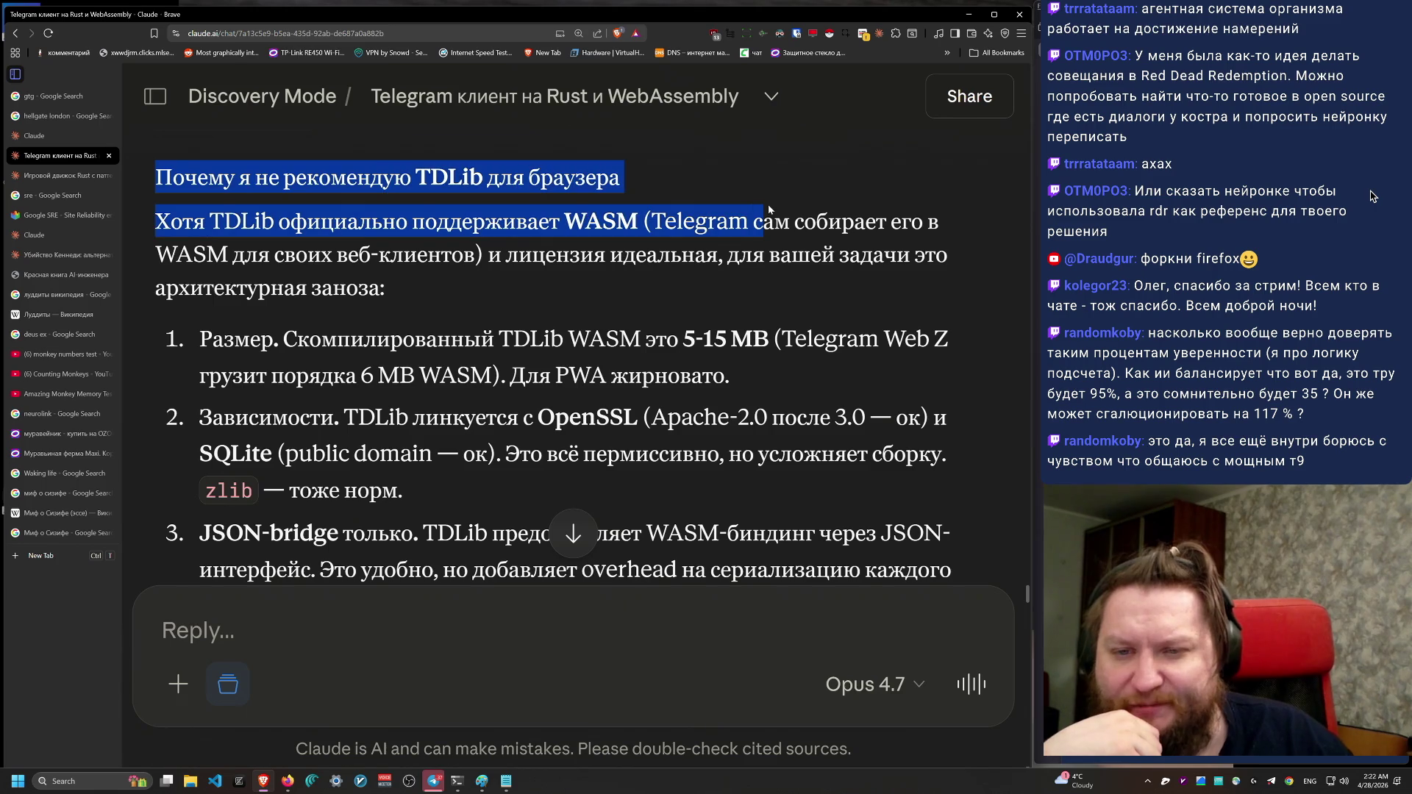
left_click(190, 255)
mouse_move(159, 219)
left_mouse_down()
mouse_move(426, 307)
mouse_move(735, 254)
mouse_move(962, 237)
mouse_move(450, 253)
mouse_move(956, 253)
mouse_move(975, 293)
left_mouse_up()
mouse_move(213, 340)
left_mouse_down()
mouse_move(777, 417)
mouse_move(803, 386)
left_mouse_up()
Step: Highlight TDLib's remaining drawbacks: dependencies, then points 3 and 4
scroll(803, 387, "down", 1)
mouse_move(740, 425)
left_mouse_down()
mouse_move(200, 346)
mouse_move(900, 361)
mouse_move(943, 398)
mouse_move(431, 392)
mouse_move(587, 442)
left_mouse_up()
left_click(171, 334)
scroll(171, 334, "down", 2)
mouse_move(188, 360)
left_mouse_down()
mouse_move(781, 485)
mouse_move(889, 485)
mouse_move(904, 465)
mouse_move(930, 504)
left_mouse_up()
scroll(926, 507, "down", 2)
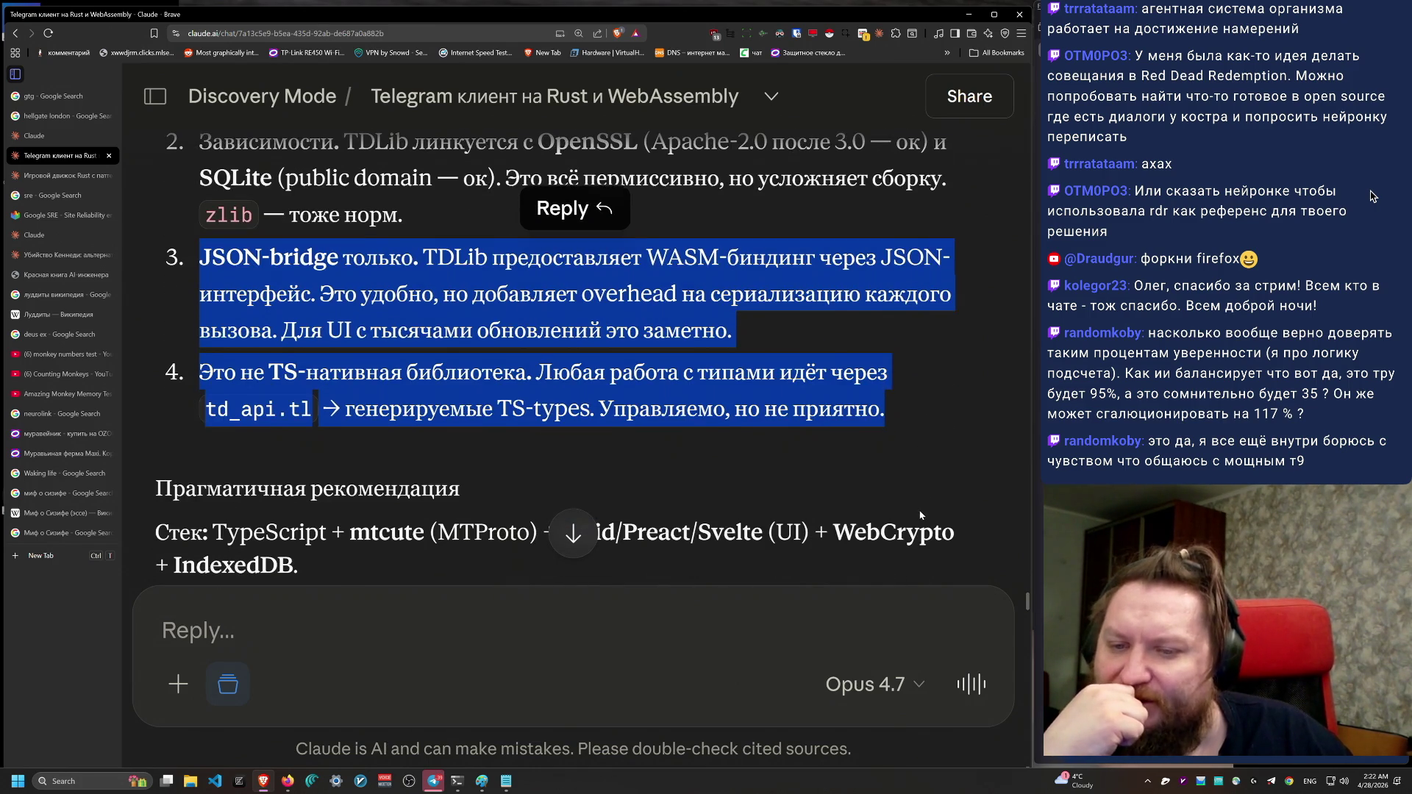
scroll(919, 510, "down", 2)
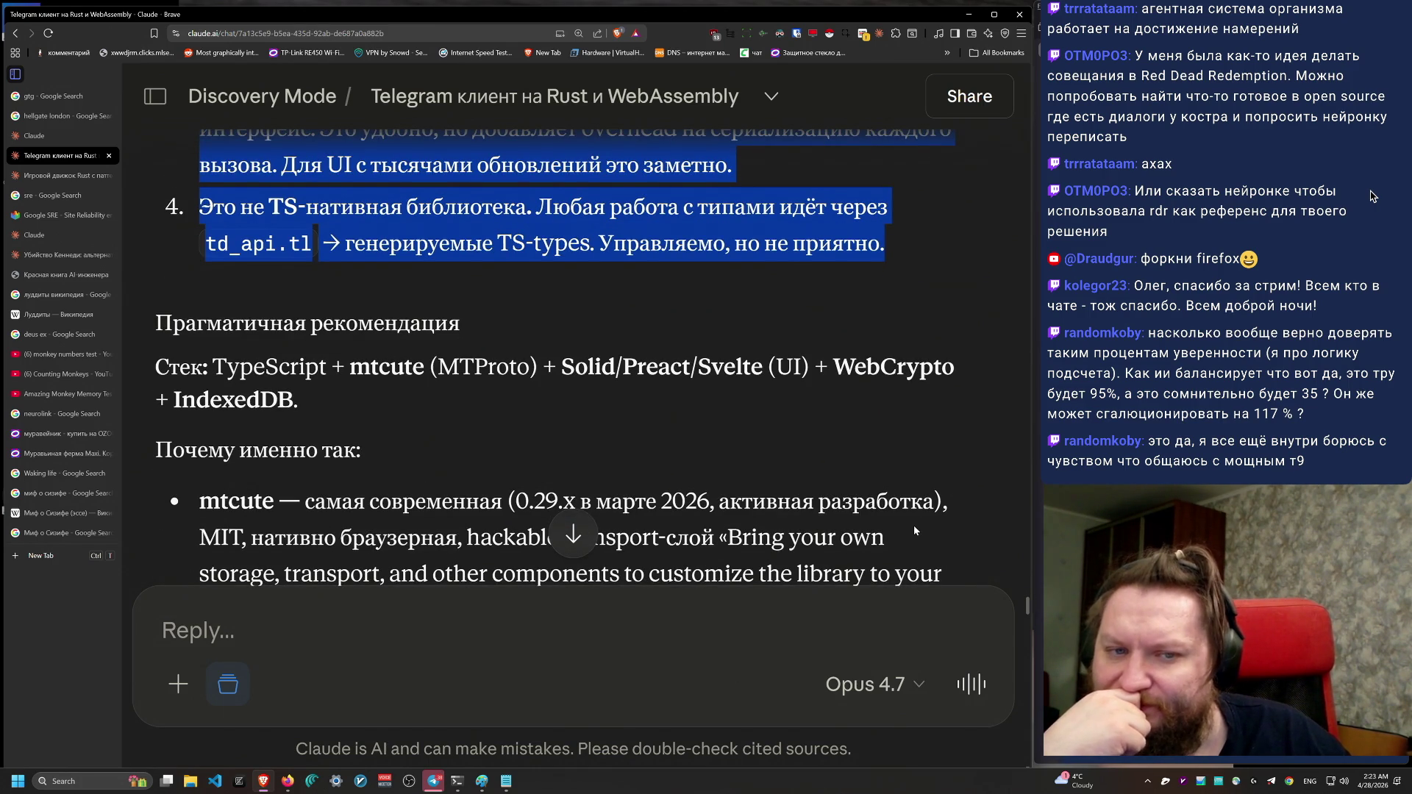
scroll(912, 537, "down", 1)
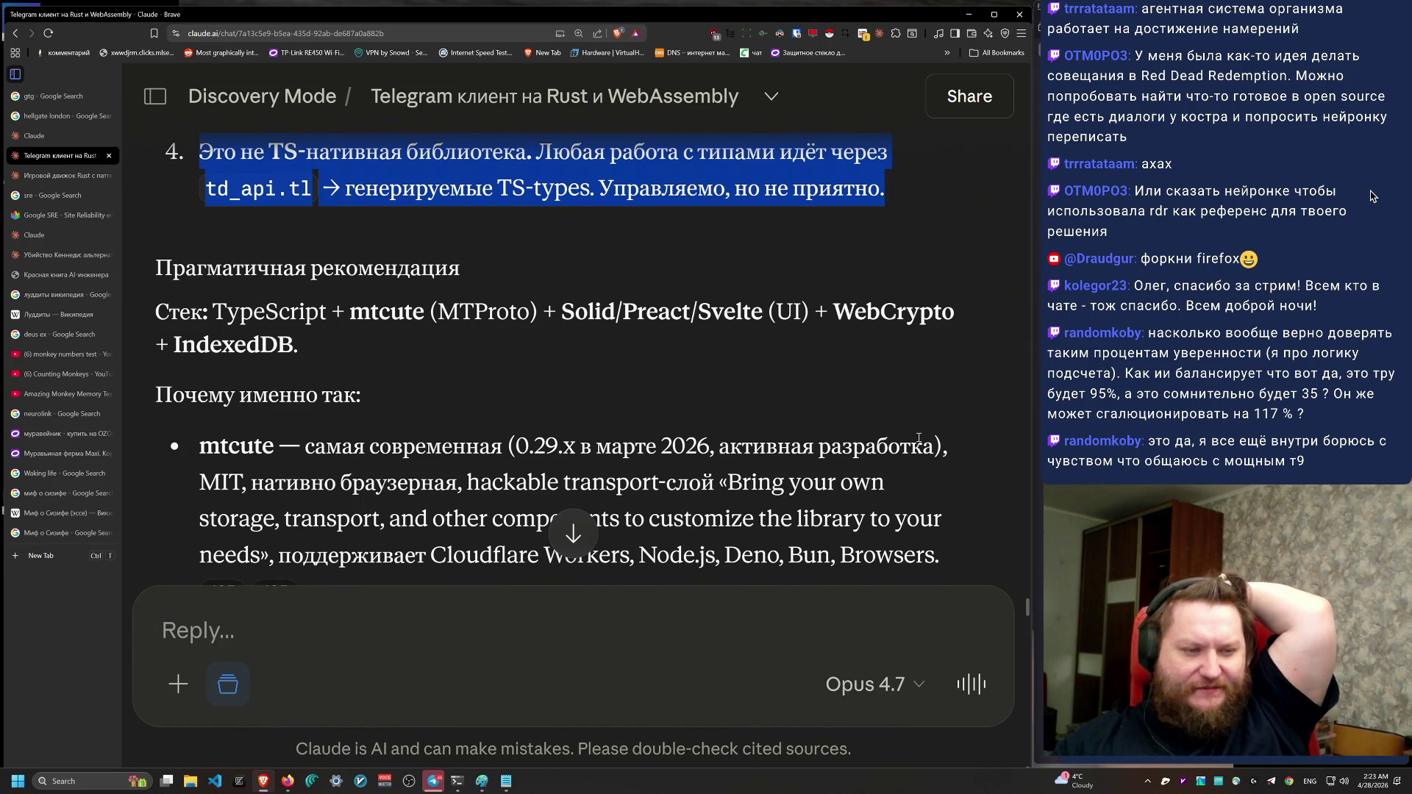
Step: Highlight the recommended UI, crypto and storage stack, then select the word WebCrypto
right_click(808, 259)
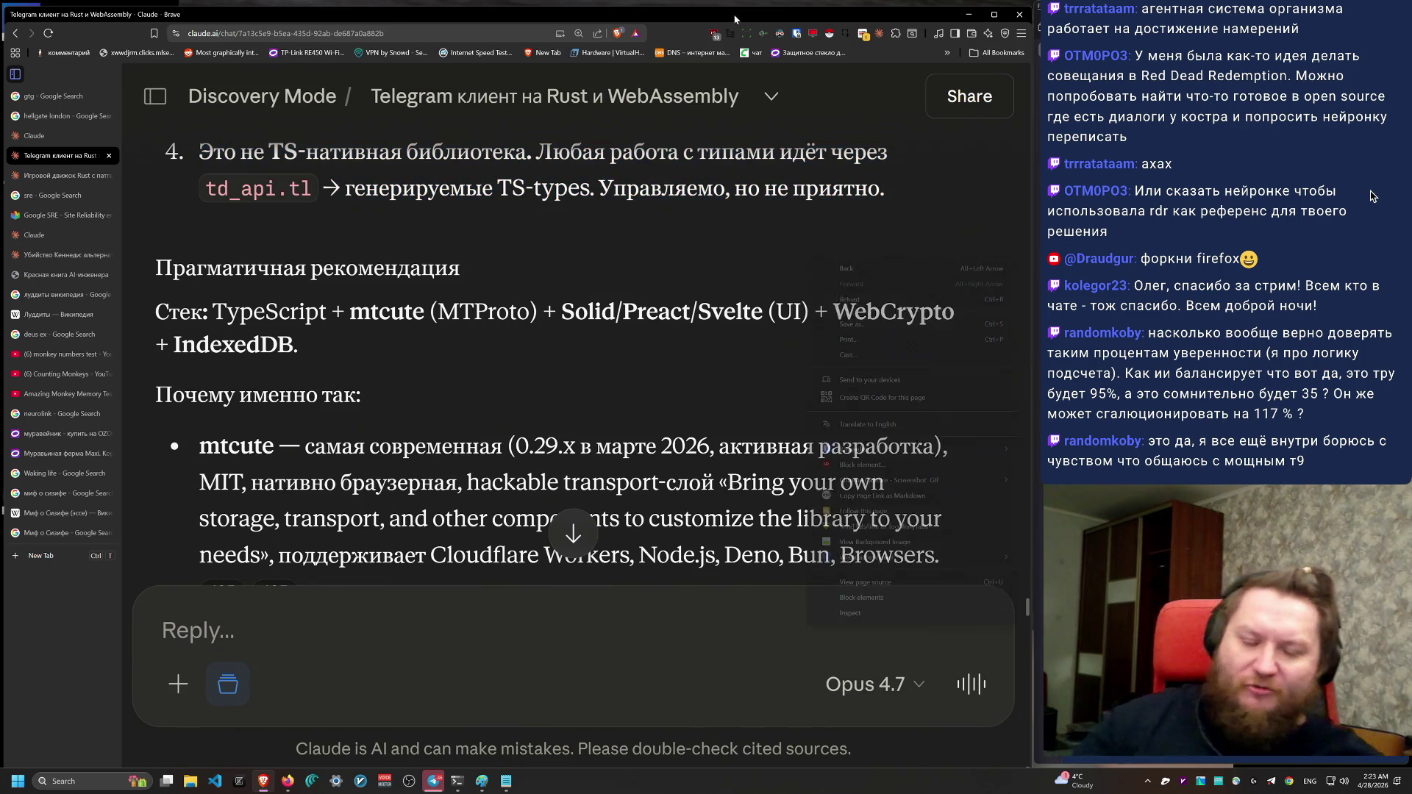
left_click(595, 393)
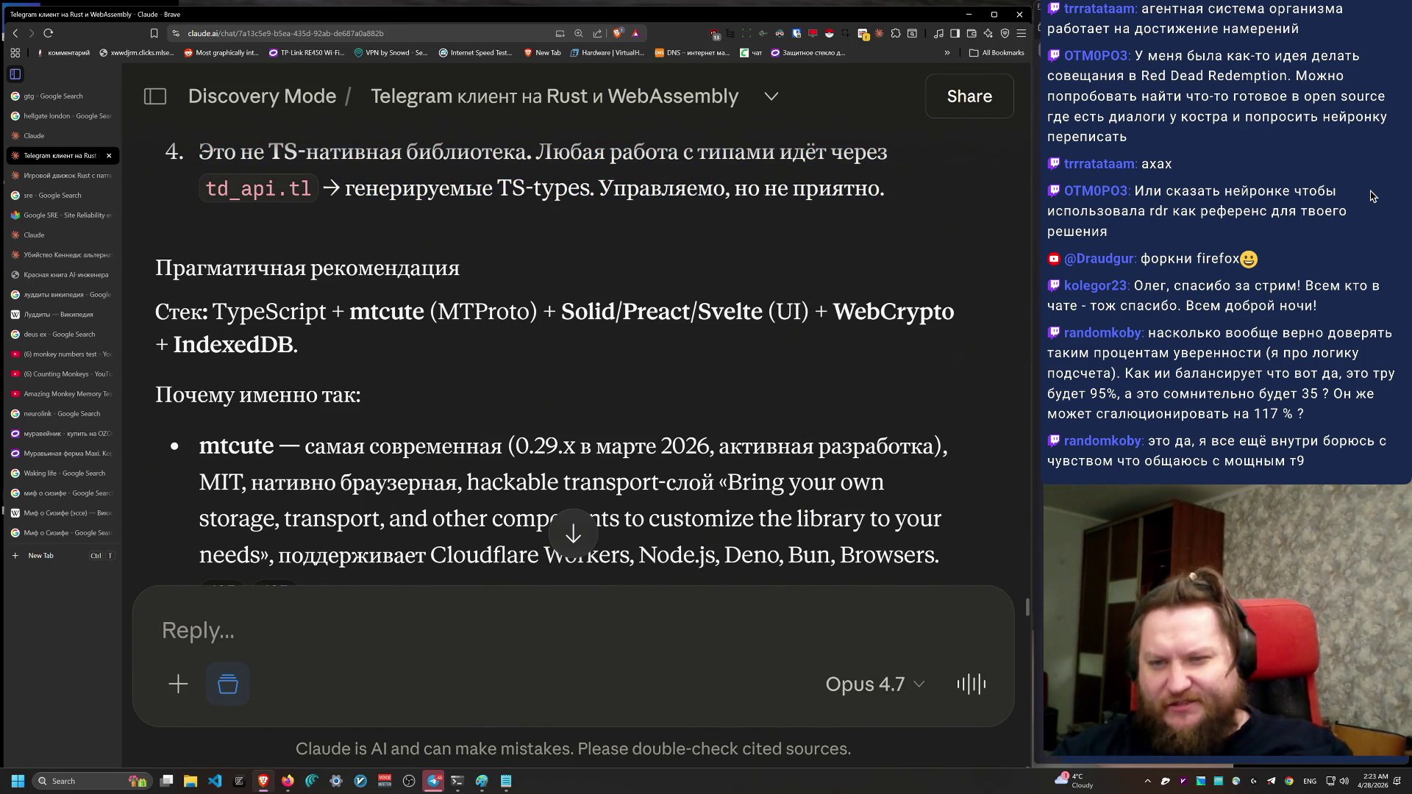
mouse_move(297, 346)
left_mouse_down()
mouse_move(588, 312)
mouse_move(556, 315)
left_mouse_up()
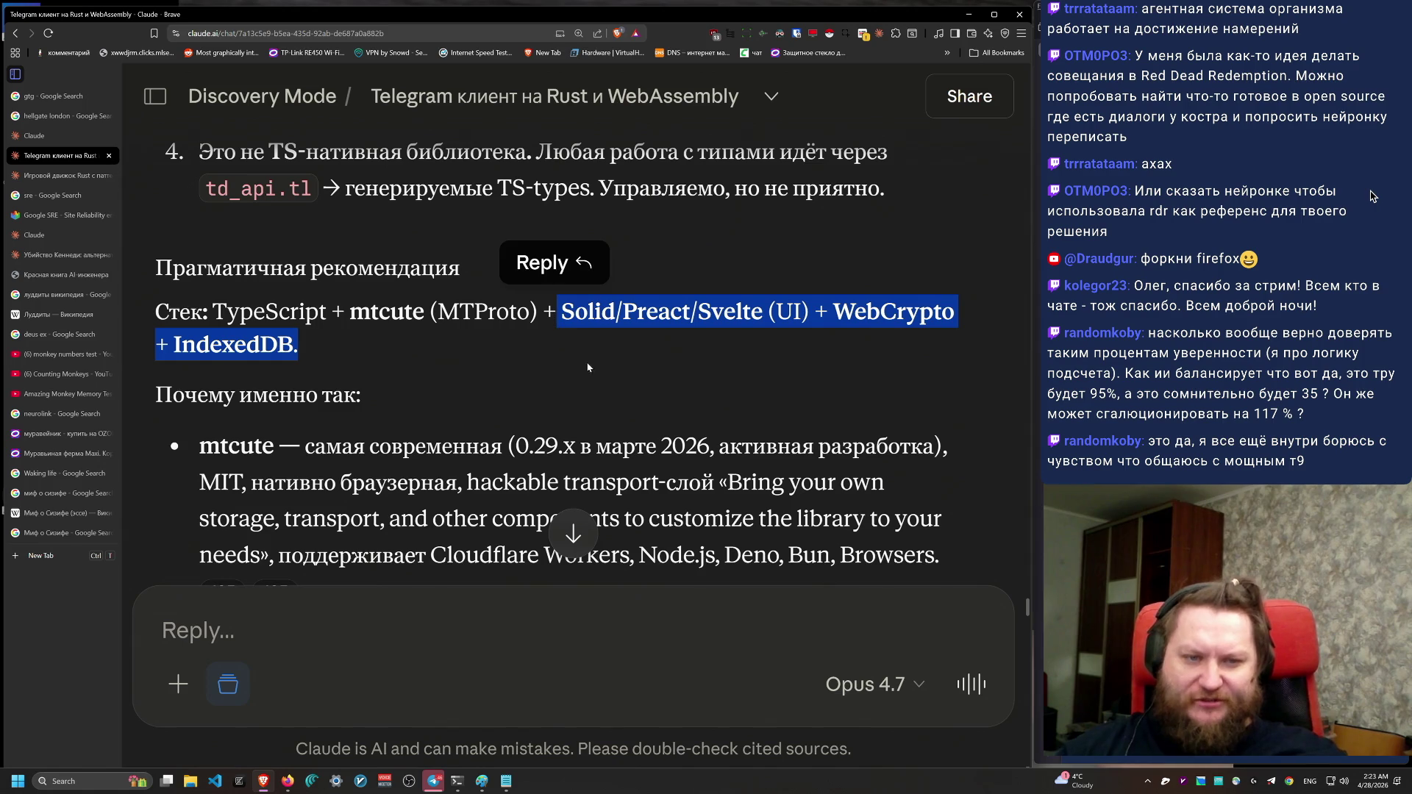
mouse_move(603, 364)
left_mouse_down()
mouse_move(647, 329)
mouse_move(156, 312)
mouse_move(809, 312)
left_mouse_up()
double_click(922, 312)
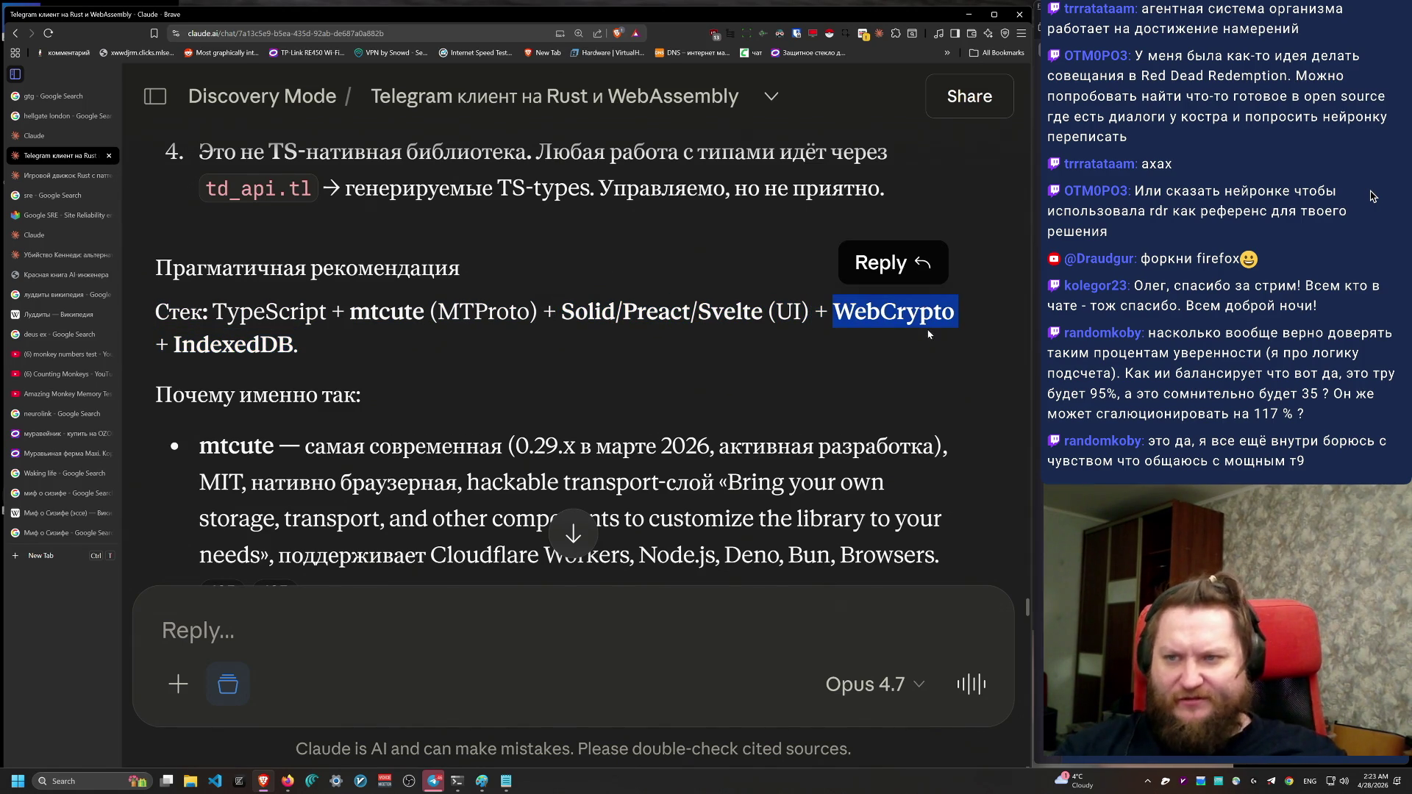
Step: Search Google for 'WebCrypto' in a new tab
key("ctrl+c")
key("ctrl+t")
key("ctrl+v")
key("Return")
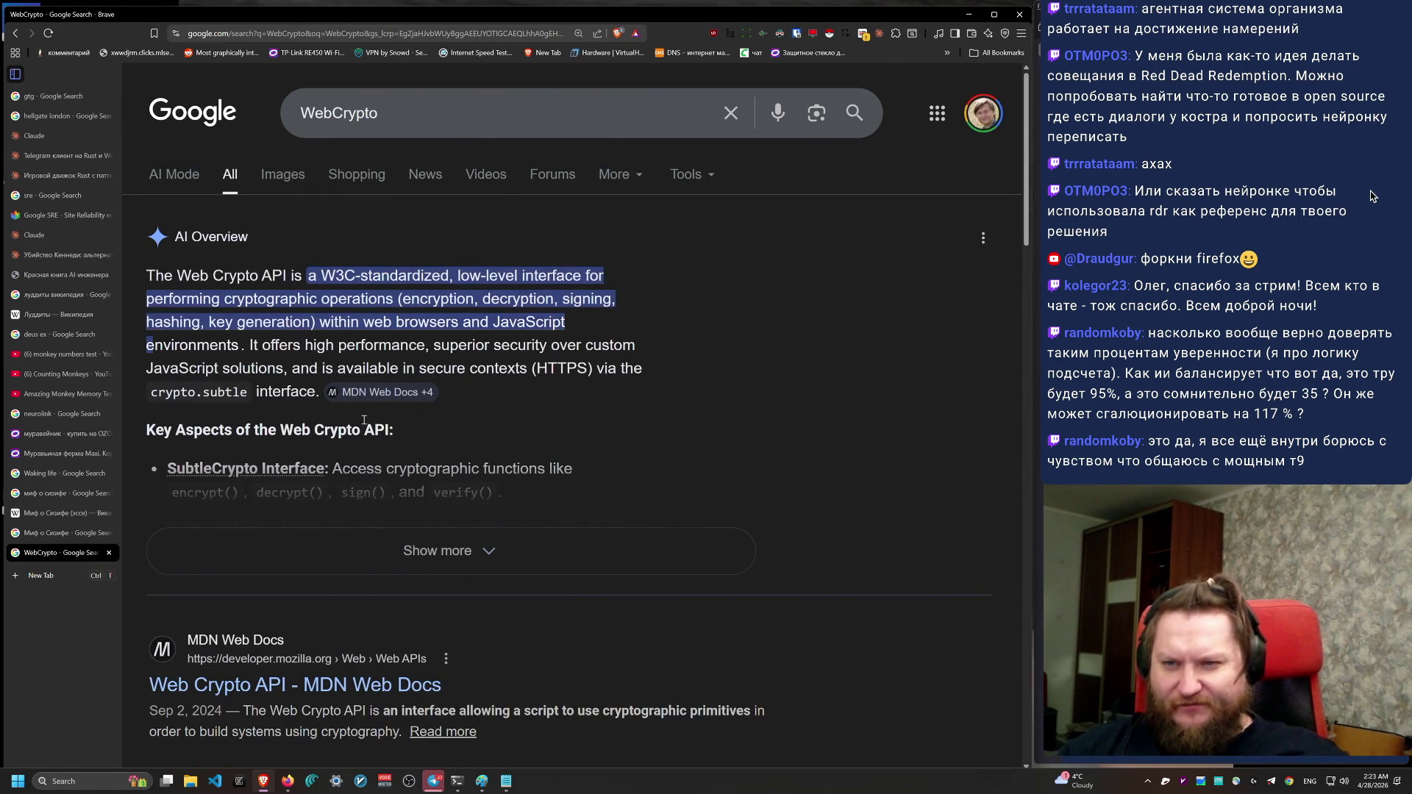
Step: Skim the Web Crypto API definition and SubtleCrypto key aspects, then close the search tab
mouse_move(147, 275)
left_mouse_down()
mouse_move(498, 368)
mouse_move(392, 434)
mouse_move(531, 370)
left_mouse_up()
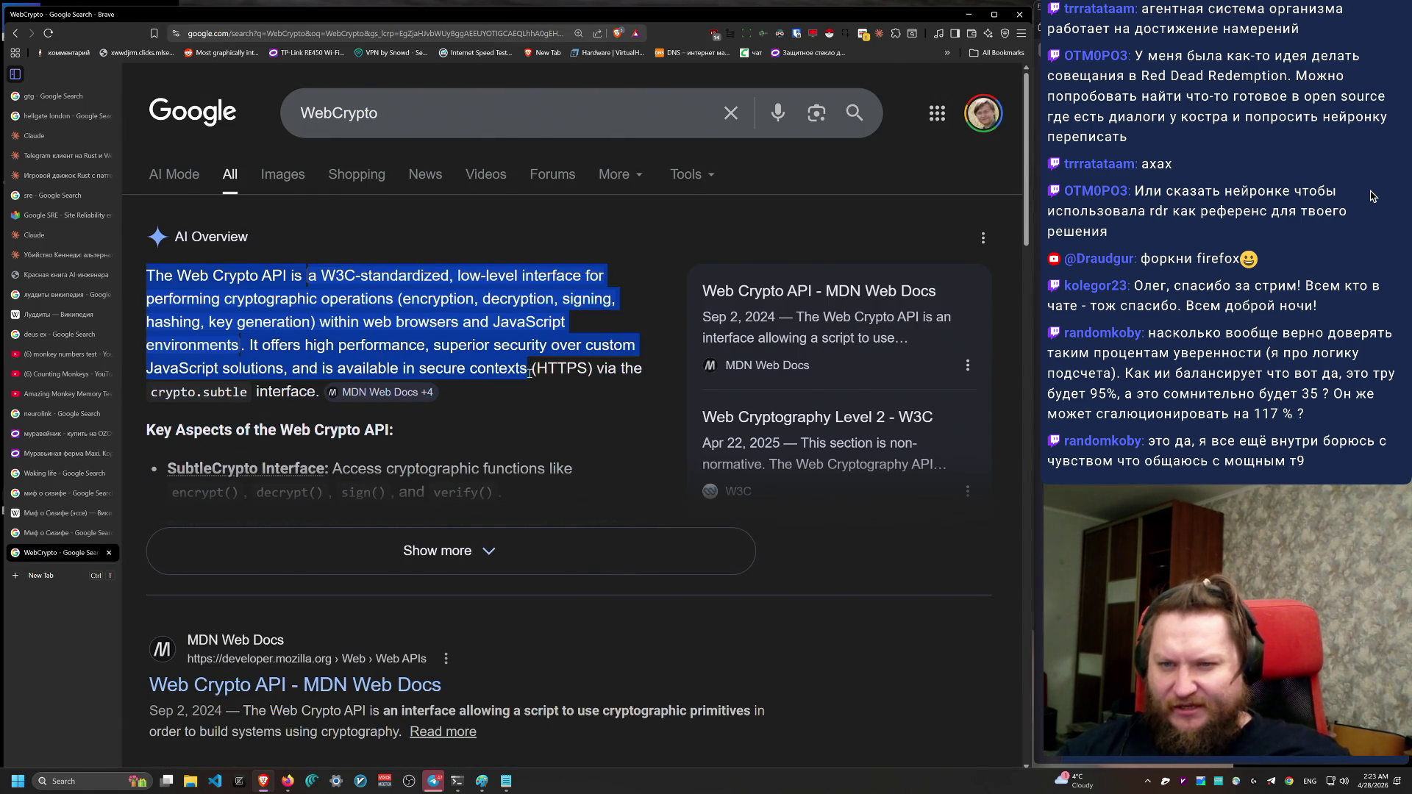
left_click_drag(402, 298, 465, 308)
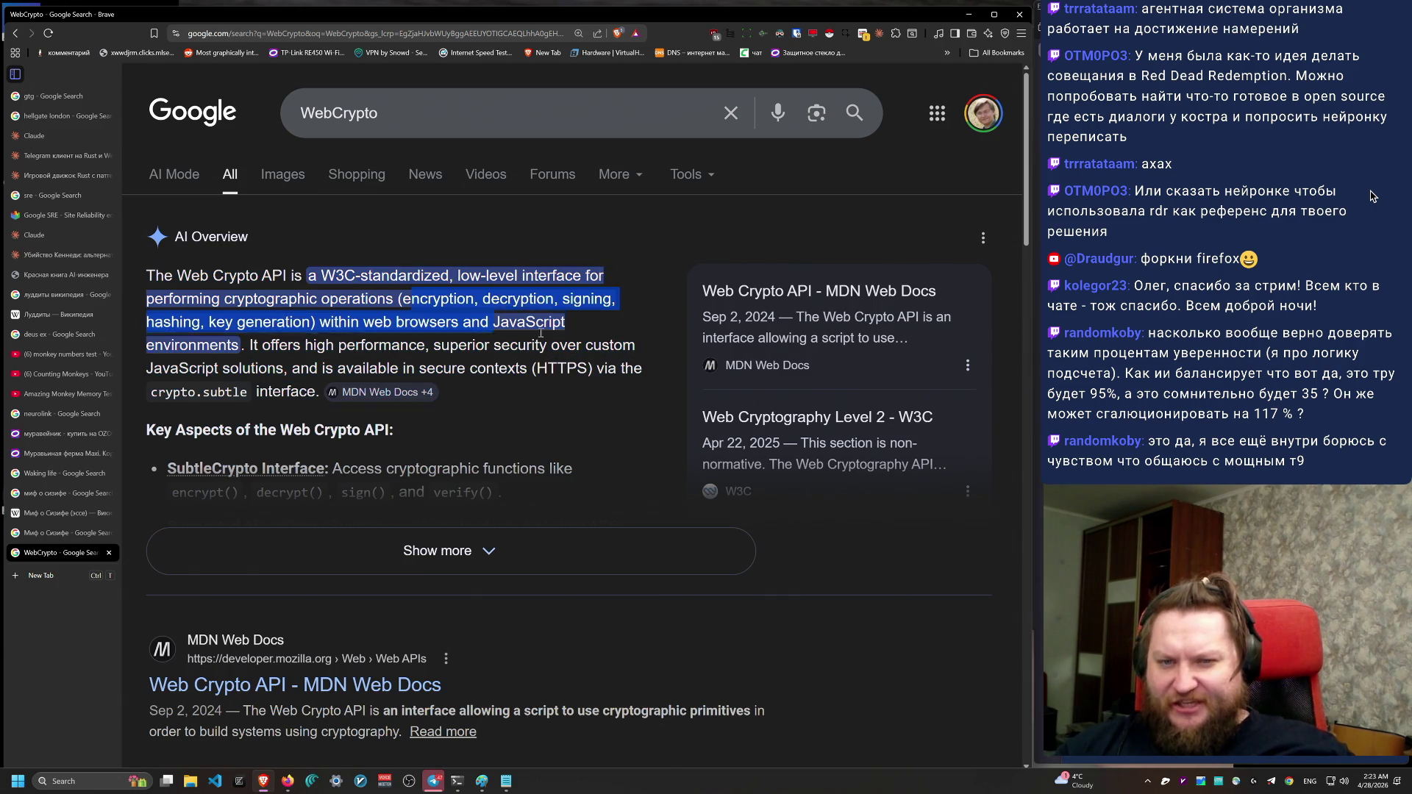
left_click(456, 551)
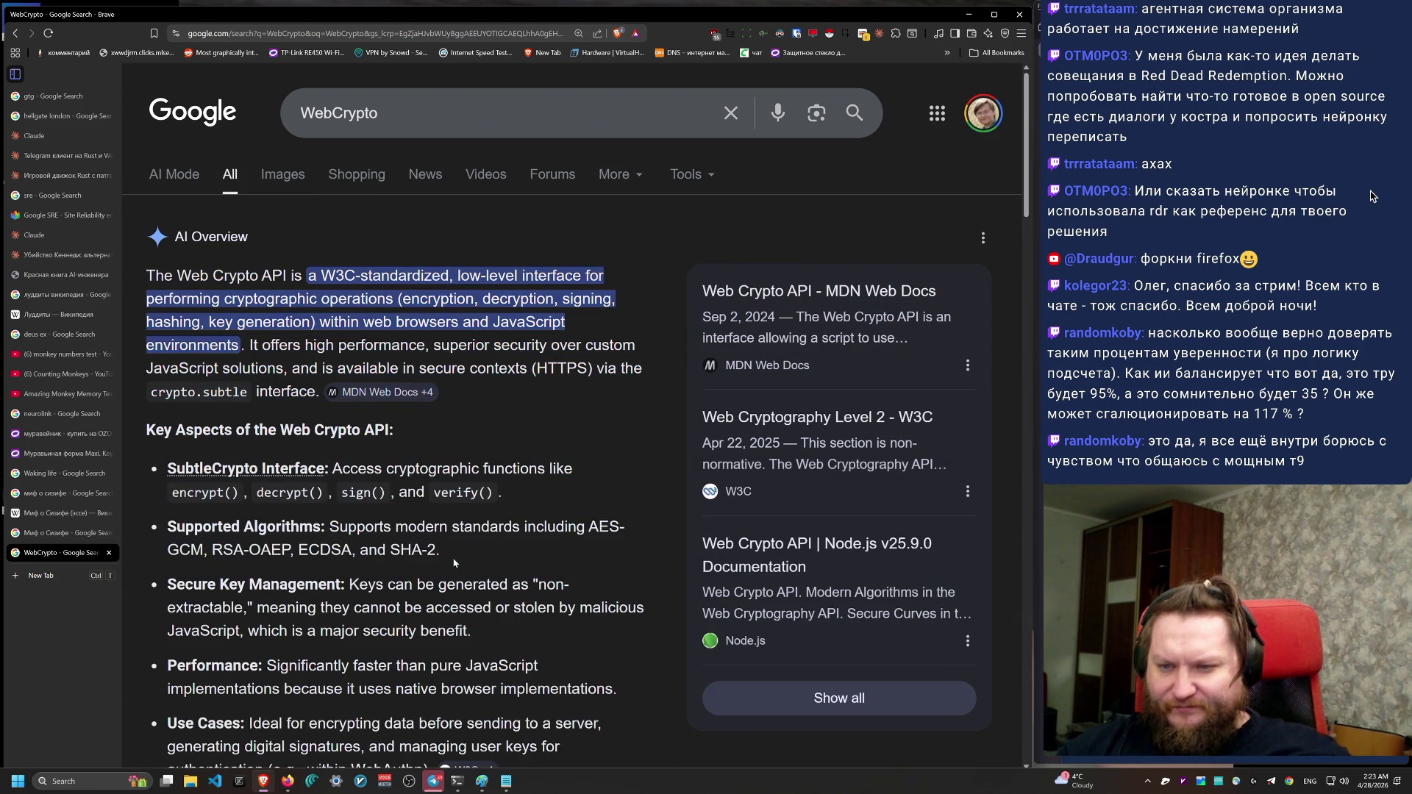
scroll(557, 553, "down", 2)
mouse_move(171, 324)
left_mouse_down()
mouse_move(450, 362)
mouse_move(599, 361)
left_mouse_up()
scroll(471, 579, "down", 2)
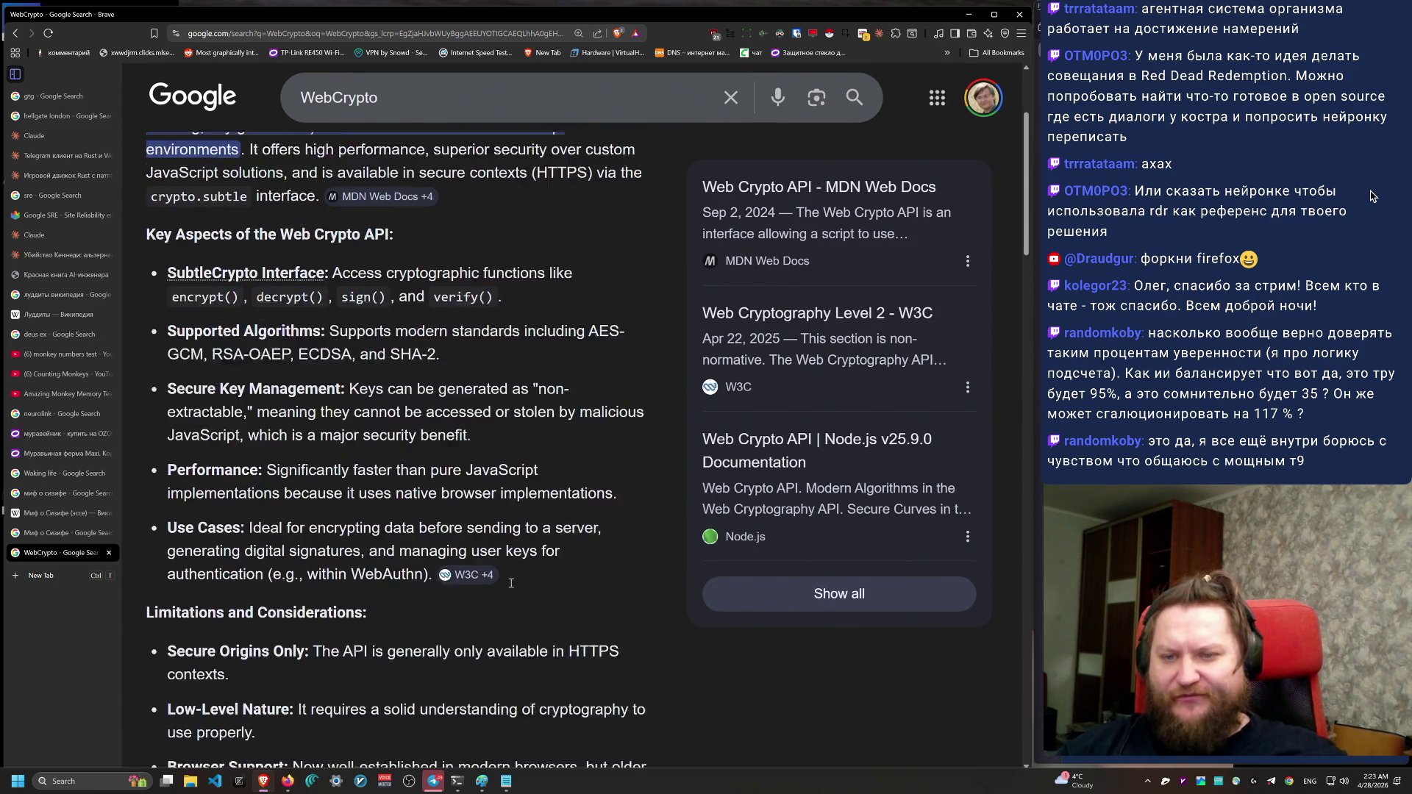
key("ctrl+w")
scroll(726, 520, "down", 4)
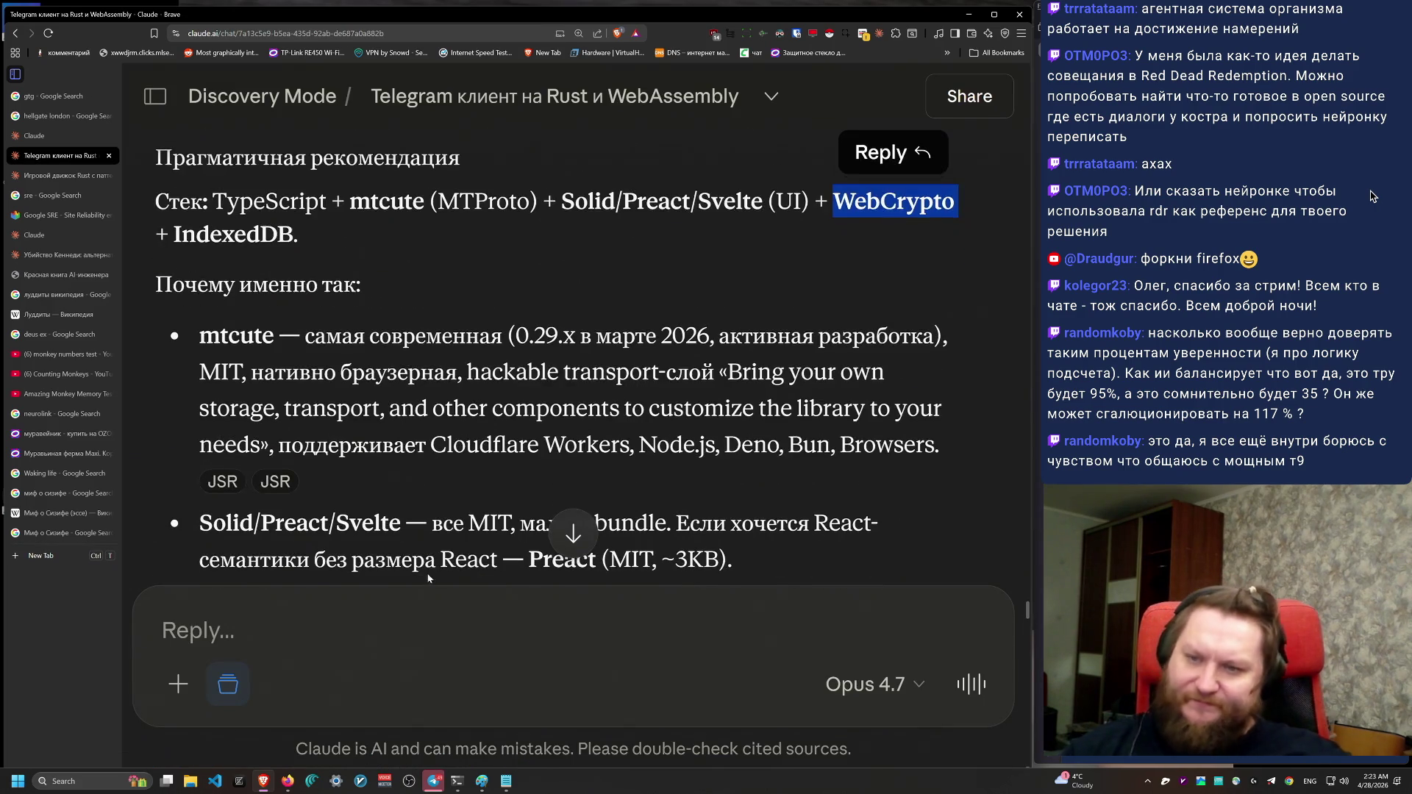
mouse_move(190, 368)
left_mouse_down()
mouse_move(764, 403)
mouse_move(489, 358)
mouse_move(253, 358)
left_mouse_up()
mouse_move(732, 400)
left_mouse_down()
mouse_move(605, 358)
mouse_move(199, 360)
mouse_move(406, 361)
mouse_move(531, 393)
mouse_move(502, 393)
mouse_move(507, 436)
left_mouse_up()
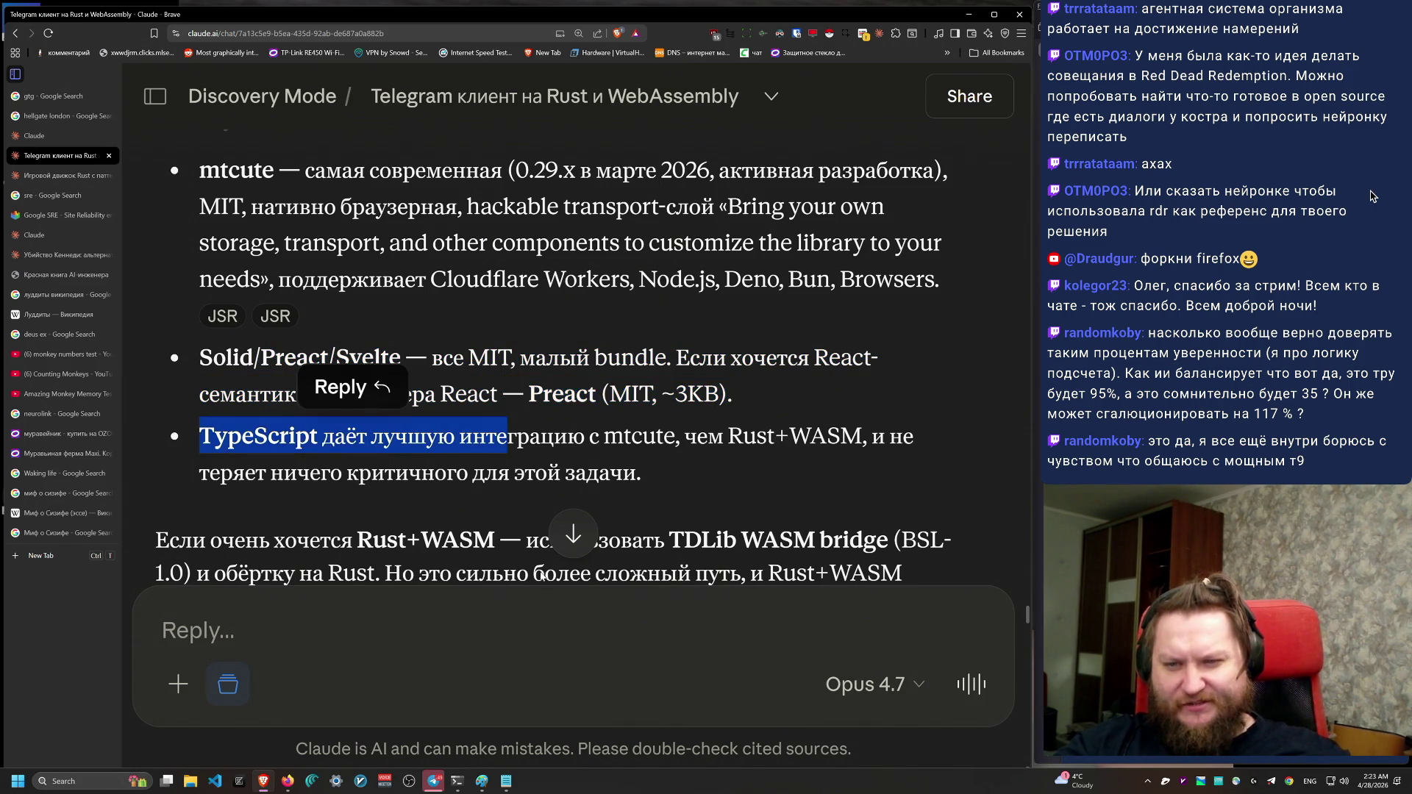
scroll(508, 527, "down", 2)
scroll(508, 526, "down", 3)
mouse_move(169, 264)
left_mouse_down()
mouse_move(765, 298)
mouse_move(951, 371)
left_mouse_up()
left_click(953, 390)
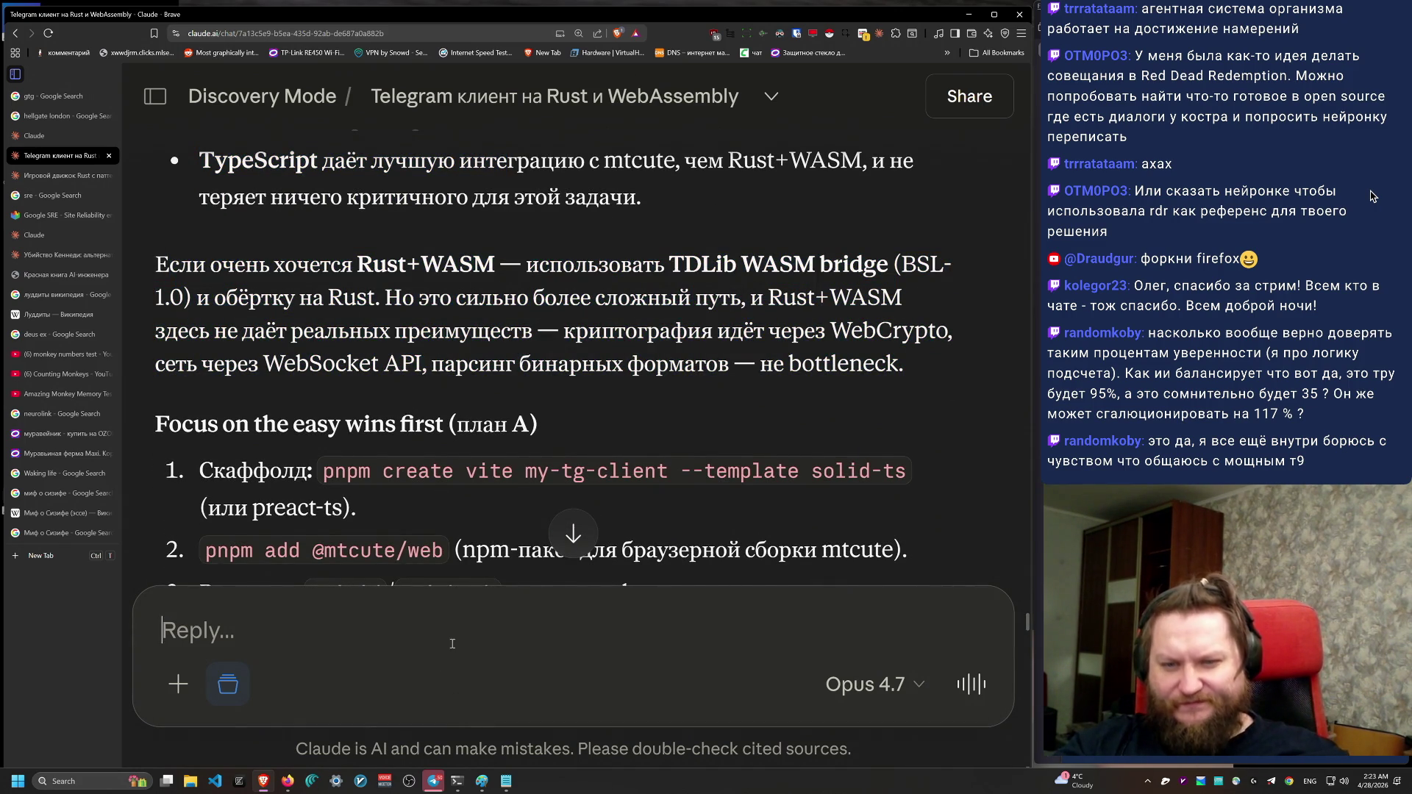
scroll(717, 500, "down", 20)
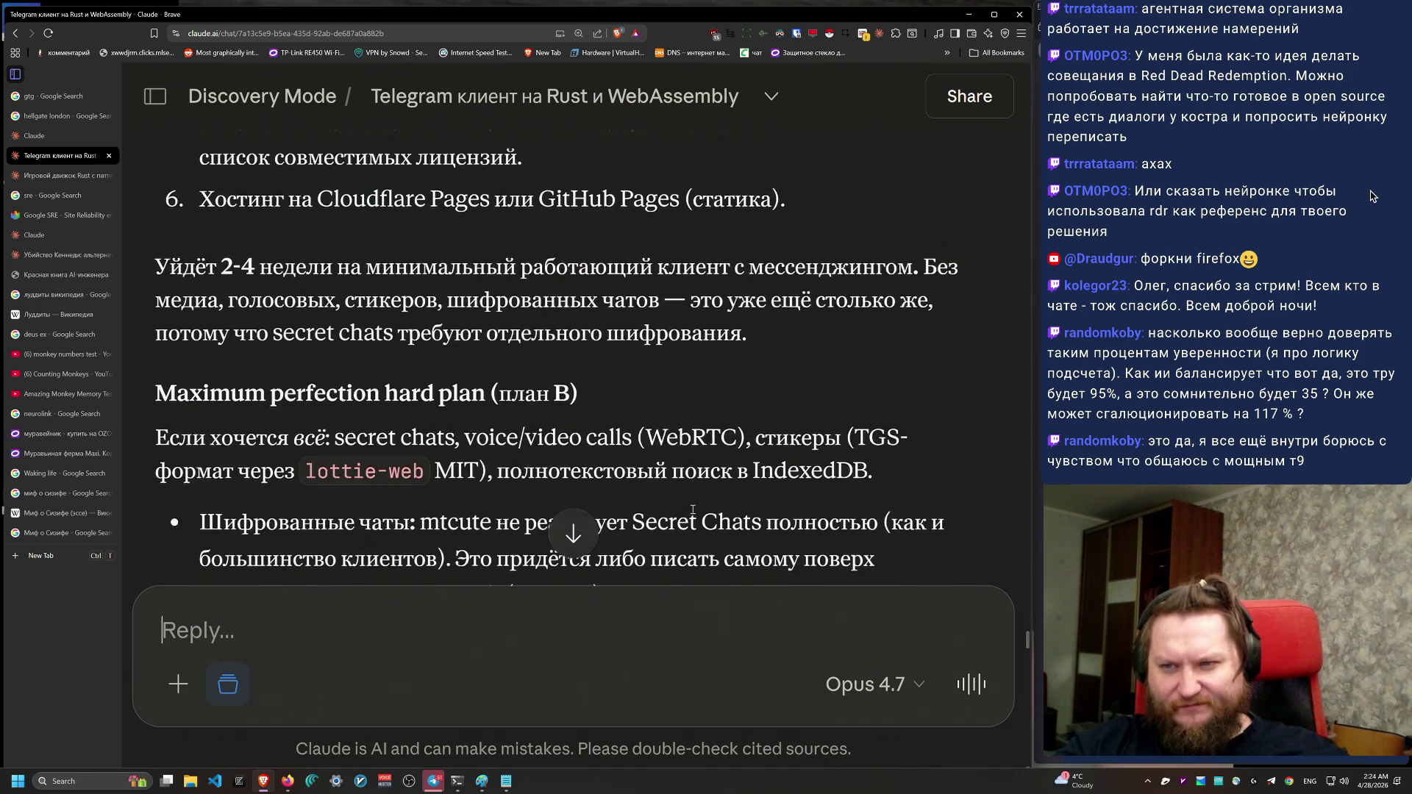
Step: Write that the interface will use a browser game engine like three.js or Pixi, with React or real-DOM UI
type("e v")
key("BackSpace")
key("BackSpace")
key("BackSpace")
key("alt+shift")
type("у меня ин")
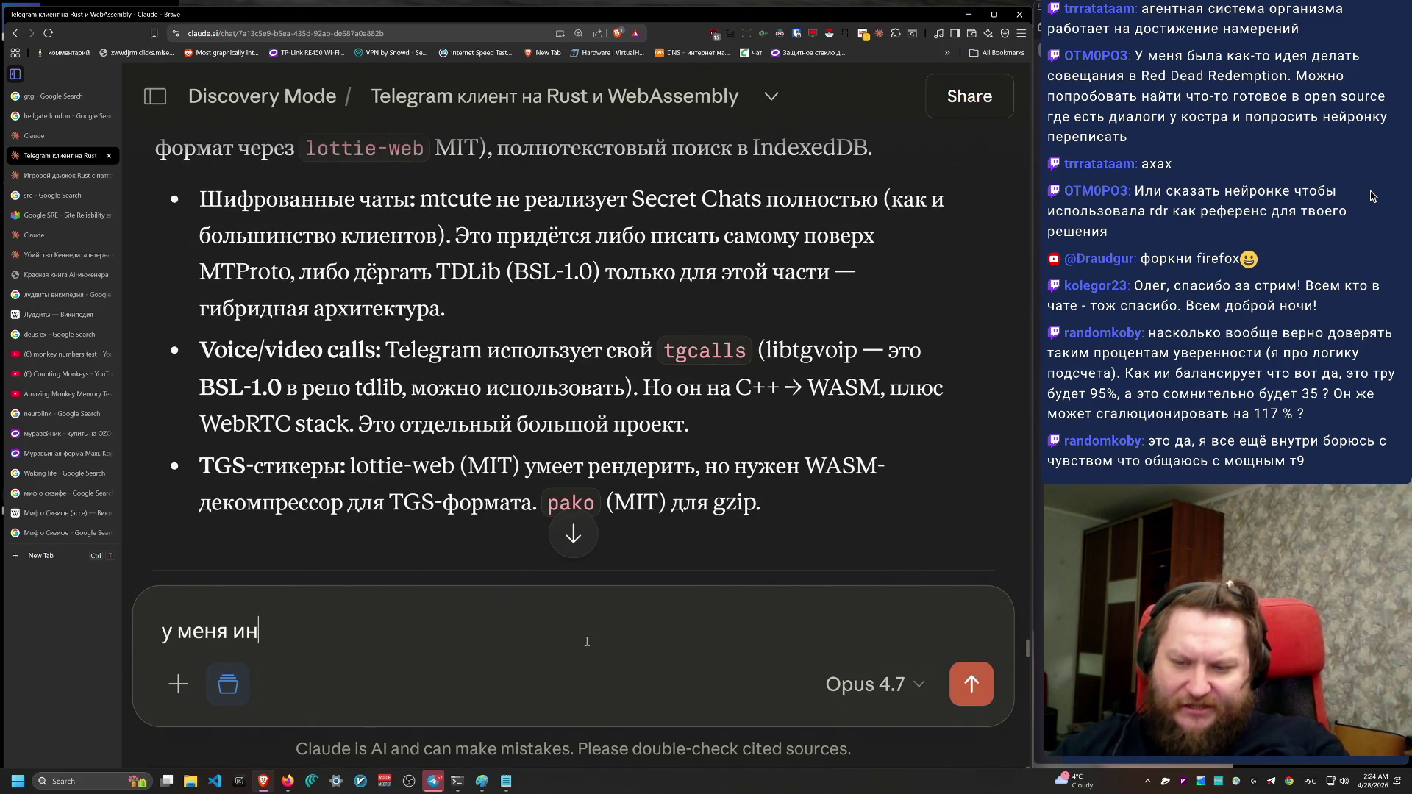
type("терфейс будет на ")
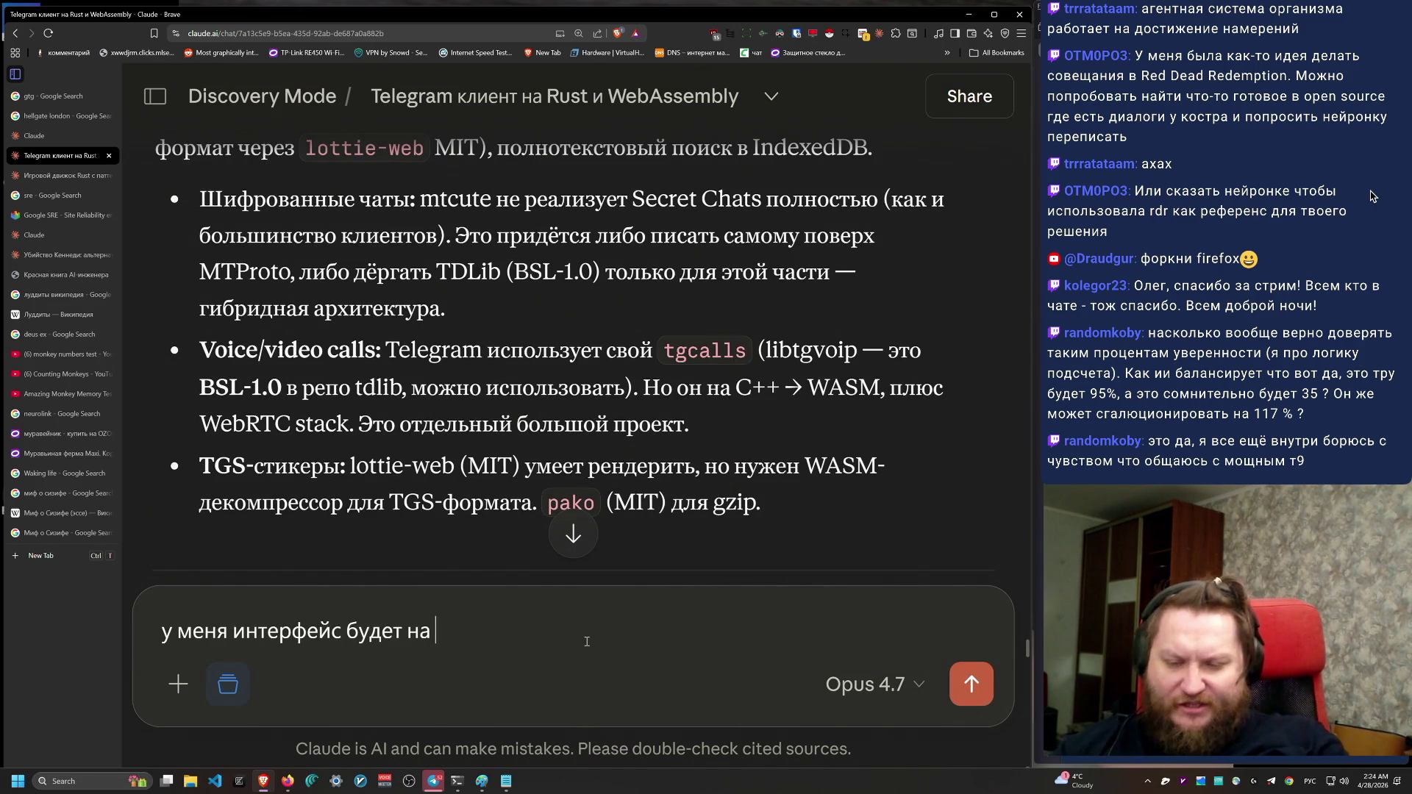
type("каком-то из игровых")
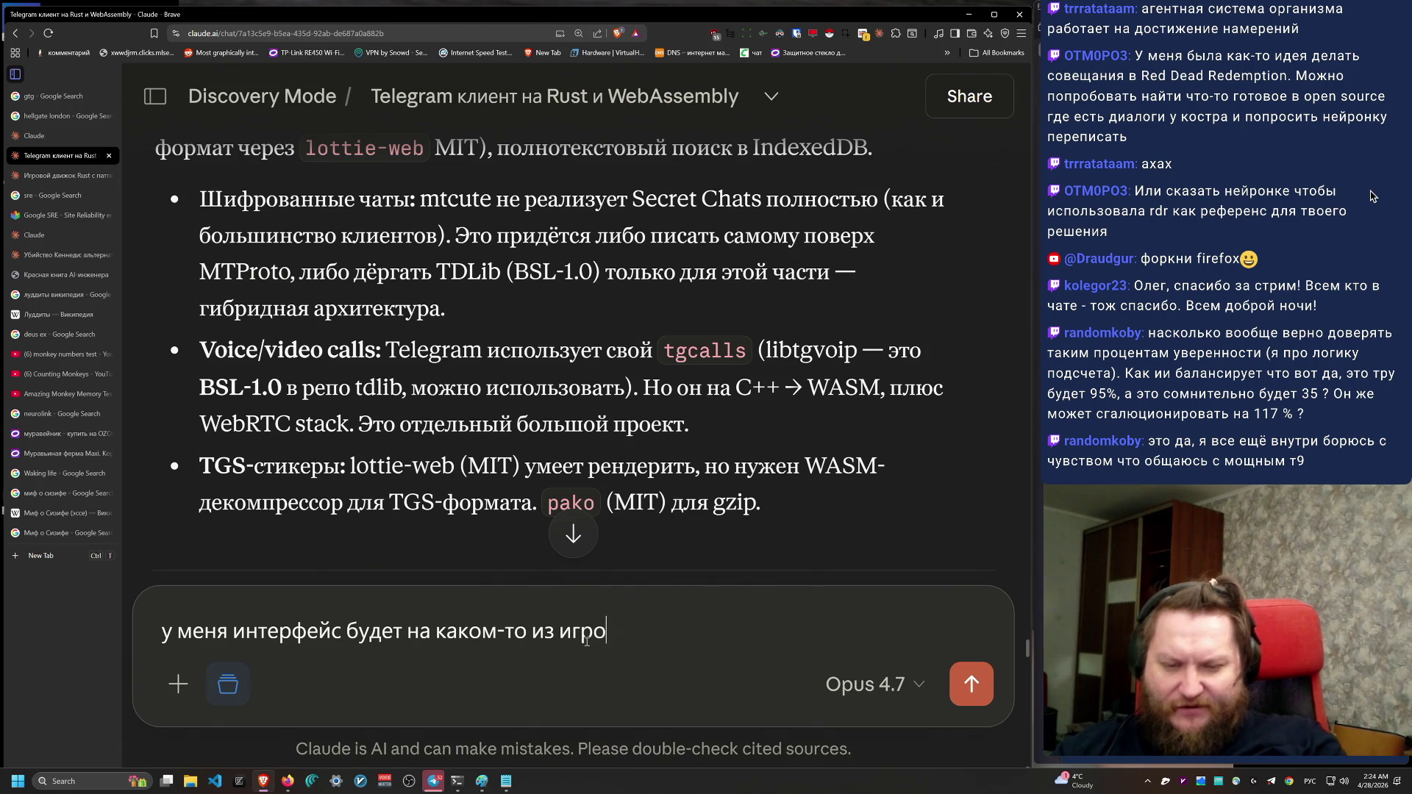
key("BackSpace")
key("BackSpace")
type("движков ")
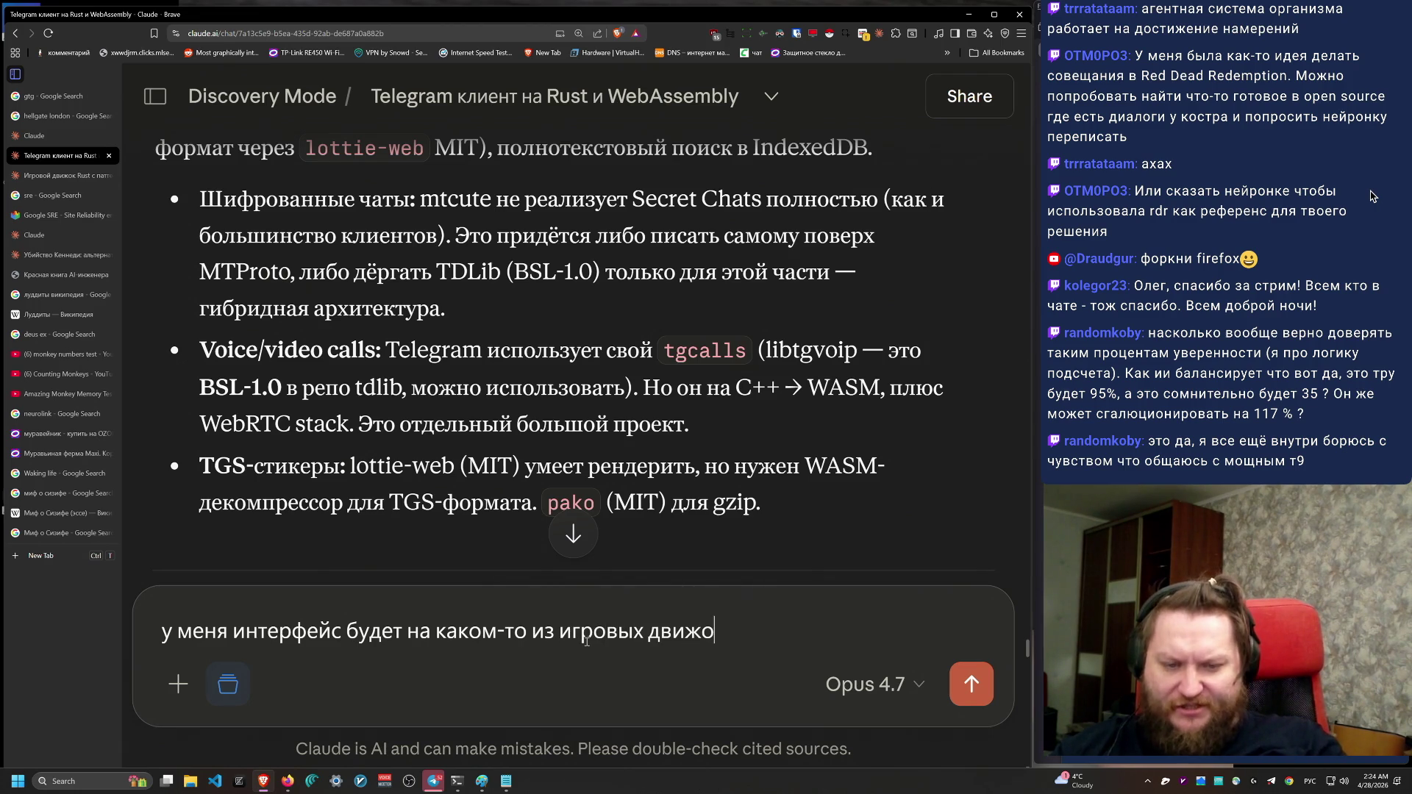
type("для брауз")
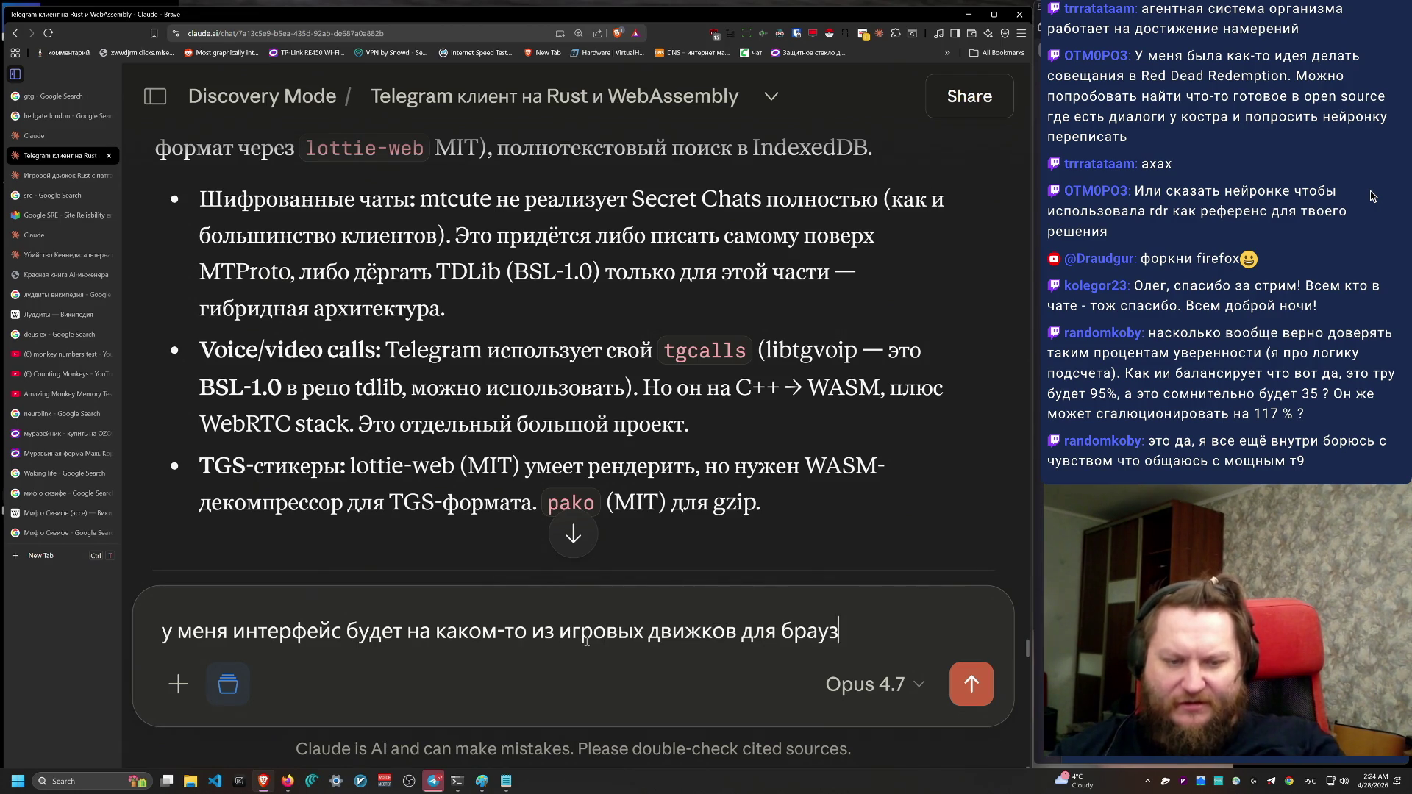
type("ера (в голову в первую очередь приходит tree.js")
key("alt+shift")
type("или")
key("alt+shift")
type("pixie), и")
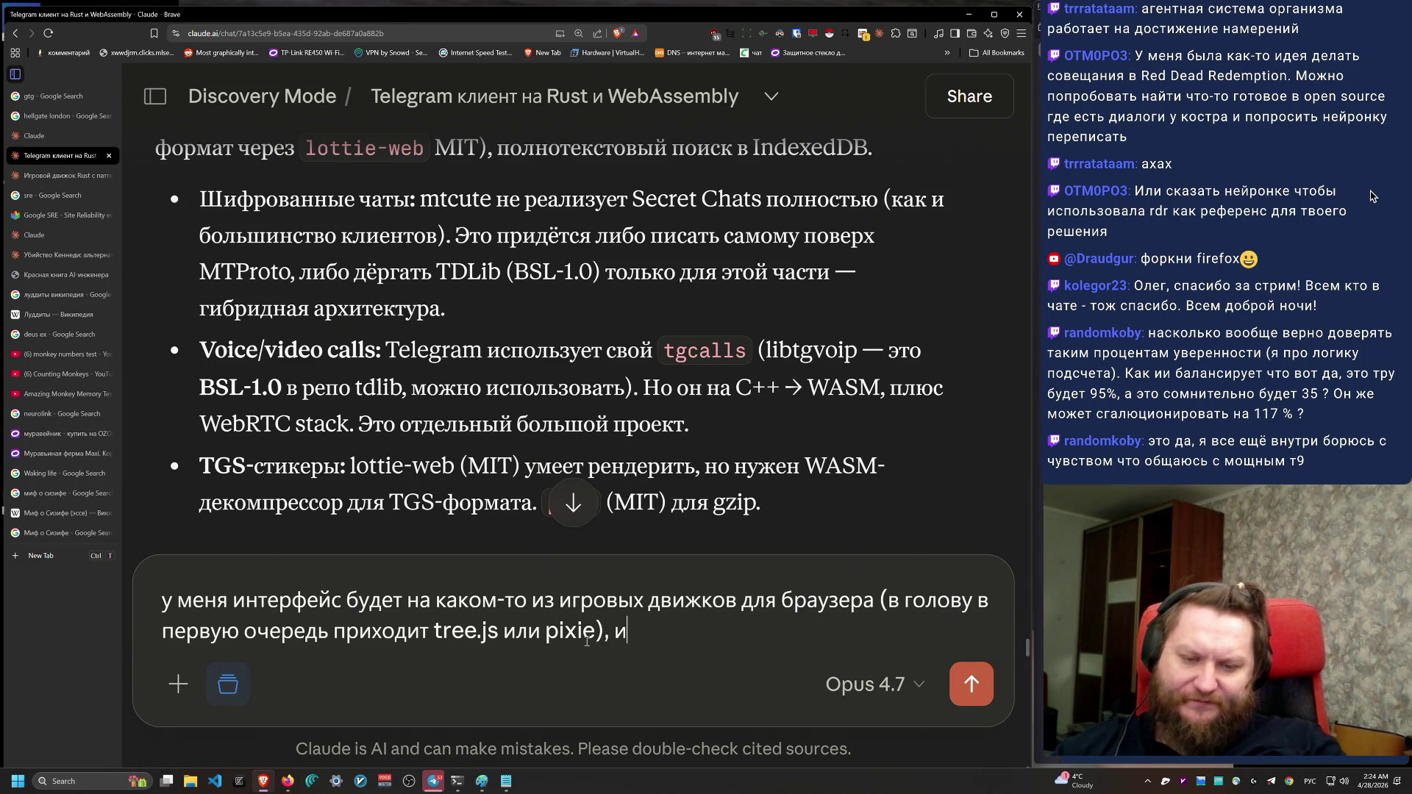
type("ерфейс дл")
key("BackSpace")
key("BackSpace")
type("лучше делать либо")
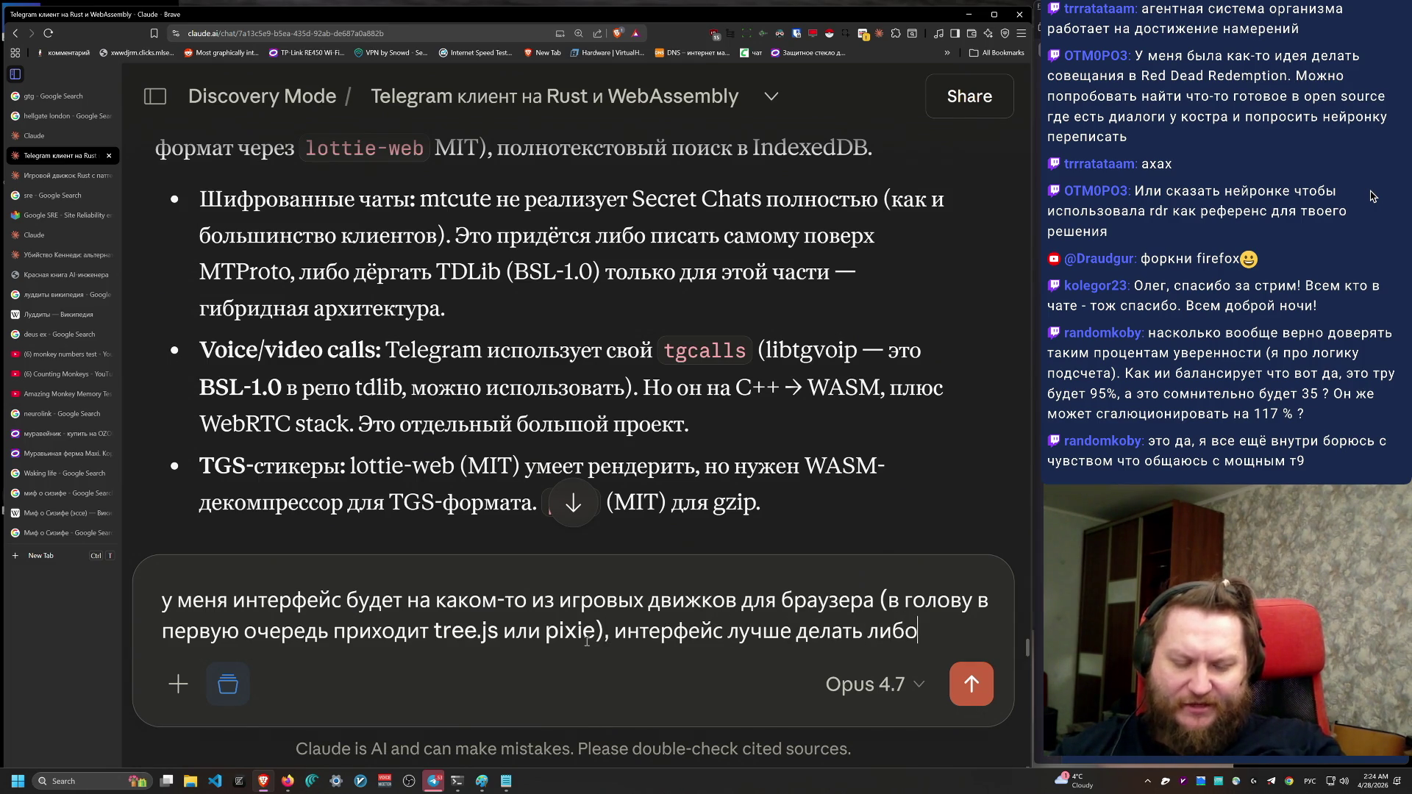
type("а настоящем React,либо на ")
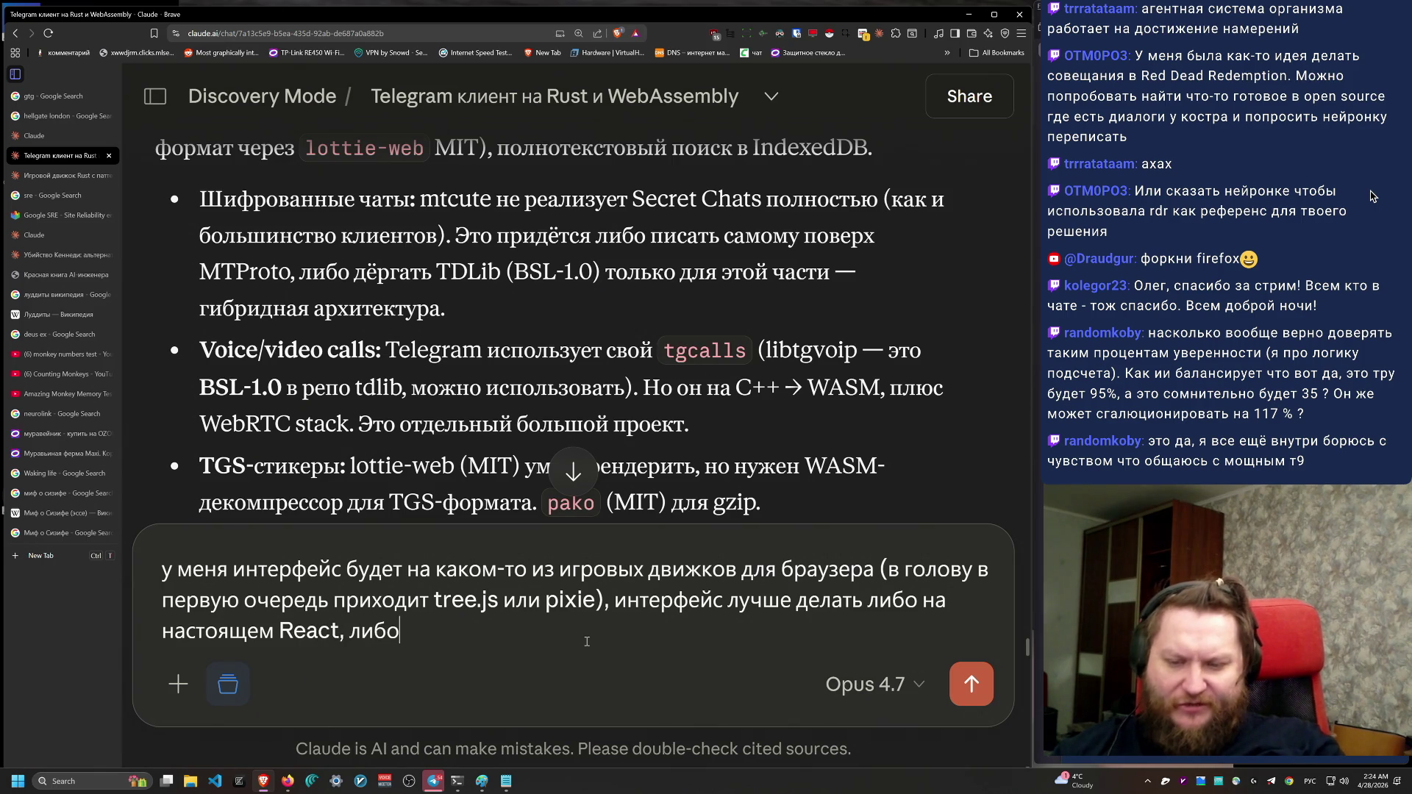
type("акой-")
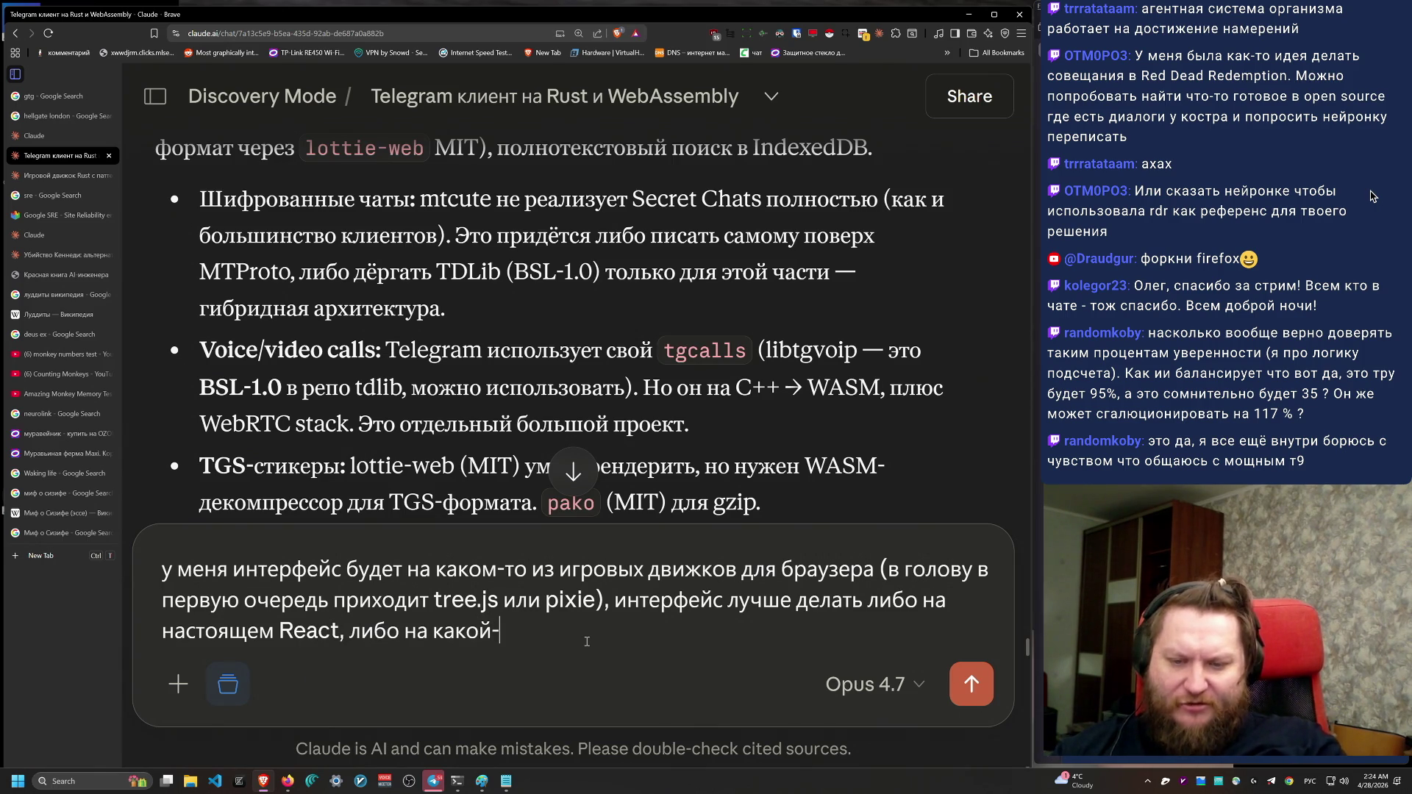
type("то замене которая вм")
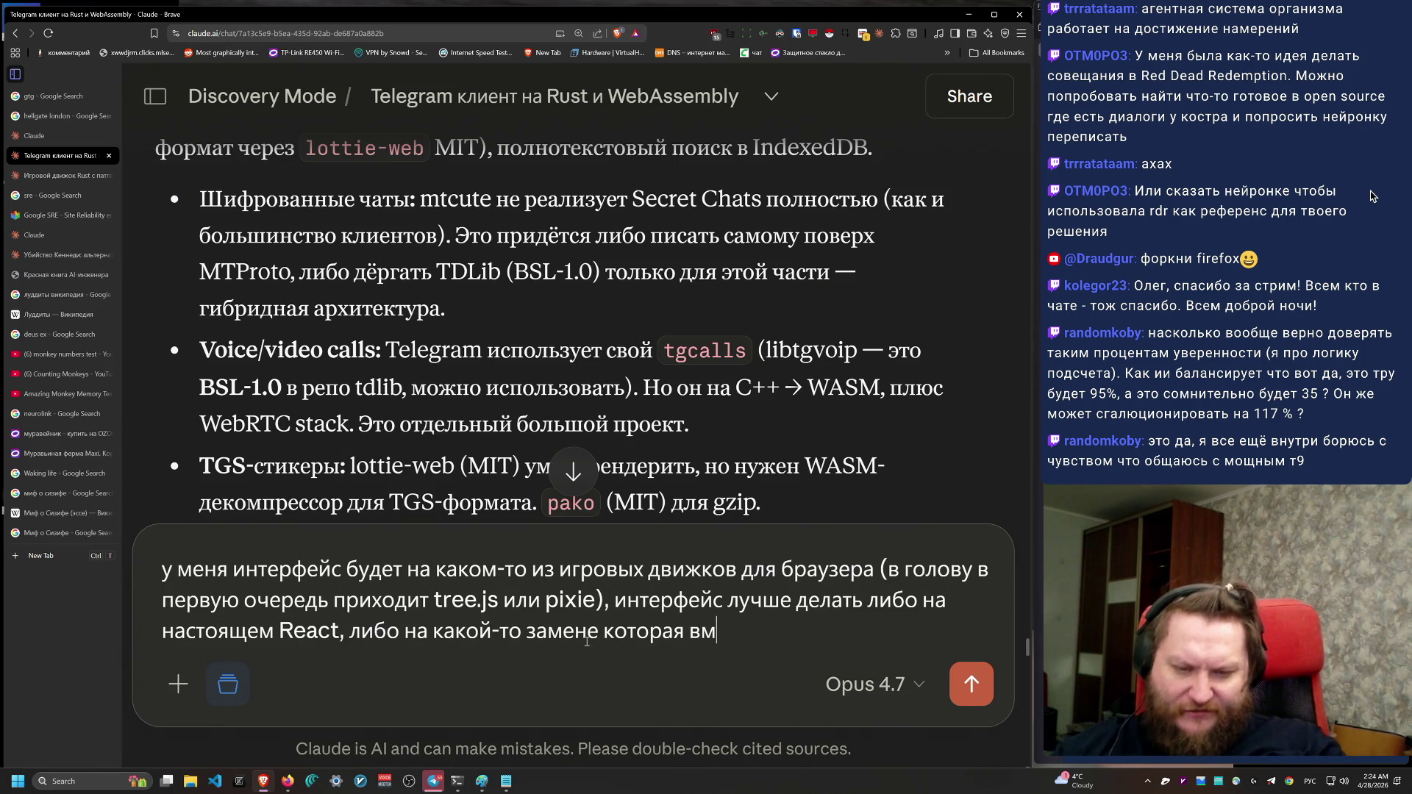
type("естиоirtual dom использует реальный")
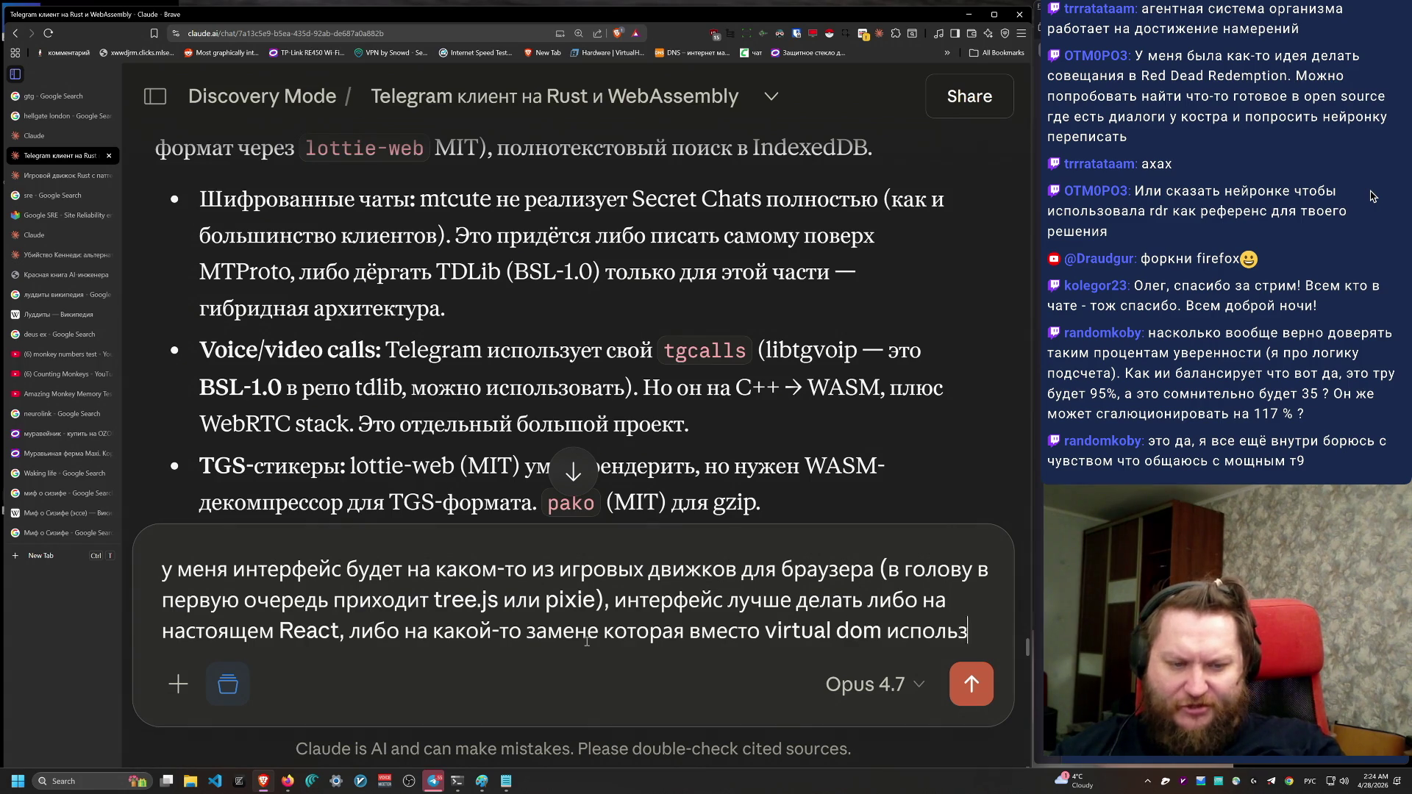
key("alt+shift")
type("dom.")
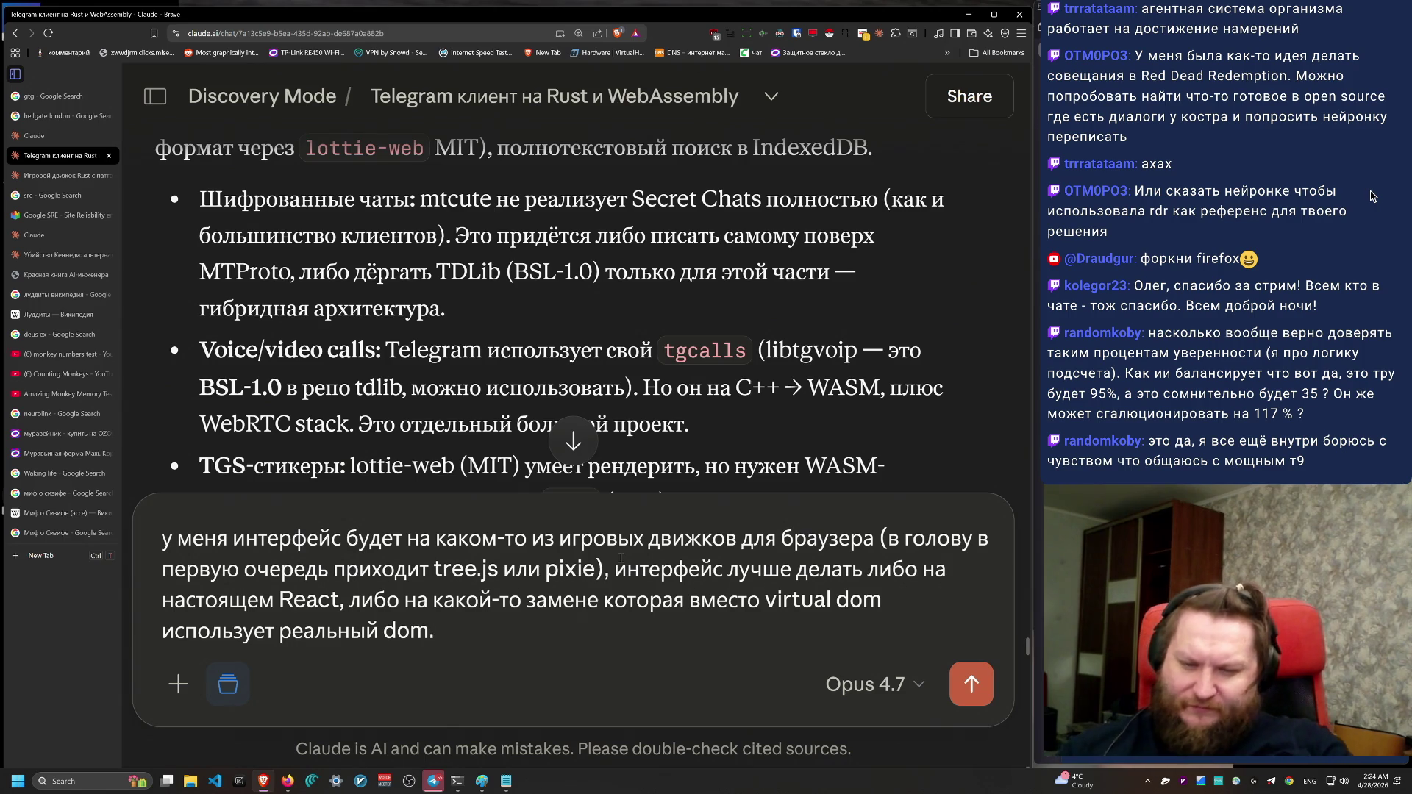
type("Граф")
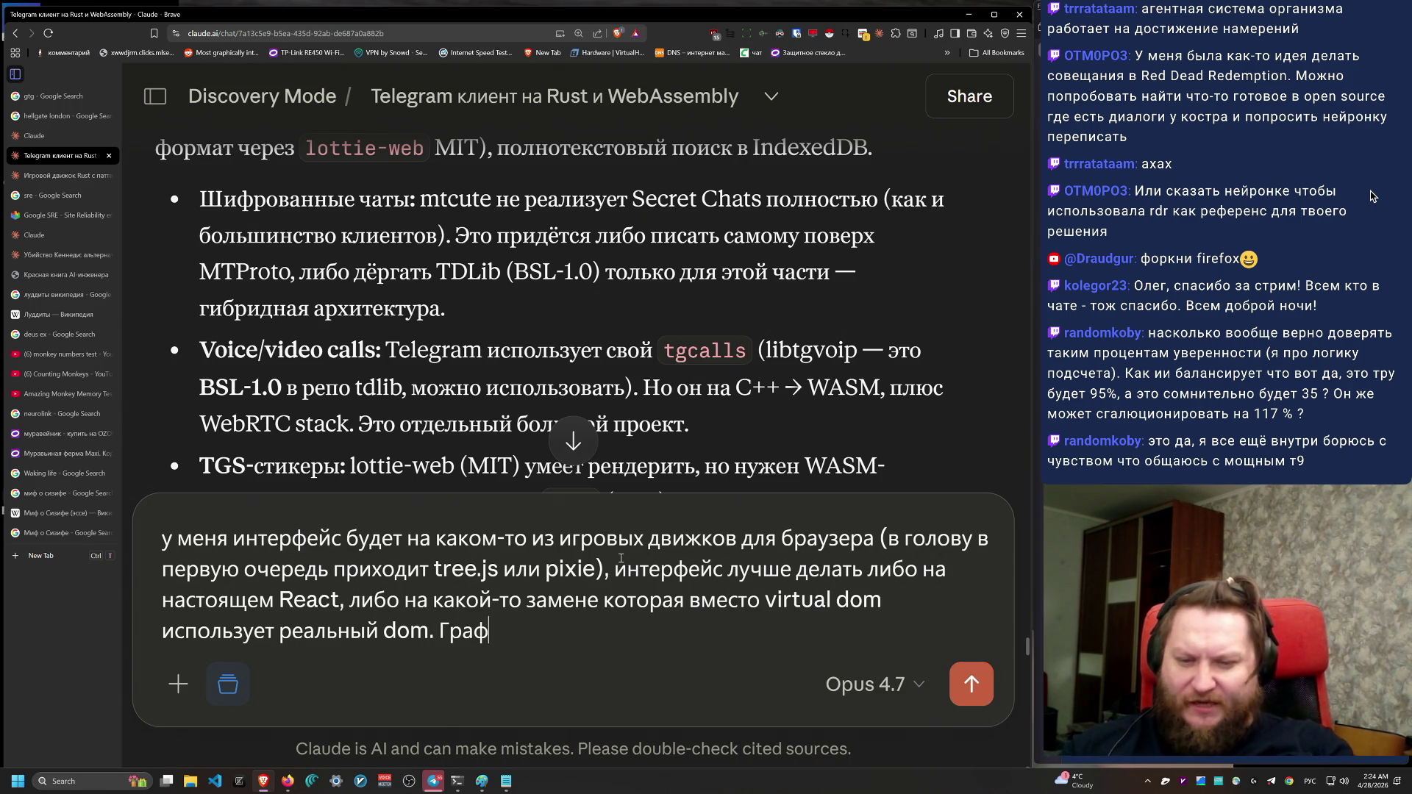
type("ику клиента я ")
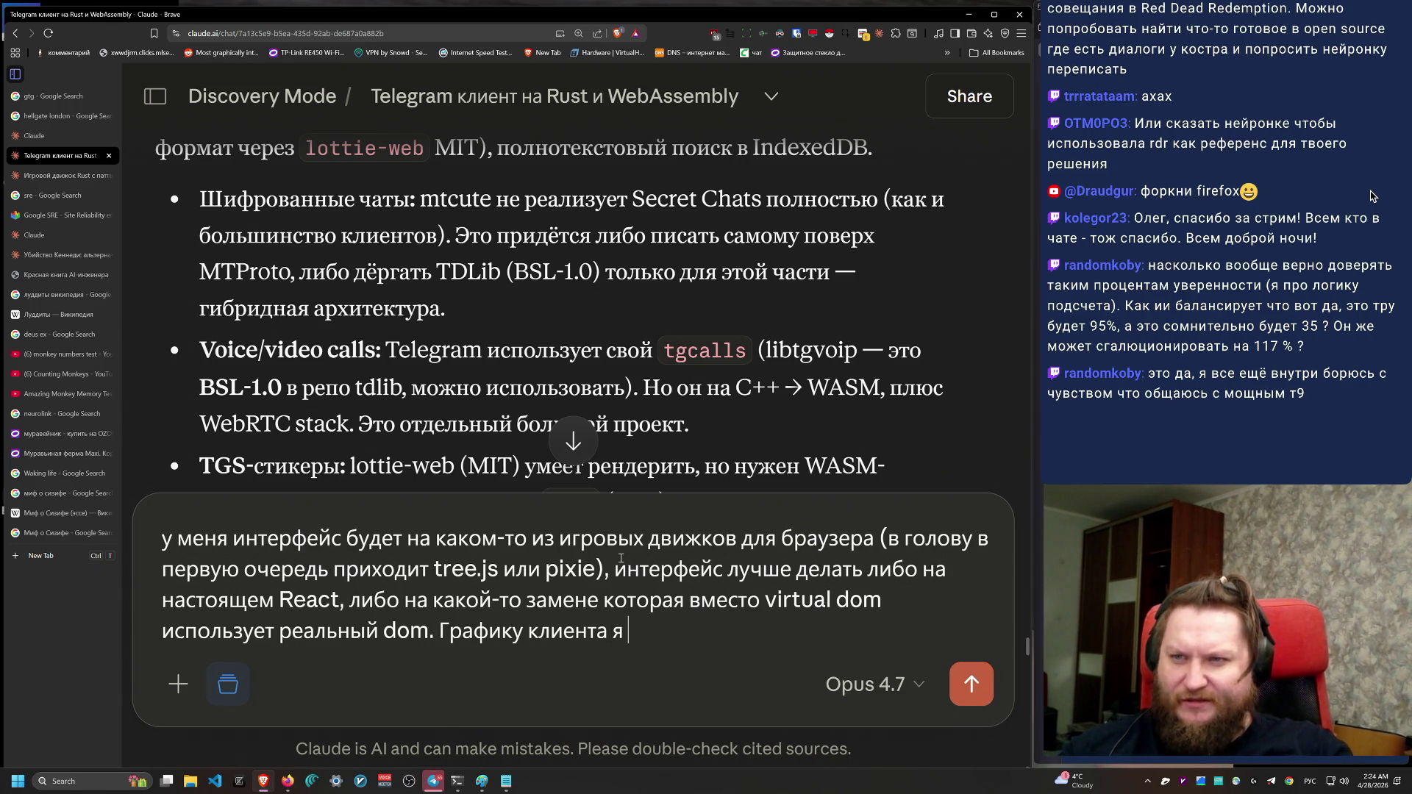
type("хочу выводить с")
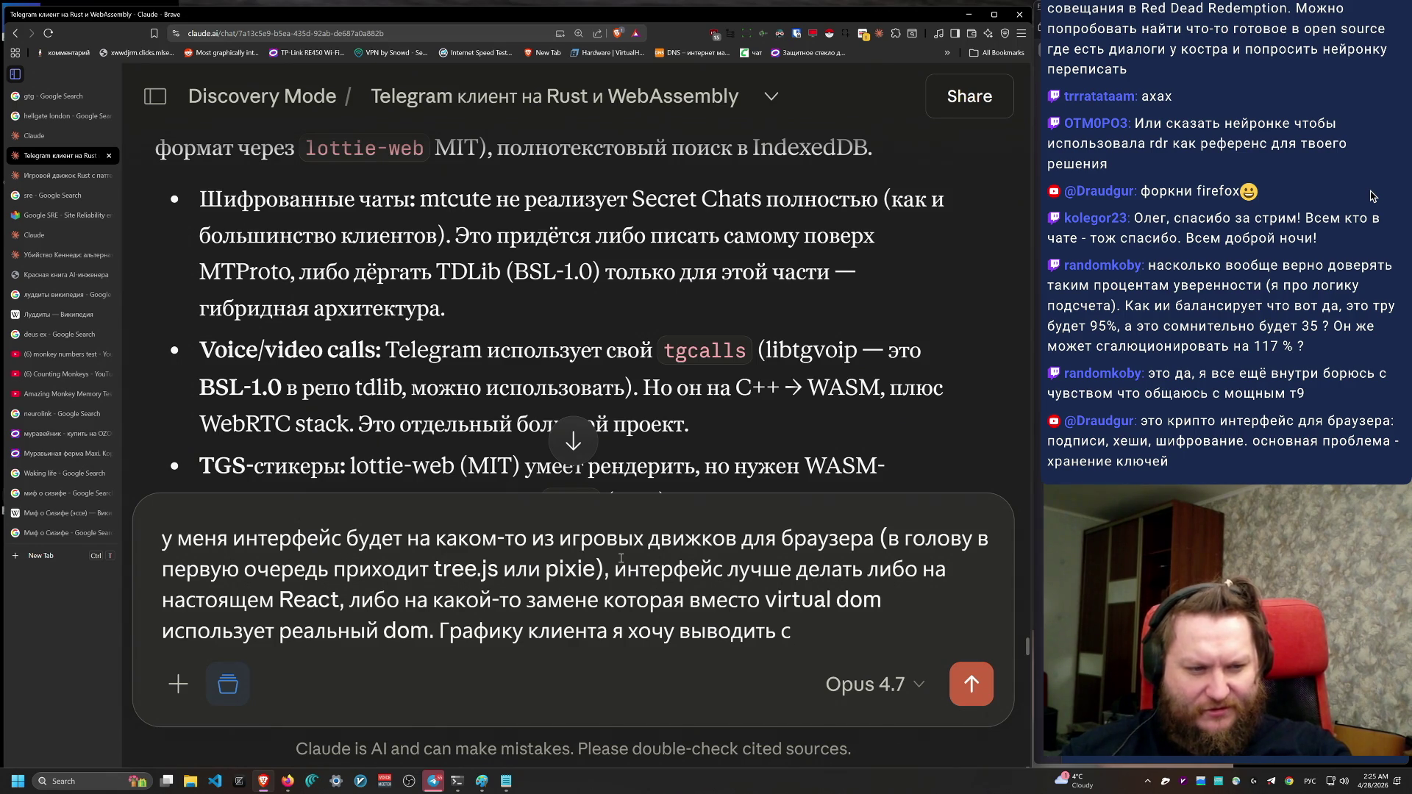
Step: Replace the unfinished last sentence with one saying Rust-engine graphics compiled to wasm would be interesting
left_click(1371, 195)
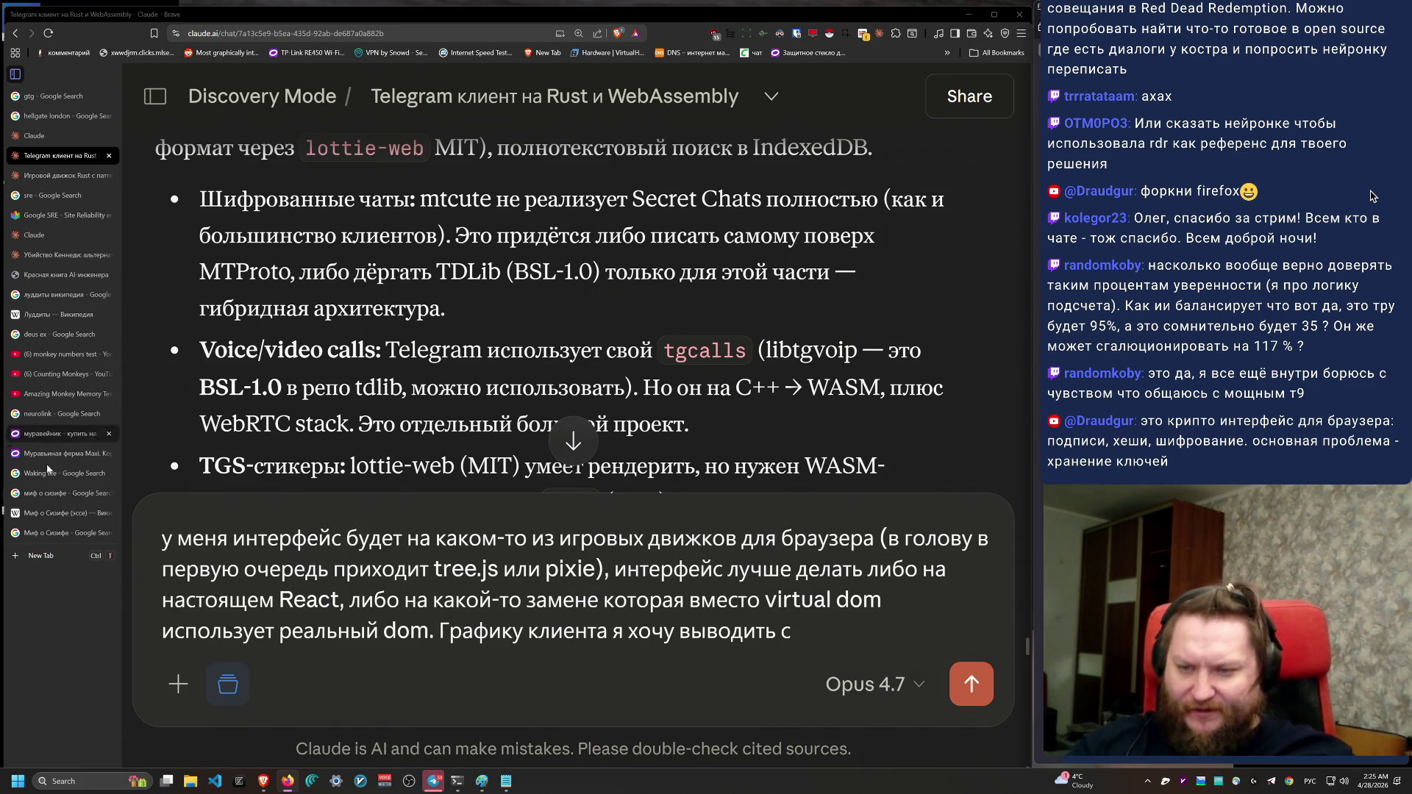
mouse_move(178, 538)
left_mouse_down()
mouse_move(990, 650)
mouse_move(279, 541)
mouse_move(163, 540)
left_mouse_up()
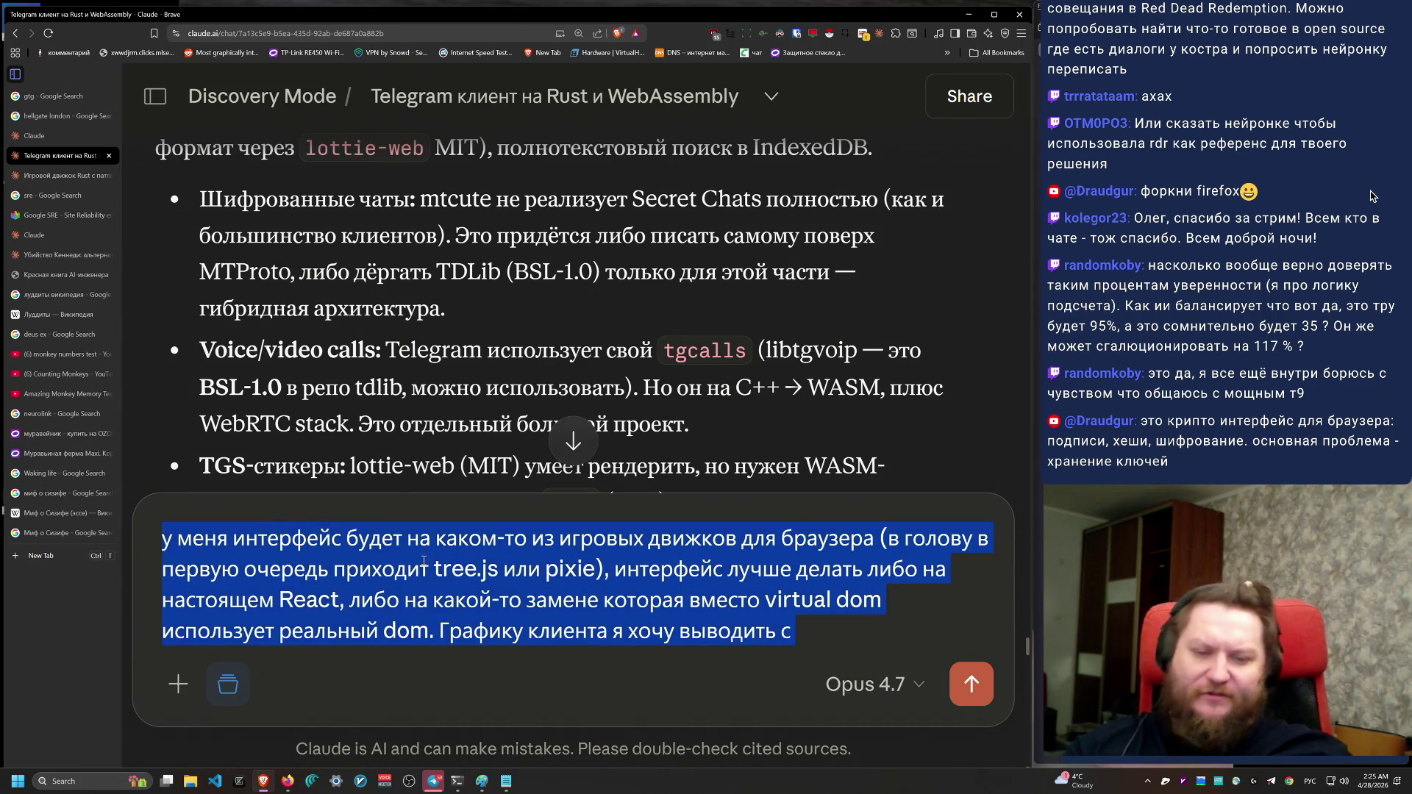
left_click(762, 568)
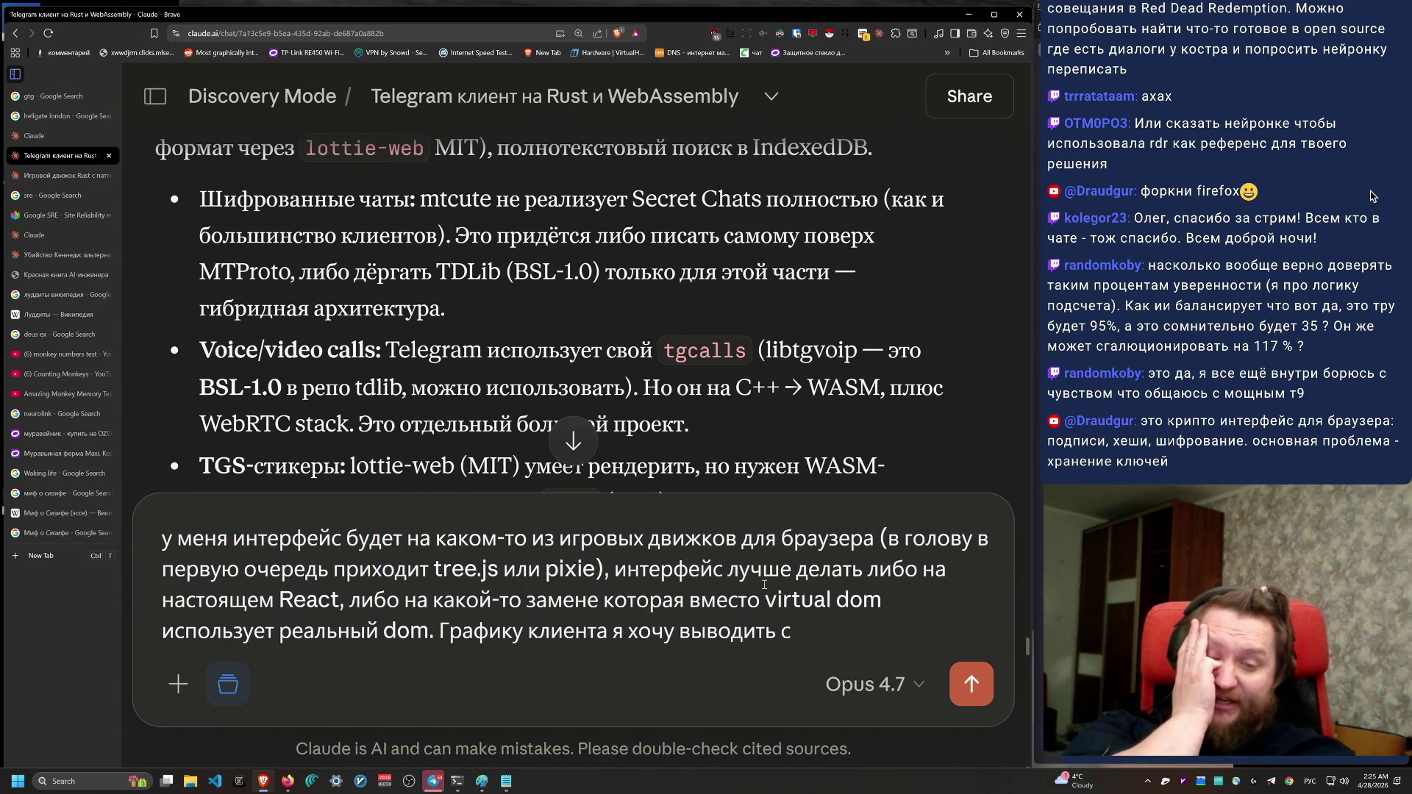
left_click_drag(812, 622, 462, 624)
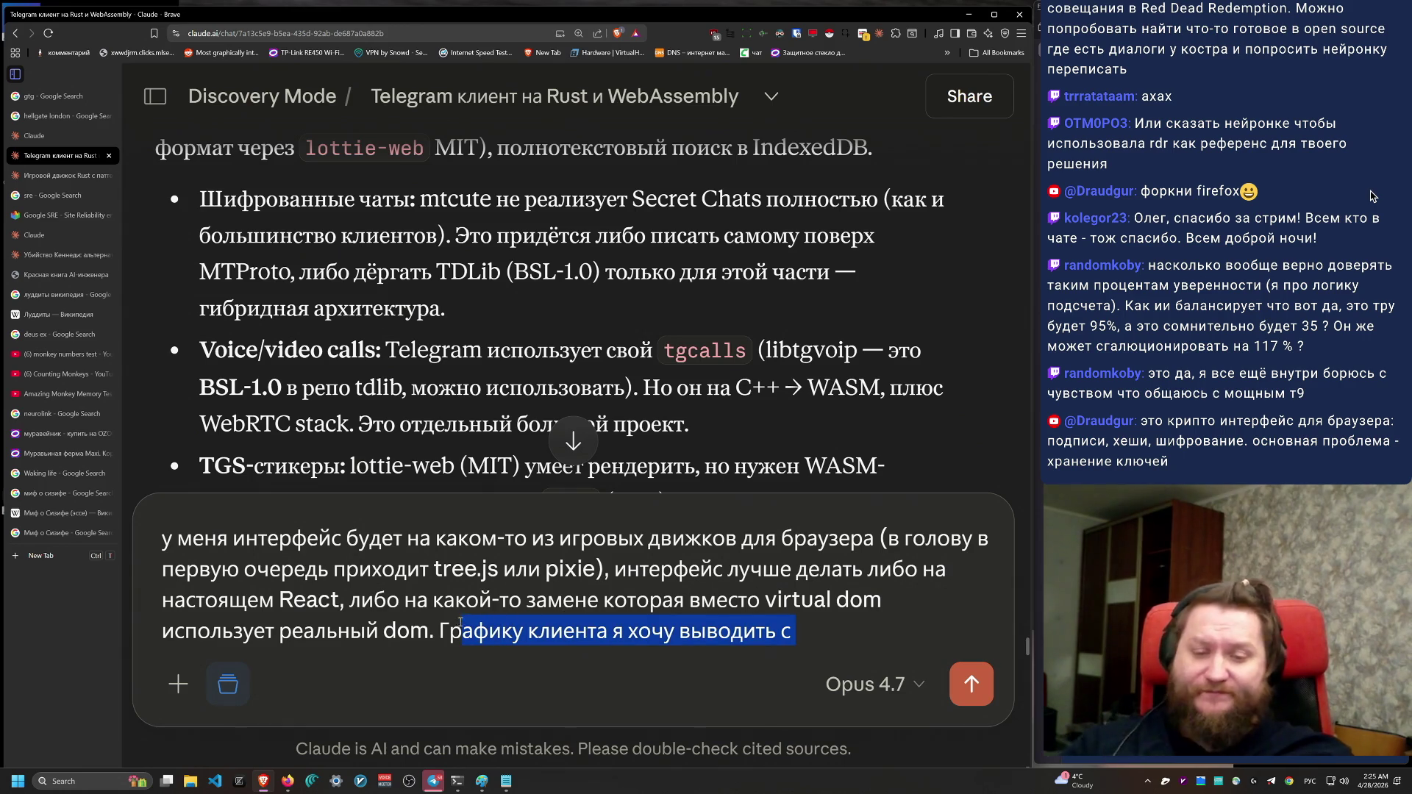
type("Если можн")
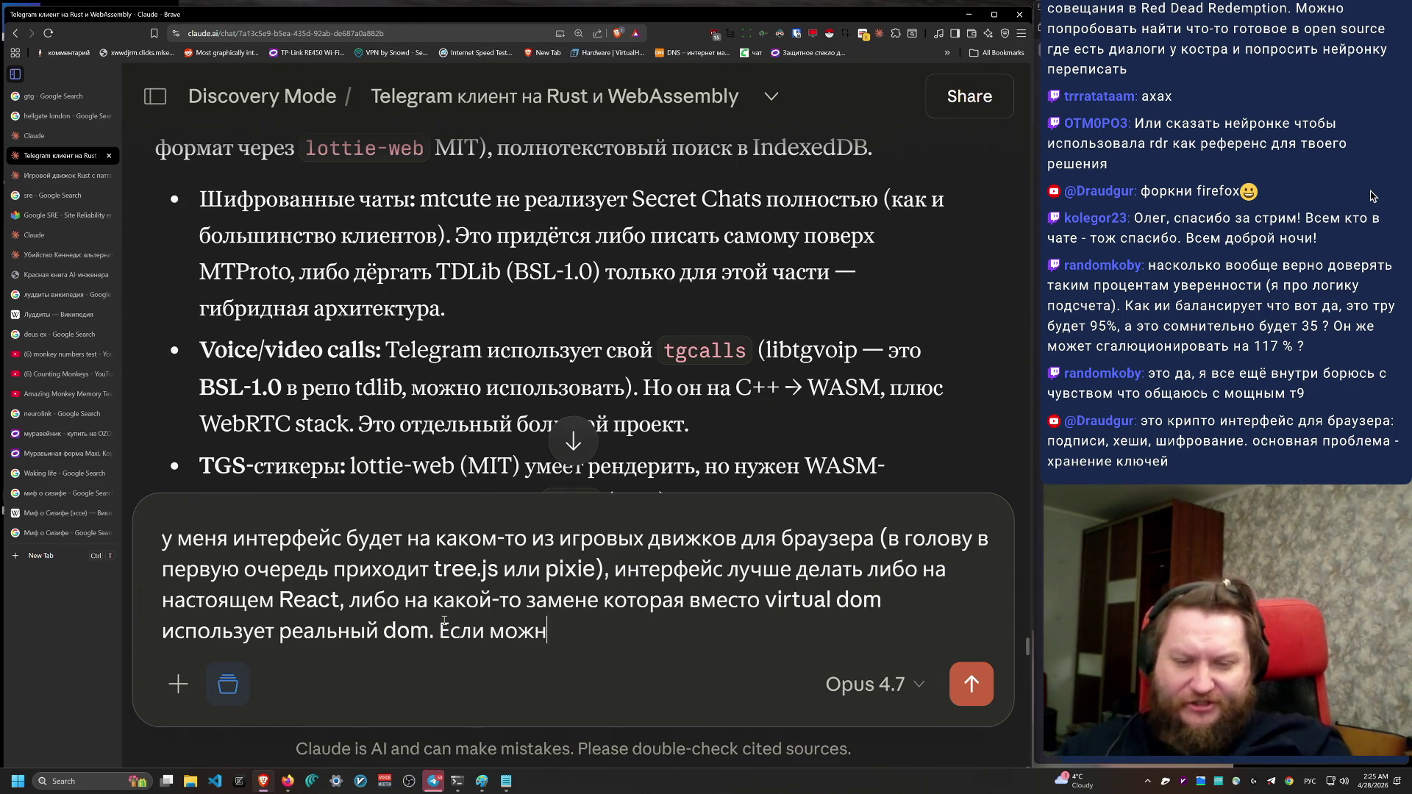
type("о наиписат")
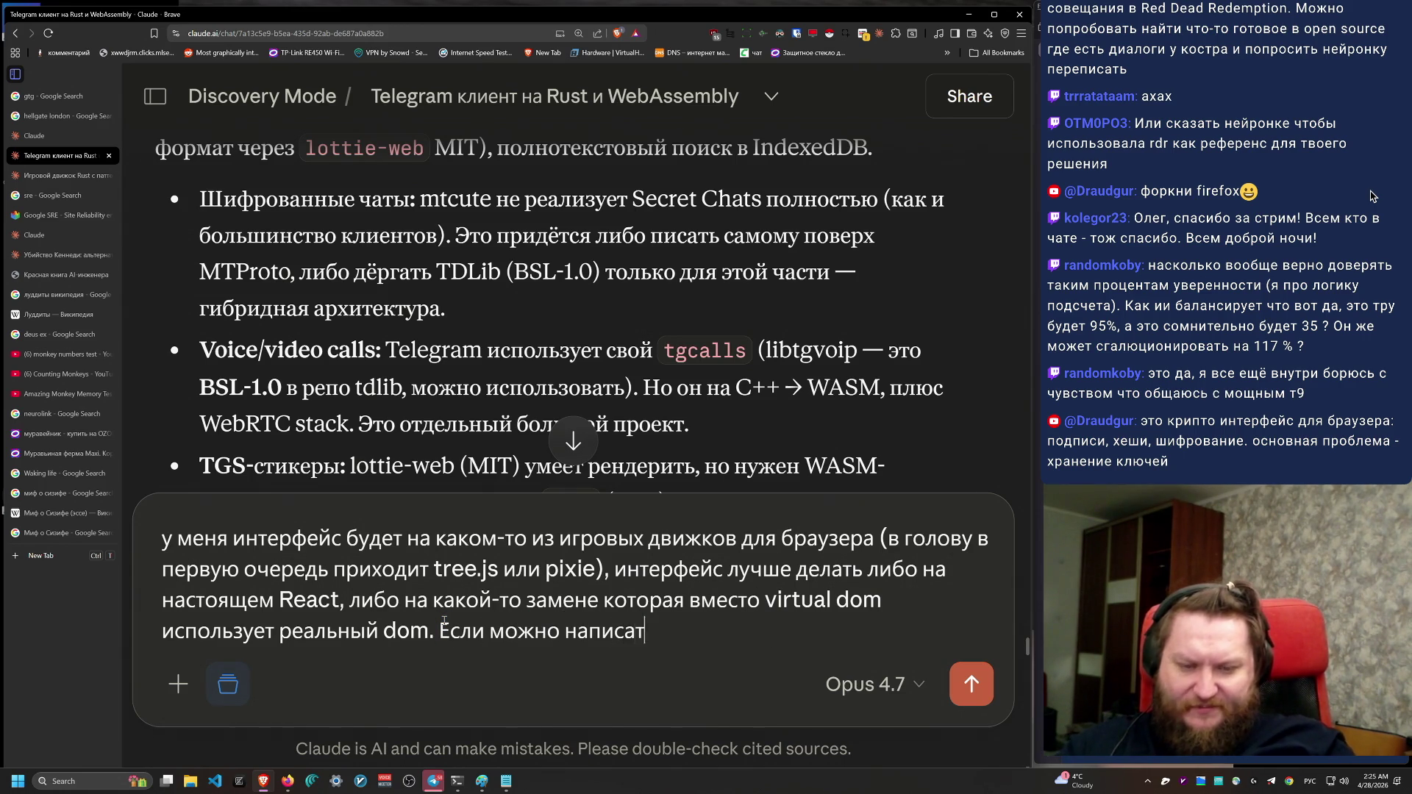
type("ь графику на каком")
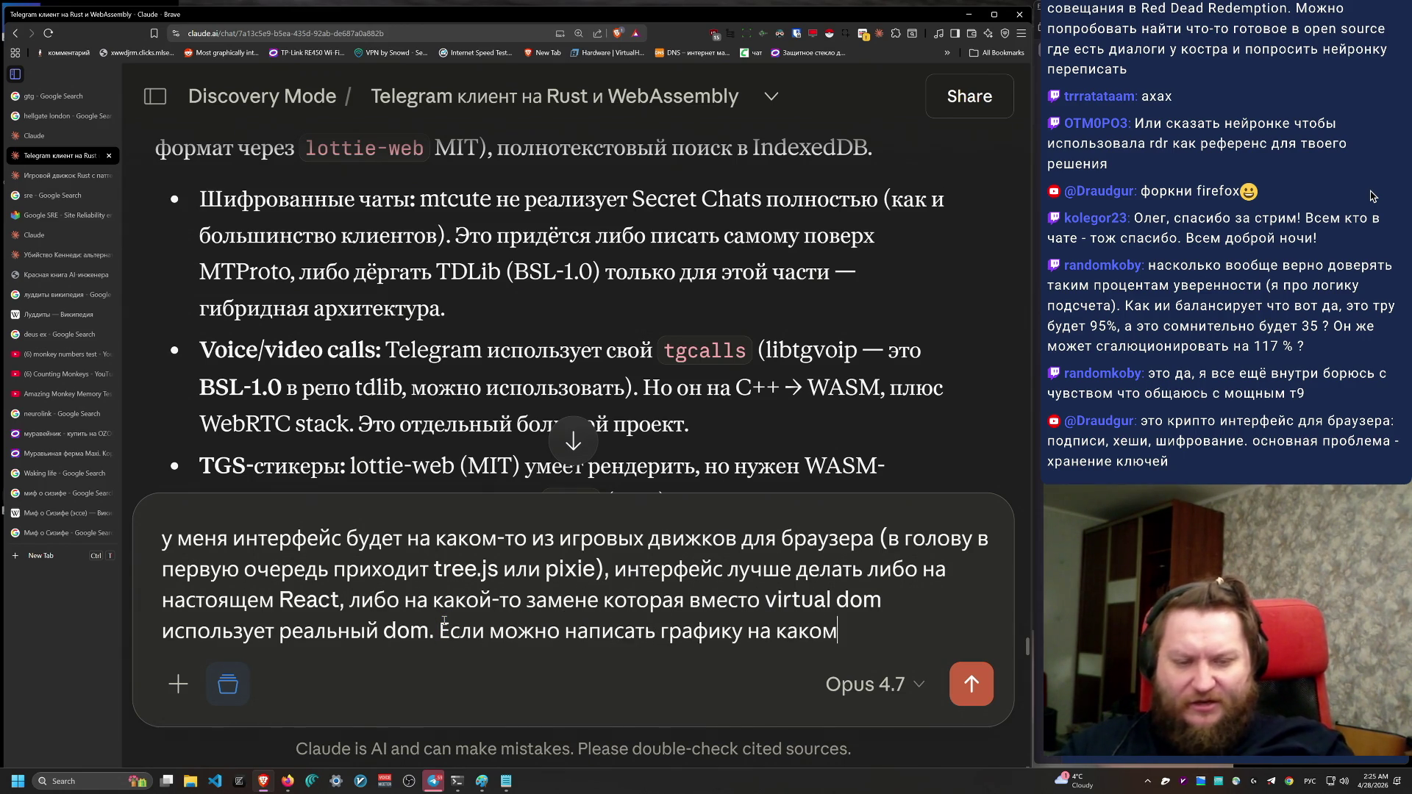
type("-то из Rust движ")
type("ков которые компили")
type("руются в")
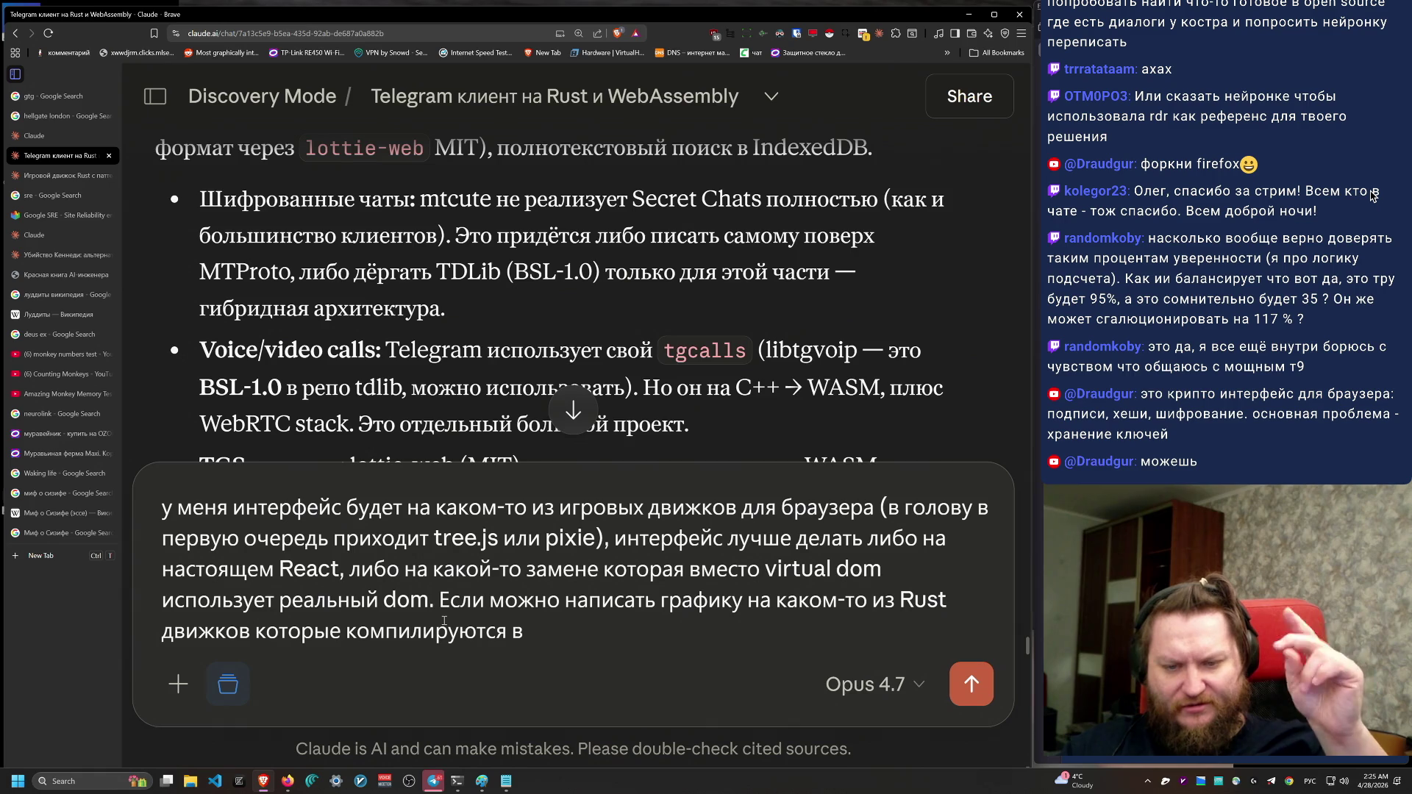
key("alt+shift")
type("wasmn")
key("BackSpace")
key("BackSpace")
type("m,")
key("alt+shift")
type(" это было бы интересно")
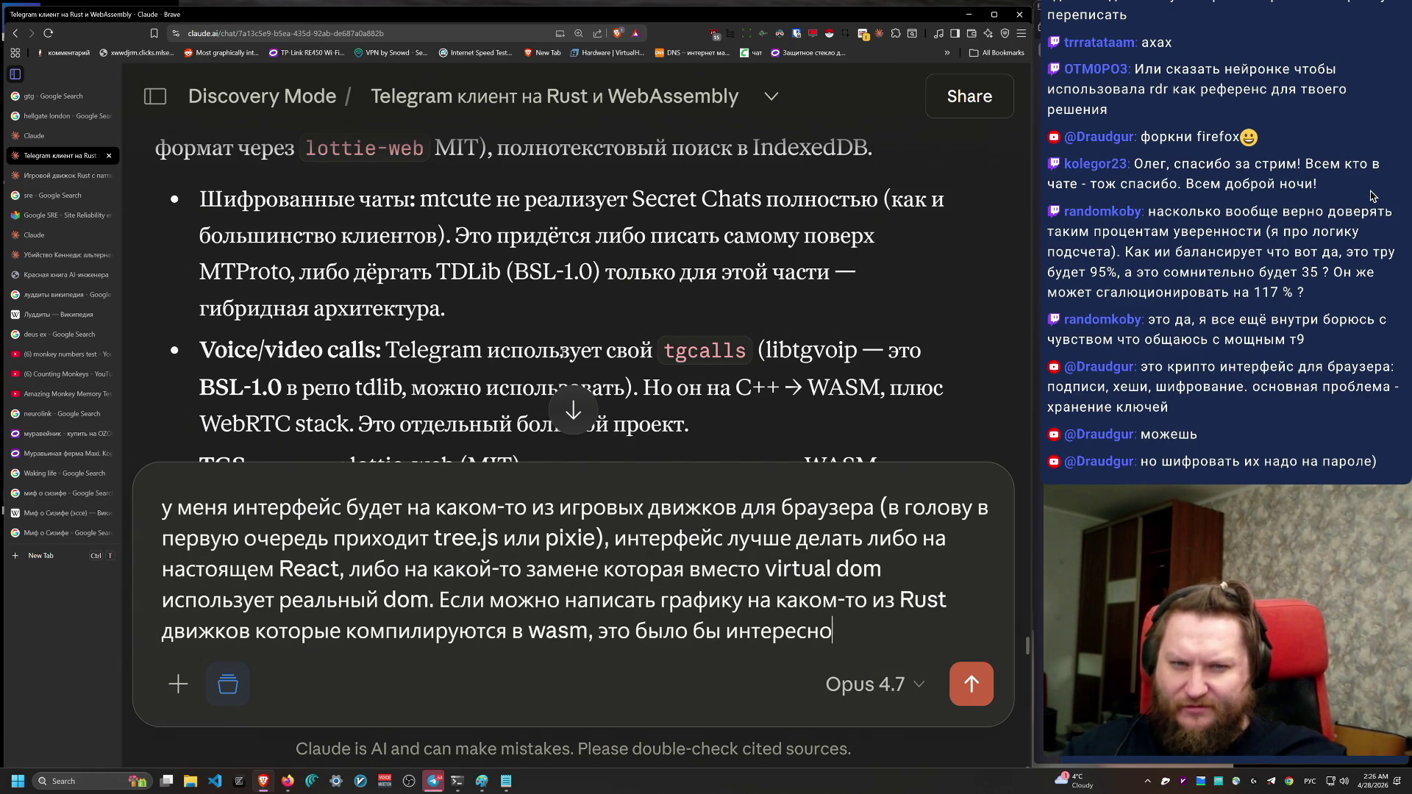
scroll(561, 352, "down", 1)
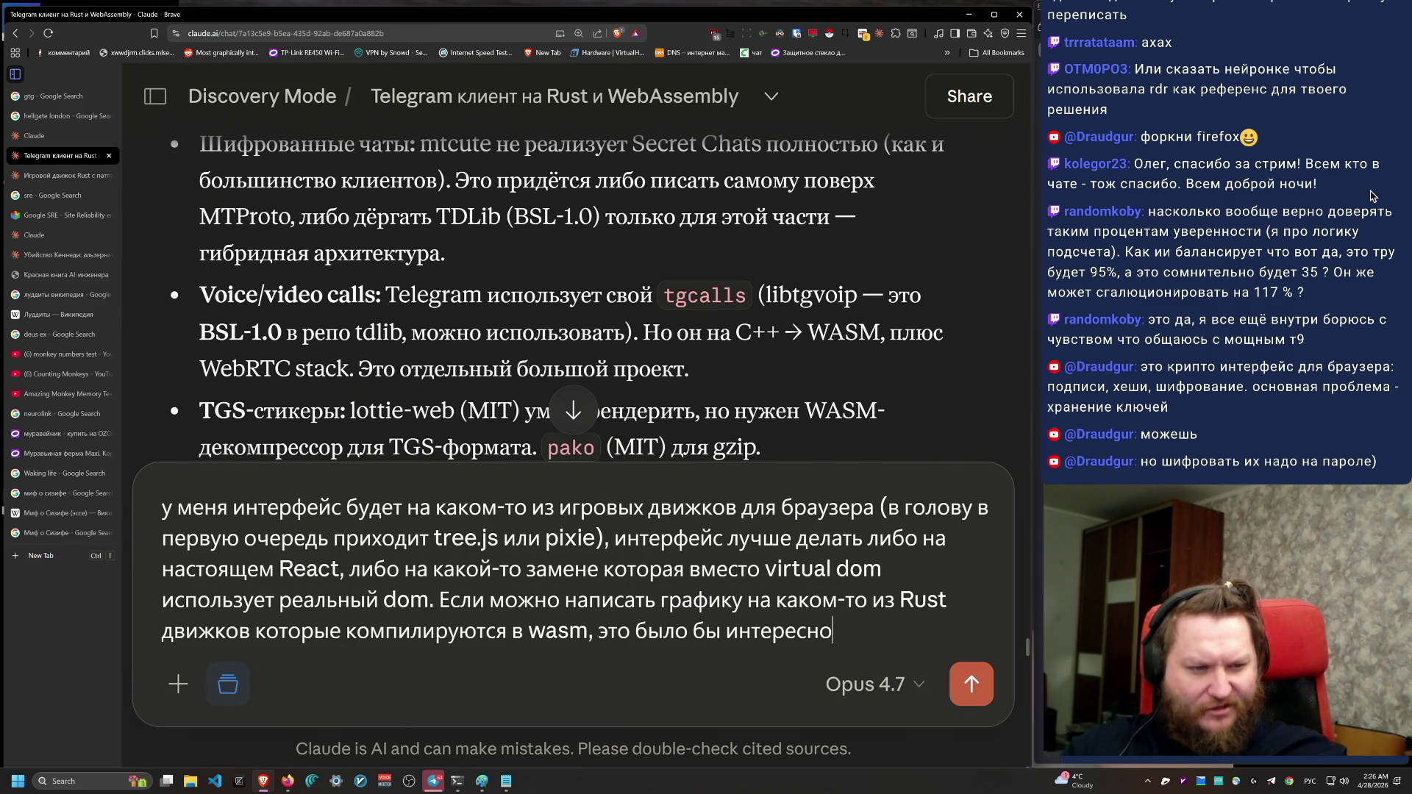
left_click(1371, 195)
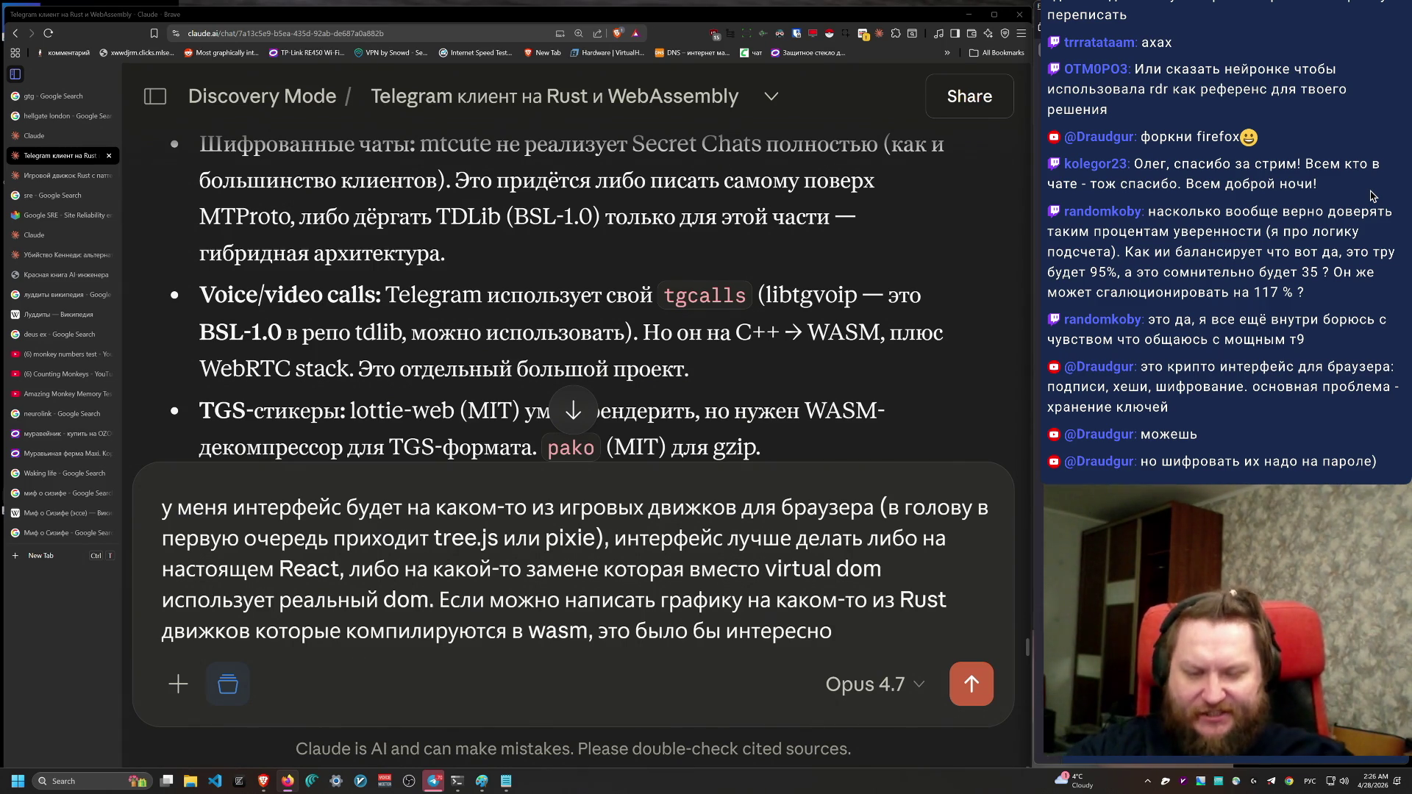
scroll(889, 395, "down", 2)
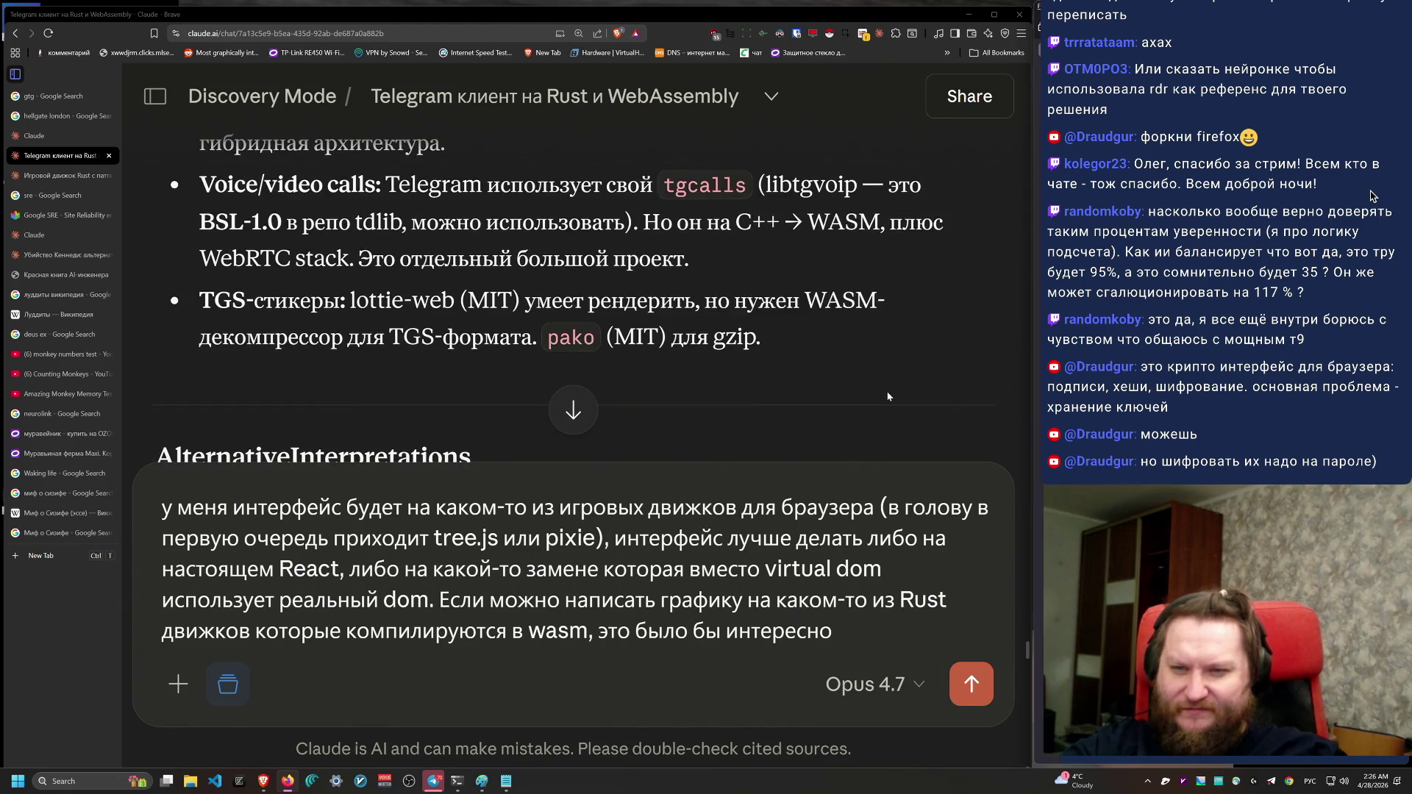
scroll(284, 292, "down", 1)
triple_click(239, 263)
triple_click(175, 243)
scroll(559, 368, "up", 3)
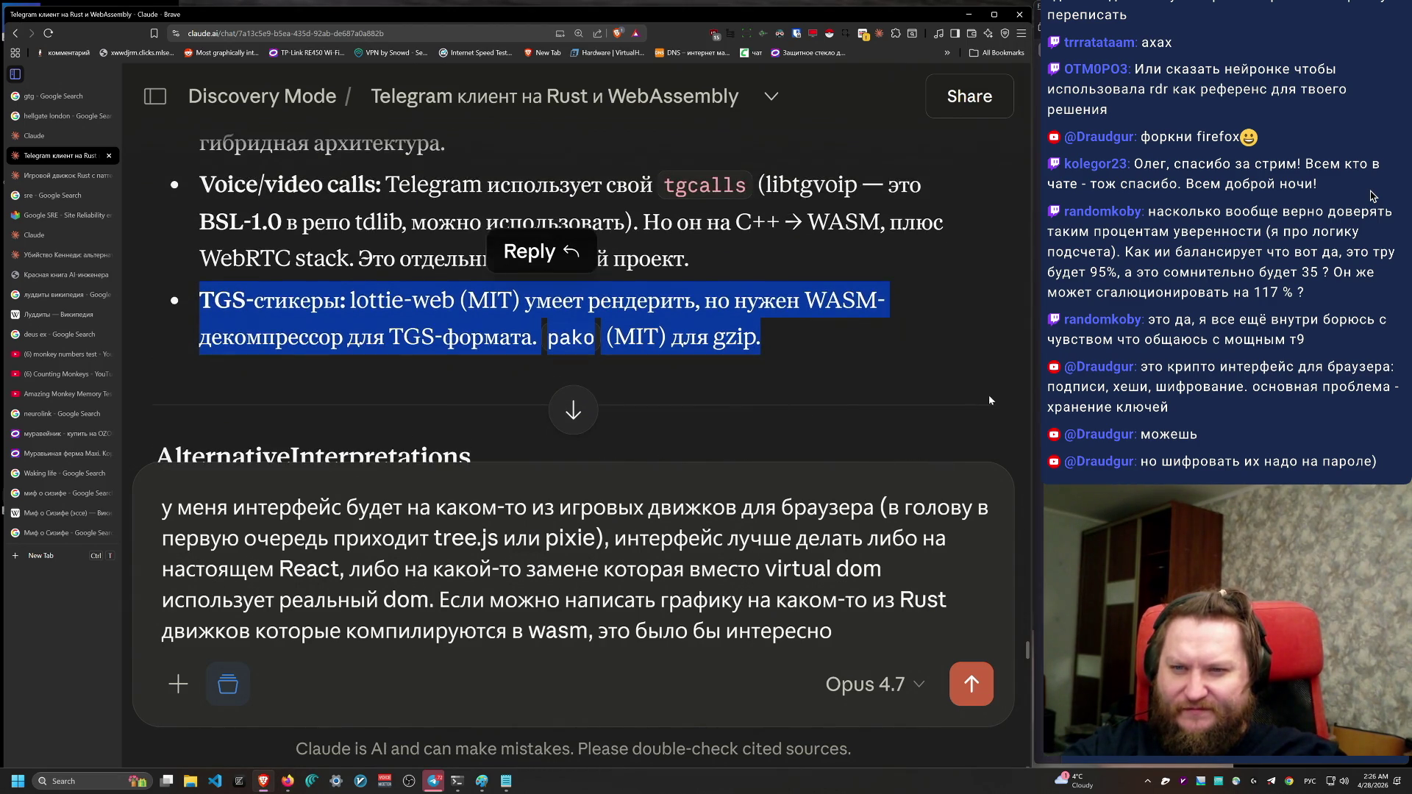
left_click(889, 367)
scroll(455, 404, "down", 2)
left_click_drag(567, 292, 410, 324)
left_click(494, 401)
scroll(495, 401, "up", 2)
mouse_move(733, 405)
left_mouse_down()
mouse_move(180, 292)
mouse_move(805, 332)
mouse_move(962, 369)
mouse_move(200, 290)
mouse_move(660, 296)
mouse_move(650, 331)
mouse_move(190, 292)
left_mouse_up()
Step: Add a paragraph: Telegram calls aren't needed, future messaging will be serverless p2p webrtc
left_click(897, 621)
key("shift+Return")
key("shift+Return")
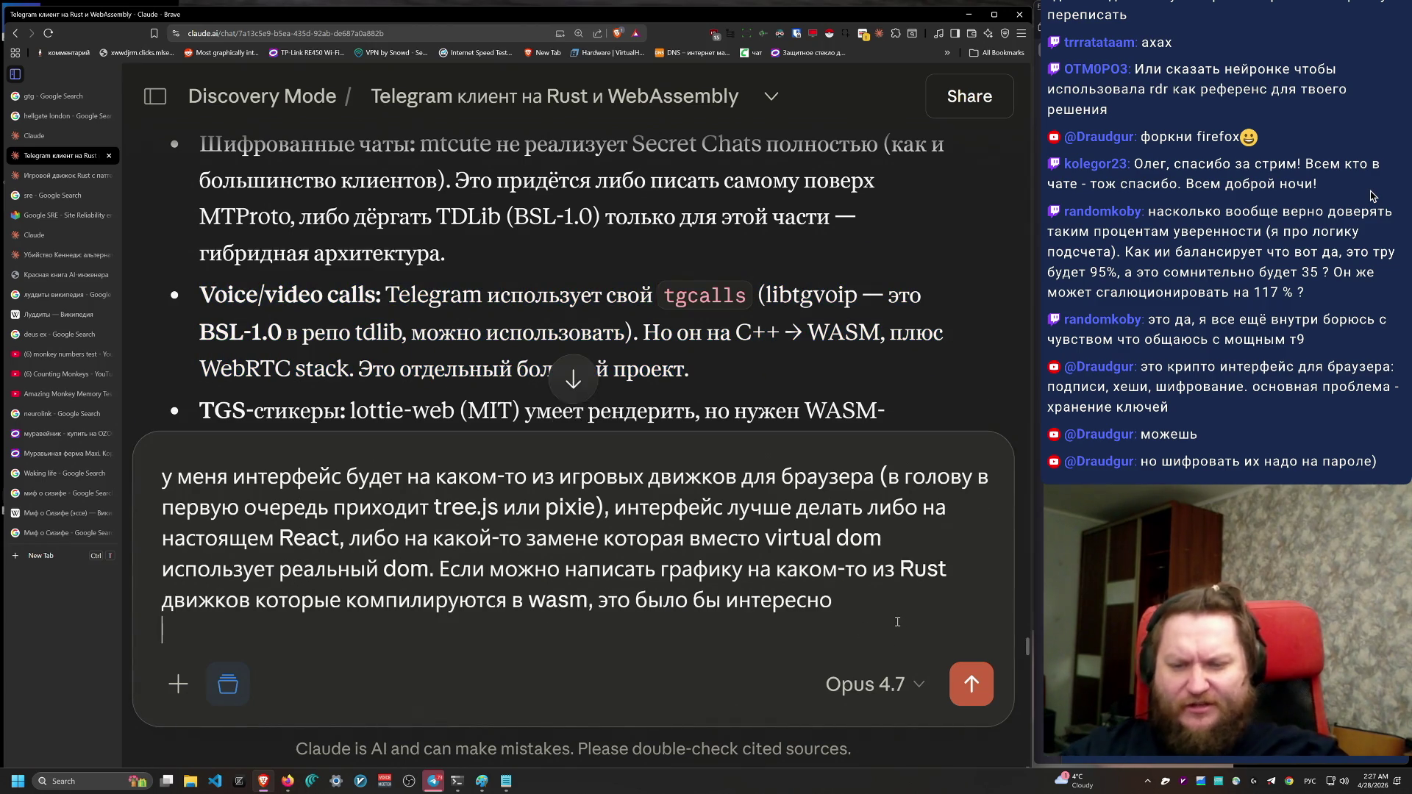
type("3вонки телегра")
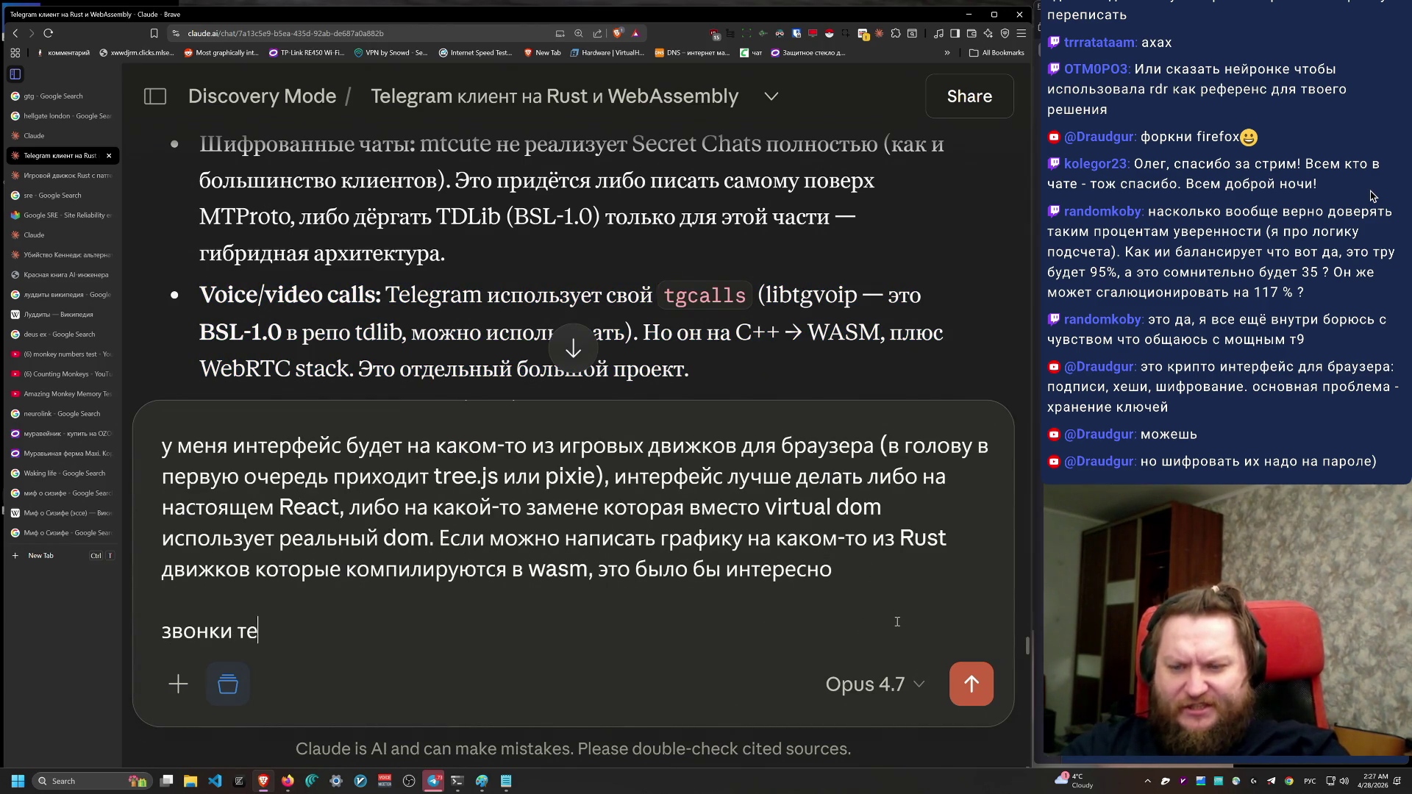
type("ма не нужны")
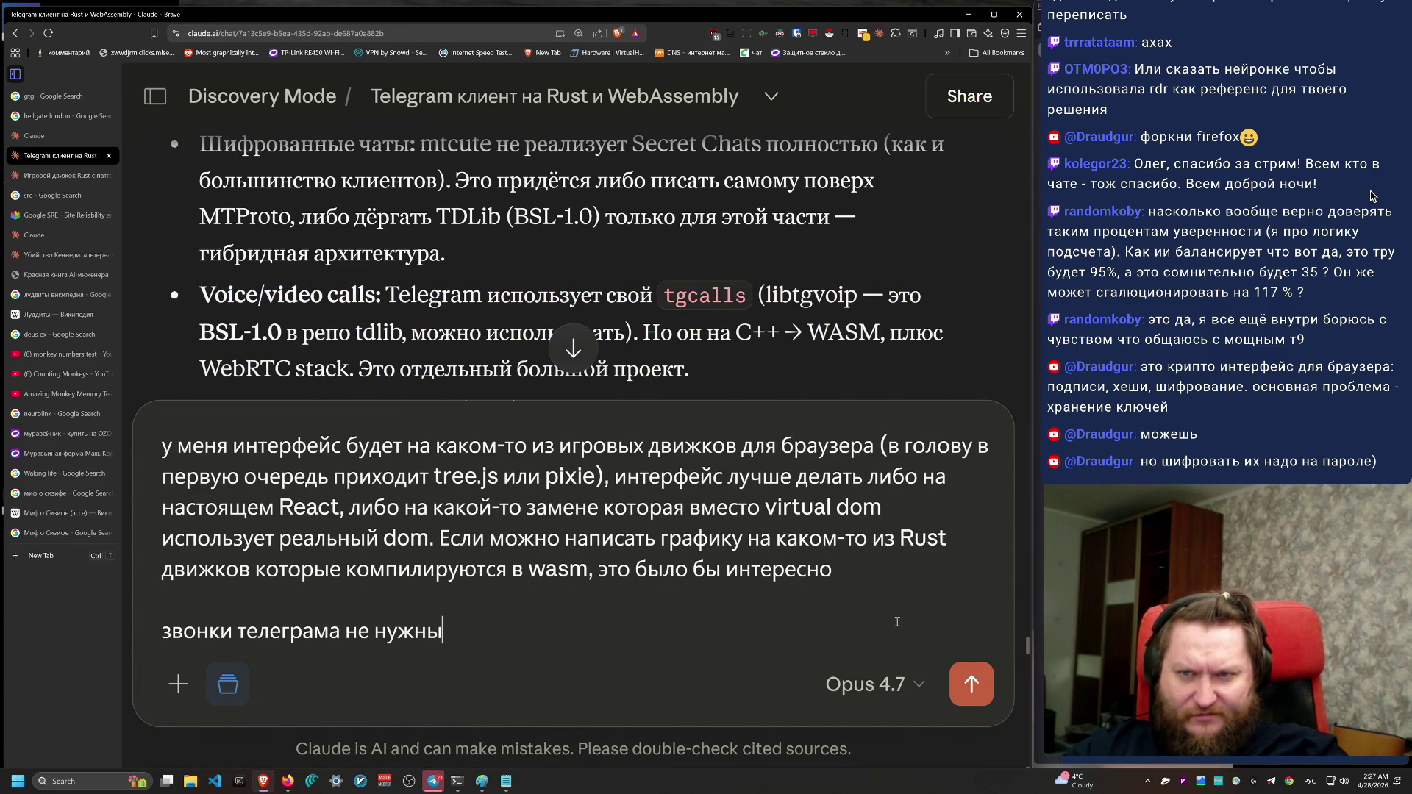
type(", мы будем делать в будущем свой")
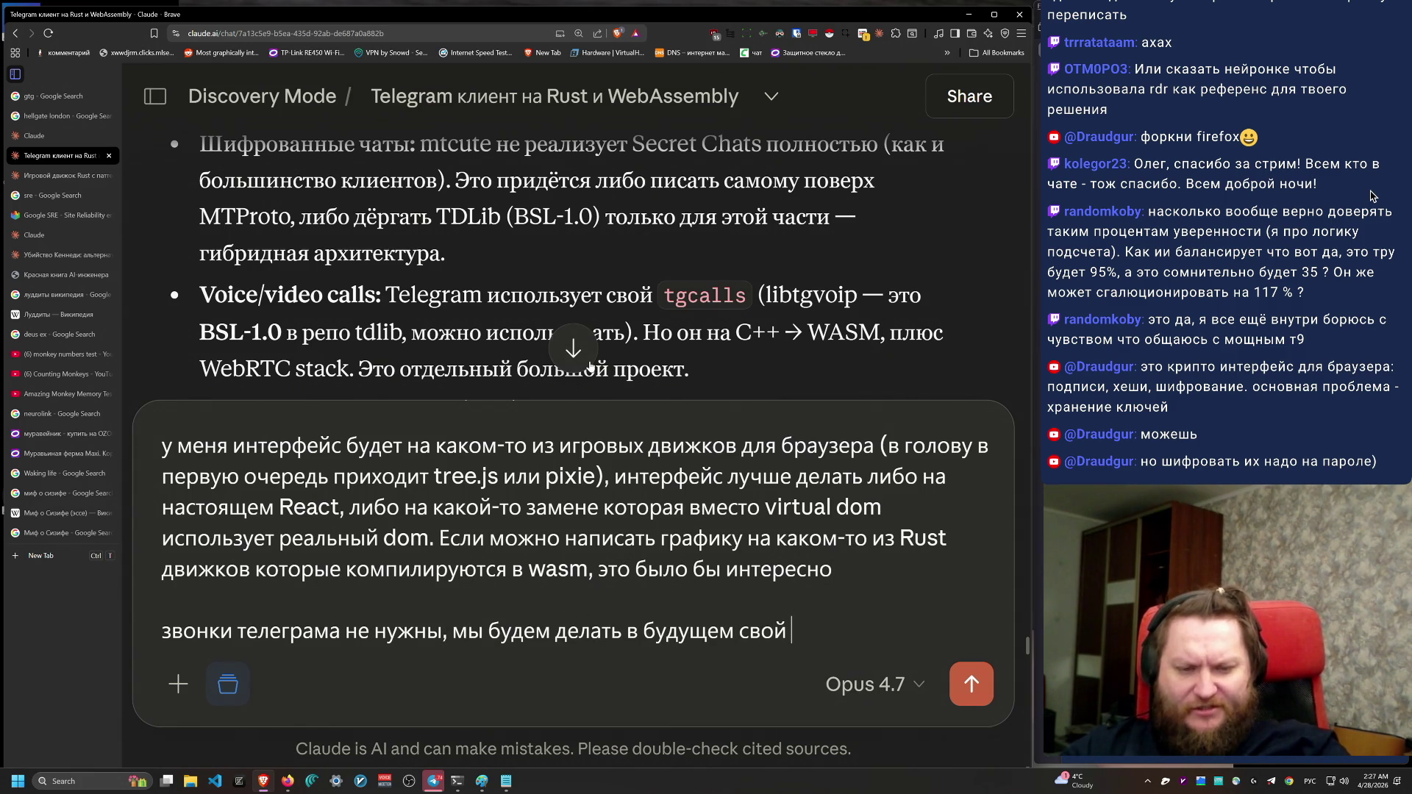
type("лиен")
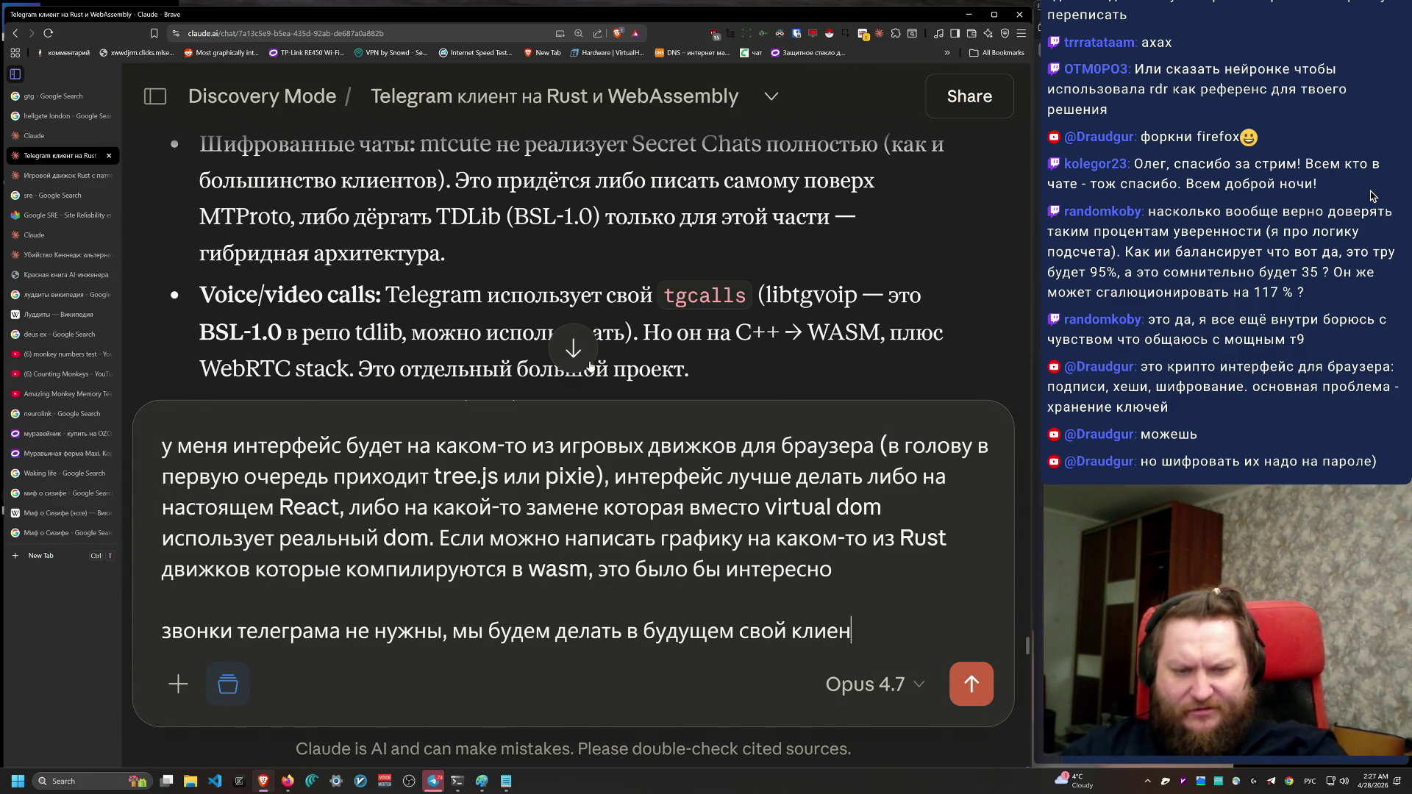
key("BackSpace")
key("BackSpace")
key("BackSpace")
key("BackSpace")
key("BackSpace")
type("ме")
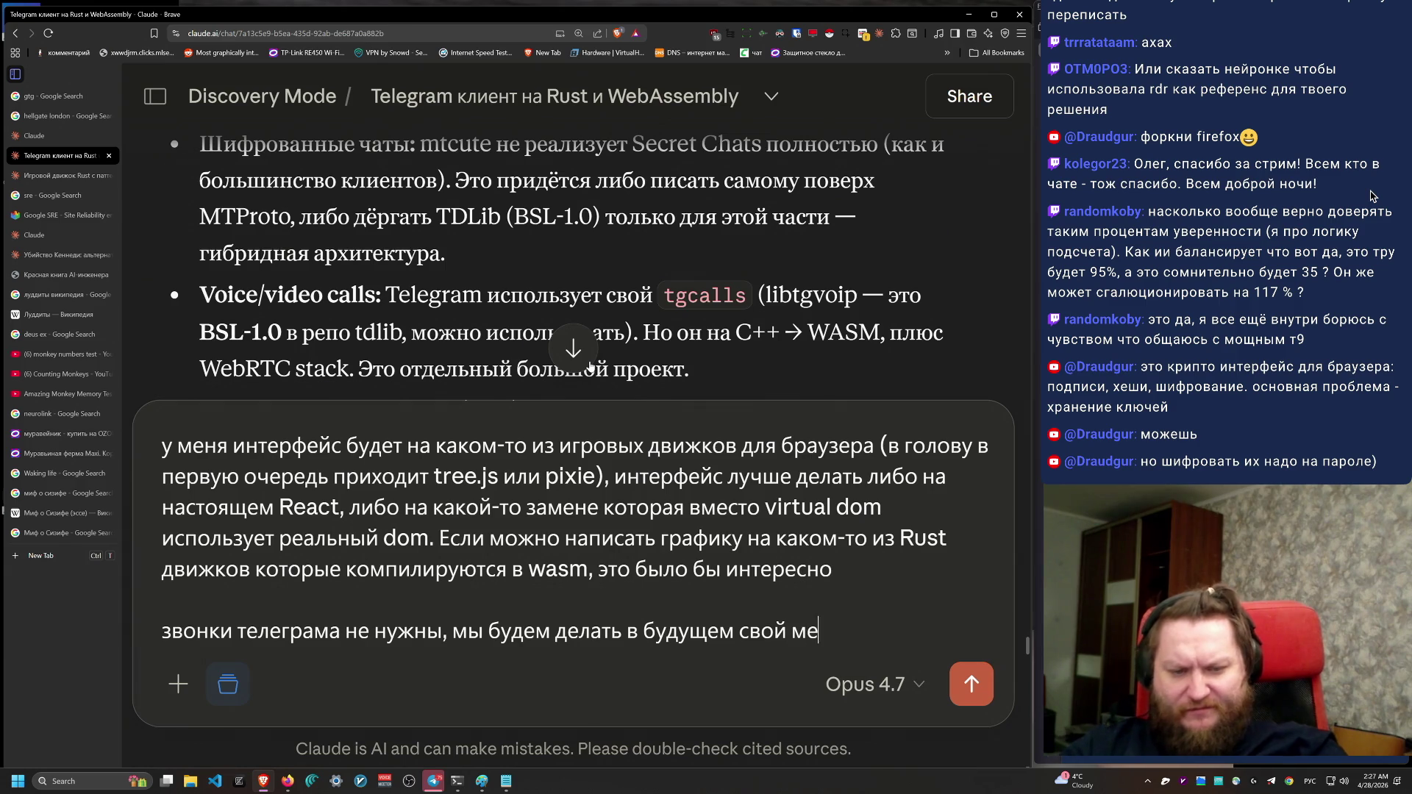
type("ссаджинг на")
key("alt+shift")
type("p2p webrtc")
key("alt+shift")
type(" без сервера")
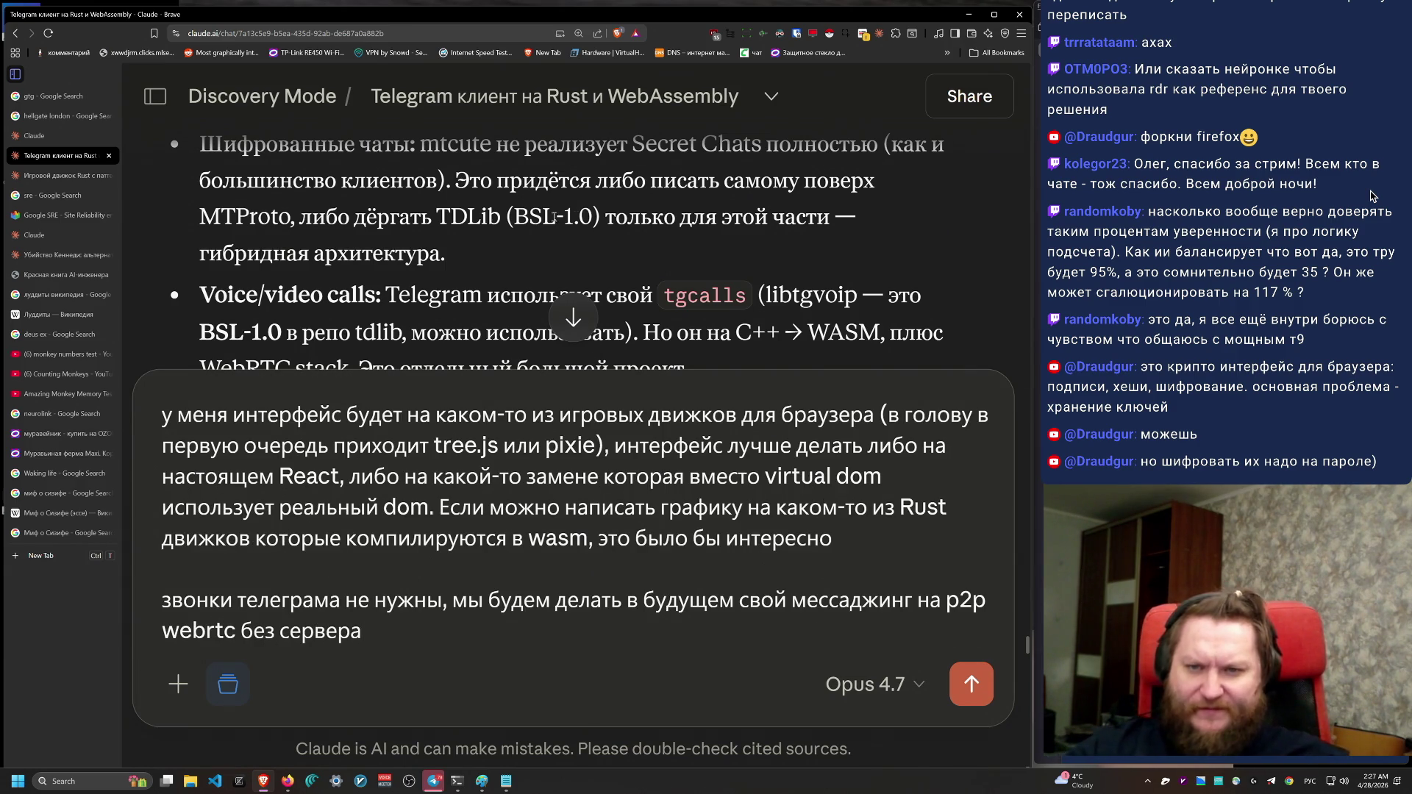
Step: Highlight the encrypted-chats bullet and the word TDLib in Claude's earlier reply
scroll(737, 257, "up", 1)
mouse_move(193, 200)
left_mouse_down()
mouse_move(688, 271)
mouse_move(691, 297)
mouse_move(514, 202)
mouse_move(471, 236)
mouse_move(199, 199)
mouse_move(437, 272)
mouse_move(206, 235)
mouse_move(455, 313)
mouse_move(198, 199)
mouse_move(206, 235)
mouse_move(193, 216)
mouse_move(807, 231)
left_mouse_up()
left_click(761, 314)
scroll(447, 272, "down", 4)
left_click(807, 231)
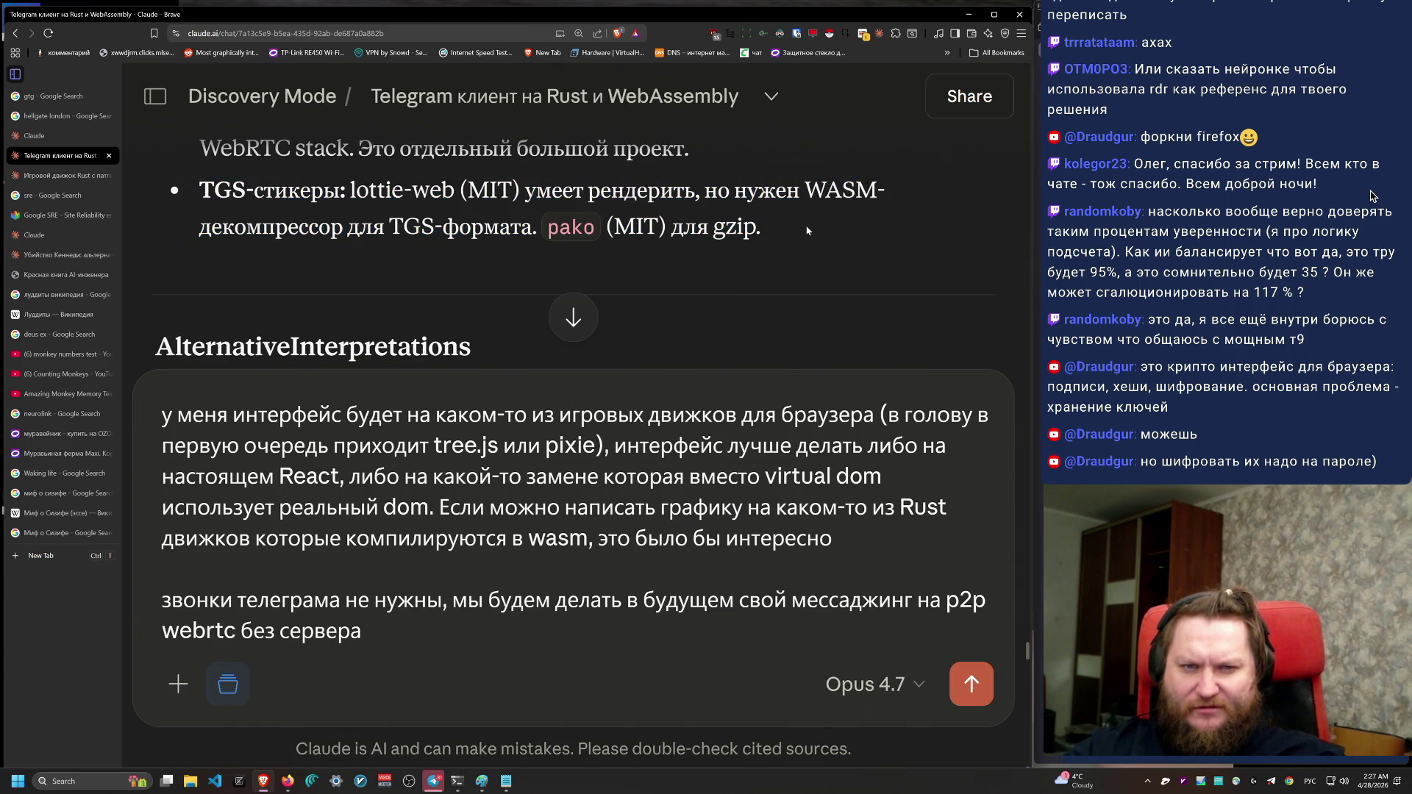
scroll(661, 336, "up", 5)
scroll(661, 335, "down", 1)
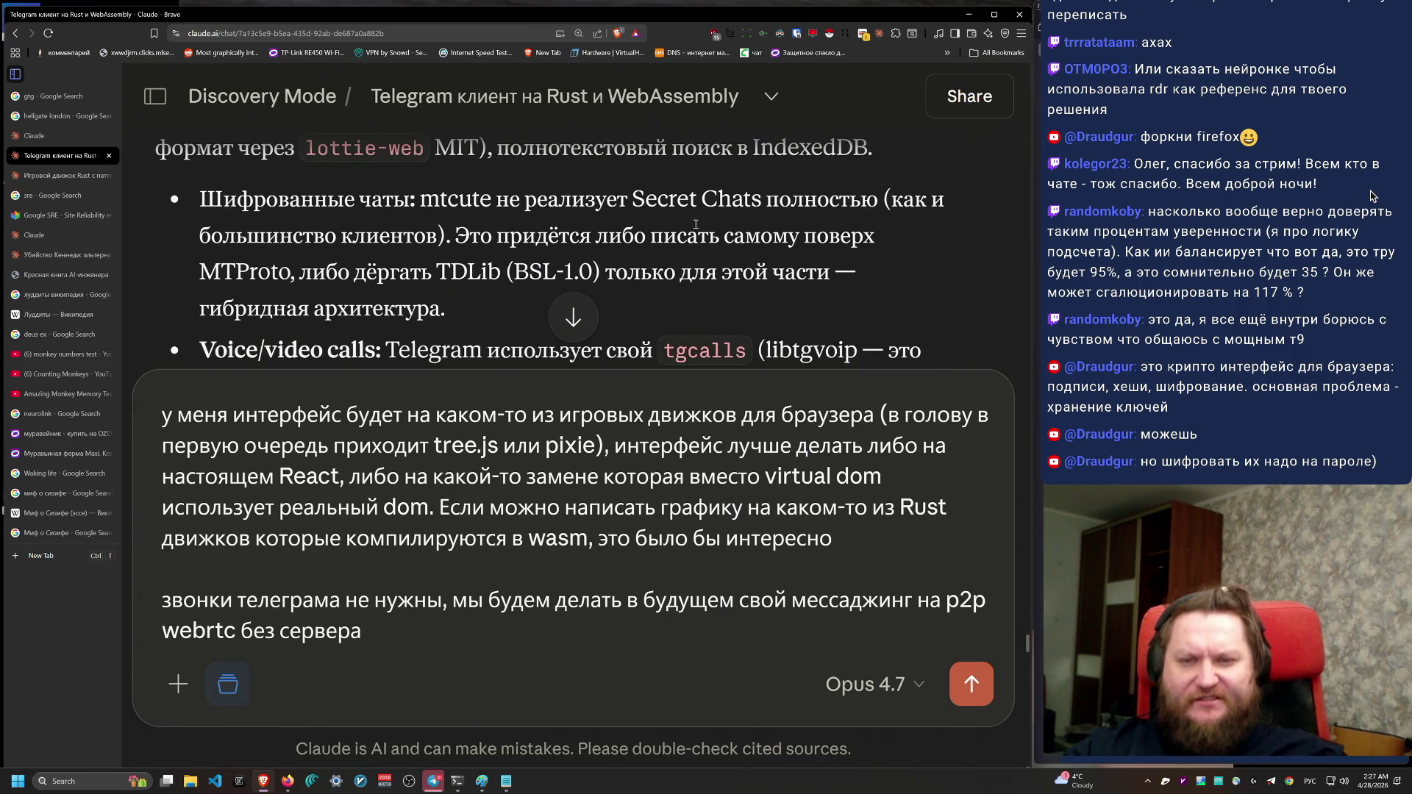
double_click(494, 287)
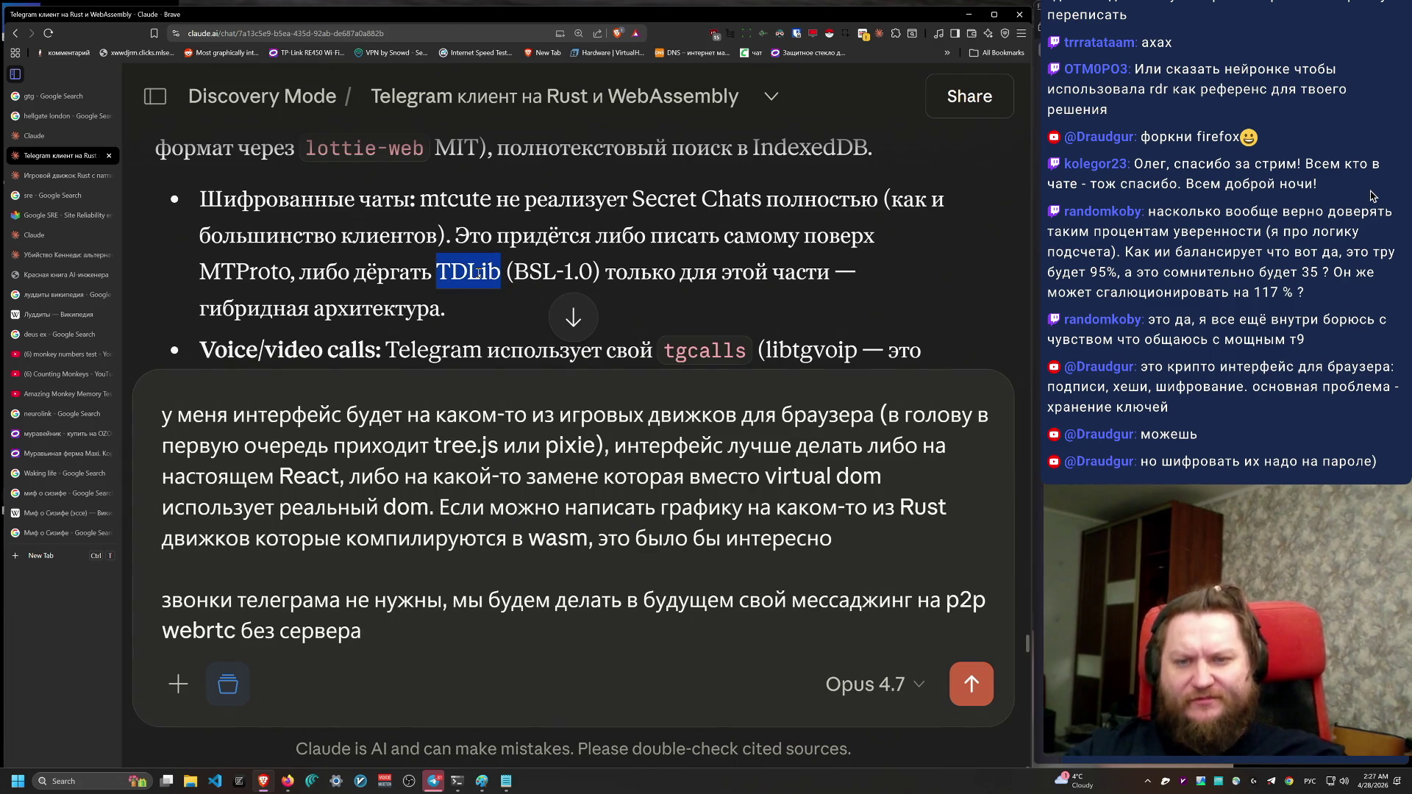
left_click(575, 632)
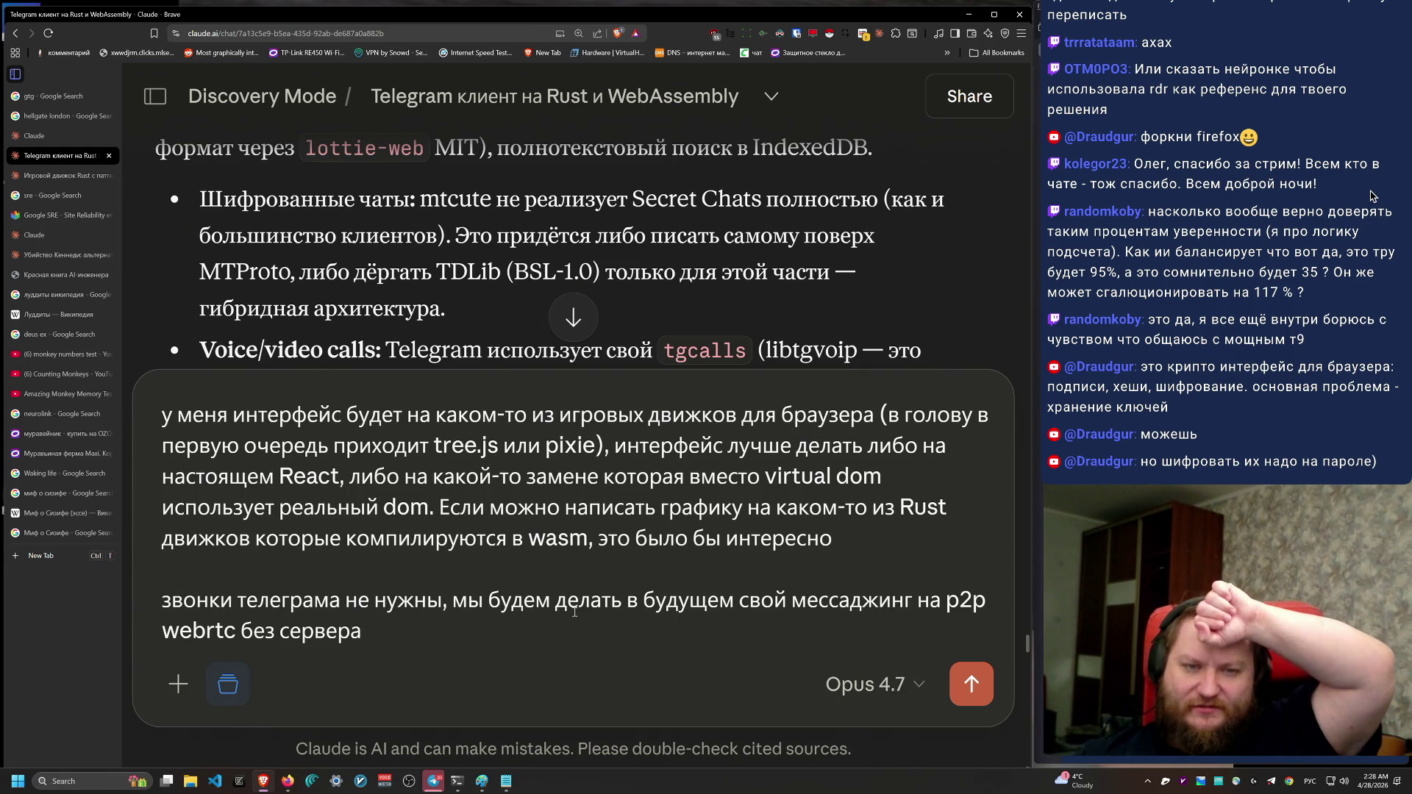
Step: Add a paragraph asking Claude to think over the frontend architecture and propose options (like Bevy)
type("подд")
key("BackSpace")
key("BackSpace")
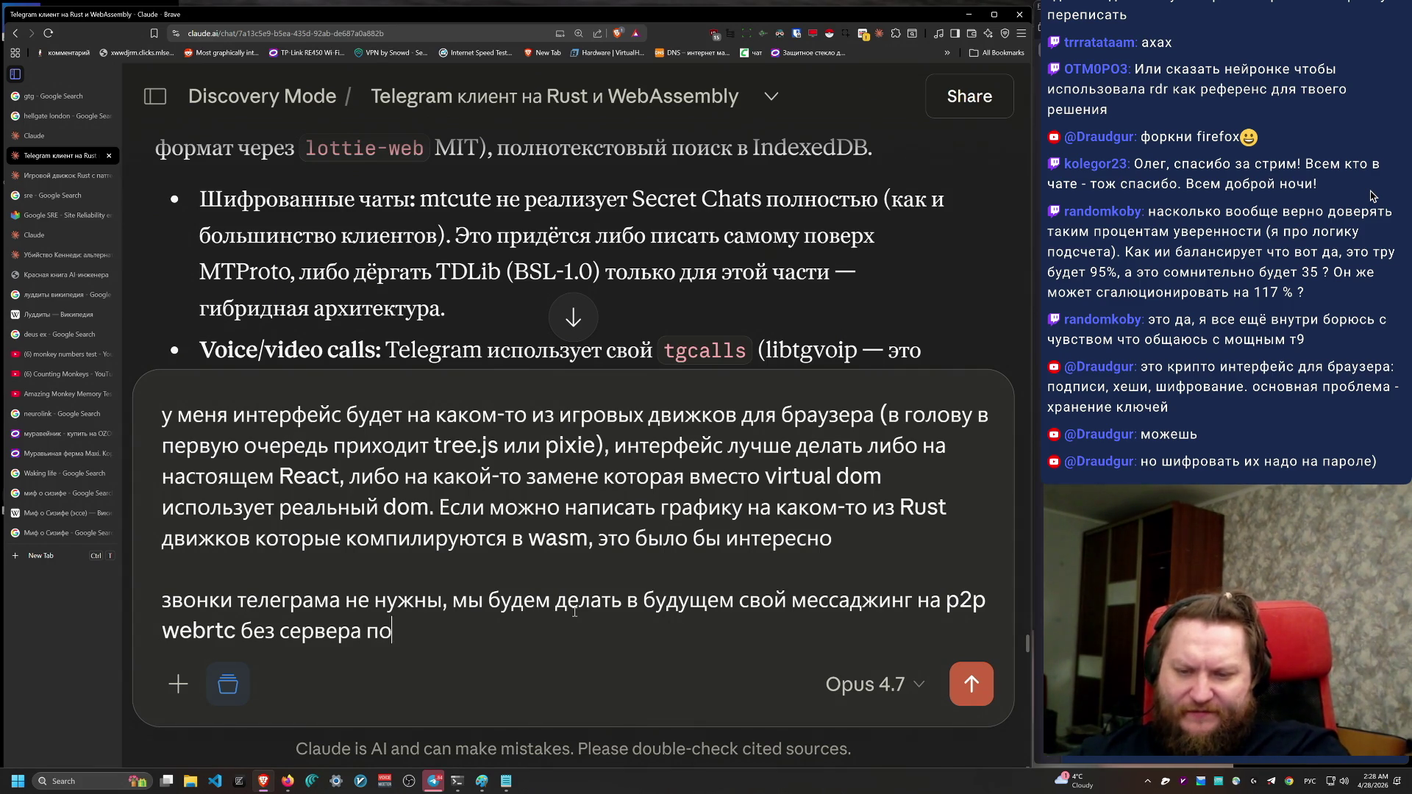
key("BackSpace")
key("BackSpace")
key("BackSpace")
key("shift+Return")
key("shift+Return")
type("подумай над архитектурой")
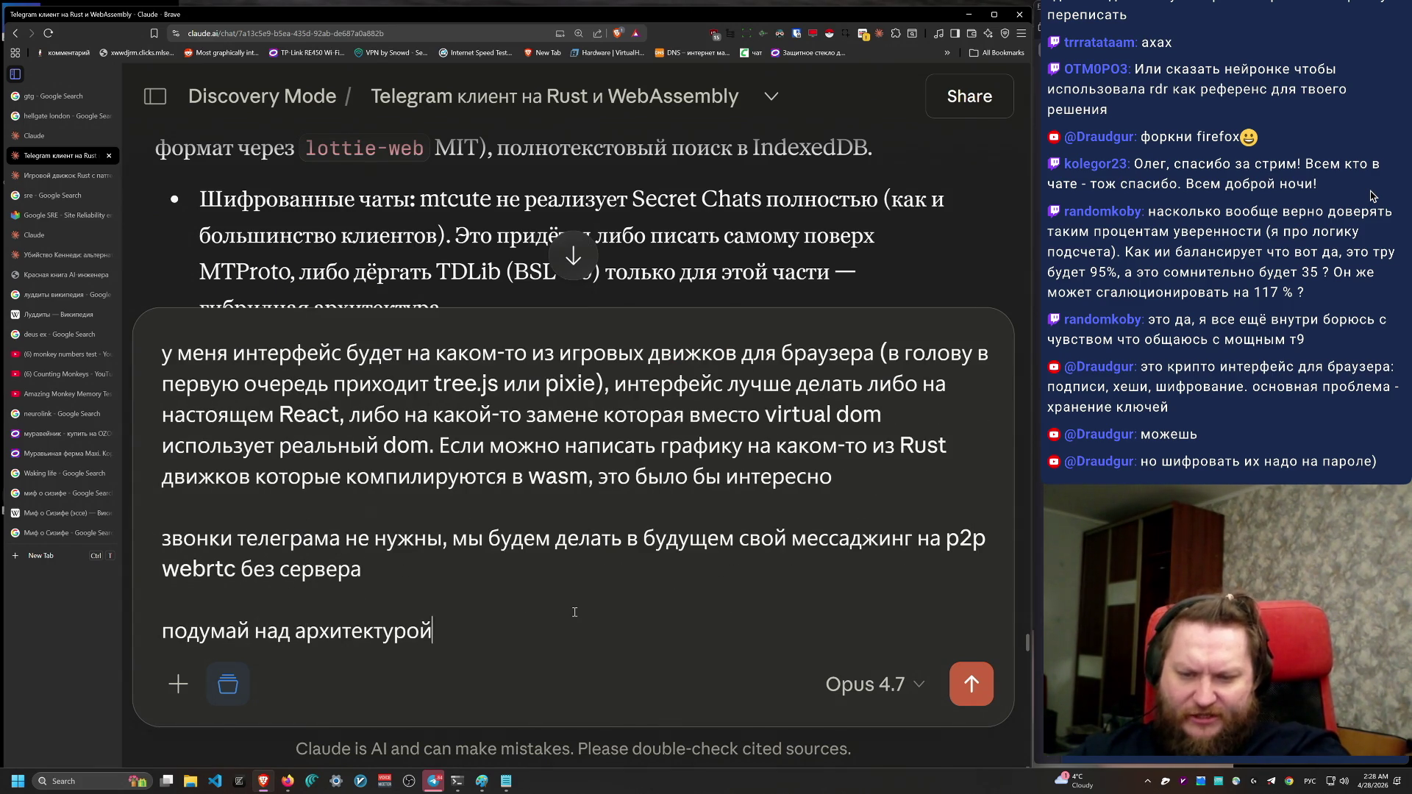
type(" фронтенда, пр")
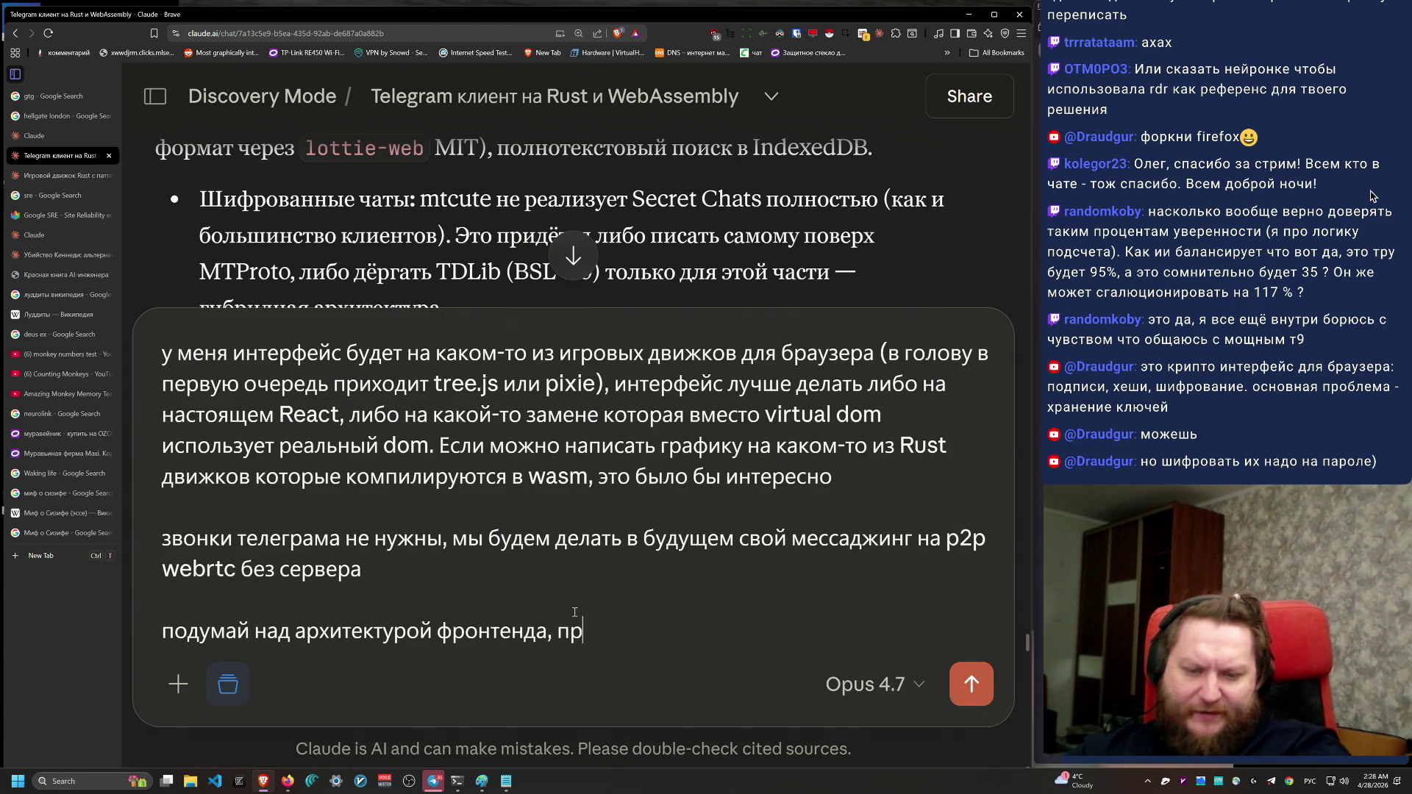
type("едложи варианты")
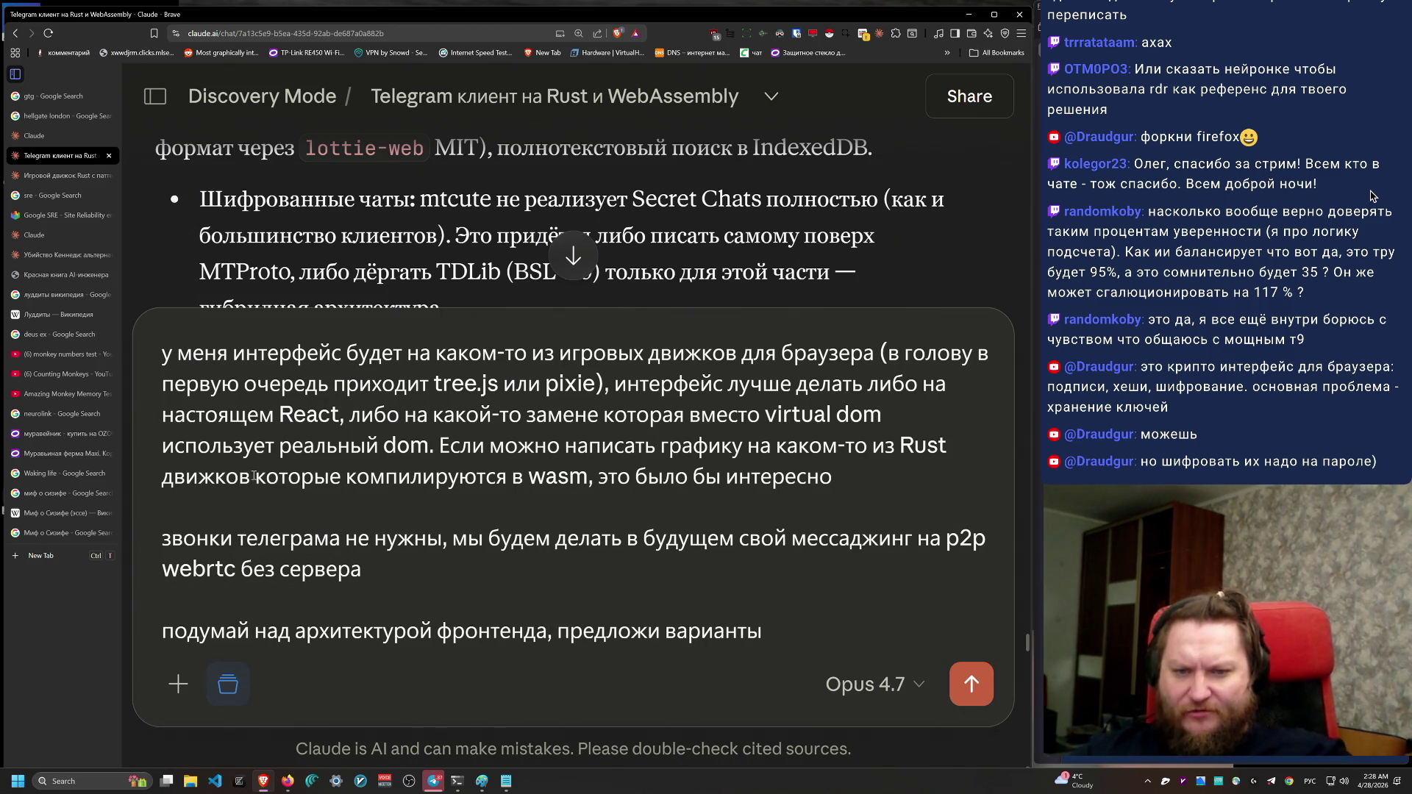
type("(")
key("alt+shift")
type("nbg")
key("BackSpace")
key("BackSpace")
key("BackSpace")
key("alt+shift")
type("типа")
key("alt+shift")
type("Bevy)")
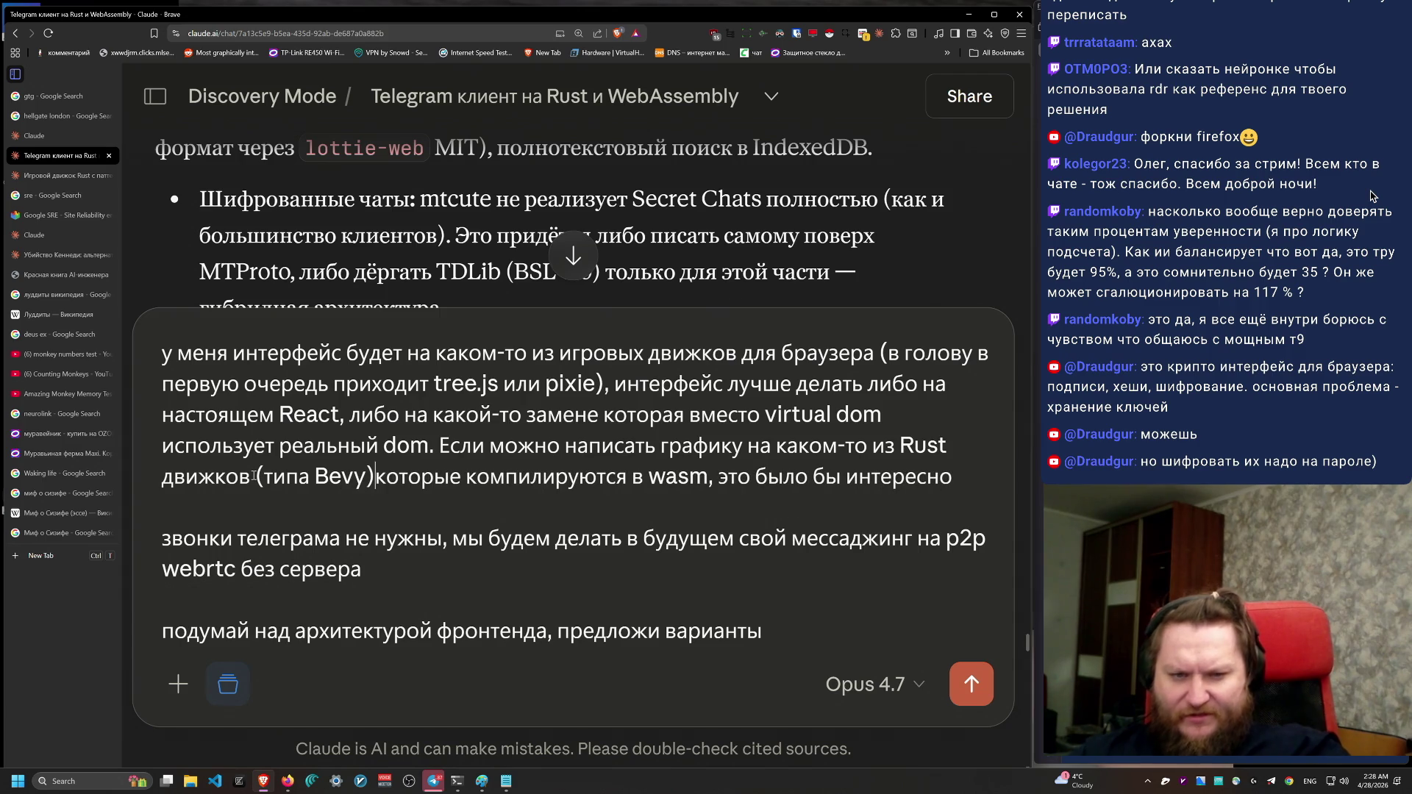
Step: Note it's unclear whether Bevy graphics can be displayed inside a React interface
key("End")
type("-")
key("alt+shift")
type("нон")
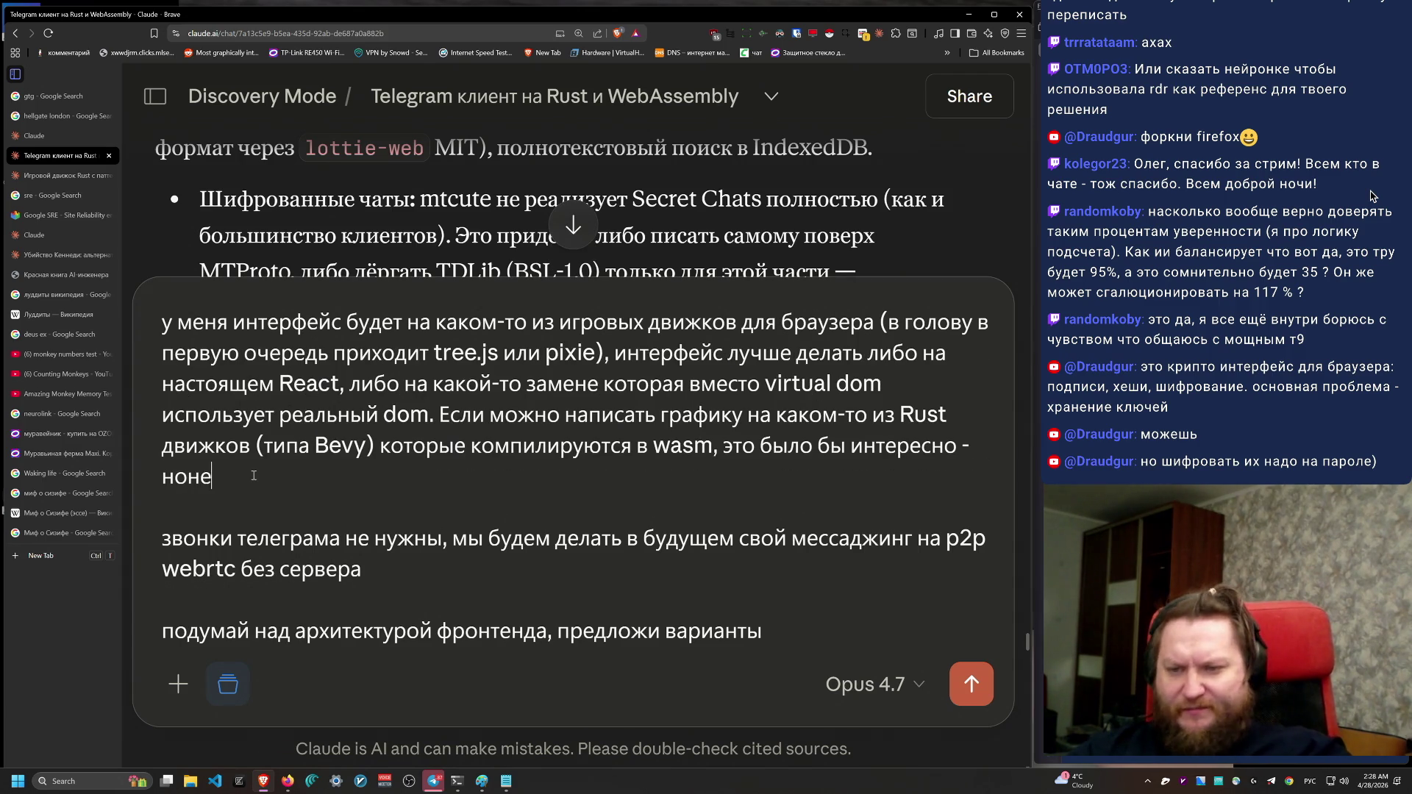
key("BackSpace")
type("непонят")
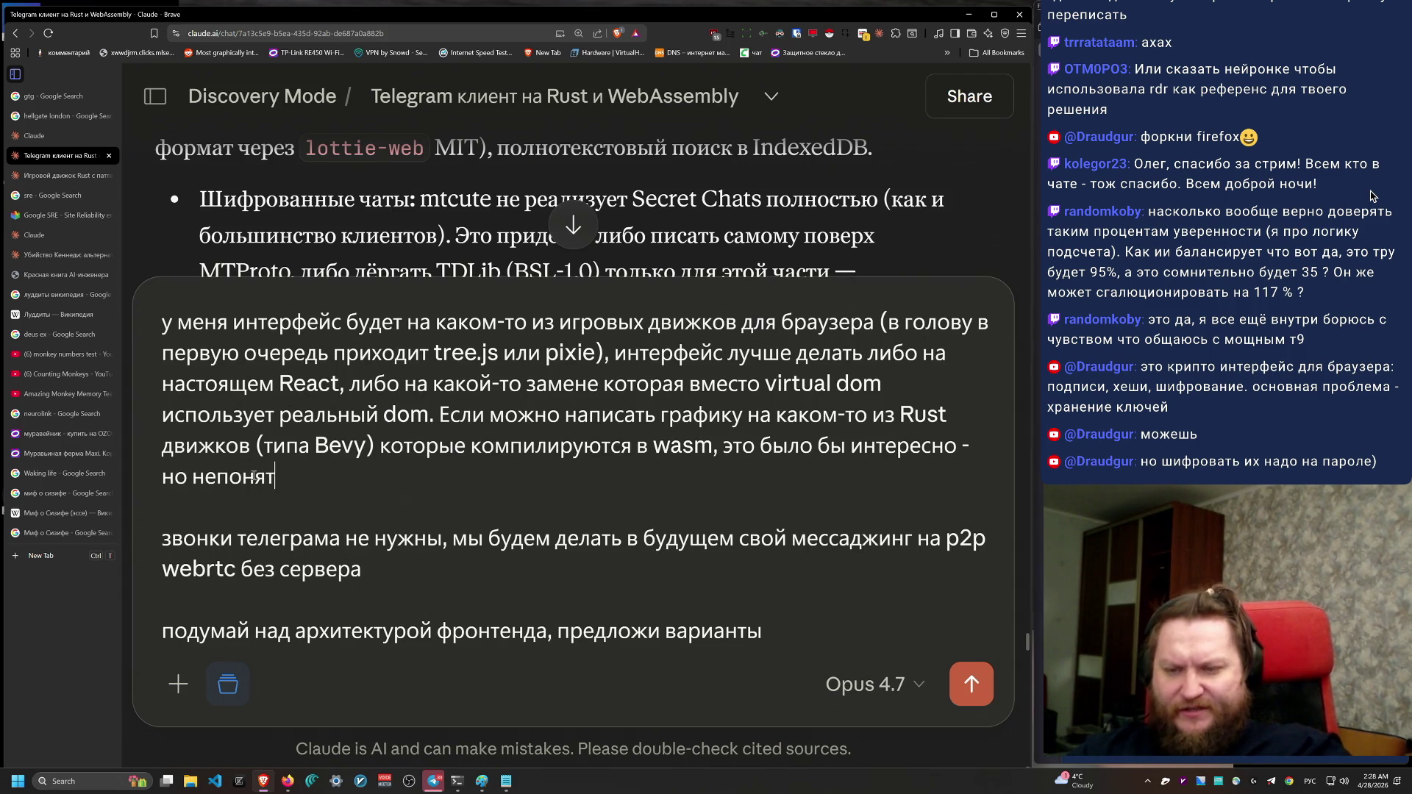
type("но, можно ли")
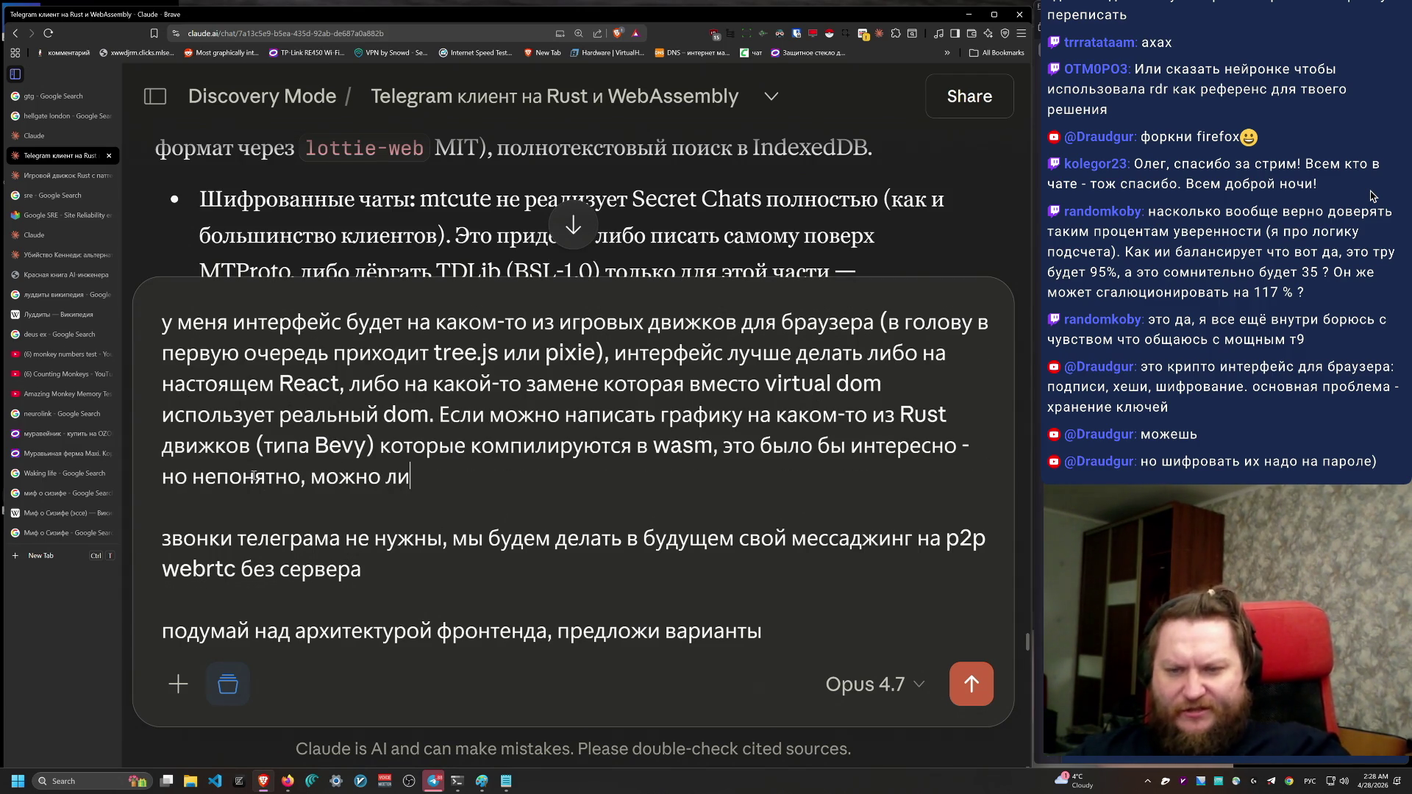
type(" выводить графику из")
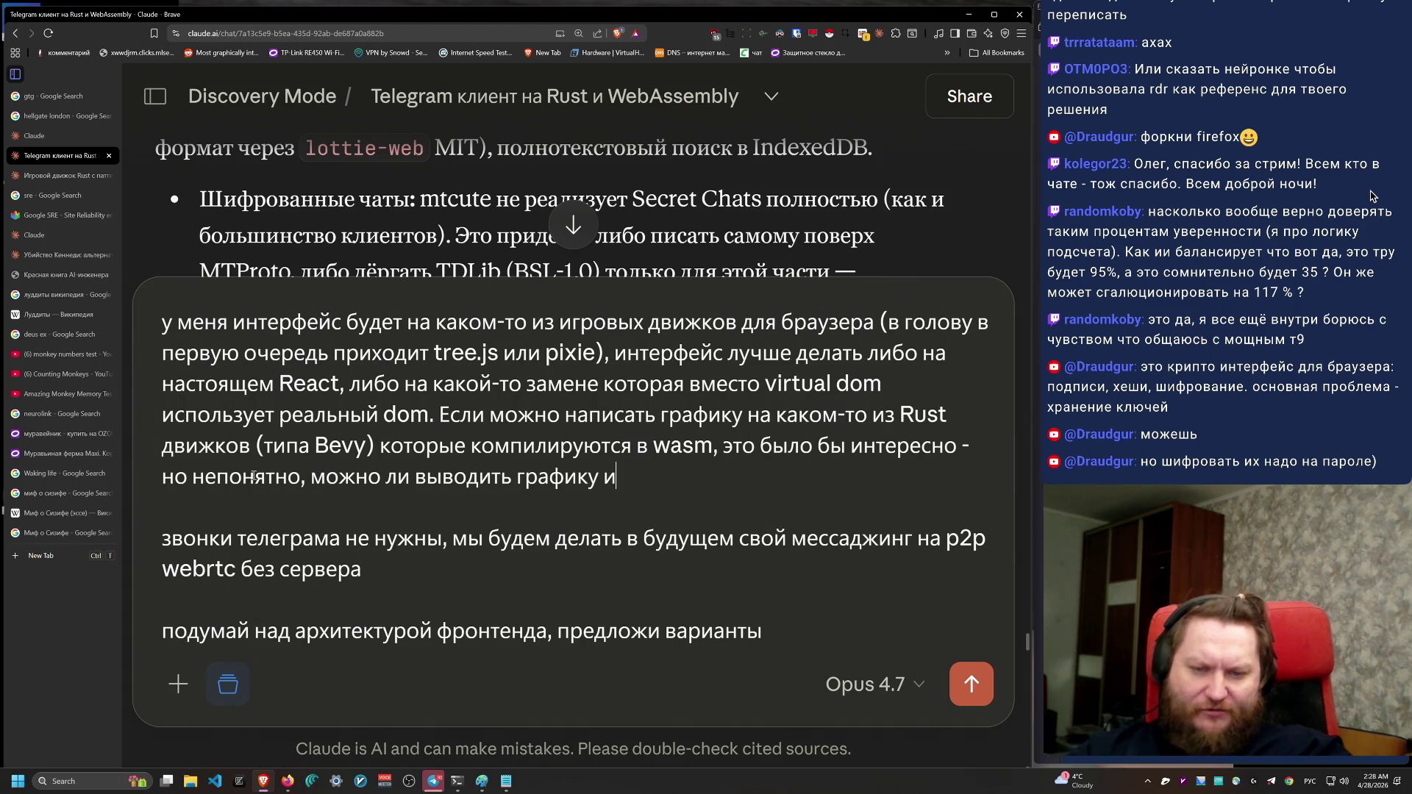
key("alt+shift")
type("Bevy gjcht")
key("BackSpace")
key("BackSpace")
key("BackSpace")
key("alt+shift")
type("посредине")
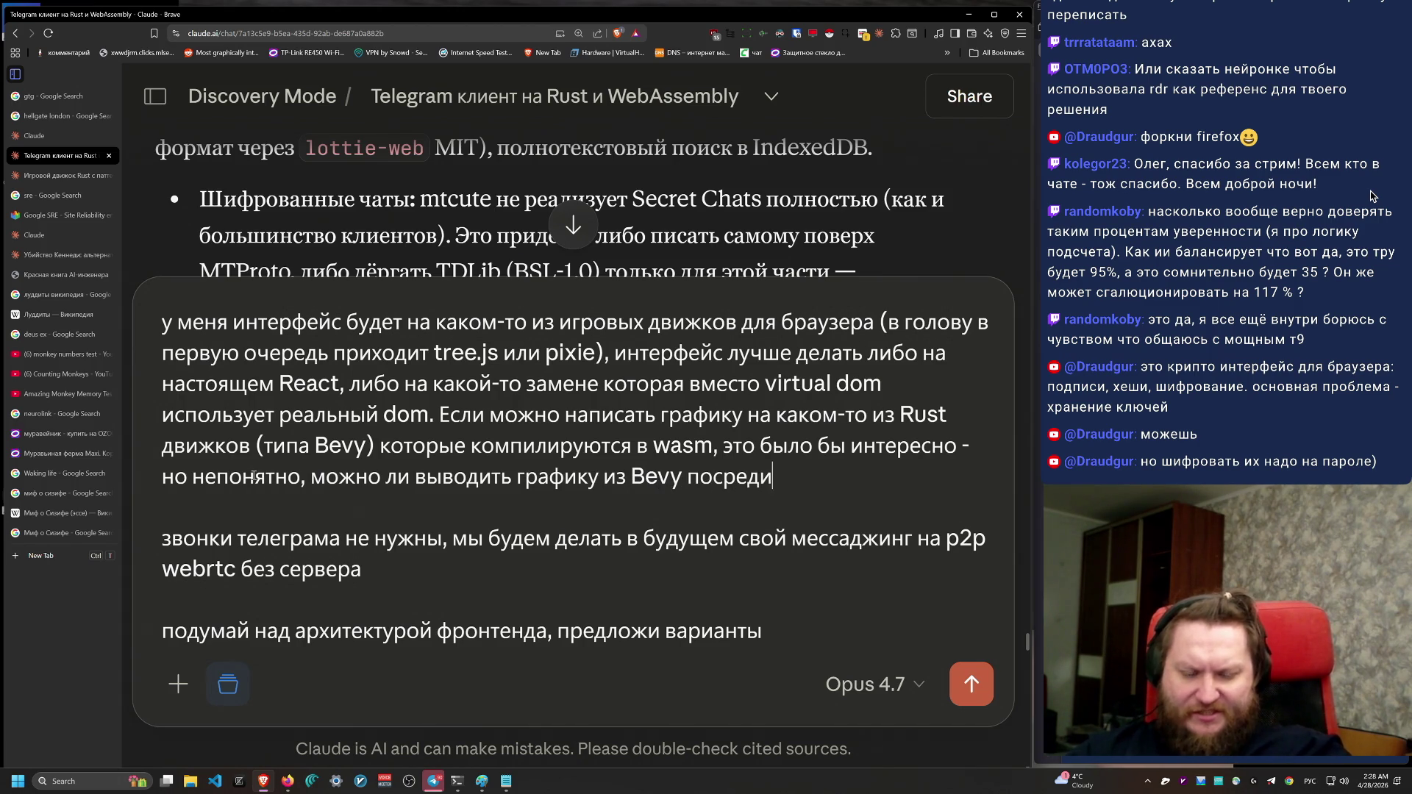
key("alt+shift")
type("React")
key("alt+shift")
type(" интерфейса")
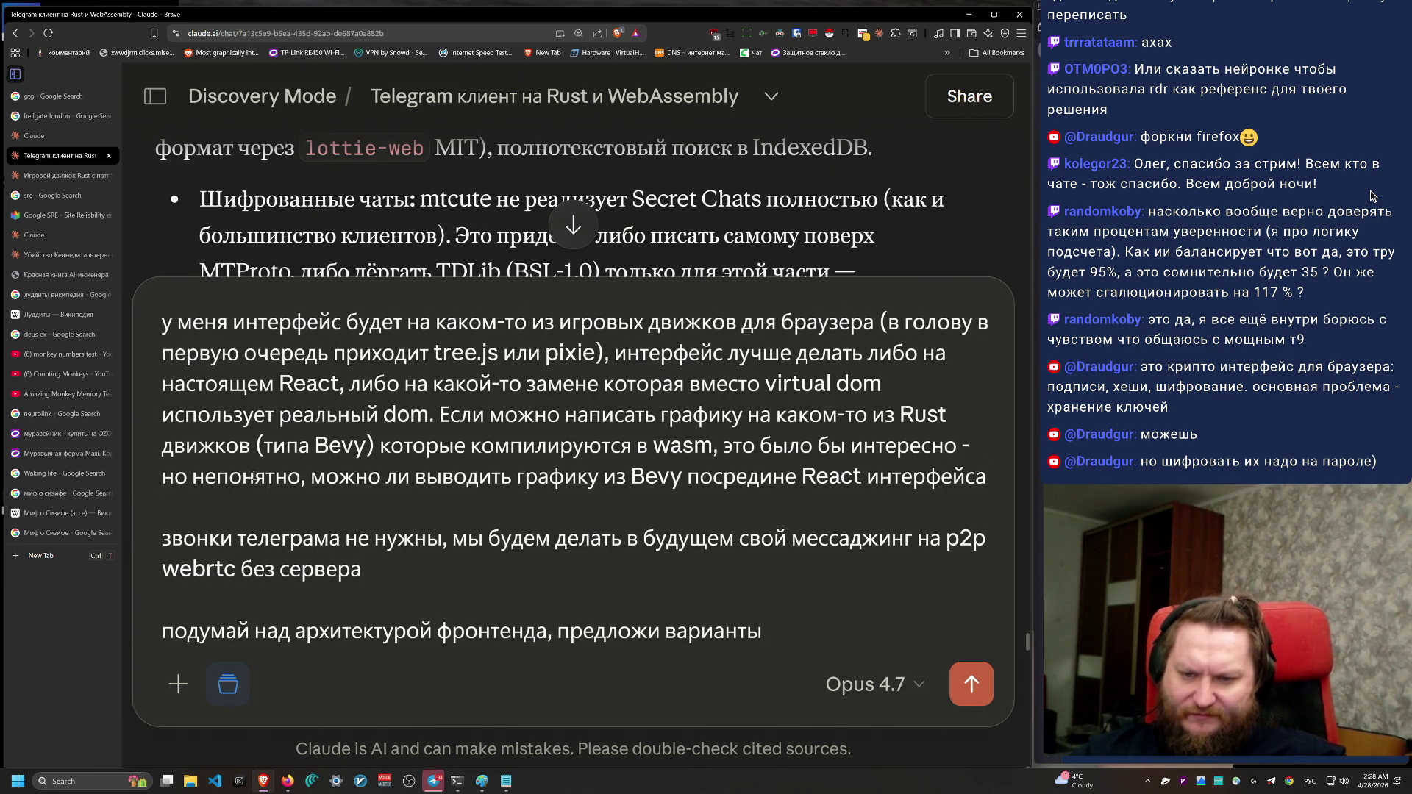
Step: Append 'think, superthink' and send the follow-up
key("alt+shift")
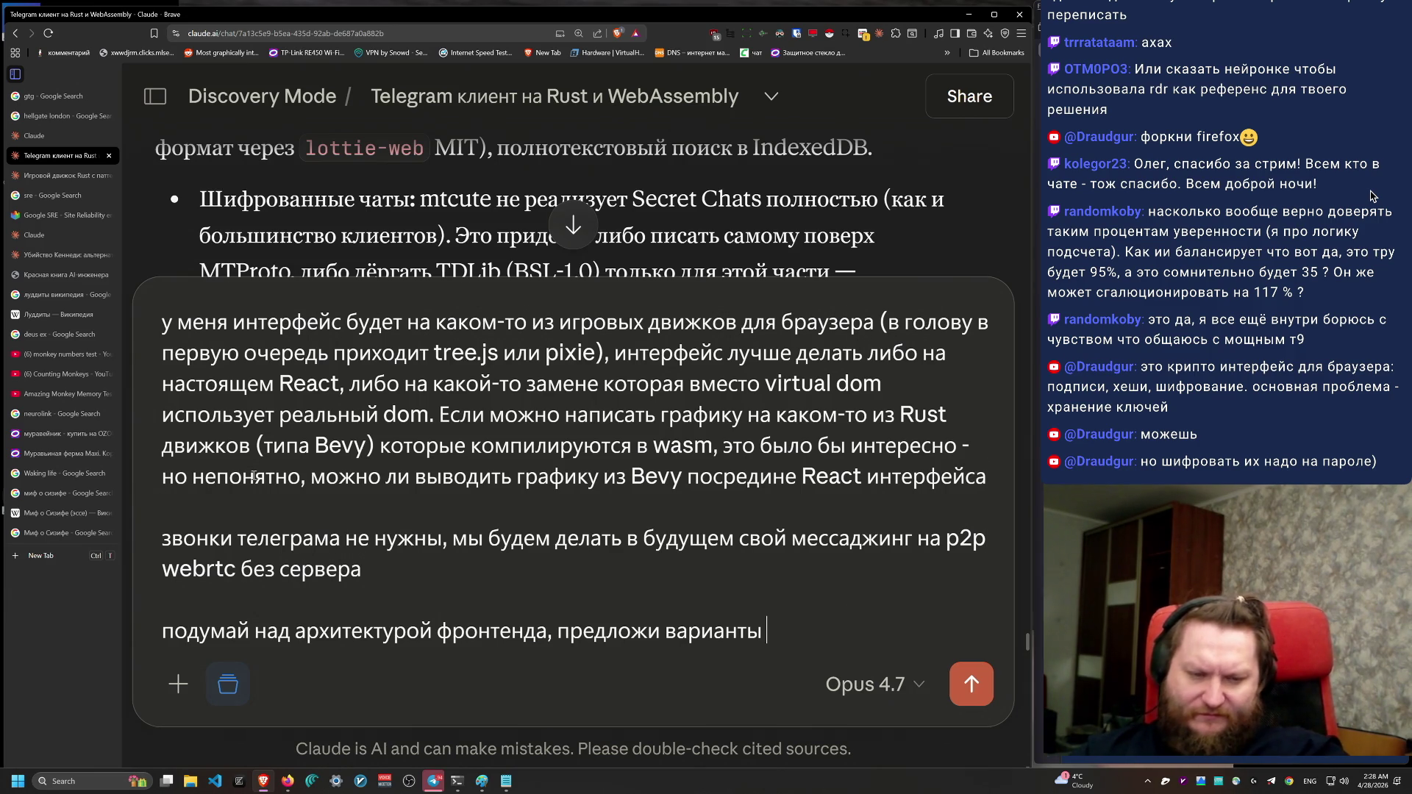
type("ultrathink, superth")
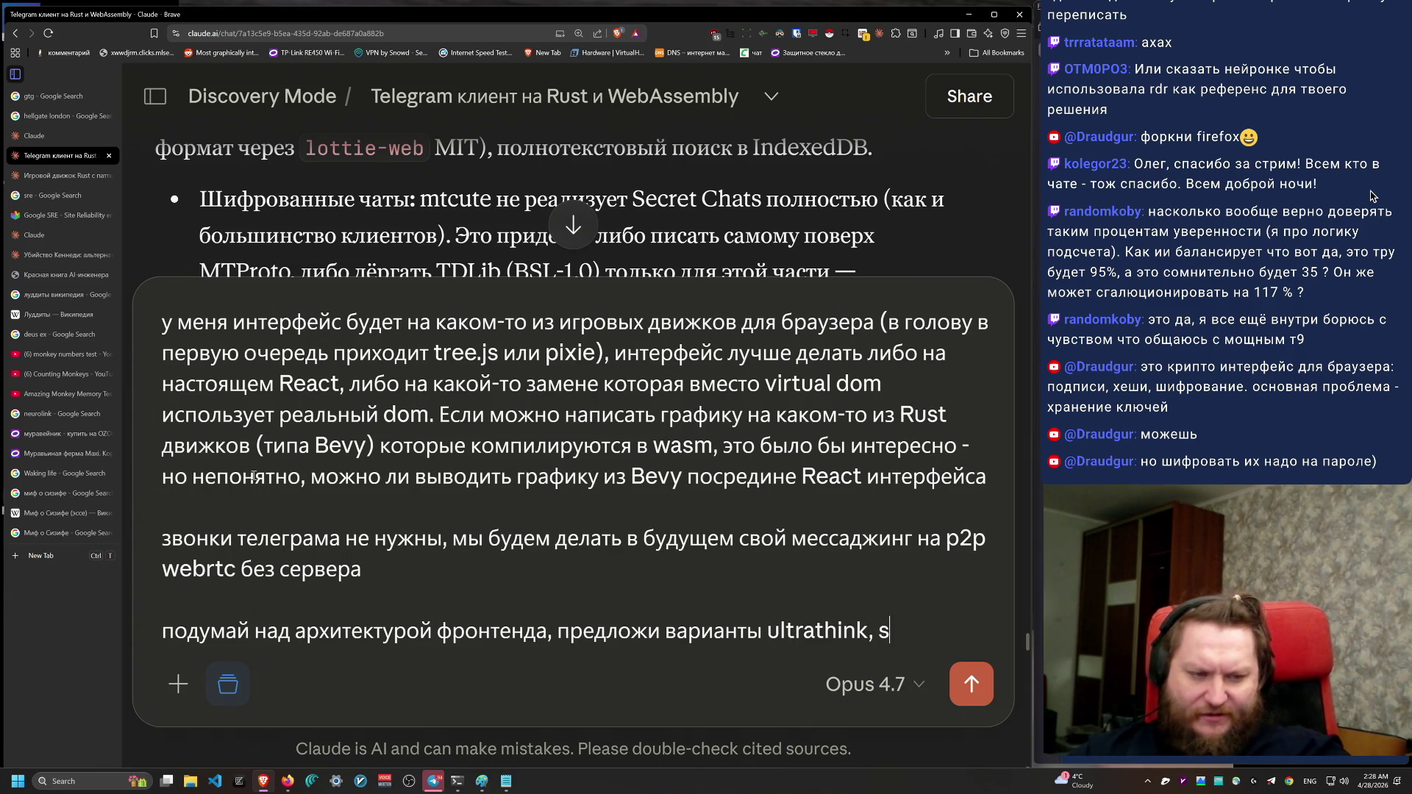
type("ink")
key("Return")
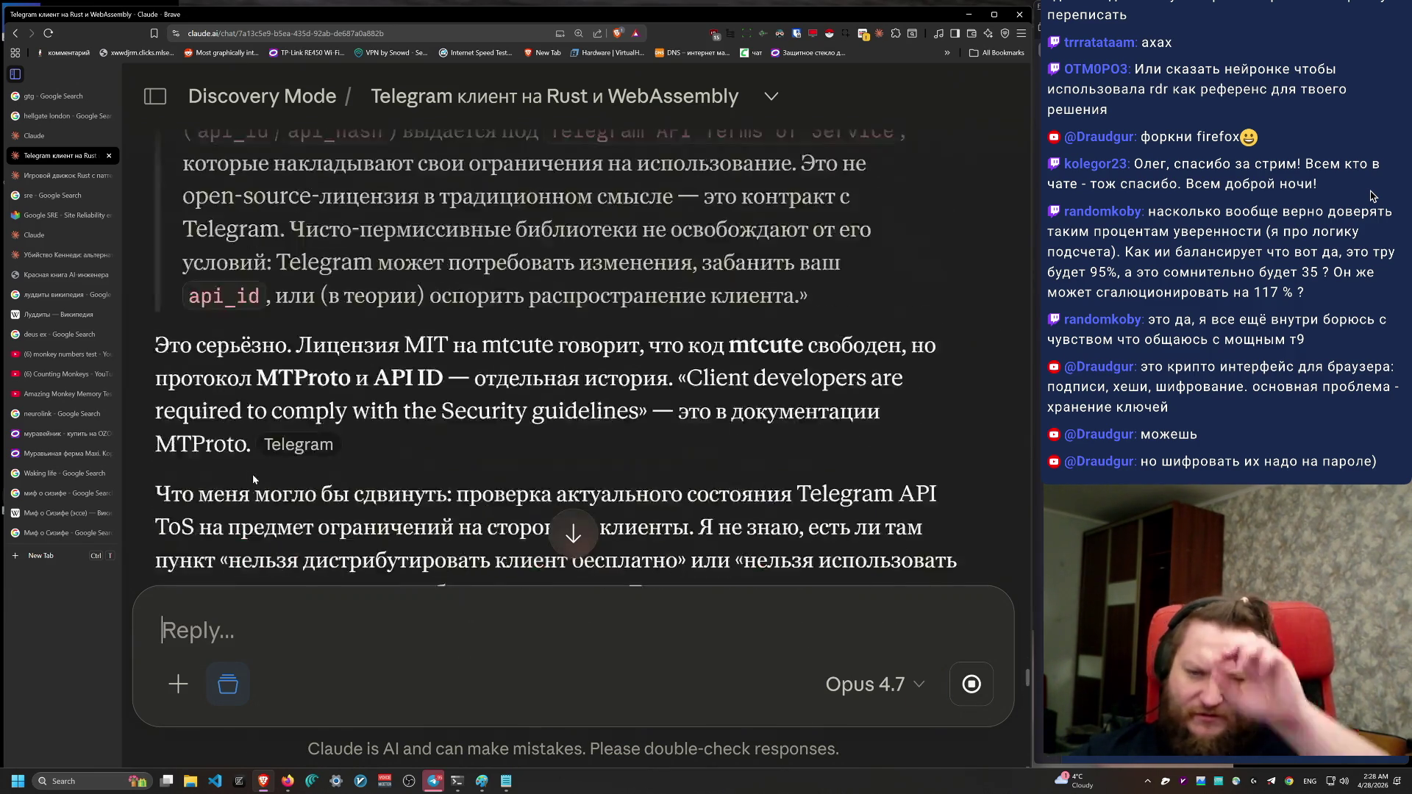
Step: Highlight the SUPERTHINK activation paragraph and the first key facts about Bevy in the answer
scroll(299, 179, "up", 3)
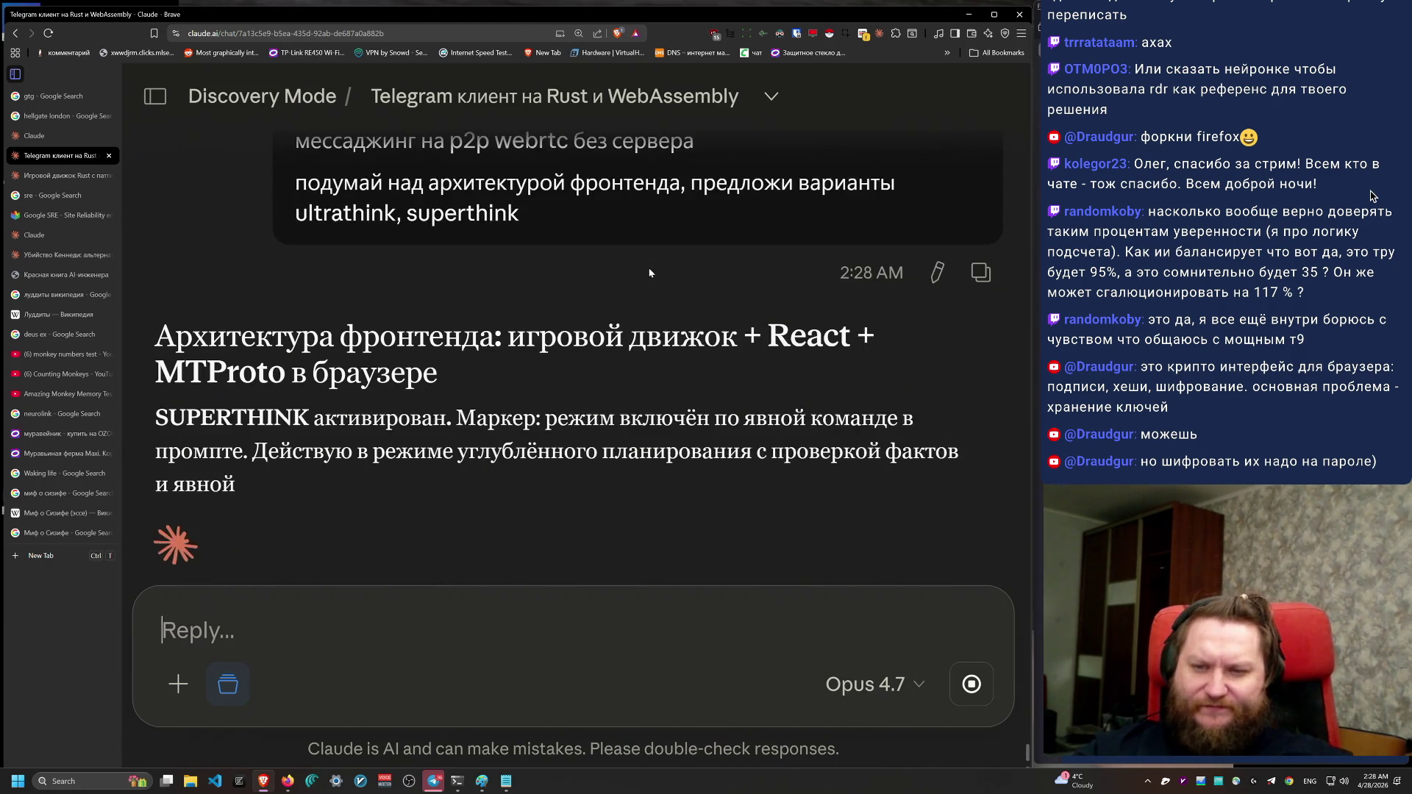
mouse_move(155, 263)
left_mouse_down()
mouse_move(711, 340)
mouse_move(655, 319)
mouse_move(635, 253)
mouse_move(664, 237)
left_mouse_up()
triple_click(651, 321)
mouse_move(214, 353)
left_mouse_down()
mouse_move(809, 424)
mouse_move(214, 433)
mouse_move(189, 389)
mouse_move(197, 352)
mouse_move(835, 425)
left_mouse_up()
scroll(471, 412, "down", 3)
scroll(838, 423, "down", 5)
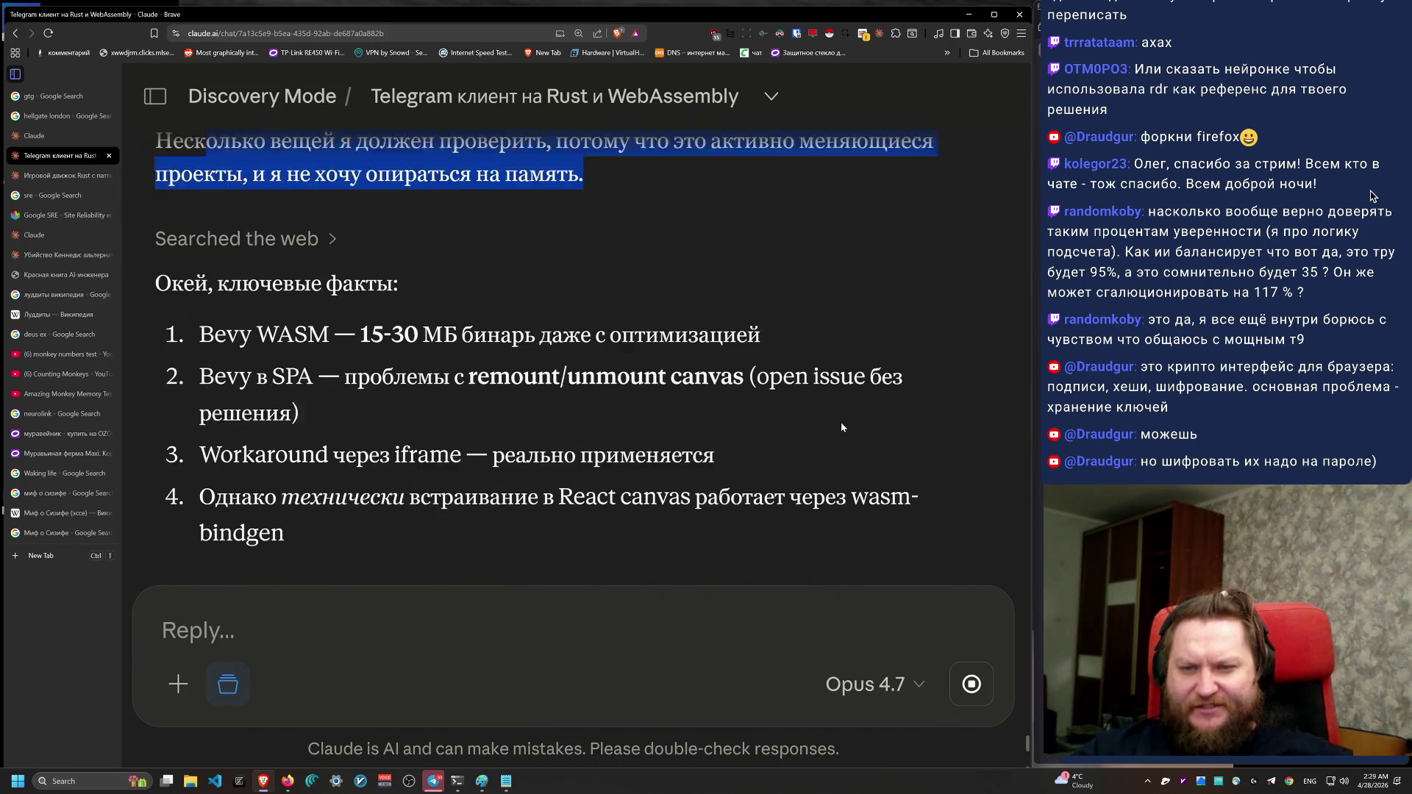
left_click_drag(200, 239, 851, 242)
mouse_move(570, 331)
left_mouse_down()
mouse_move(762, 219)
mouse_move(766, 196)
mouse_move(793, 329)
mouse_move(163, 283)
mouse_move(753, 276)
left_mouse_up()
left_click(765, 196)
left_click(792, 329)
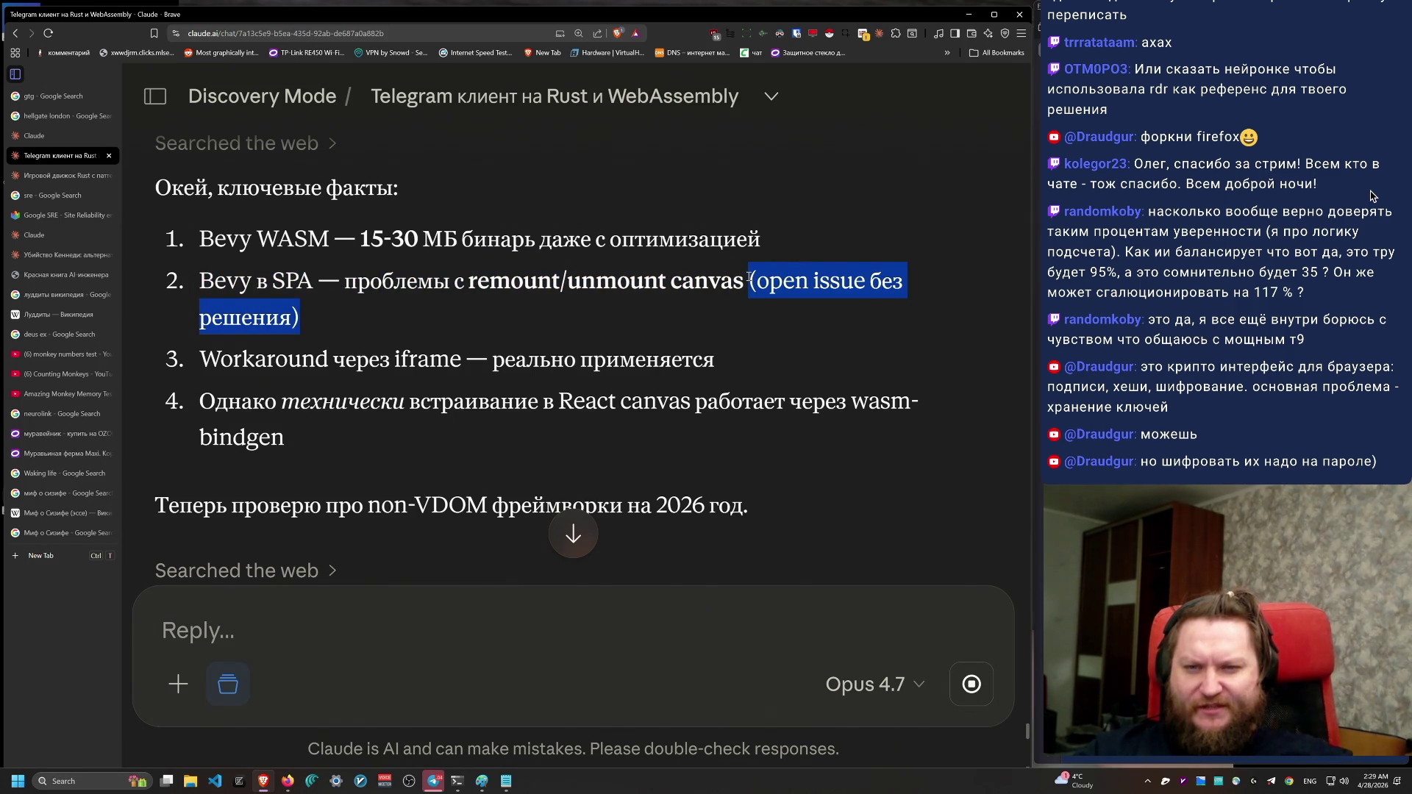
Step: Move the chat tab lower and highlight the iframe, React-canvas, non-VDOM and Краткий ответ passages
left_click_drag(748, 277, 749, 277)
left_click_drag(81, 160, 97, 548)
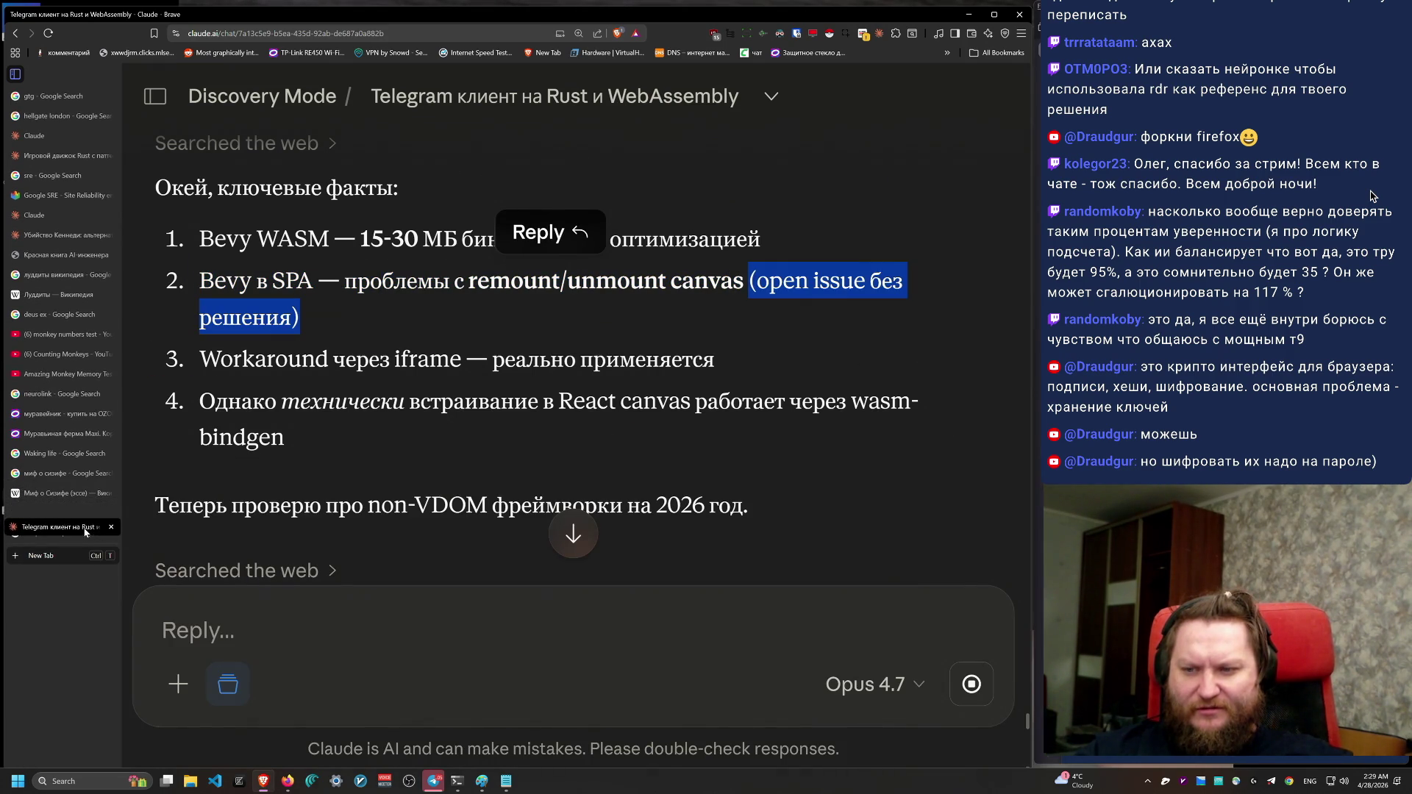
triple_click(787, 350)
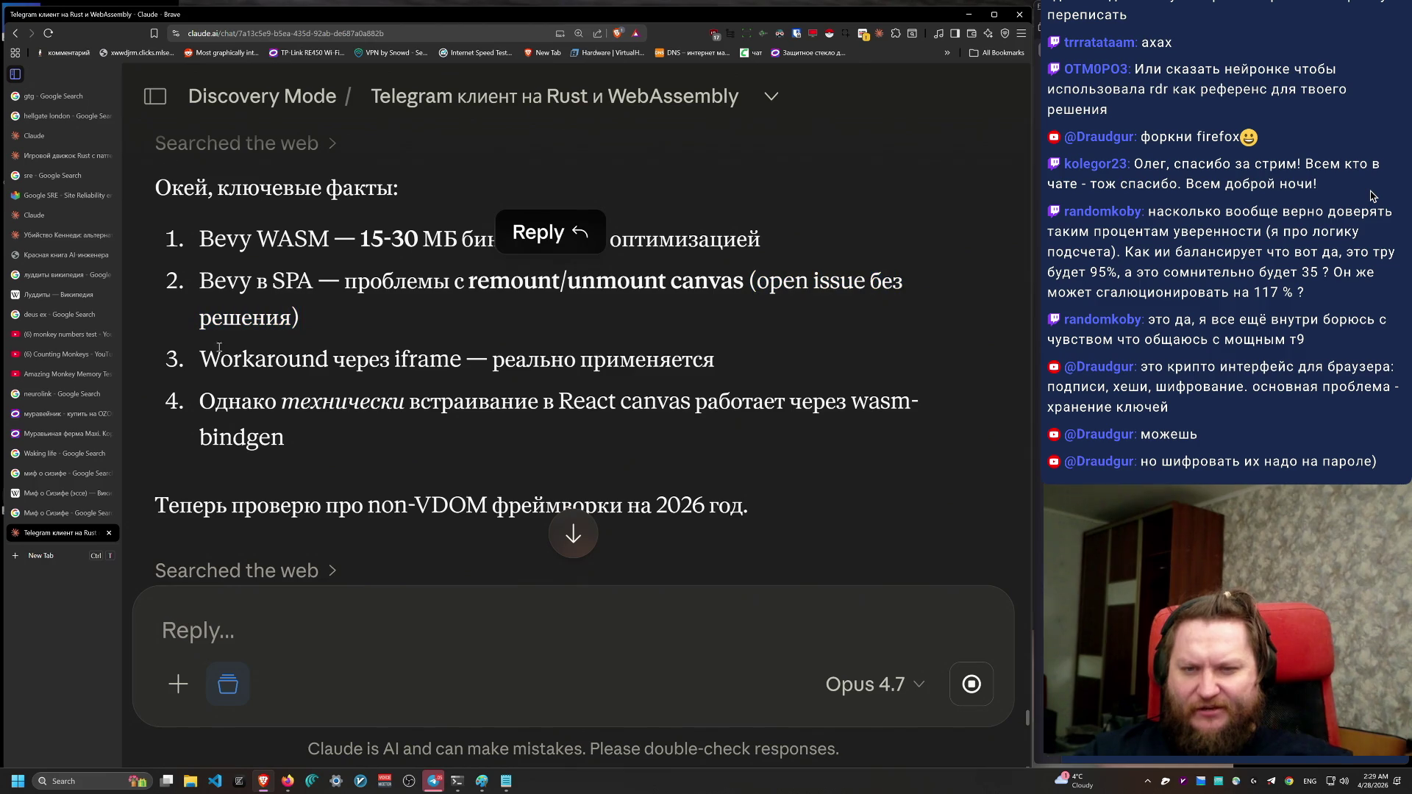
mouse_move(287, 437)
left_mouse_down()
mouse_move(201, 402)
mouse_move(631, 402)
mouse_move(251, 401)
left_mouse_up()
left_click_drag(283, 436, 199, 401)
scroll(299, 378, "down", 3)
left_click_drag(155, 285, 788, 288)
scroll(830, 390, "down", 4)
scroll(830, 390, "down", 2)
mouse_move(155, 171)
left_mouse_down()
mouse_move(893, 246)
mouse_move(871, 286)
left_mouse_up()
mouse_move(732, 305)
left_mouse_down()
mouse_move(728, 272)
mouse_move(143, 177)
left_mouse_up()
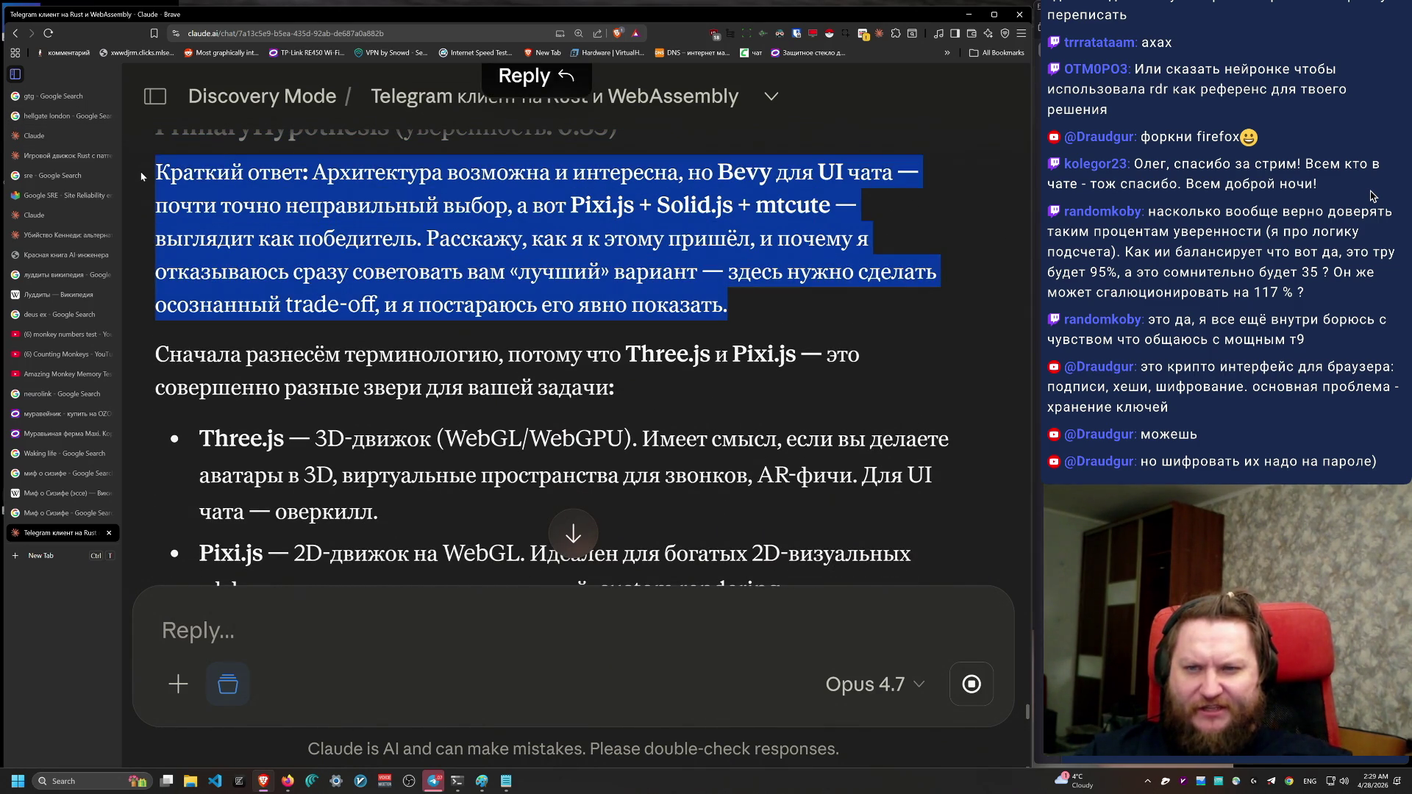
left_click(419, 620)
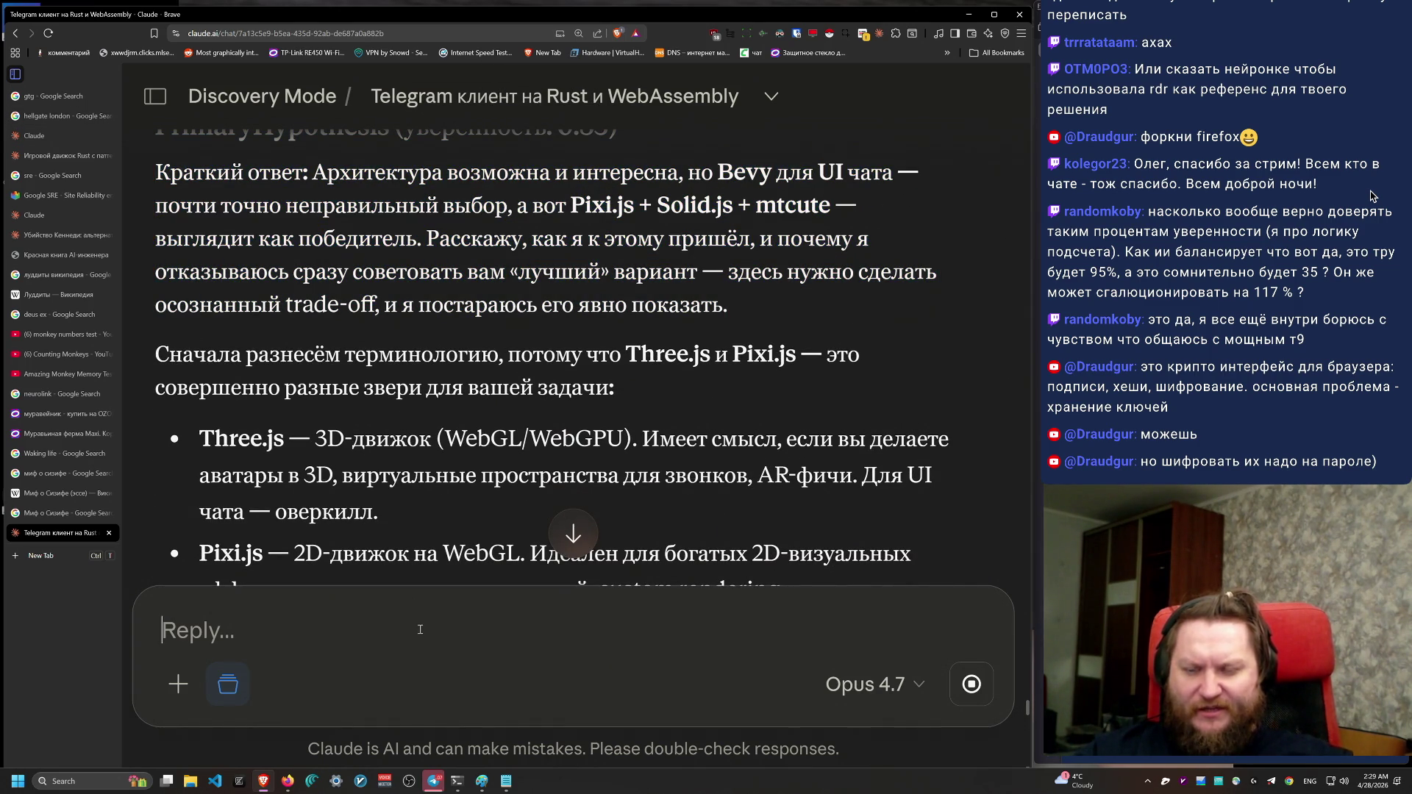
Step: Start a reply: not just a UI-chat, but Telegram chats visualized as a top-down game like Sunless
type("Ukz")
key("BackSpace")
key("BackSpace")
key("BackSpace")
key("alt+shift")
type("Гляди, я делаю не просто")
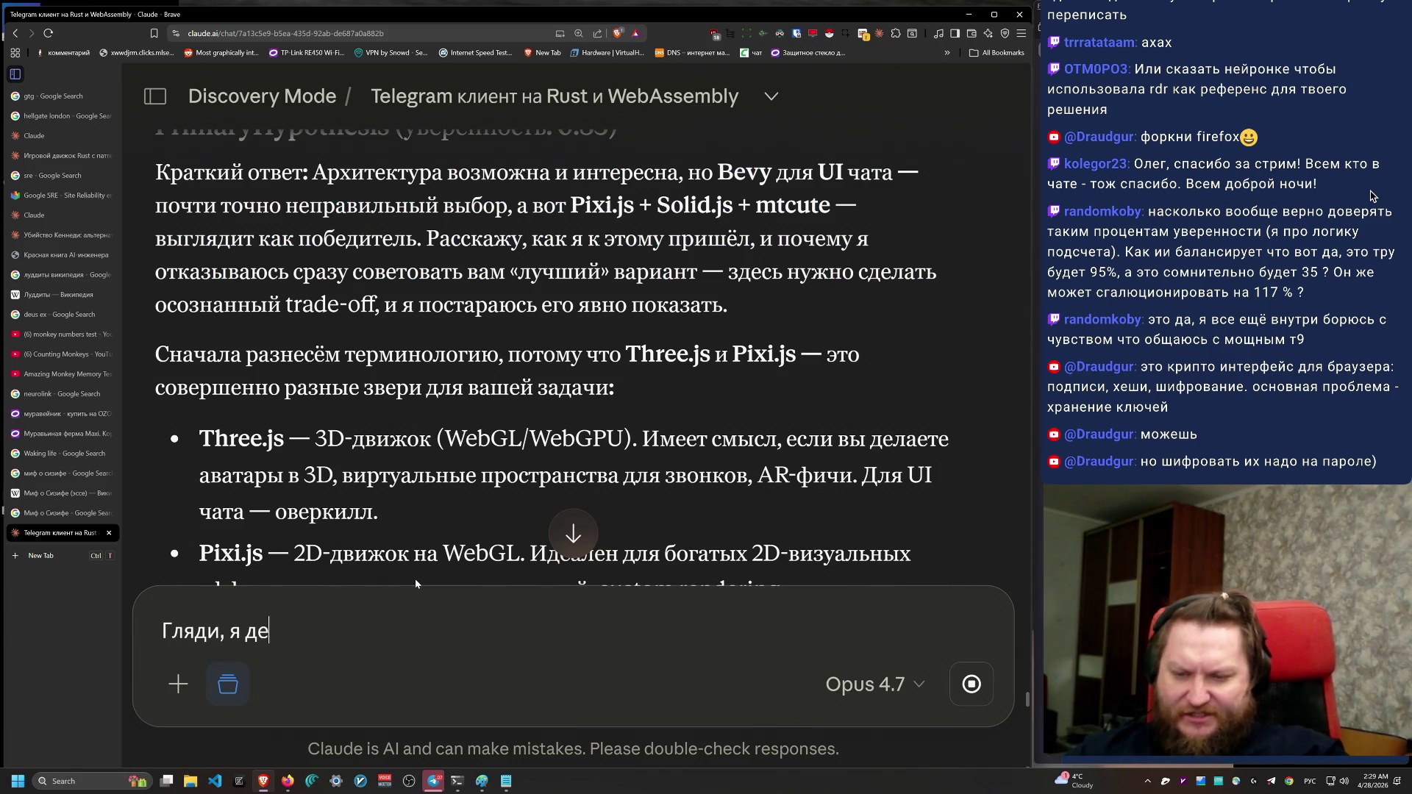
key("alt+shift")
type(" UI-")
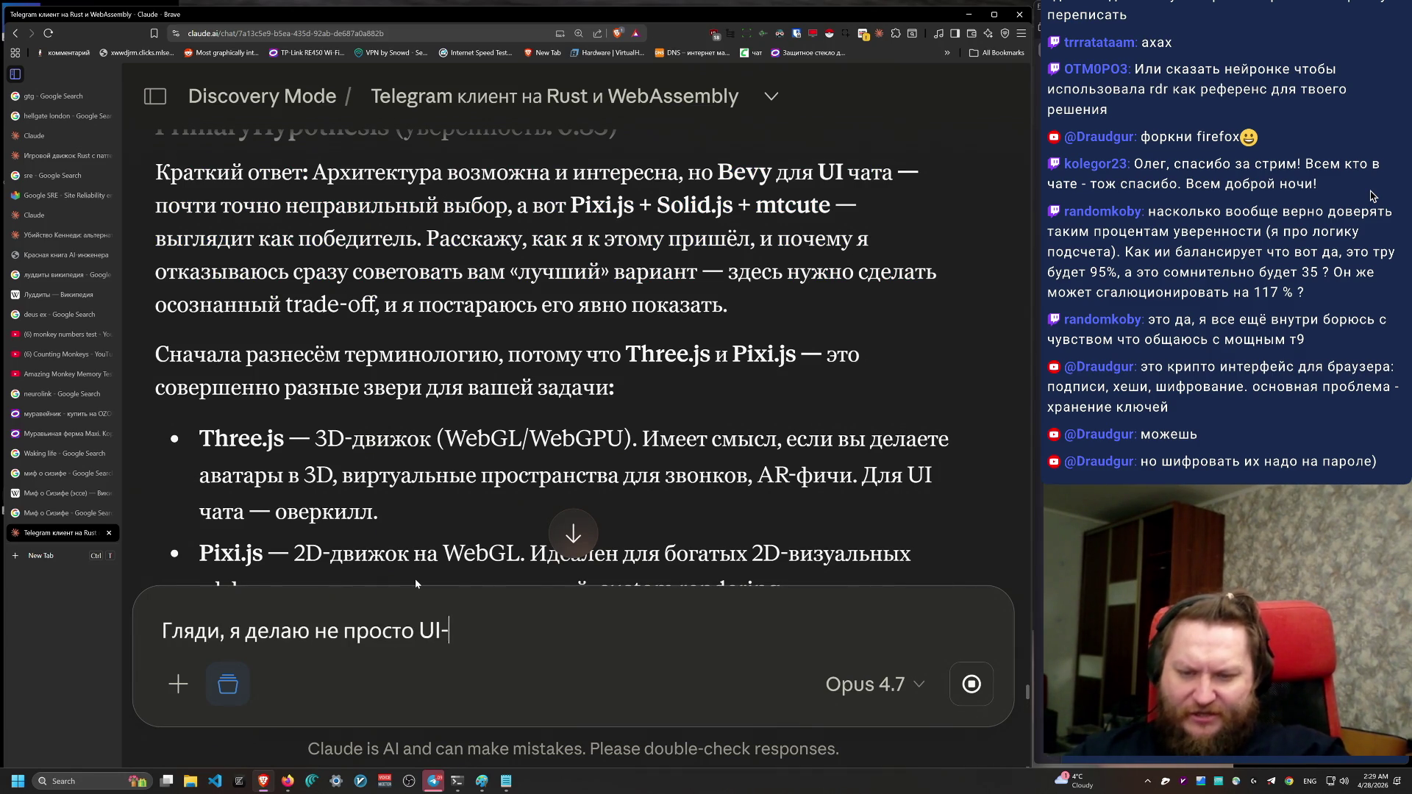
type("chat.")
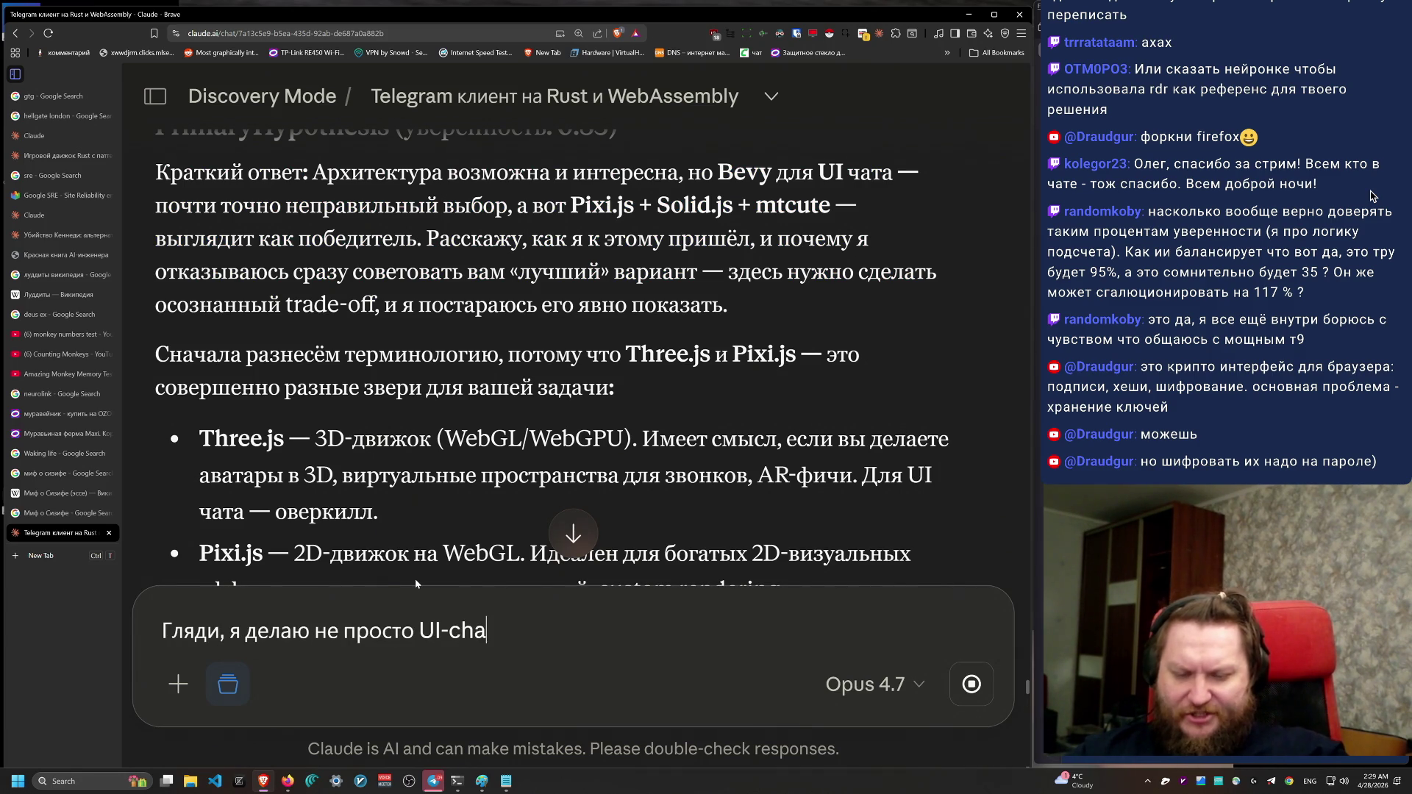
key("alt+shift")
type(" Я")
type(" визуализирую Tele")
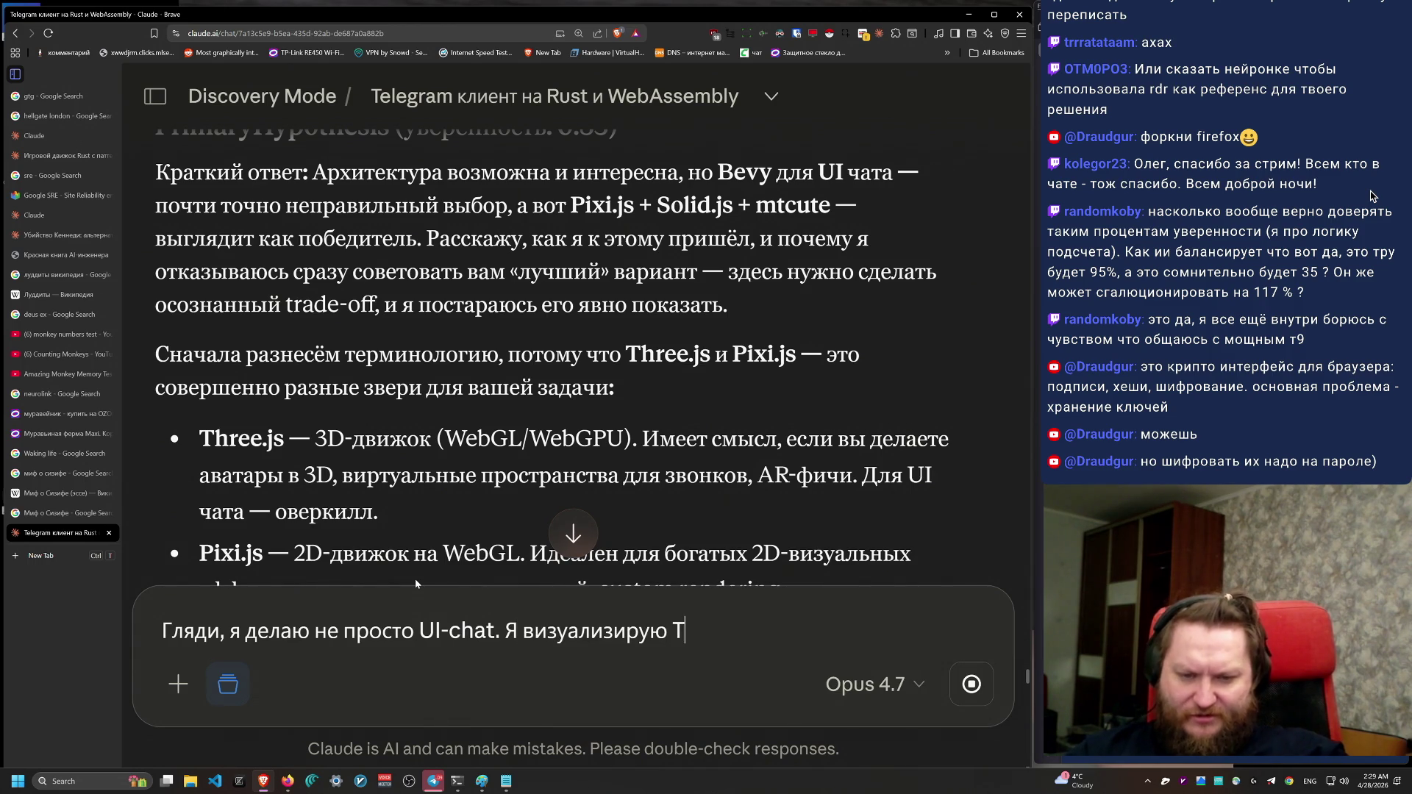
type("gram-")
key("alt+shift")
type("чаты")
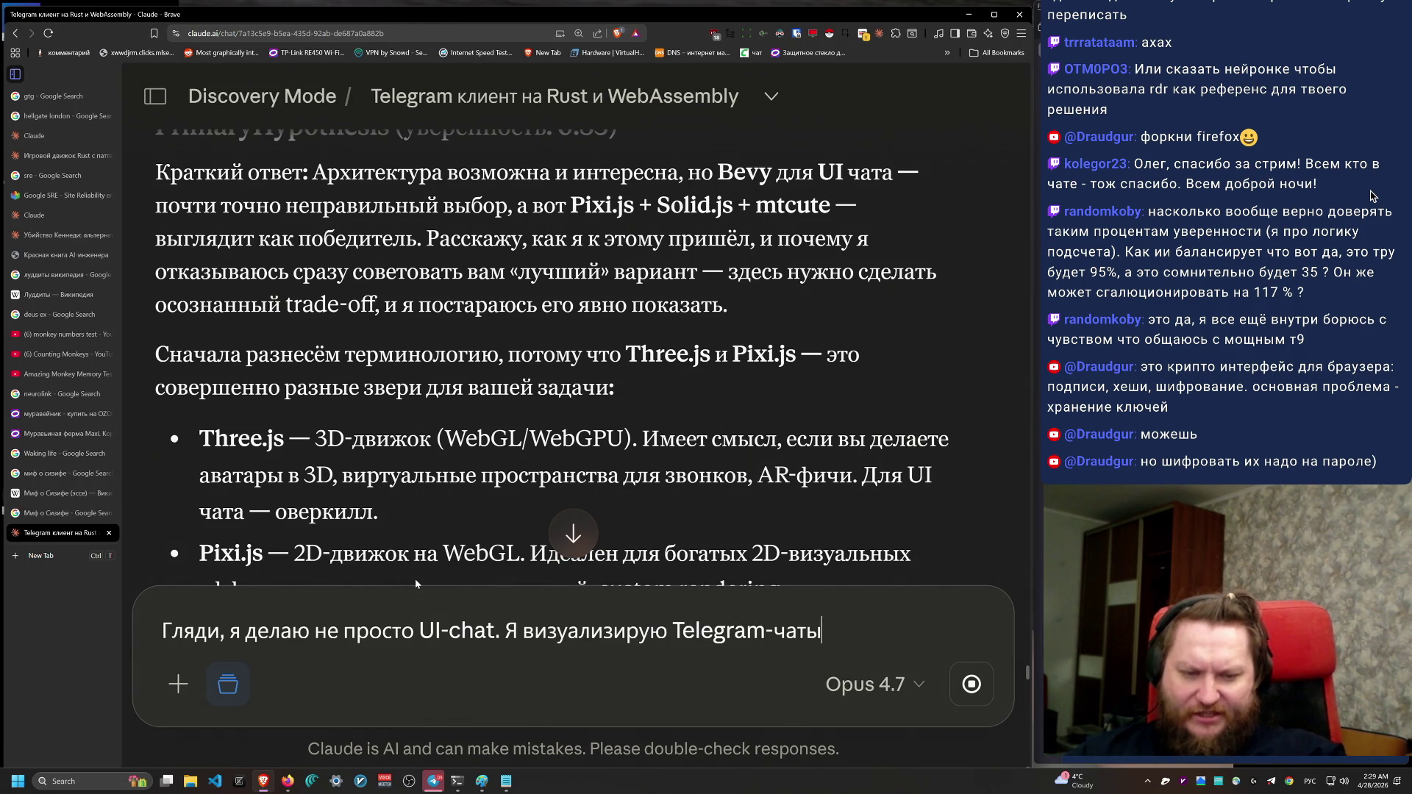
type(" через ")
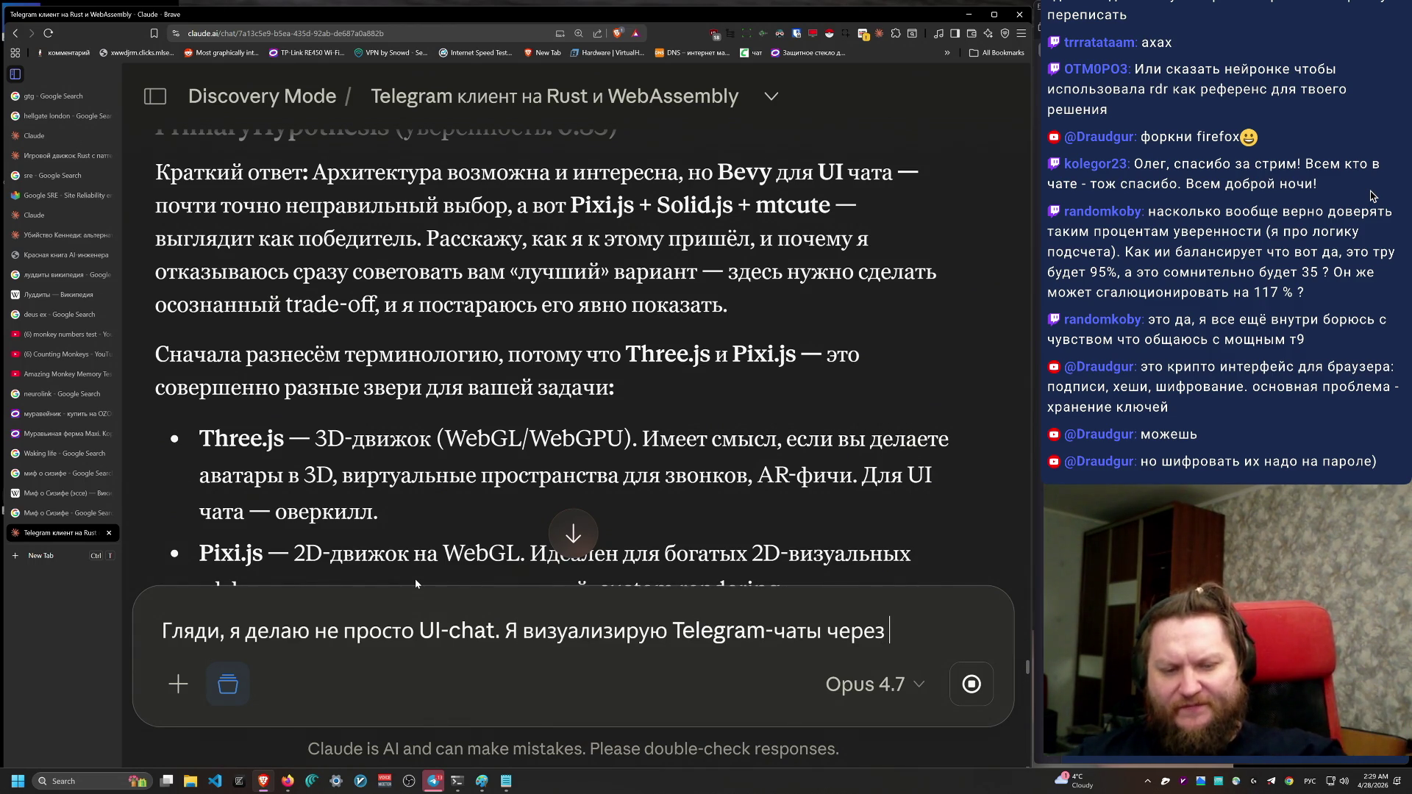
type("игровой дви")
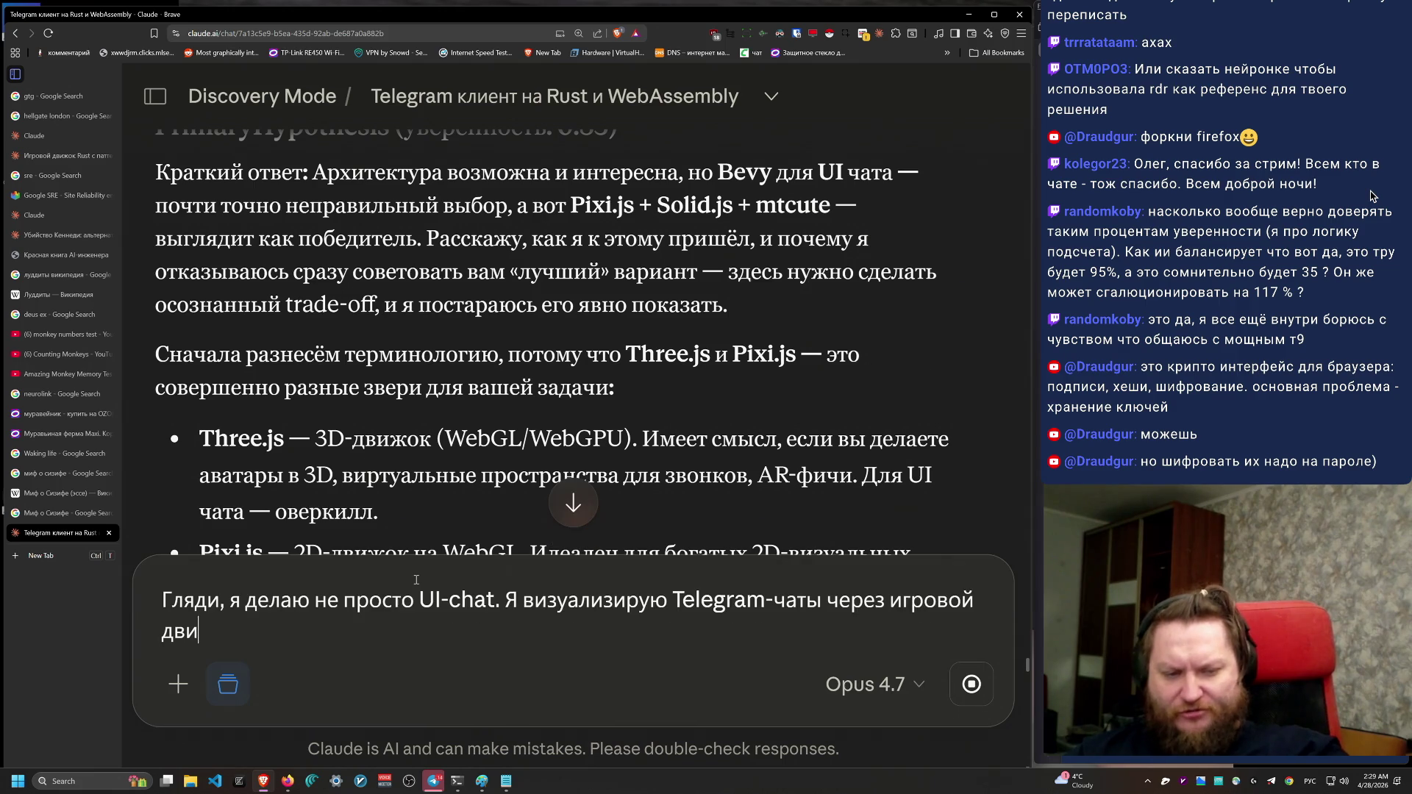
type("жок. Визуализац")
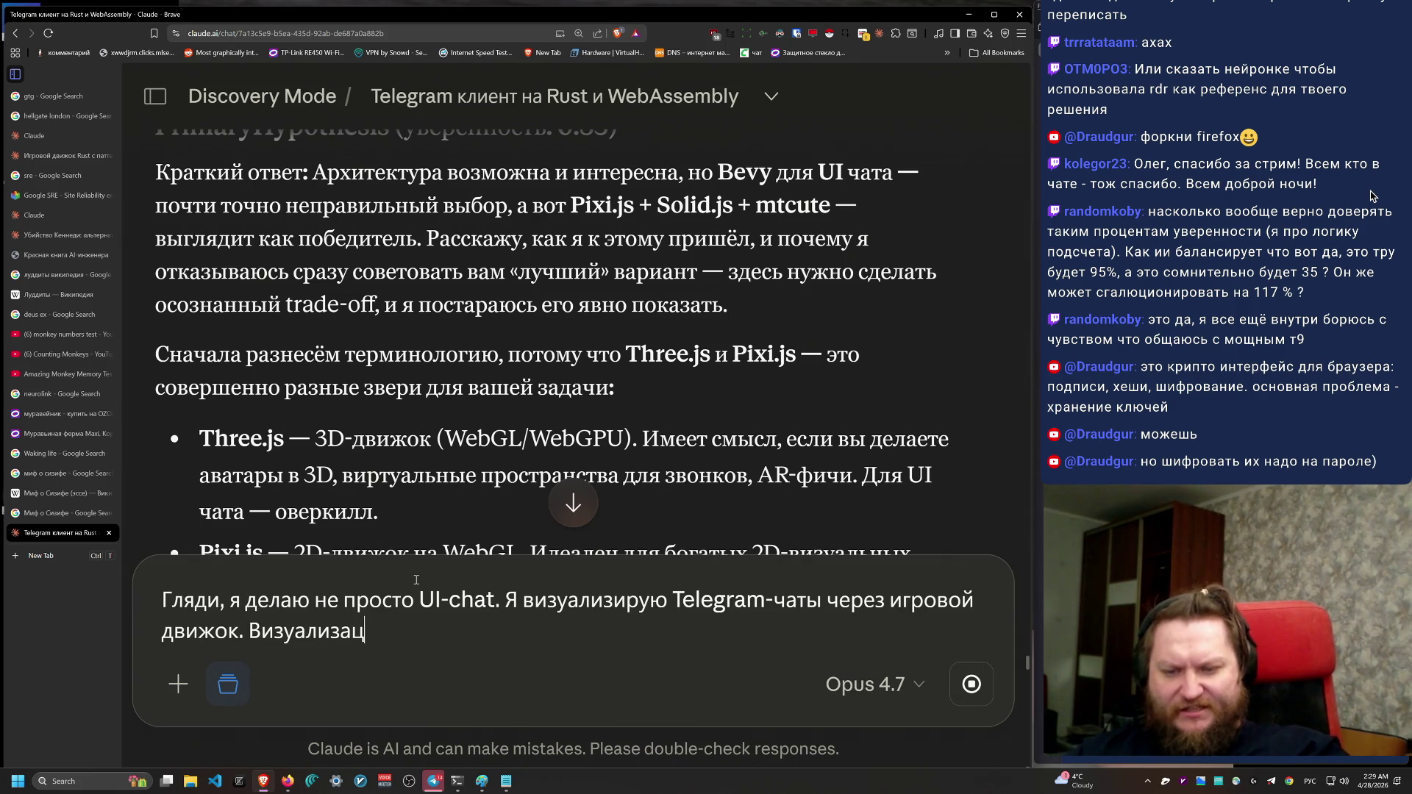
type("ия в формате top-down игрушк")
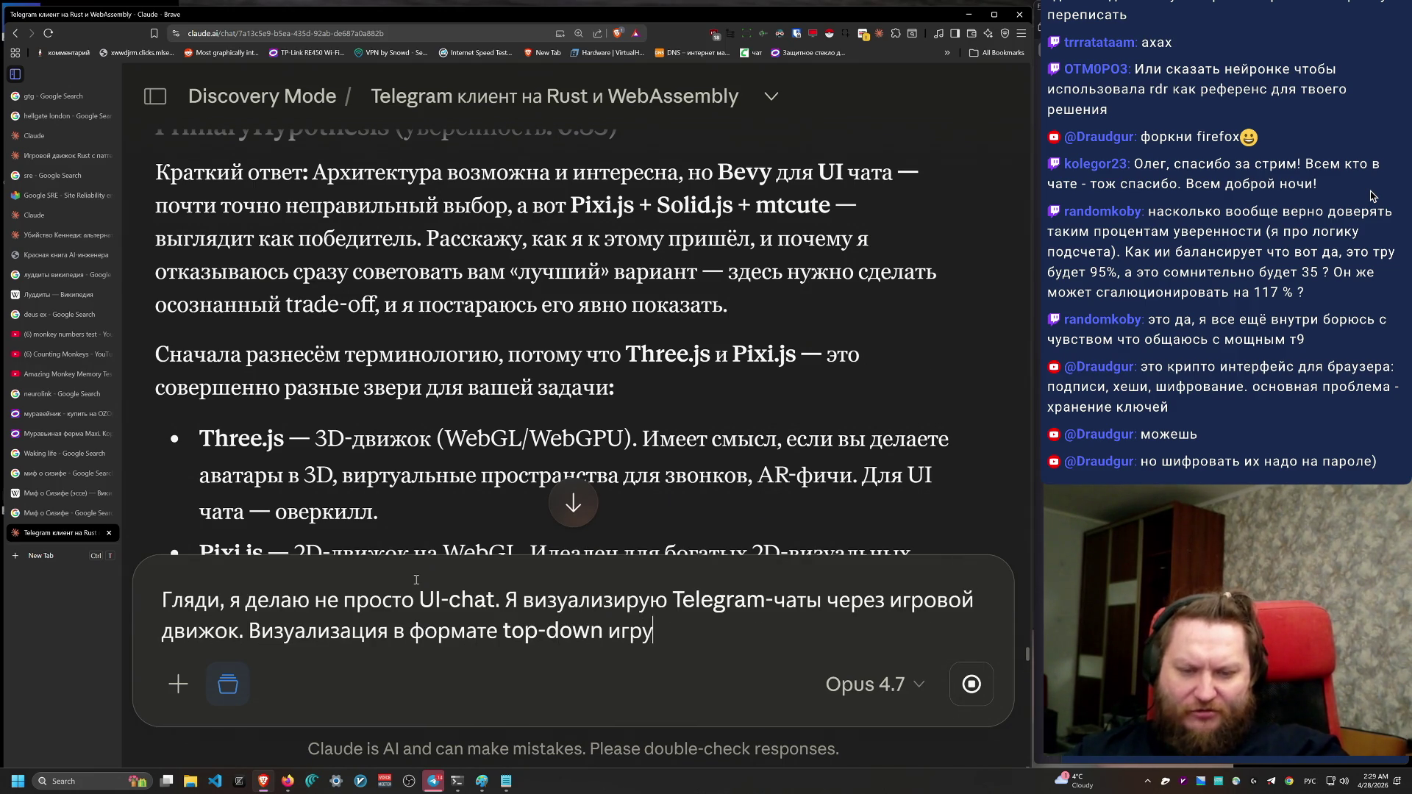
type("и формата")
key("alt+shift")
type(" Su")
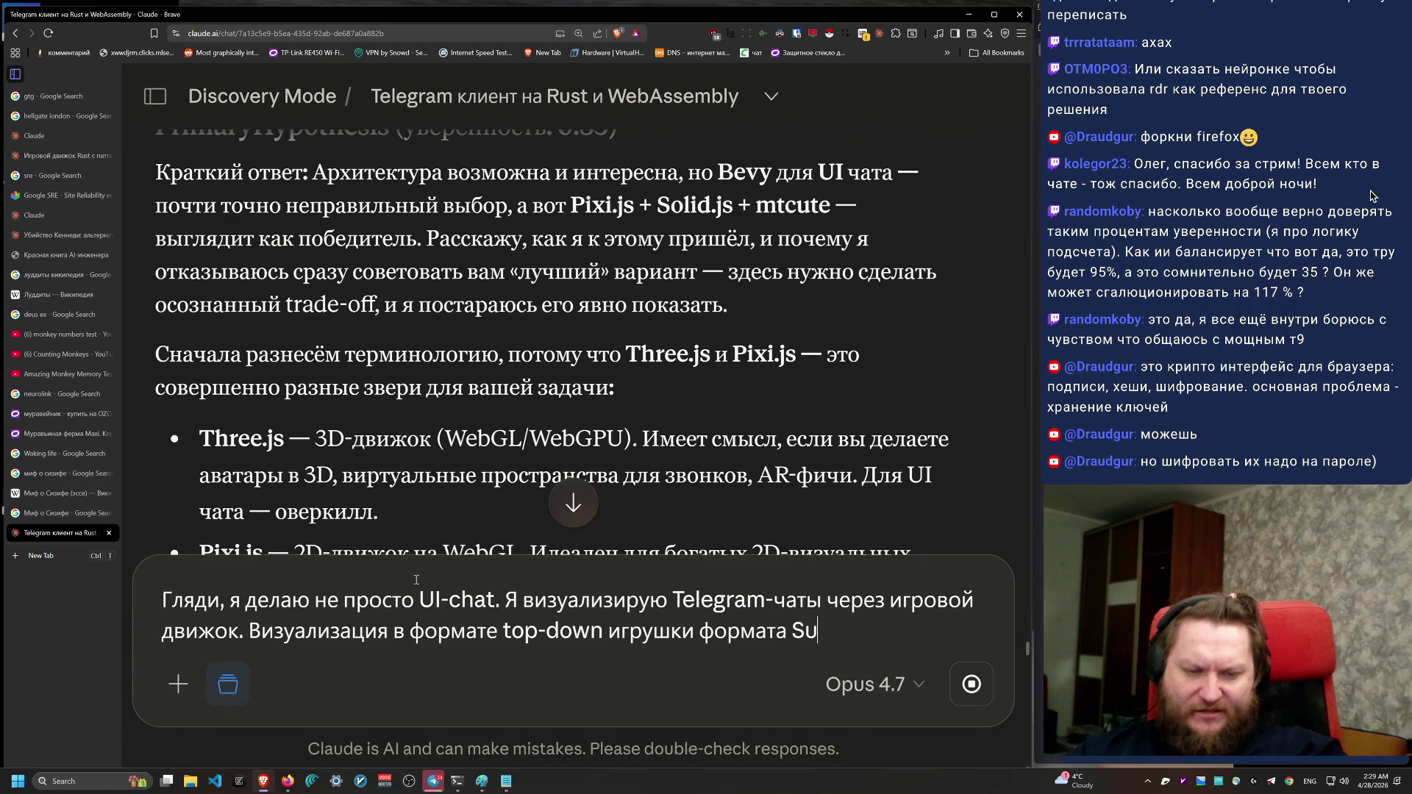
type("nless Sea.")
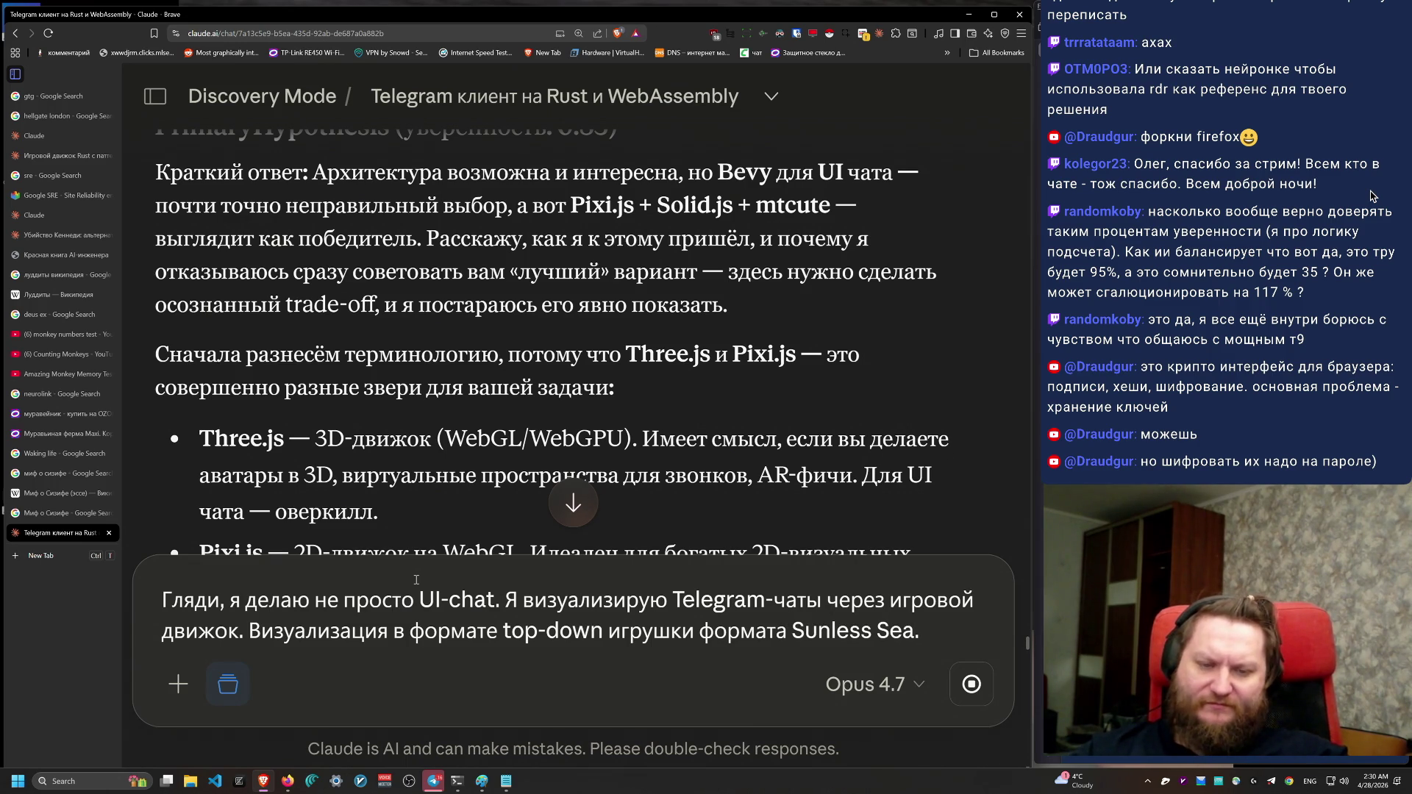
scroll(786, 375, "down", 5)
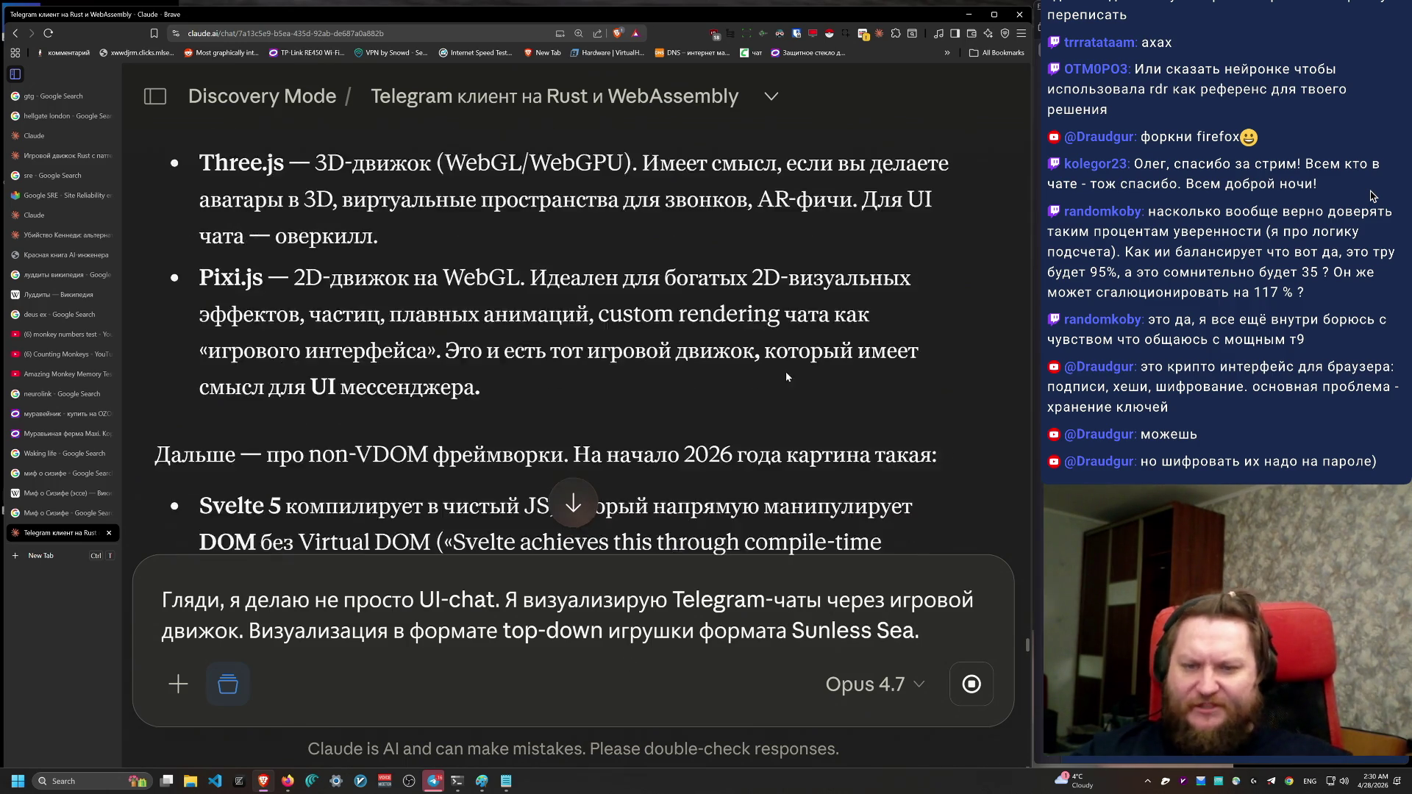
Step: Scroll through the streaming answer, highlighting the Svelte 5 and Solid.js bullets
scroll(799, 382, "up", 10)
scroll(799, 382, "down", 4)
scroll(709, 178, "down", 1)
scroll(709, 178, "down", 2)
scroll(710, 178, "down", 4)
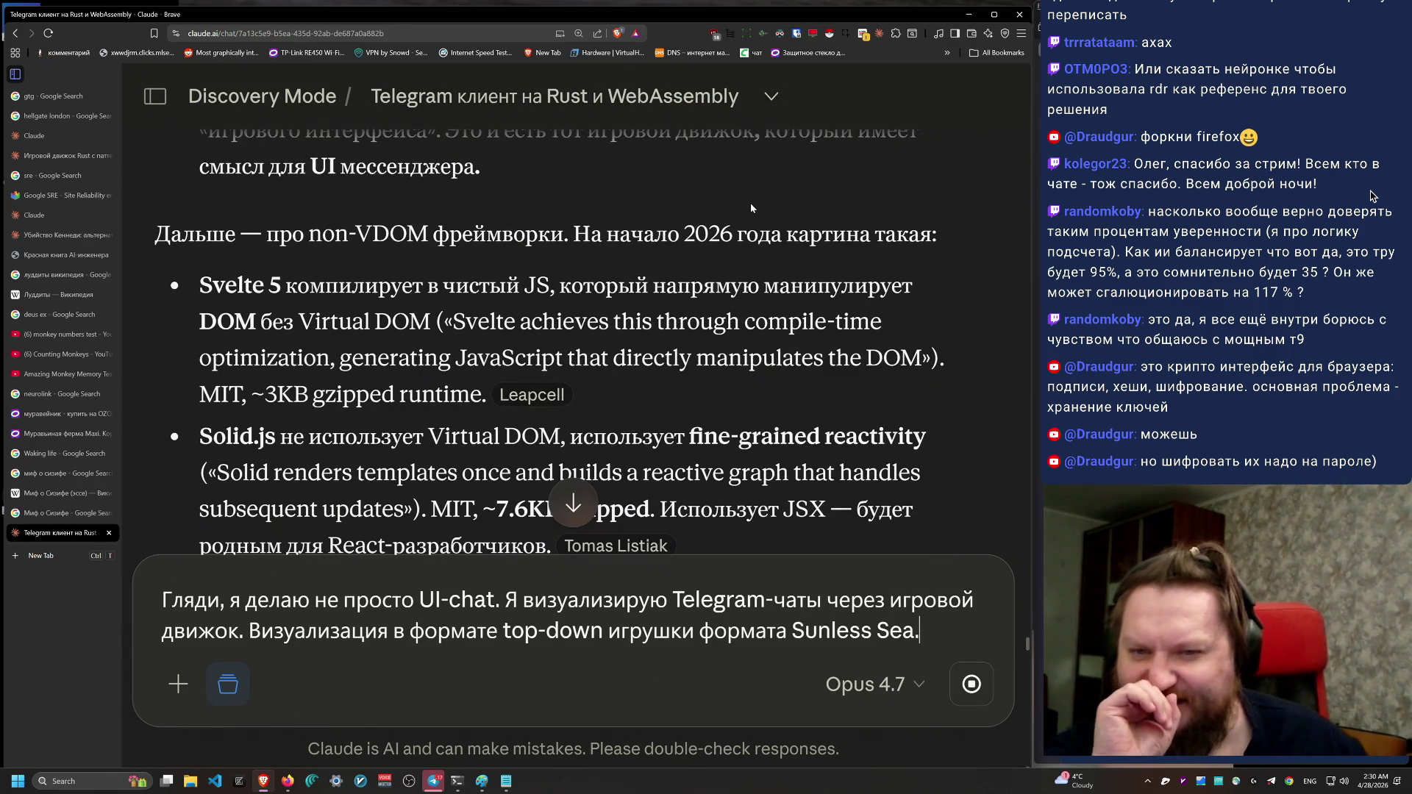
scroll(651, 290, "down", 1)
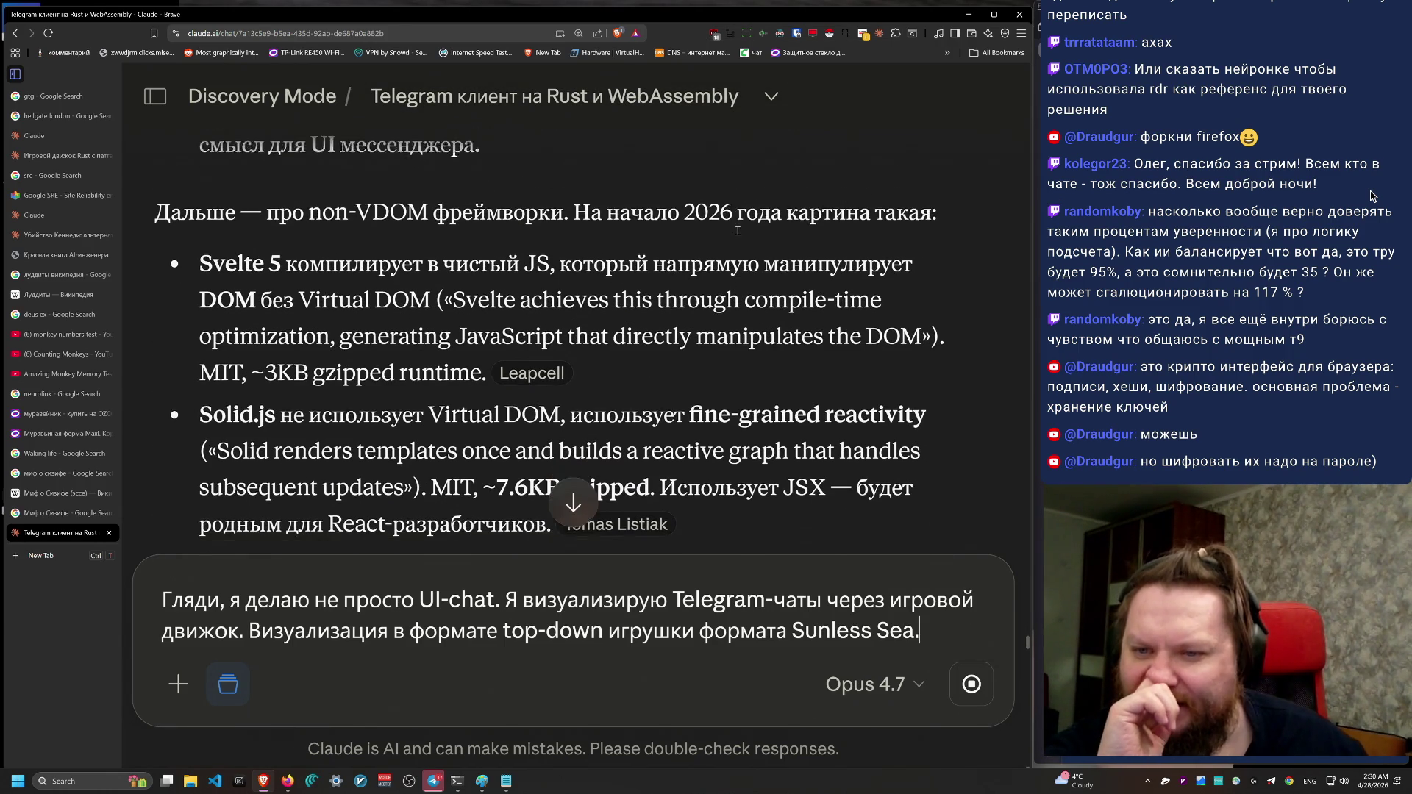
mouse_move(616, 349)
left_mouse_down()
mouse_move(197, 267)
mouse_move(182, 235)
left_mouse_up()
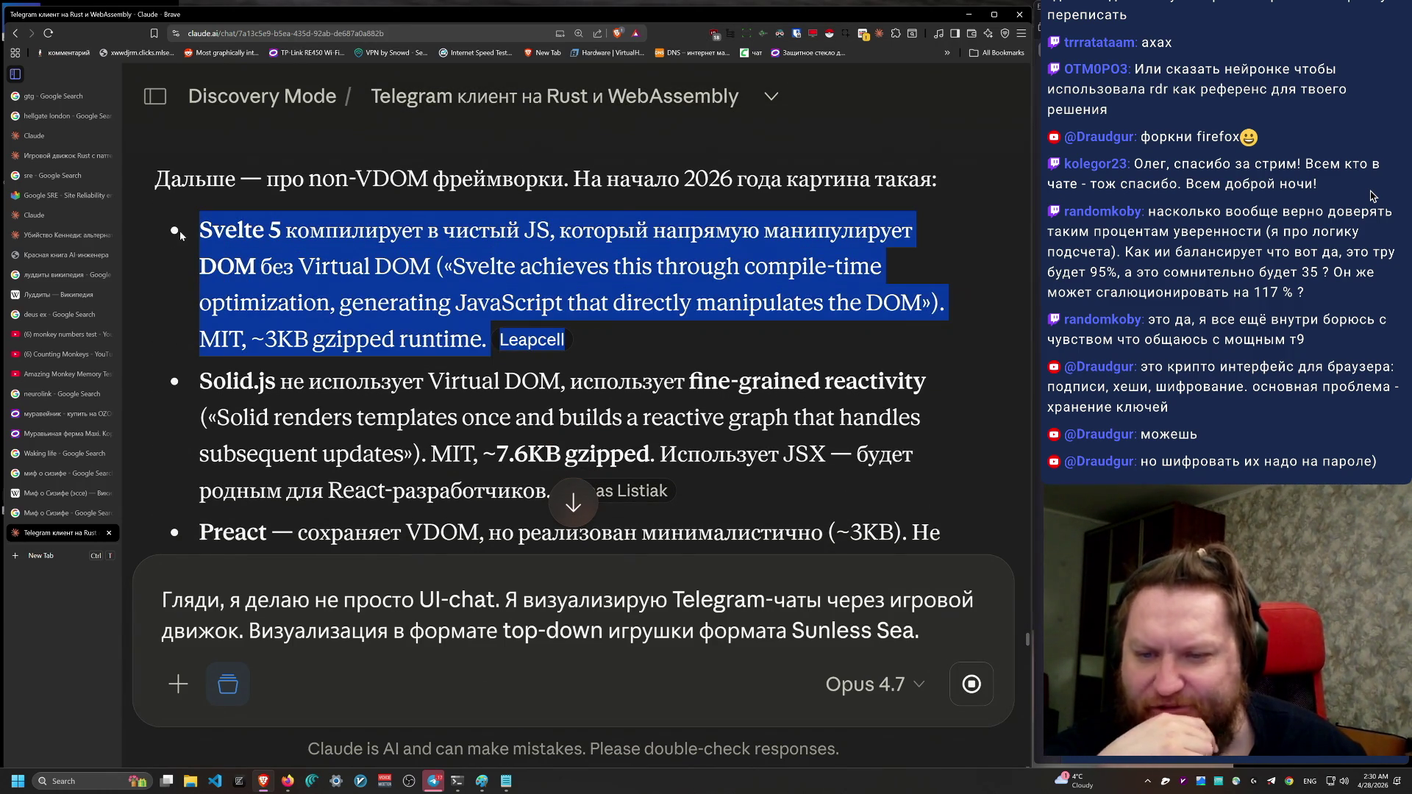
mouse_move(667, 491)
left_mouse_down()
mouse_move(256, 385)
mouse_move(197, 392)
left_mouse_up()
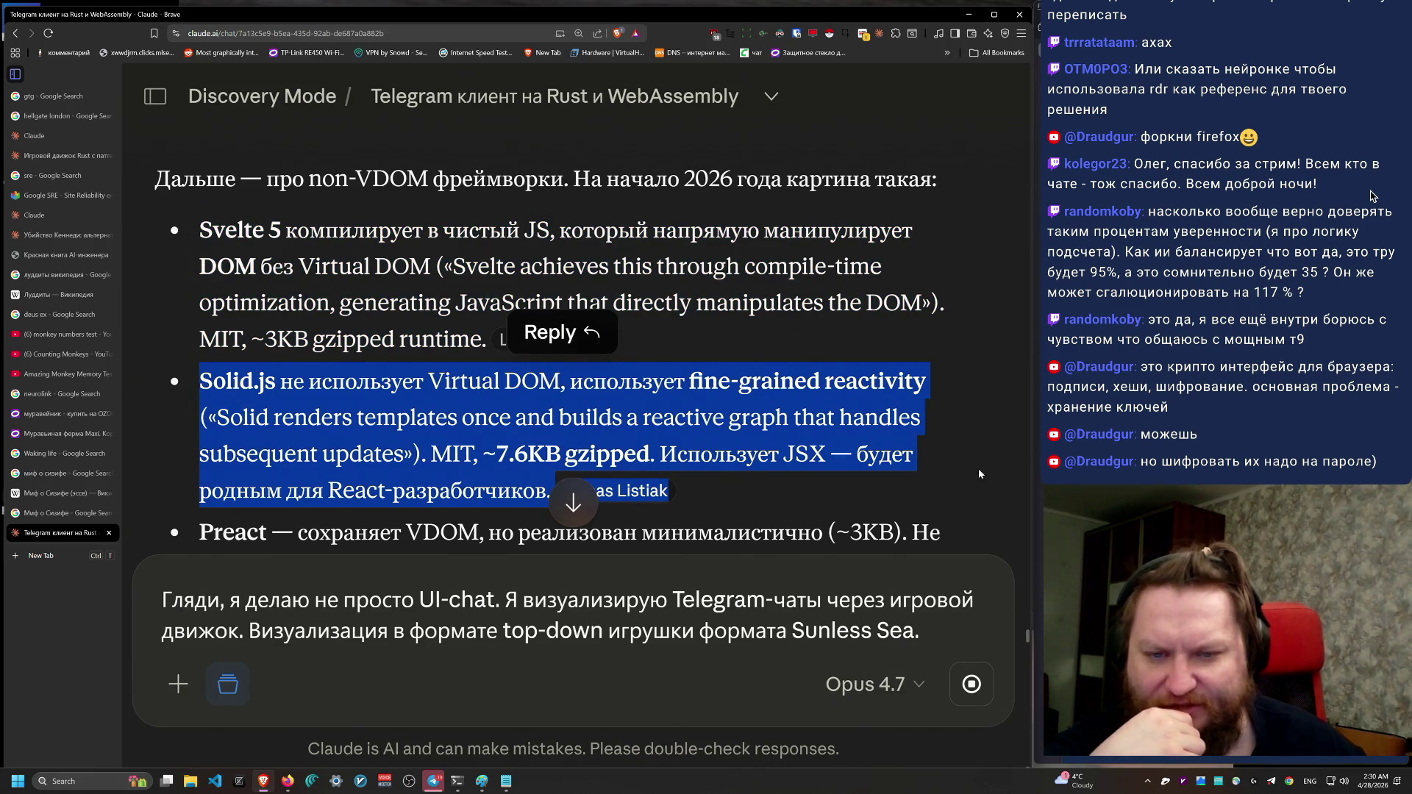
scroll(780, 475, "down", 1)
mouse_move(722, 443)
left_mouse_down()
mouse_move(200, 362)
mouse_move(184, 337)
left_mouse_up()
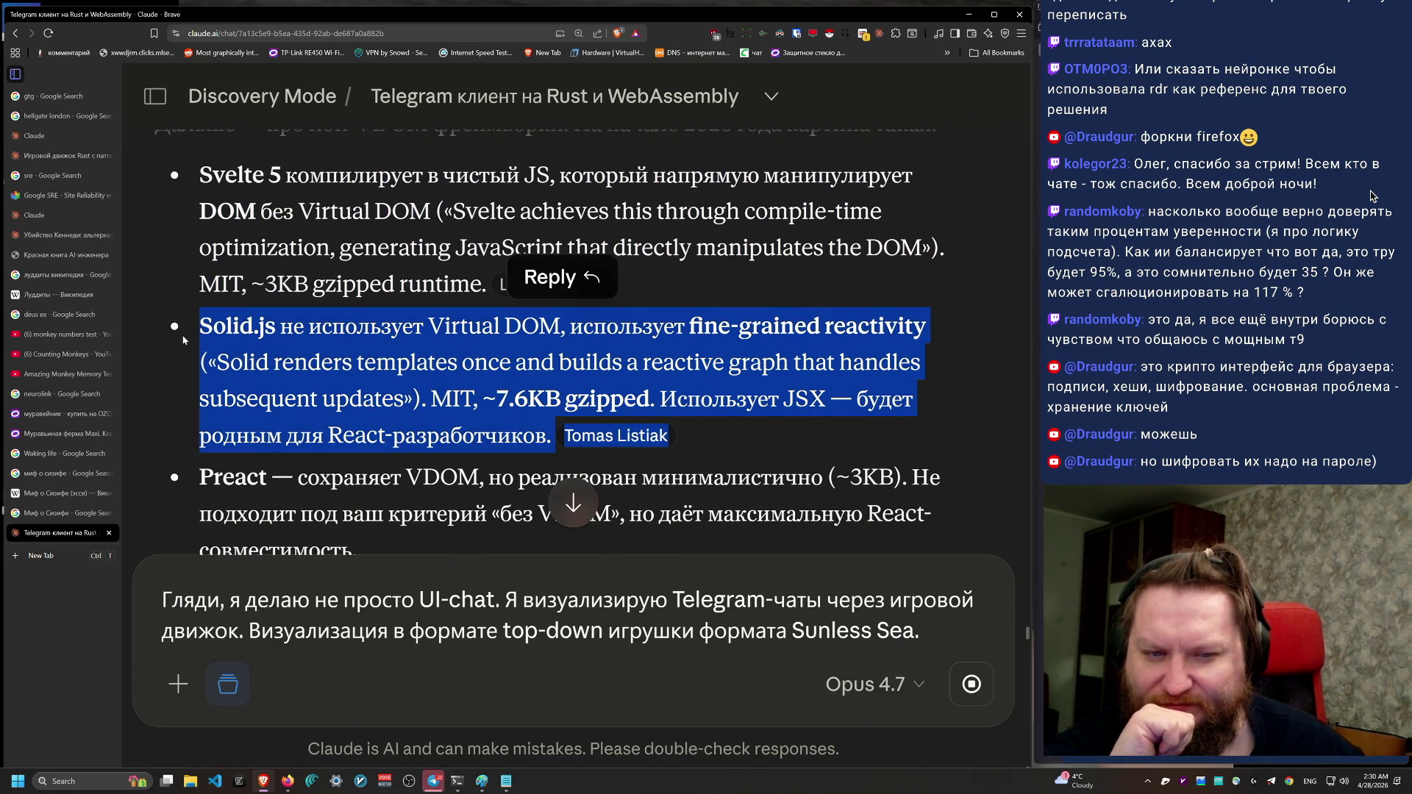
Step: Highlight the Preact bullet and the passage on Bevy's 15-30 MB WASM binary sizes
scroll(726, 471, "down", 2)
left_click_drag(434, 443, 187, 379)
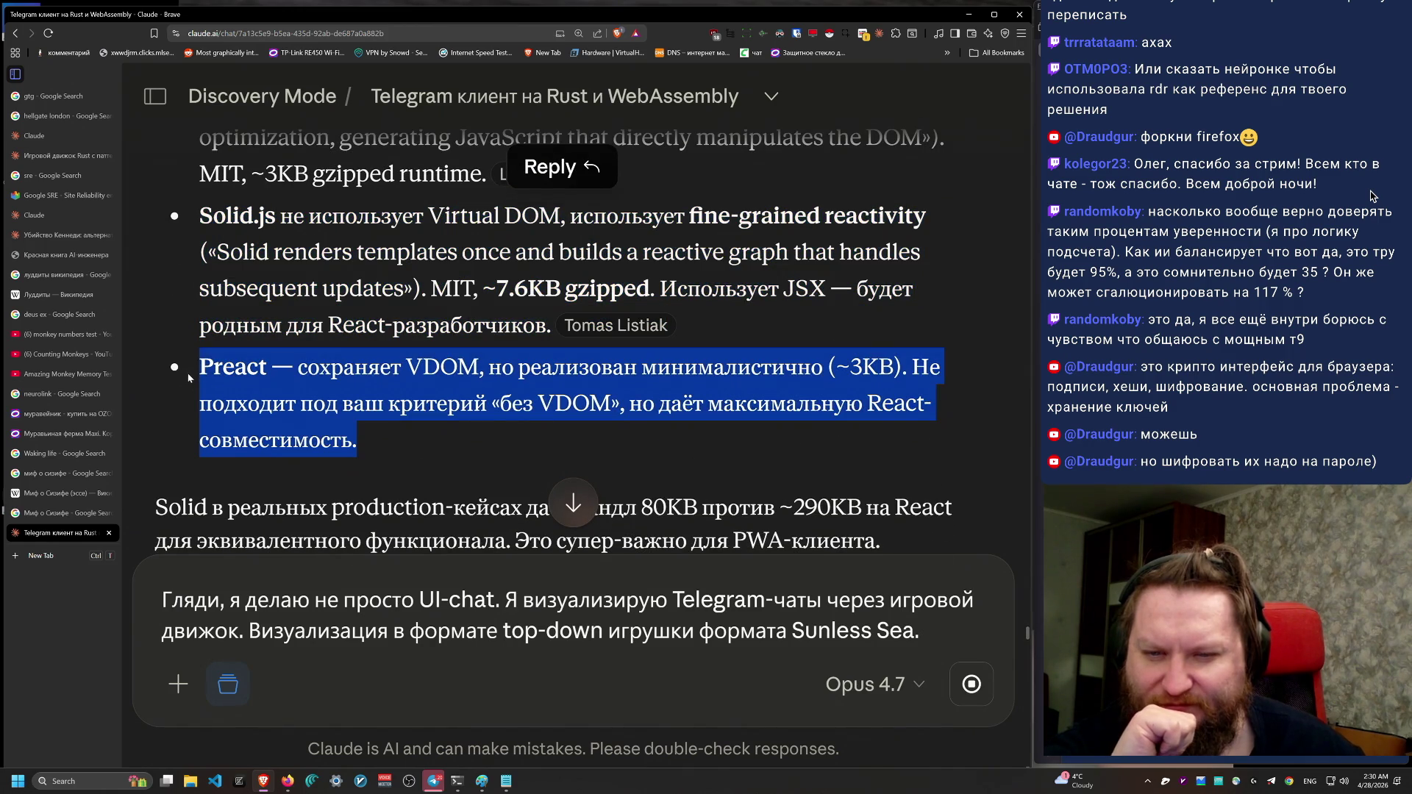
scroll(268, 461, "down", 3)
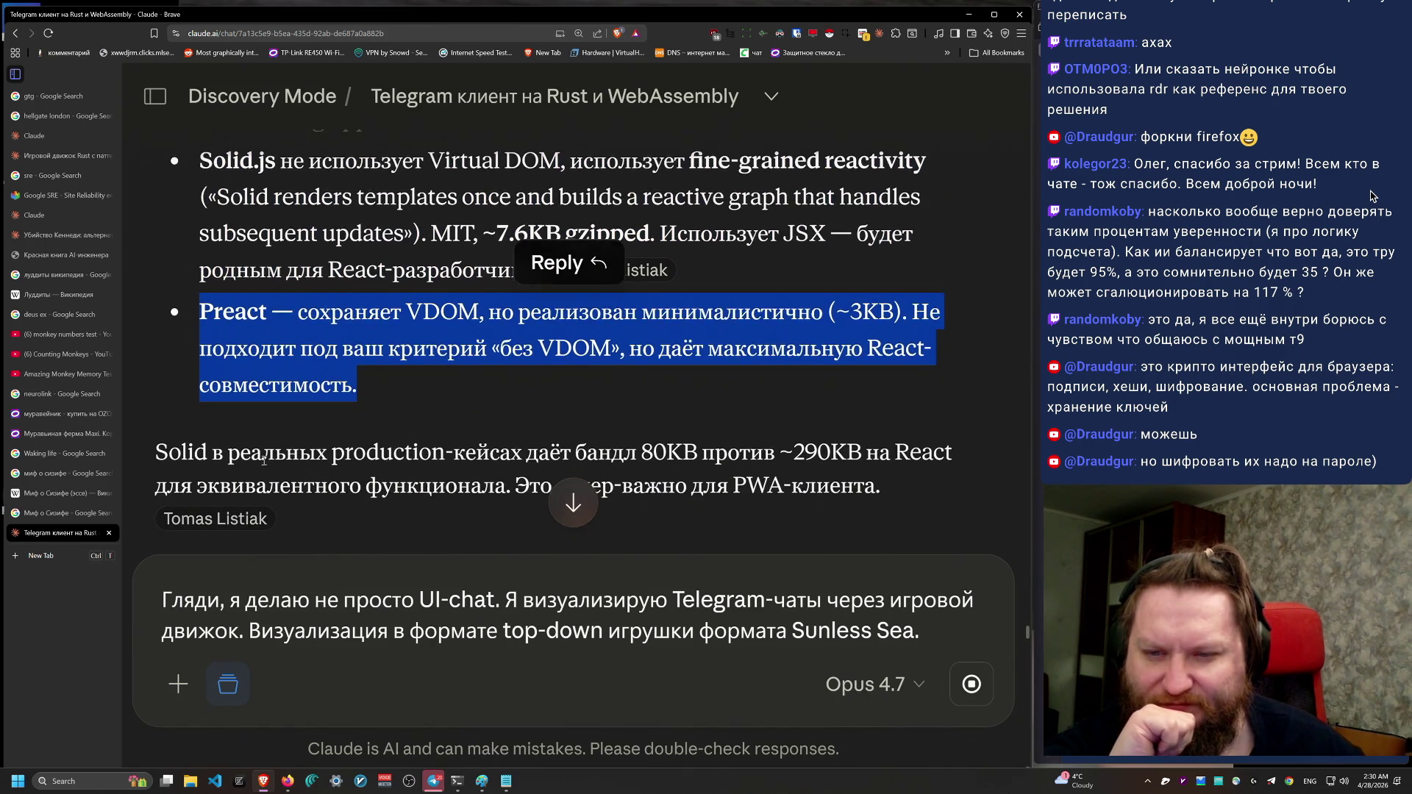
scroll(248, 335, "down", 2)
left_click_drag(881, 264, 833, 197)
scroll(854, 434, "down", 1)
scroll(854, 434, "down", 3)
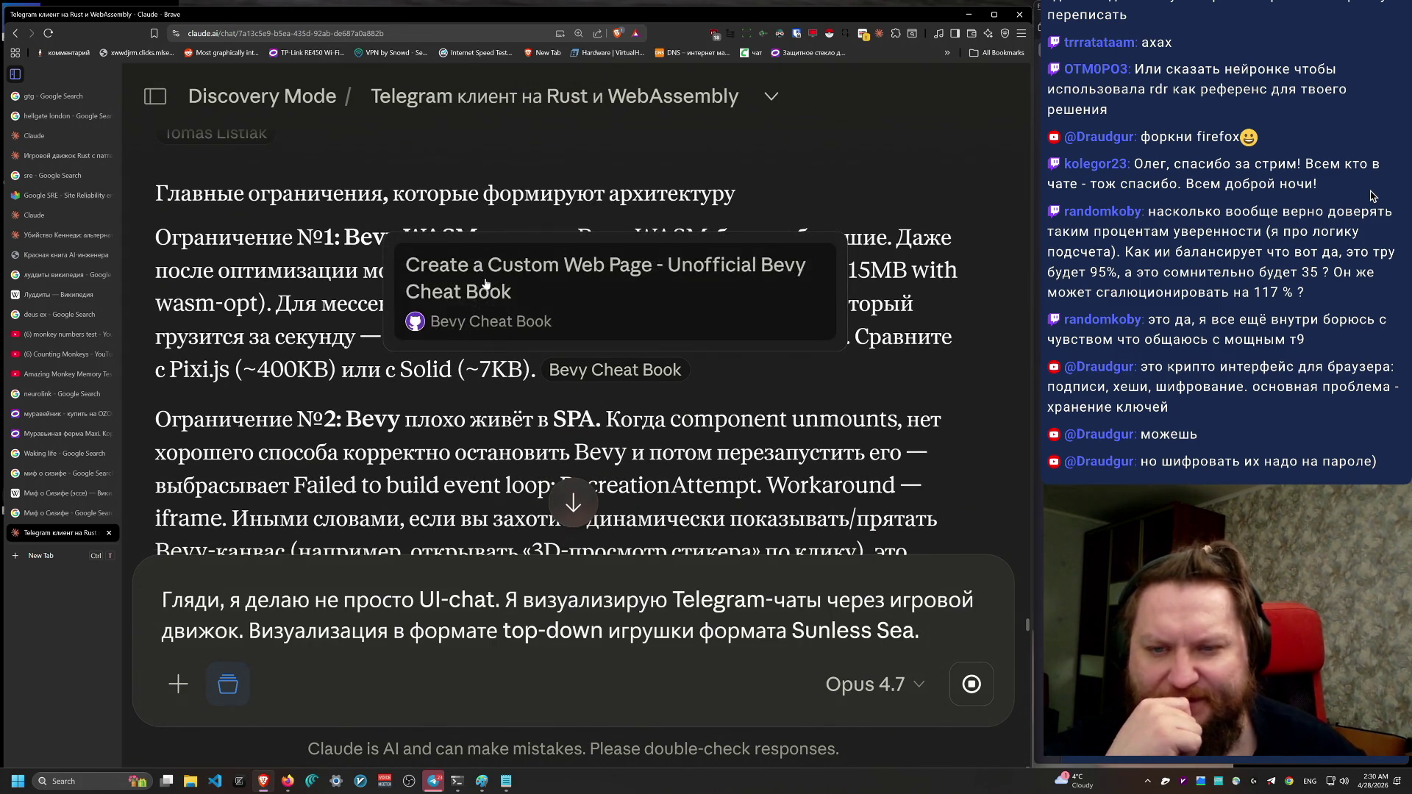
mouse_move(346, 270)
left_mouse_down()
mouse_move(821, 336)
mouse_move(778, 360)
mouse_move(191, 270)
mouse_move(154, 236)
left_mouse_up()
left_click(1019, 673)
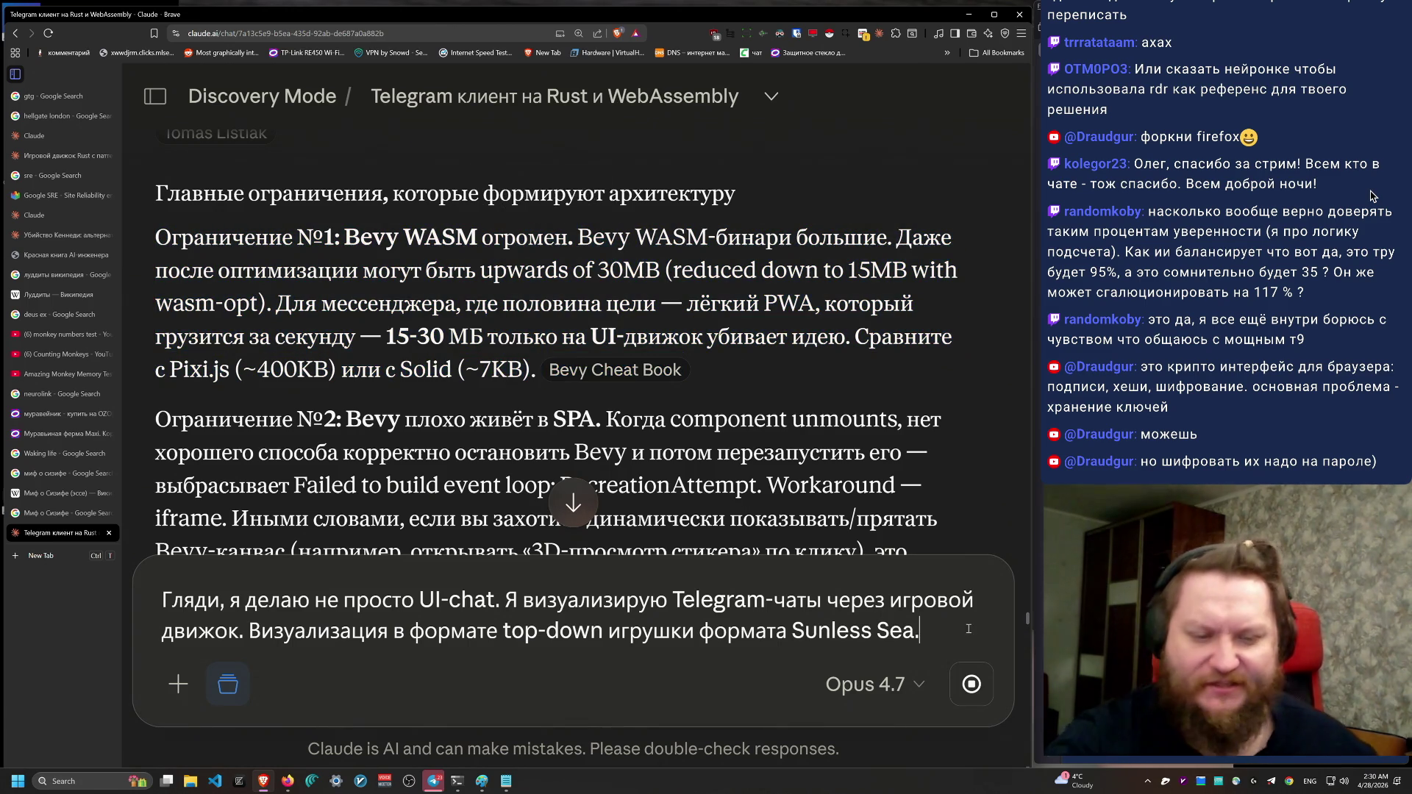
Step: Add a paragraph: this is a full game, not a light Telegram client, so a real engine helps
key("shift+Return")
key("shift+Return")
type("N")
key("BackSpace")
key("alt+shift")
type("То есть это ск")
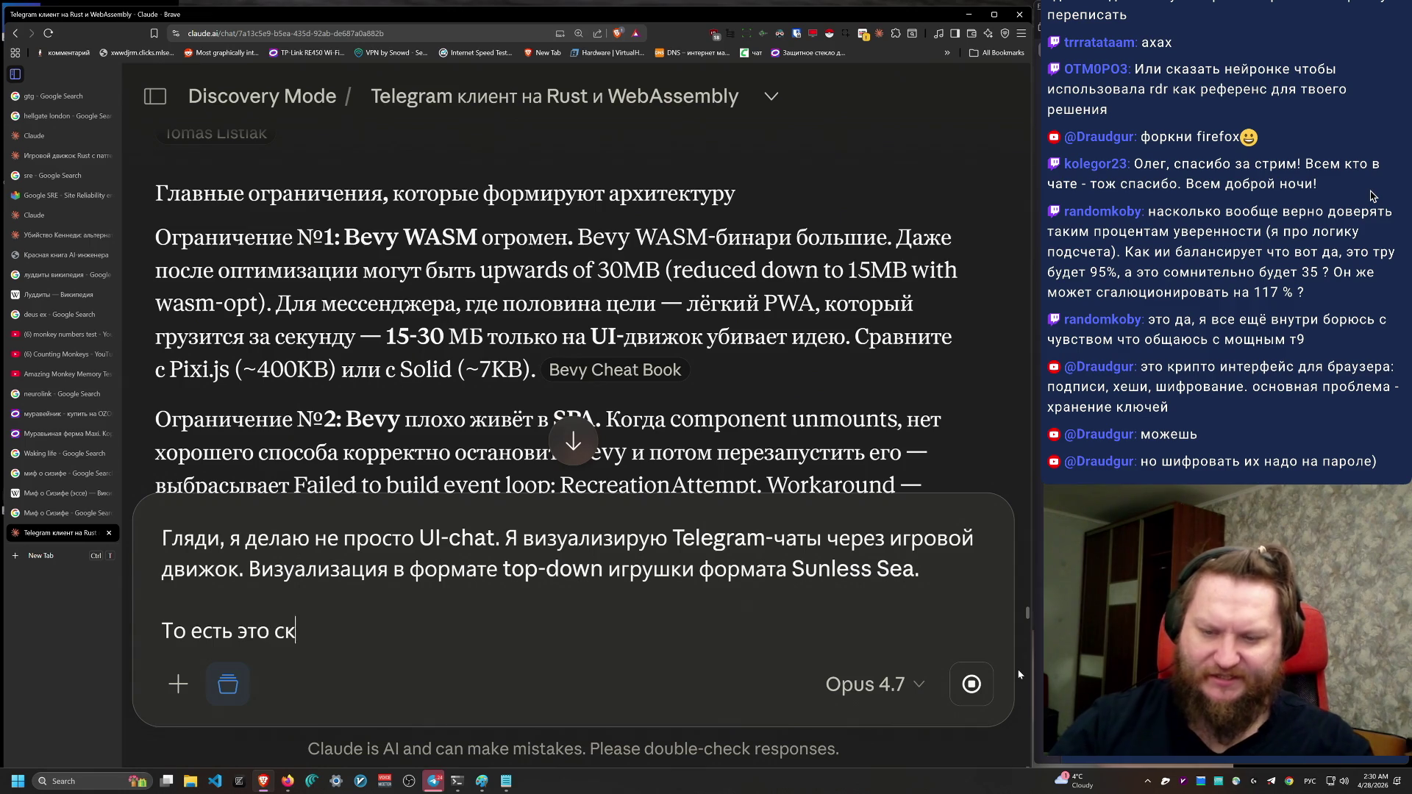
type("орее не ")
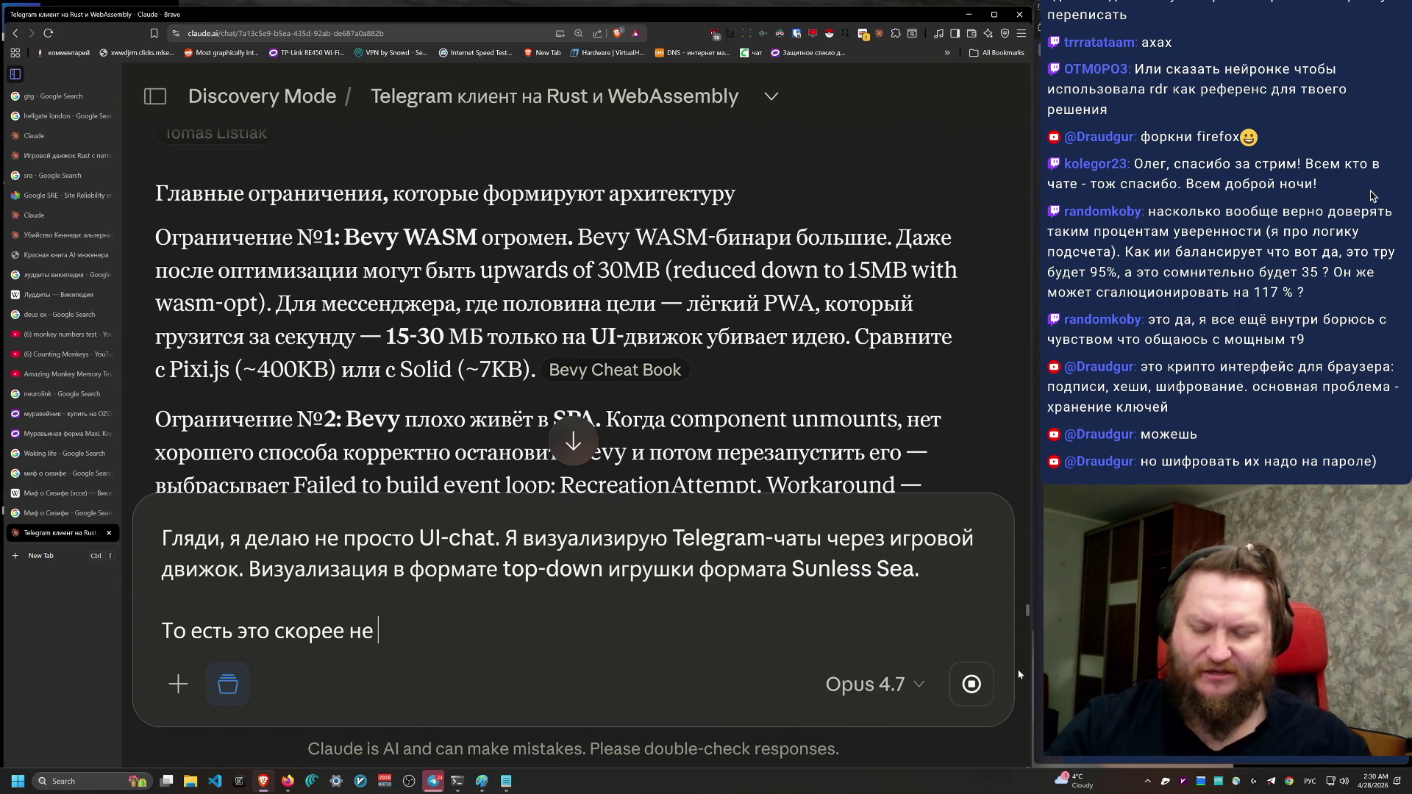
type("“легкий телегр")
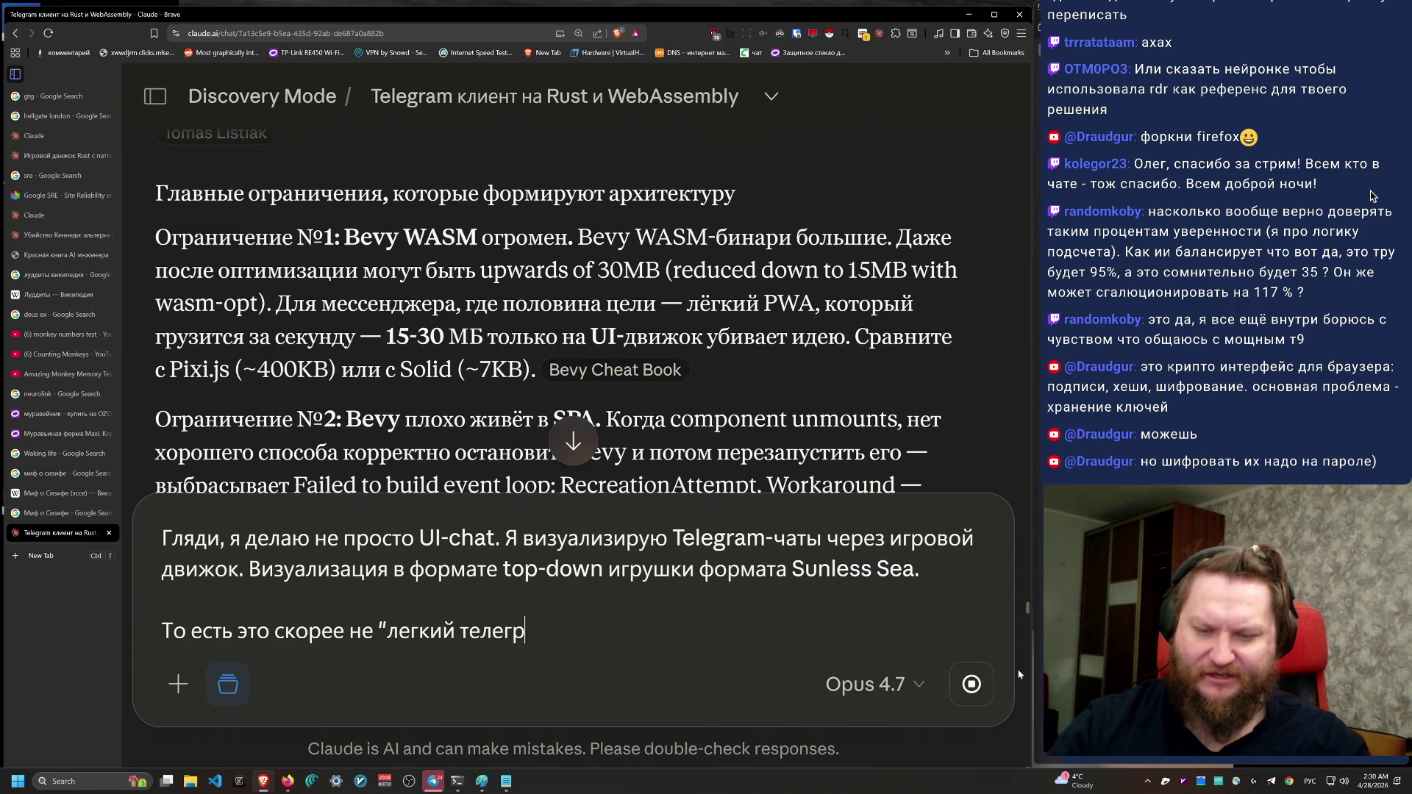
type("ам клиенэто ")
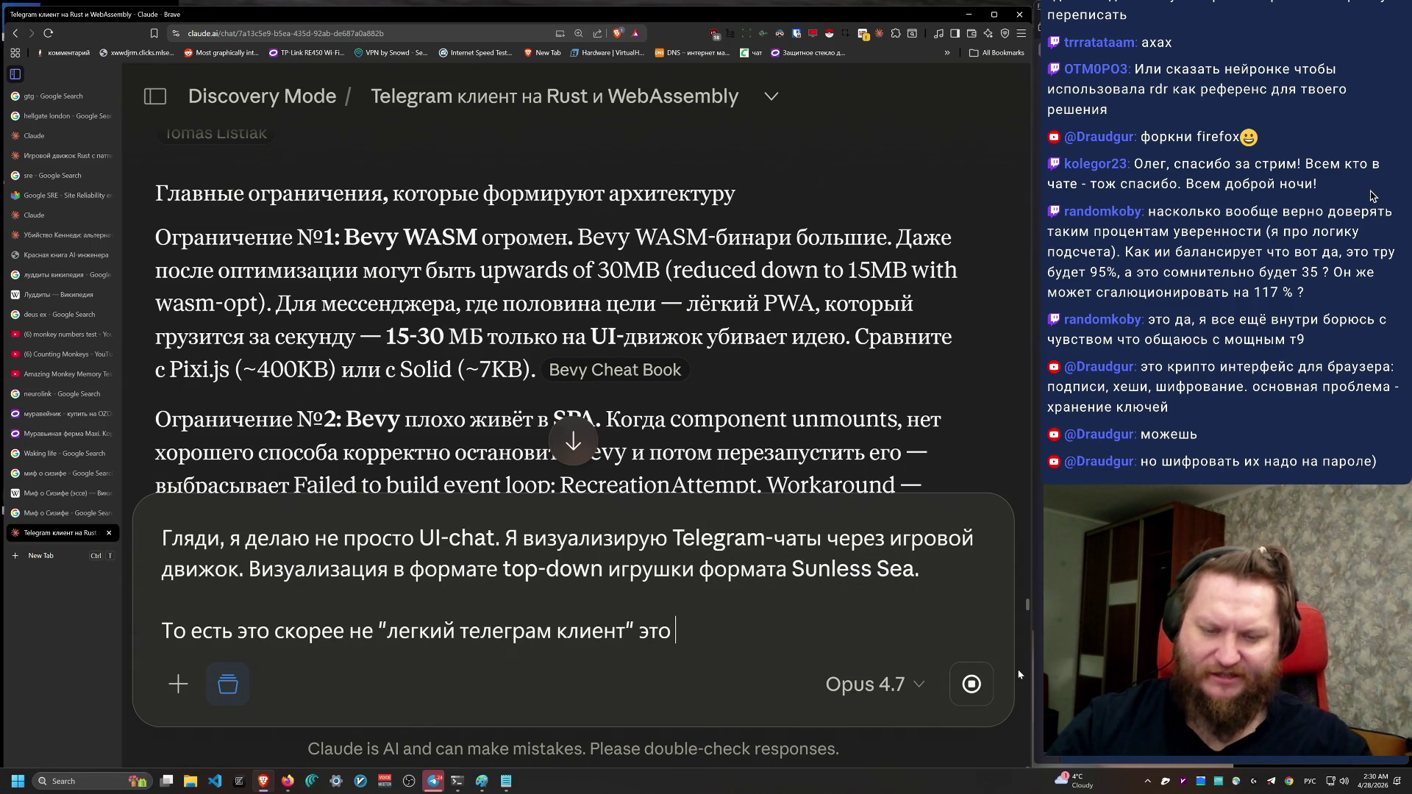
type("полноценная игра, ")
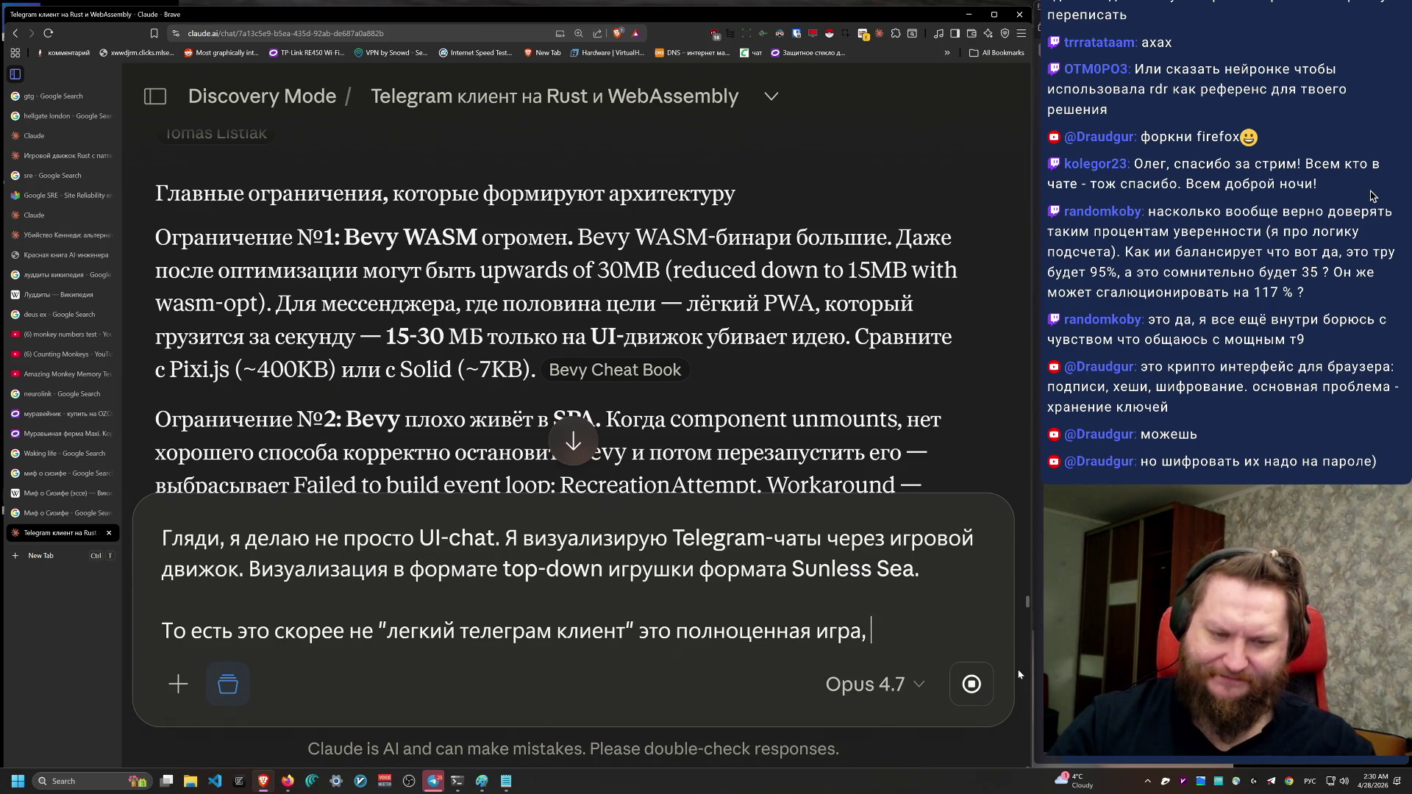
type("и и")
type("меть ")
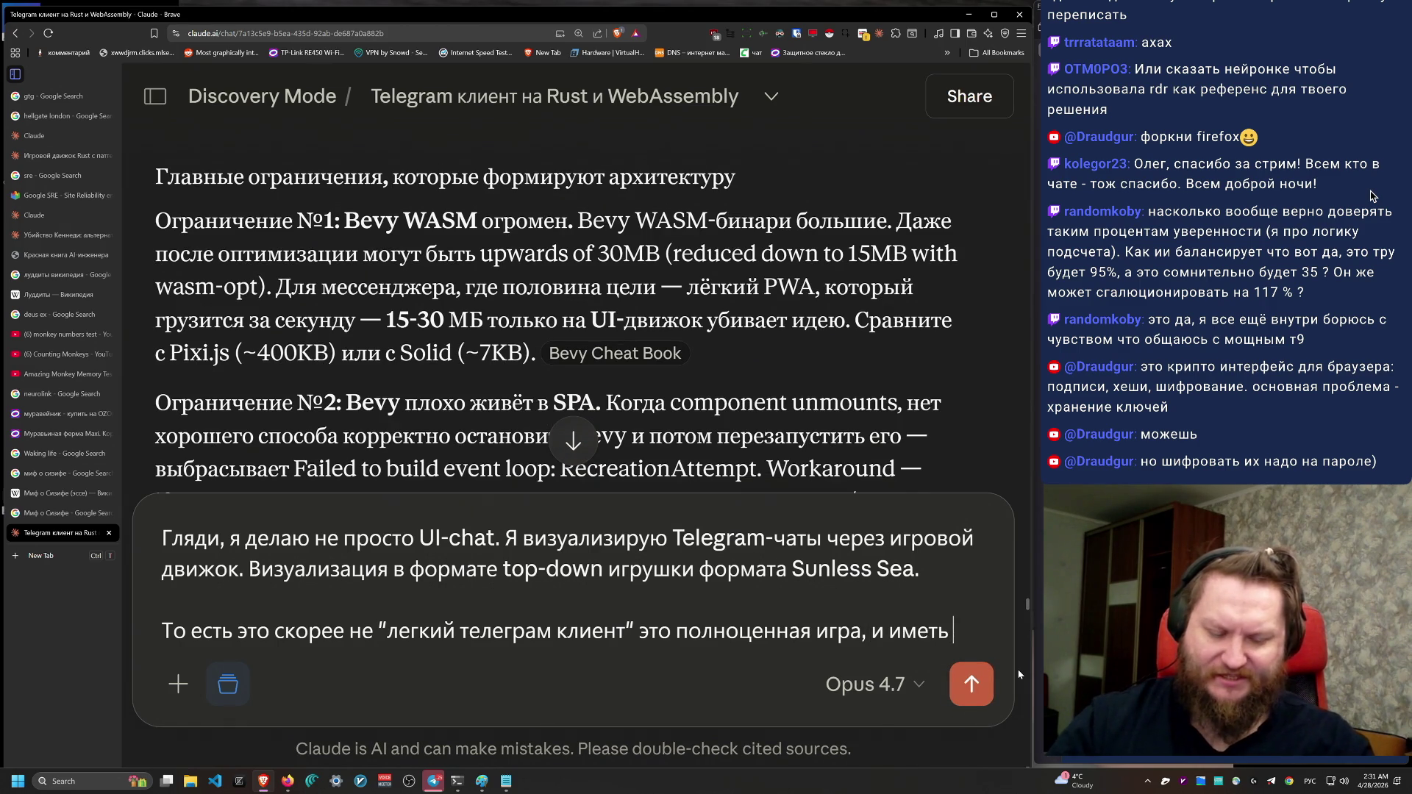
type("полнойный игровой д")
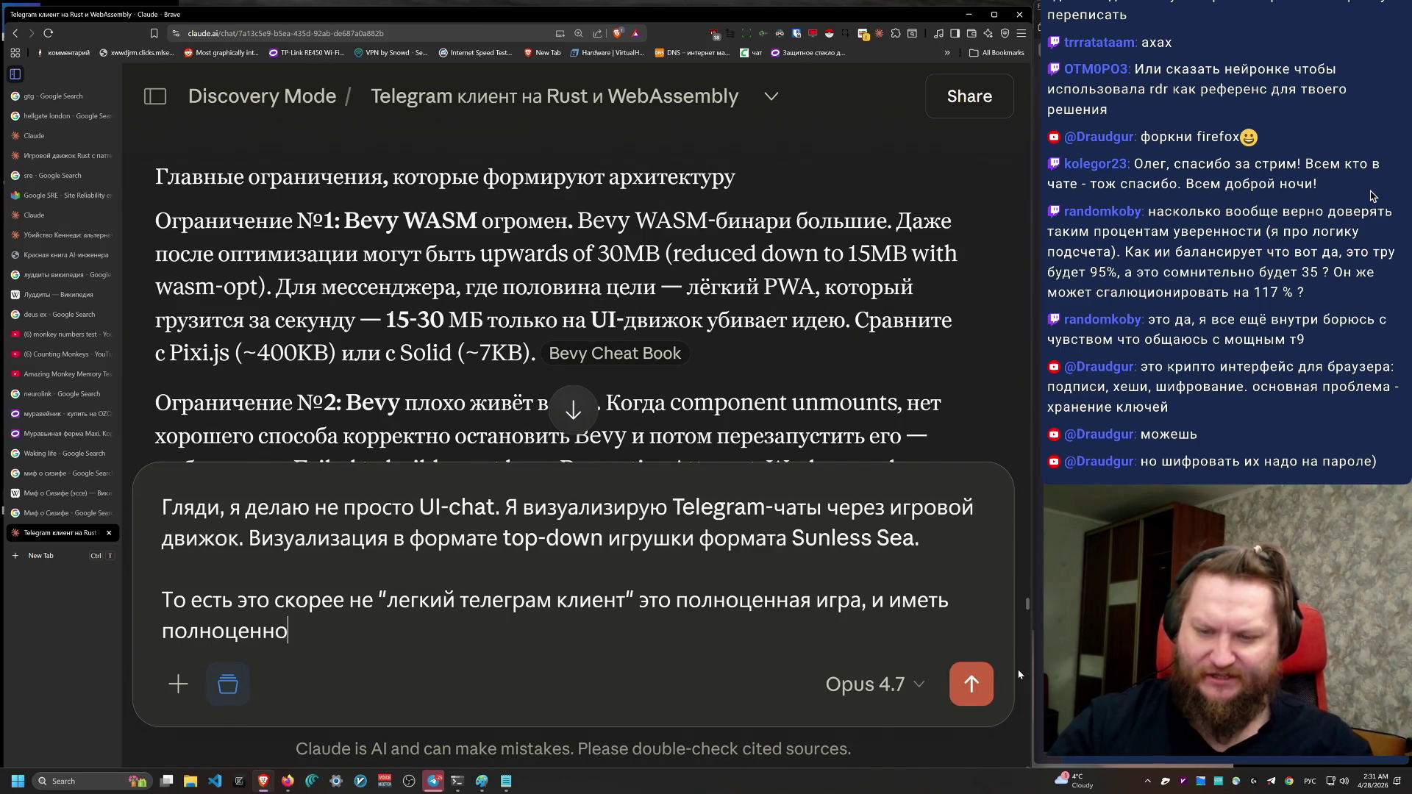
type("вж")
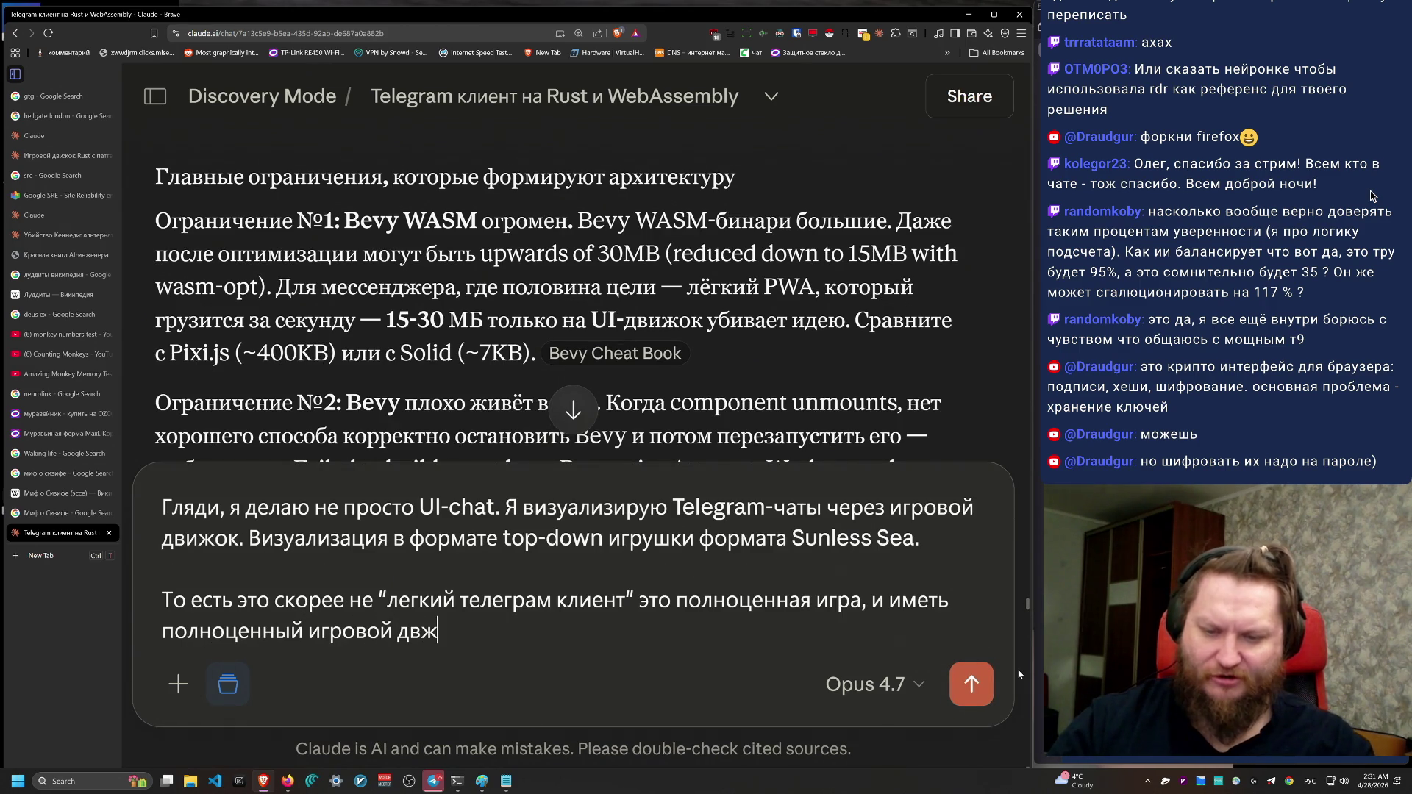
key("BackSpace")
type("ижок (ка")
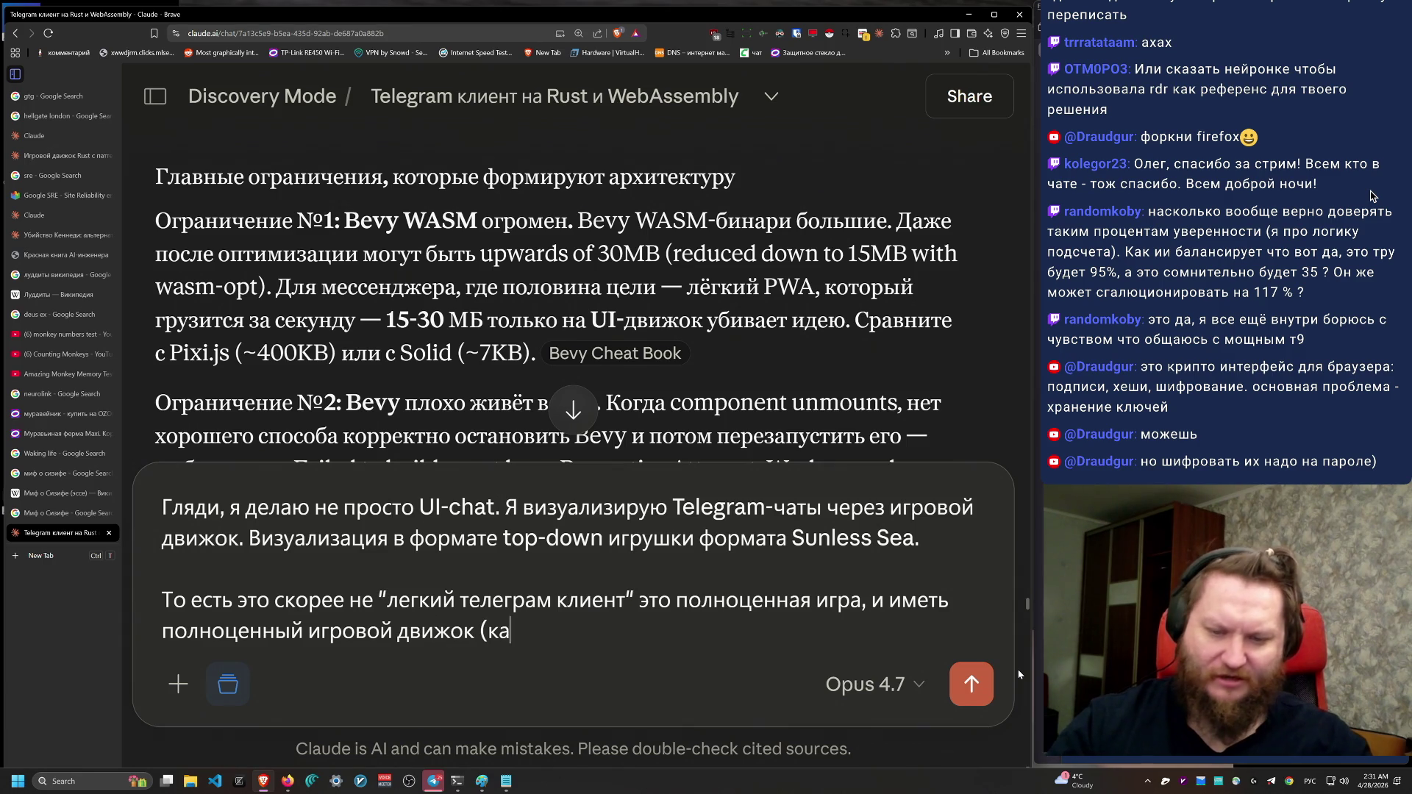
type("к в плане ")
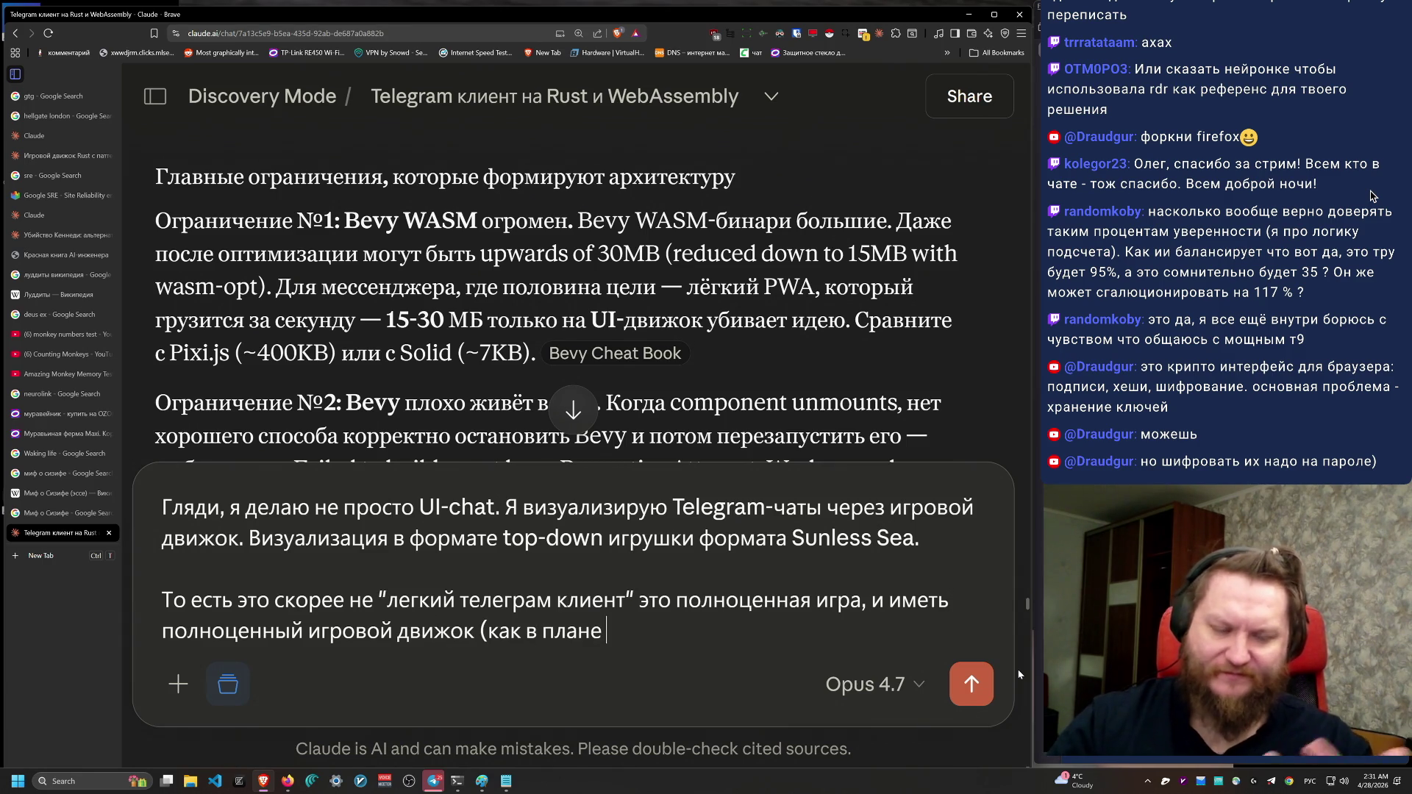
type("работы с граф")
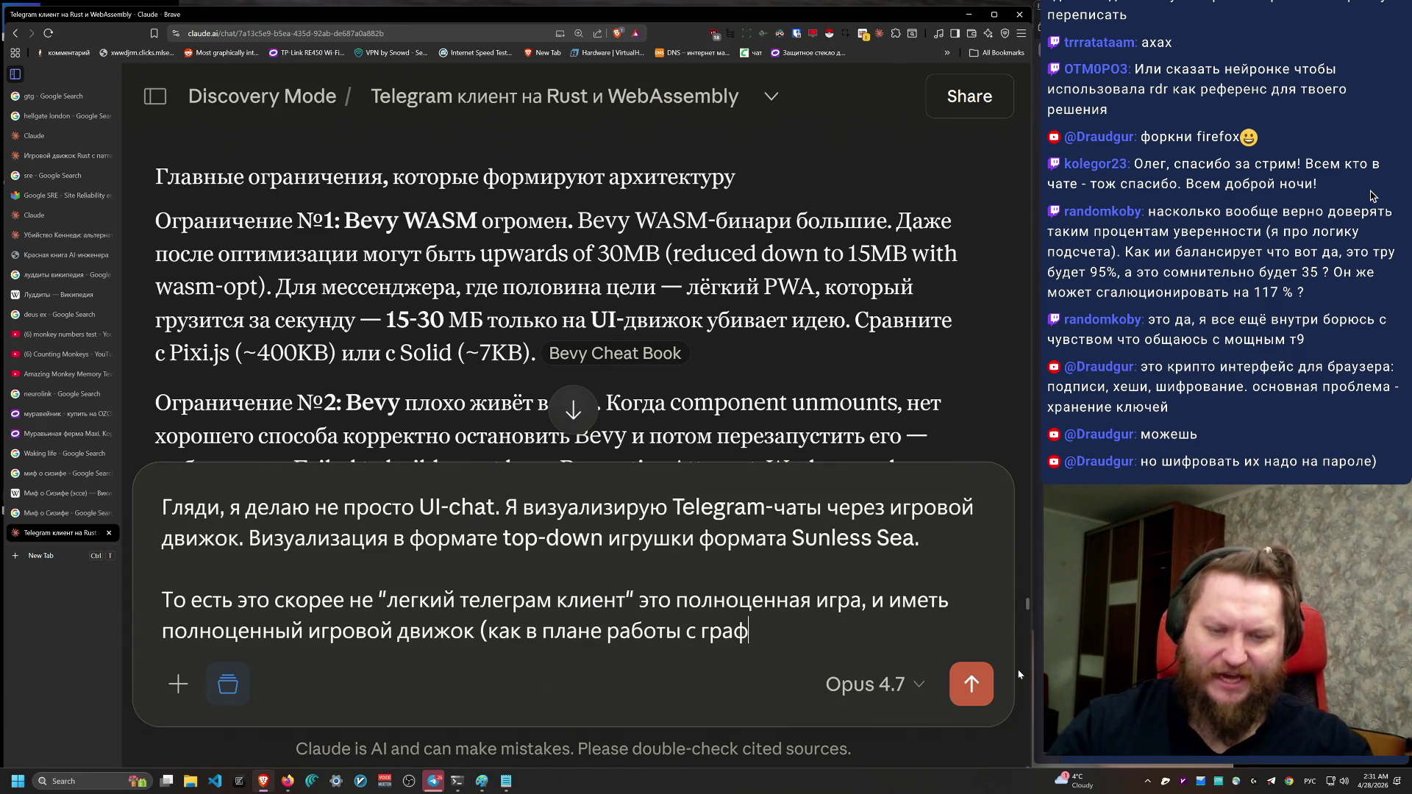
type("икой, аак и ")
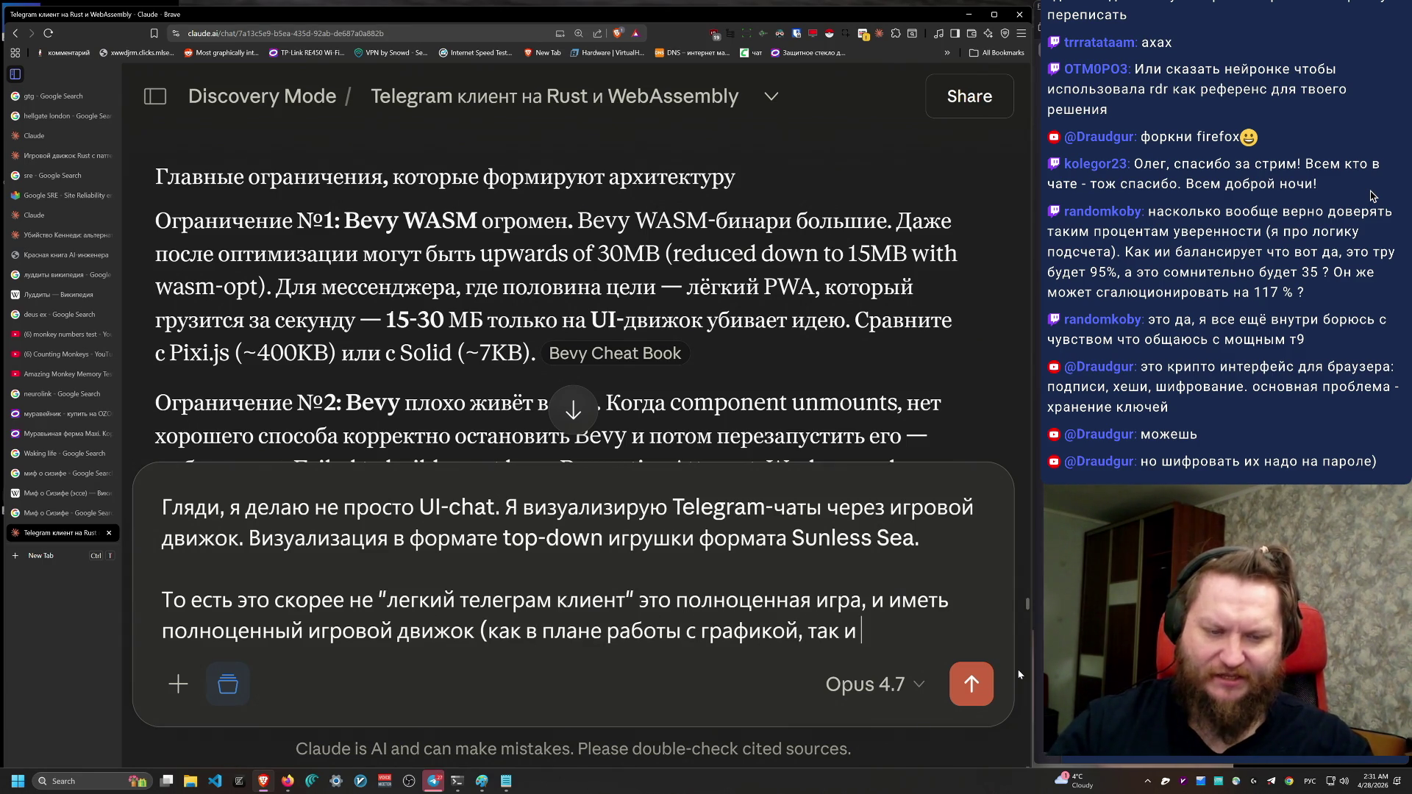
type("плане")
type(" работч")
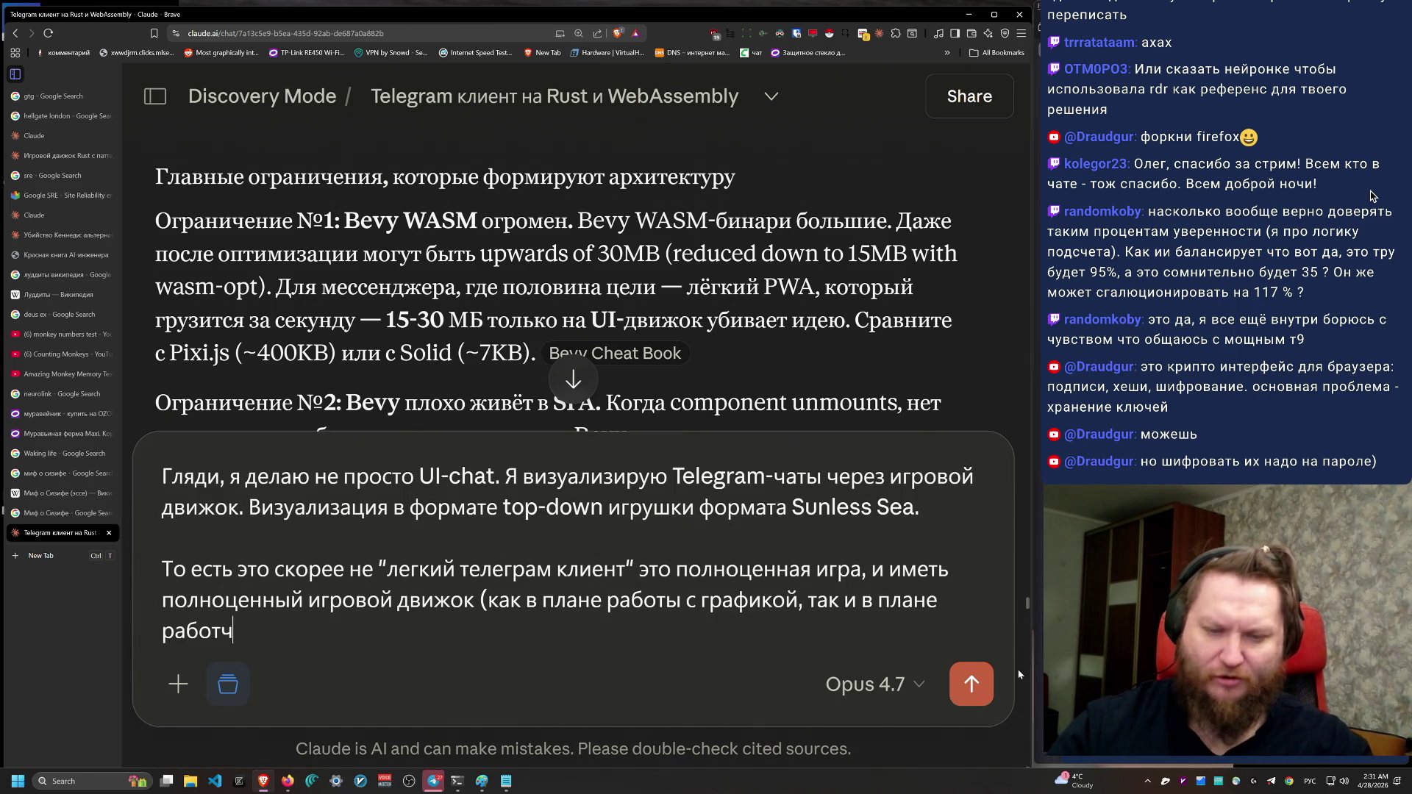
key("BackSpace")
type("ы с архи")
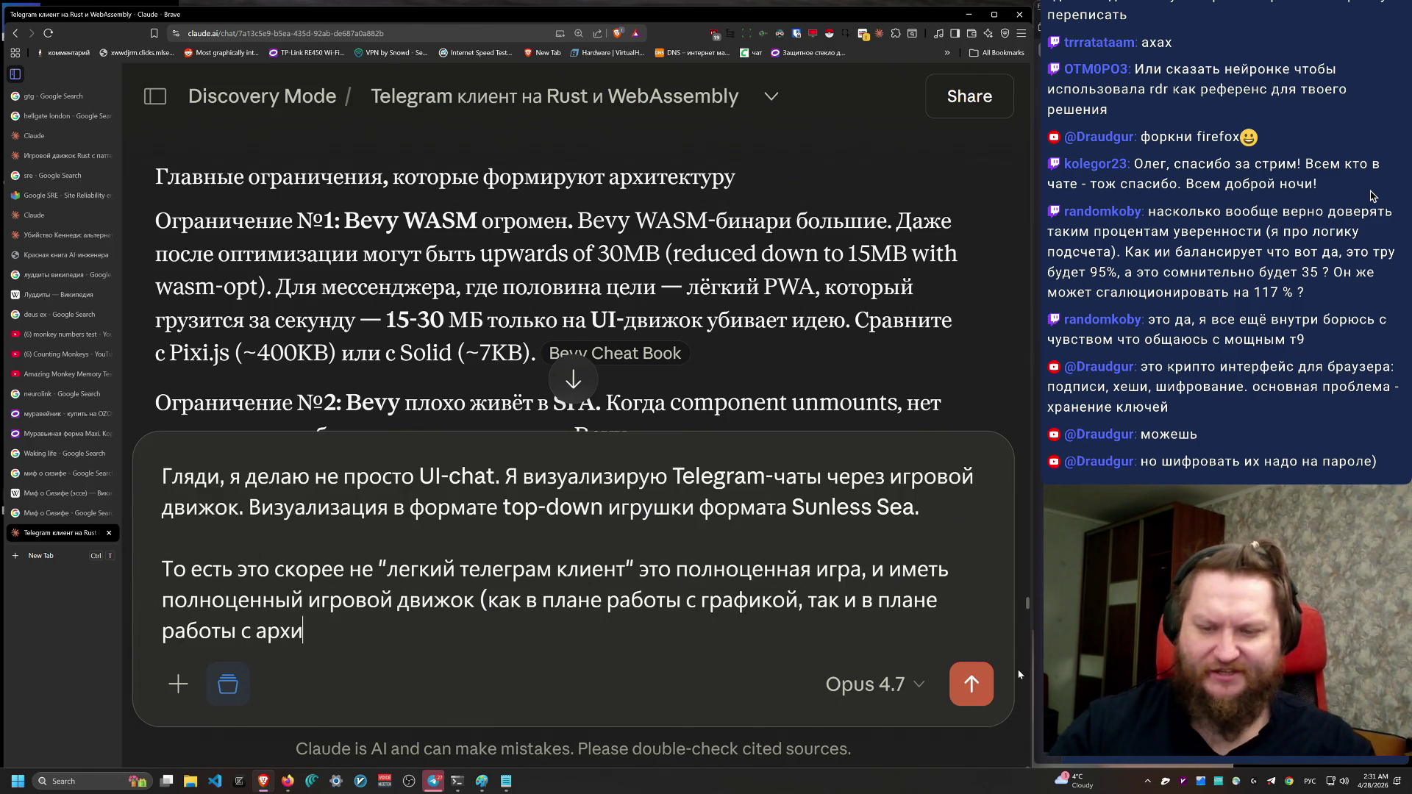
type("тектурой самой игр")
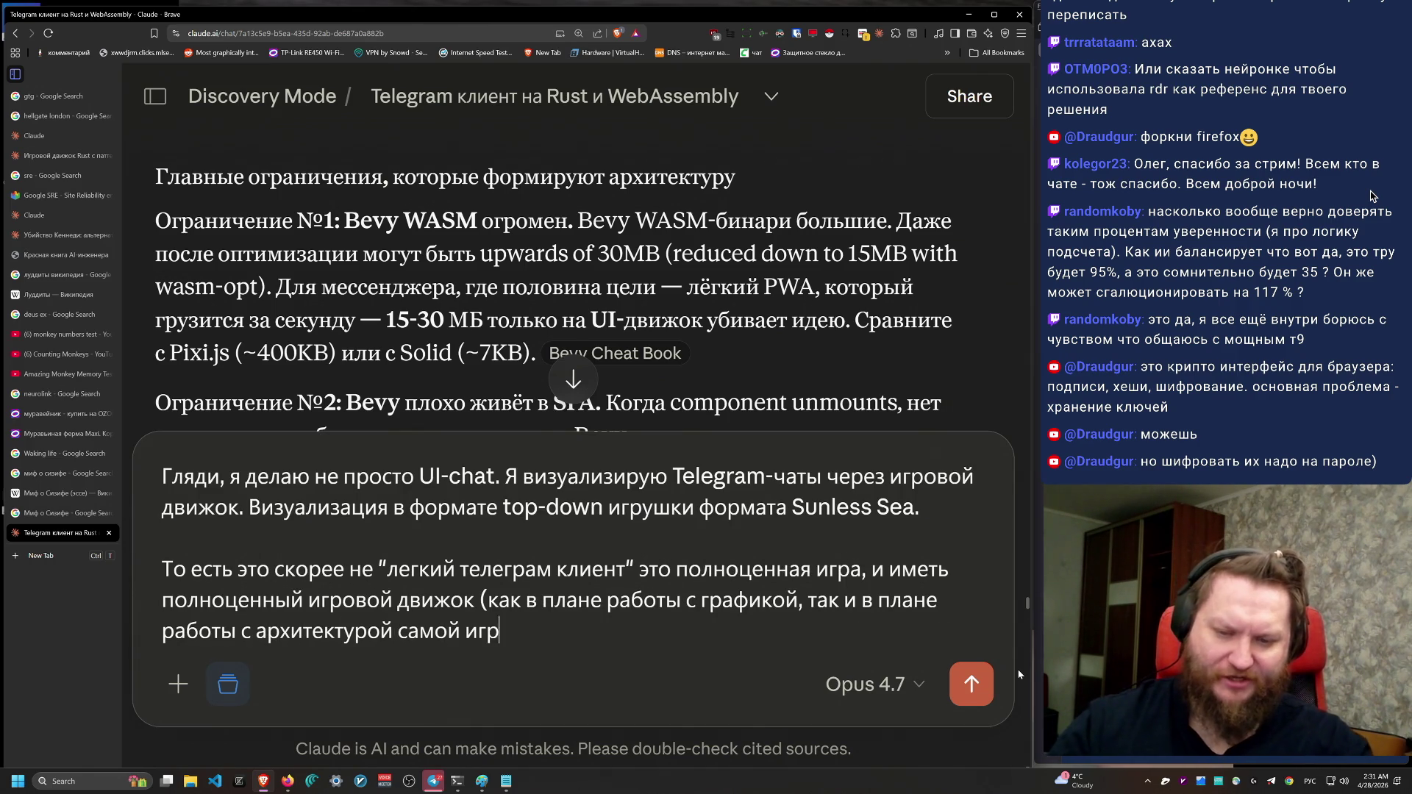
type("ы как игры) -0 б")
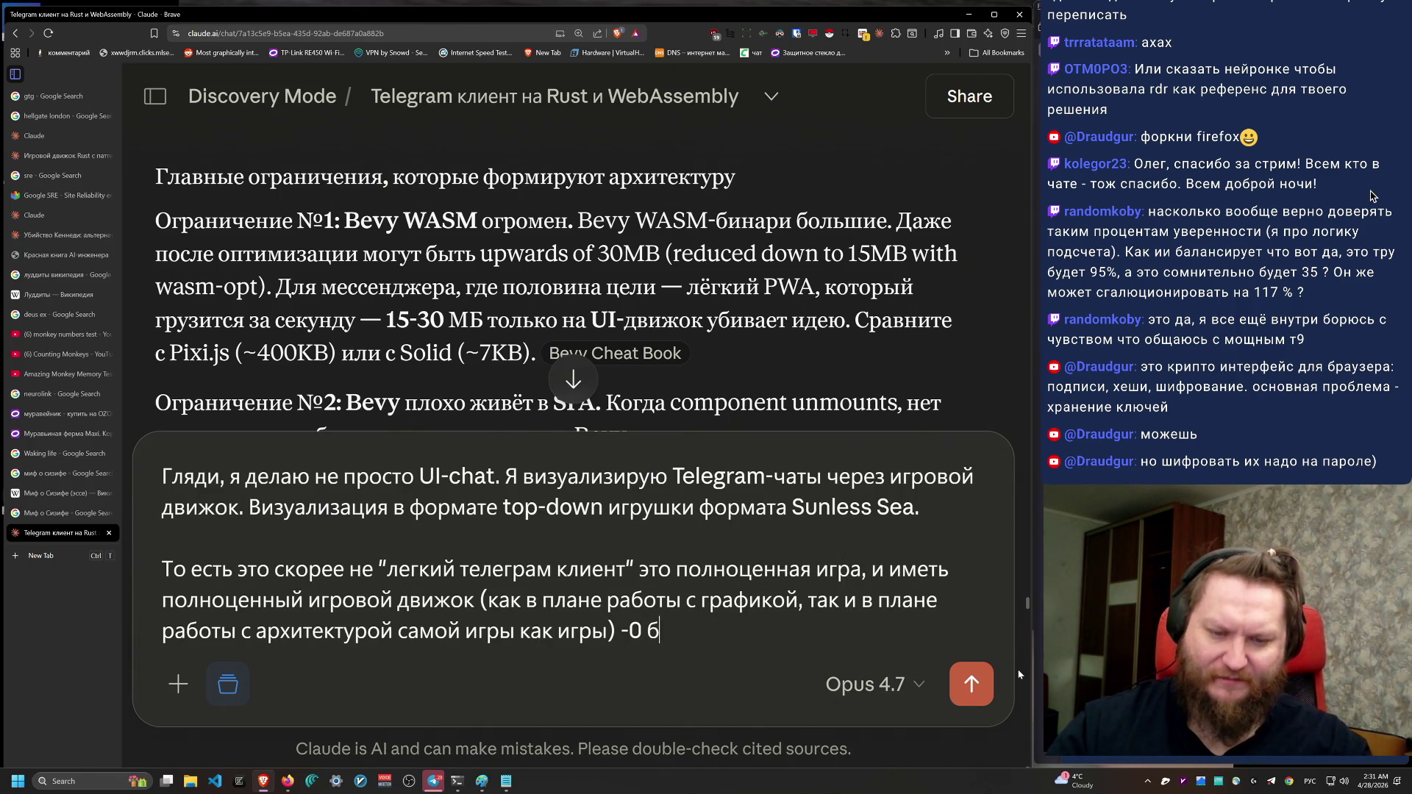
type("ыло")
type("ы крайне полезно")
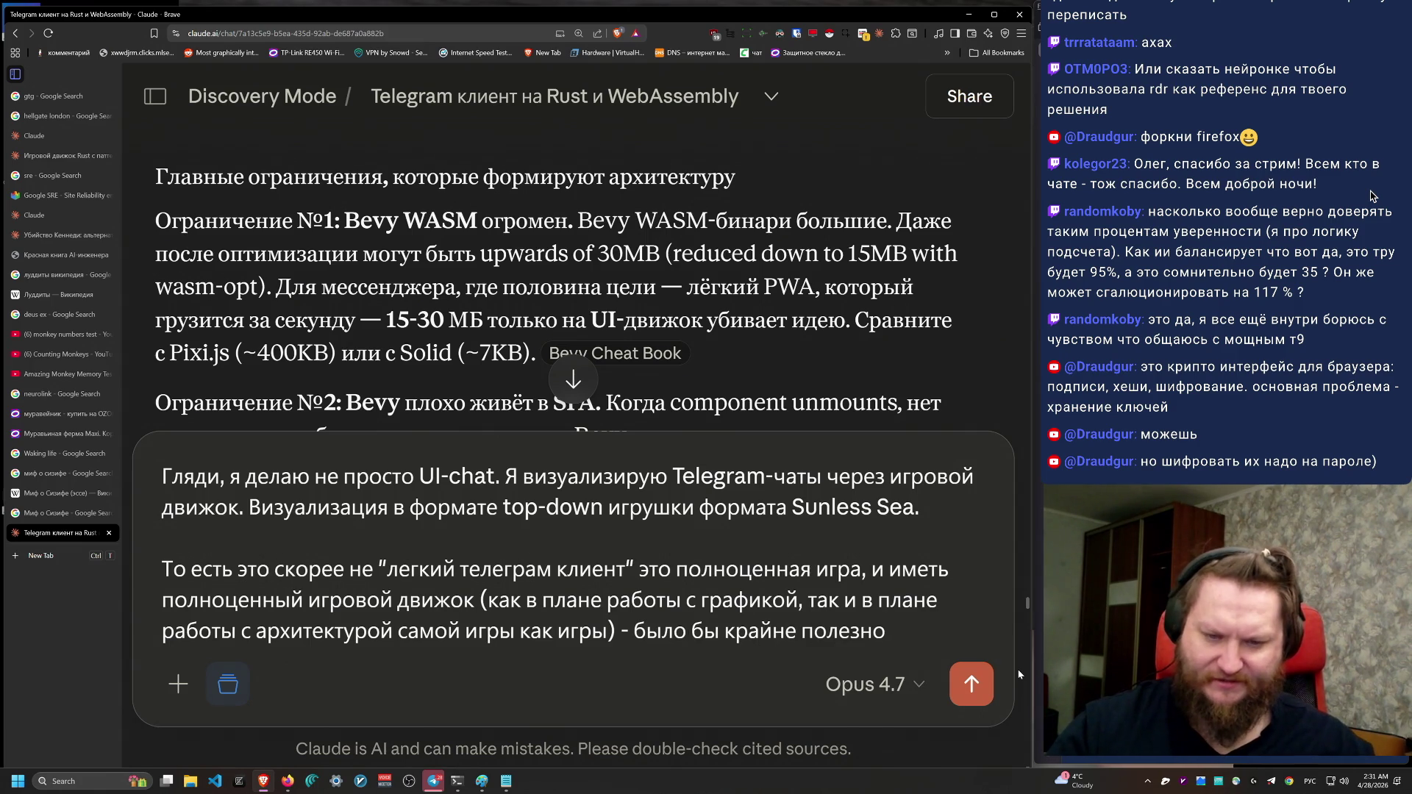
key("shift+Return")
key("shift+Return")
Step: Ask whether Bevy's unique advantages justify its 30 MB, and begin appending 'или Vampire Survivors' after Sunless Sea
type("совей")
key("BackSpace")
key("BackSpace")
key("BackSpace")
type("воей оценке Bevy")
key("alt+shift")
type("пожалуйстанапиши,")
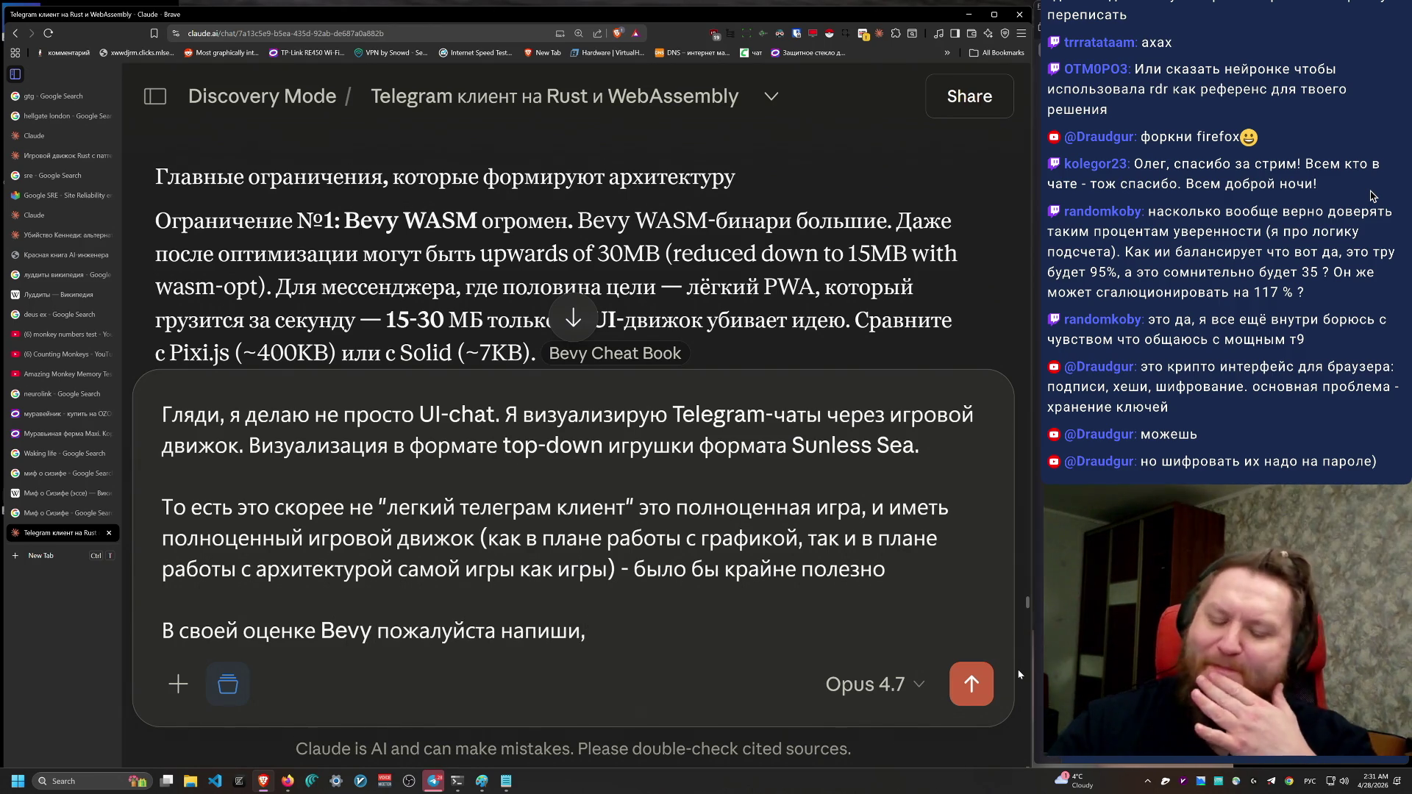
type("как дума")
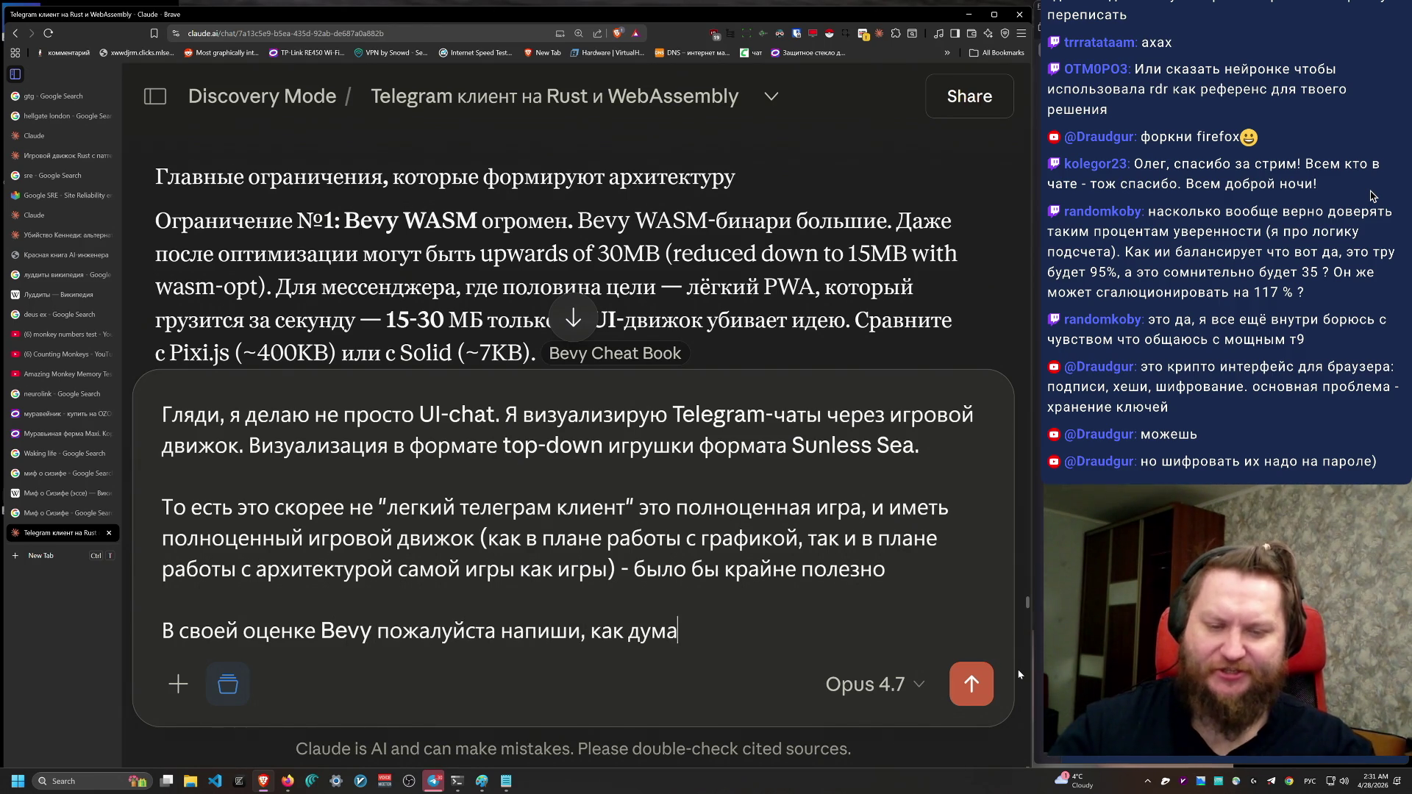
type("ешь, стоит ли оно того? Да,")
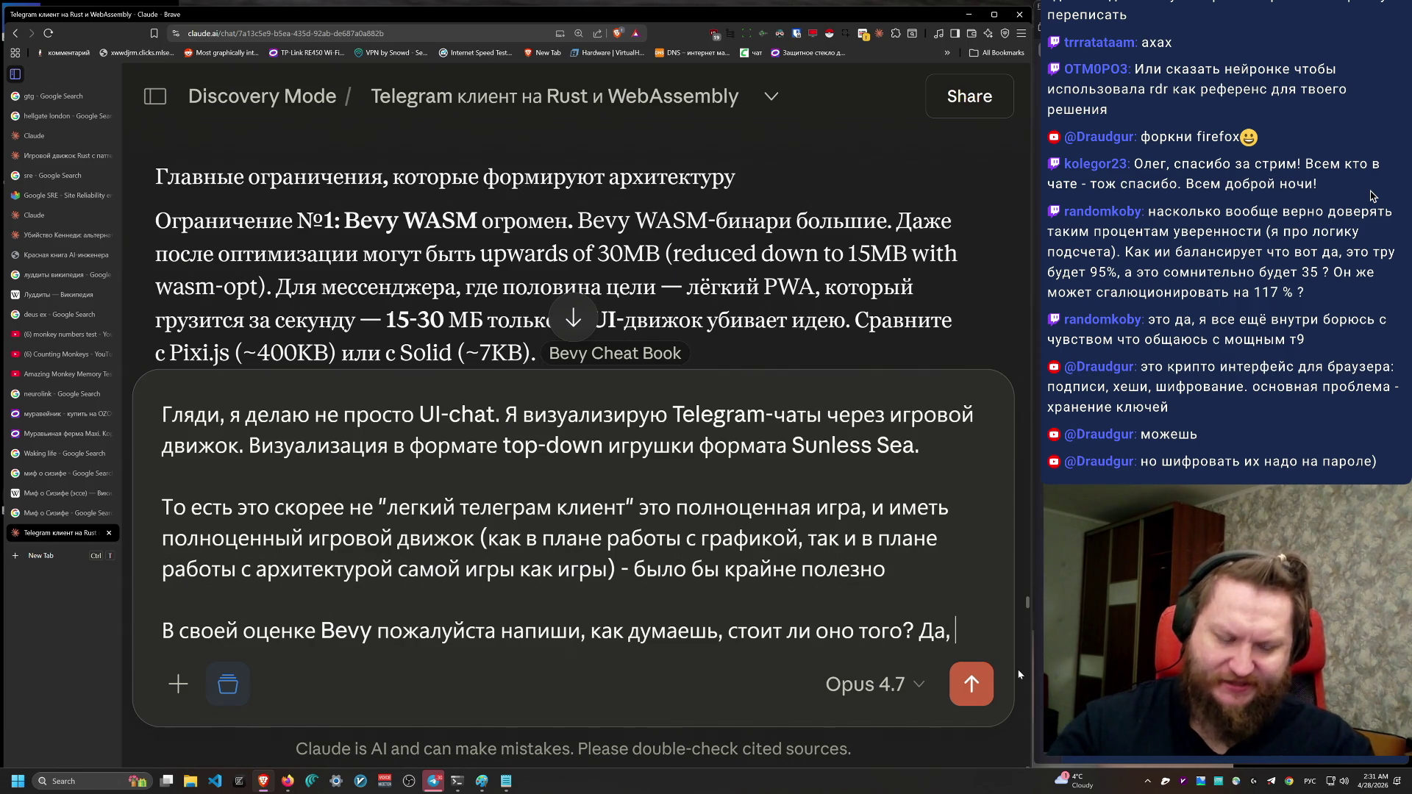
type("миегаба")
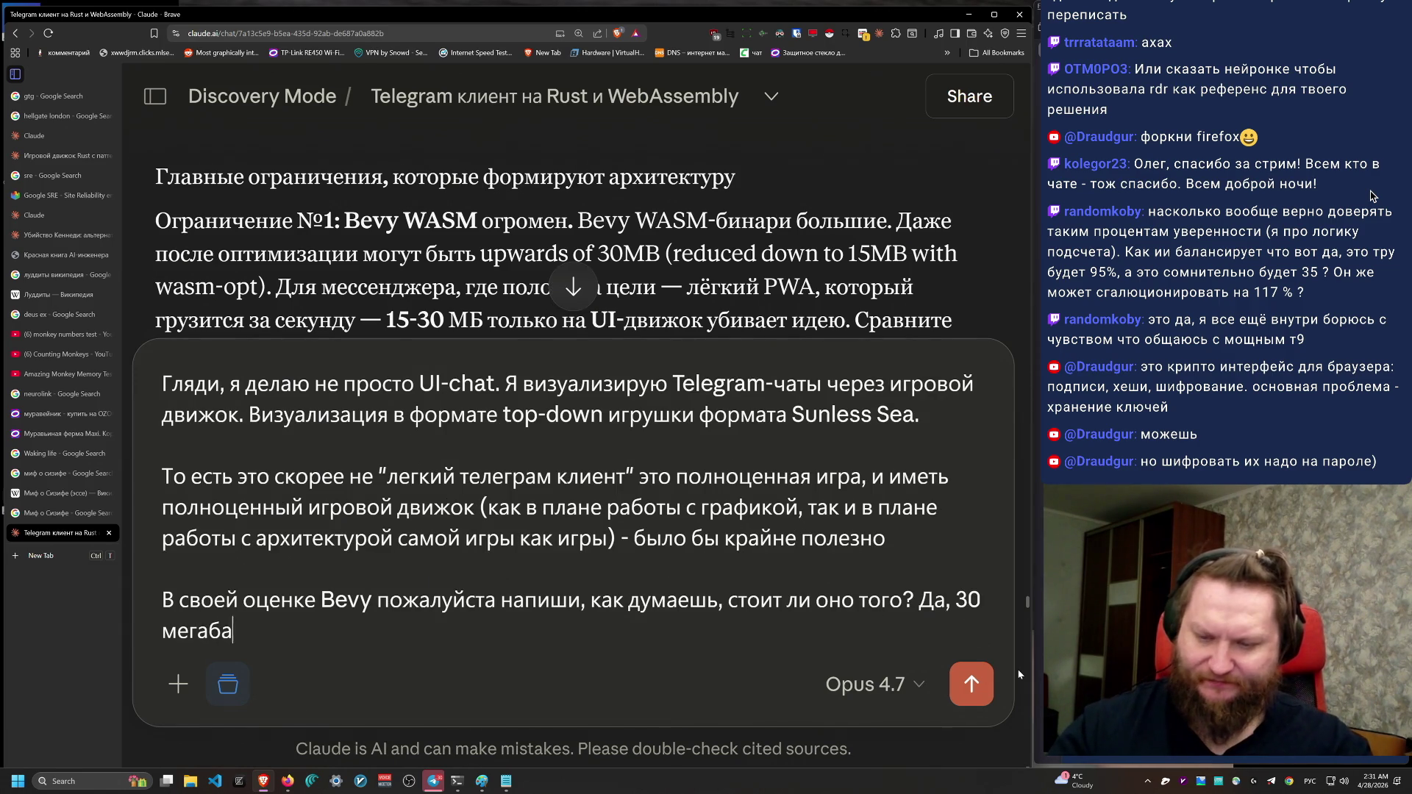
type("- много. Но")
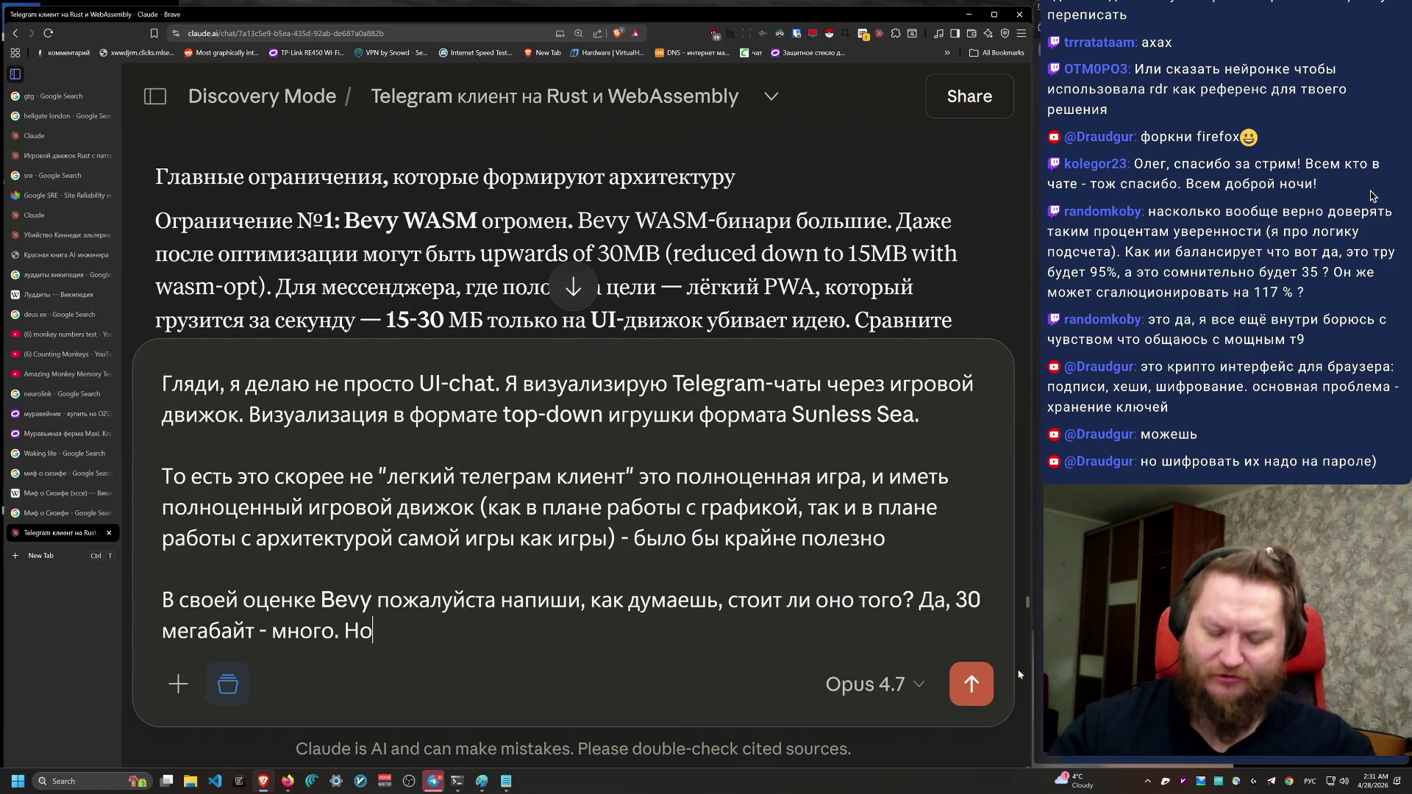
type(" может быть оно дает супер уника")
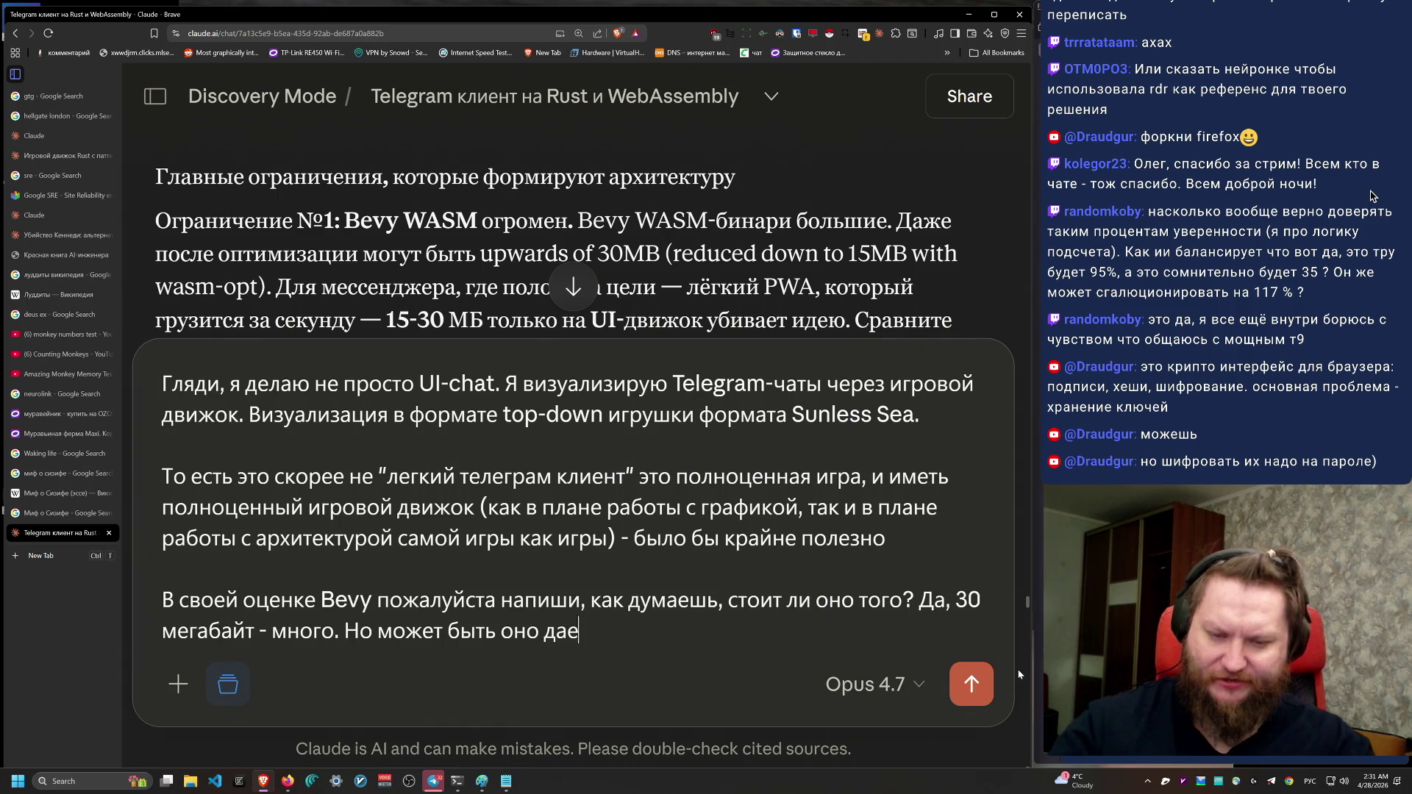
type("льные преимущества.")
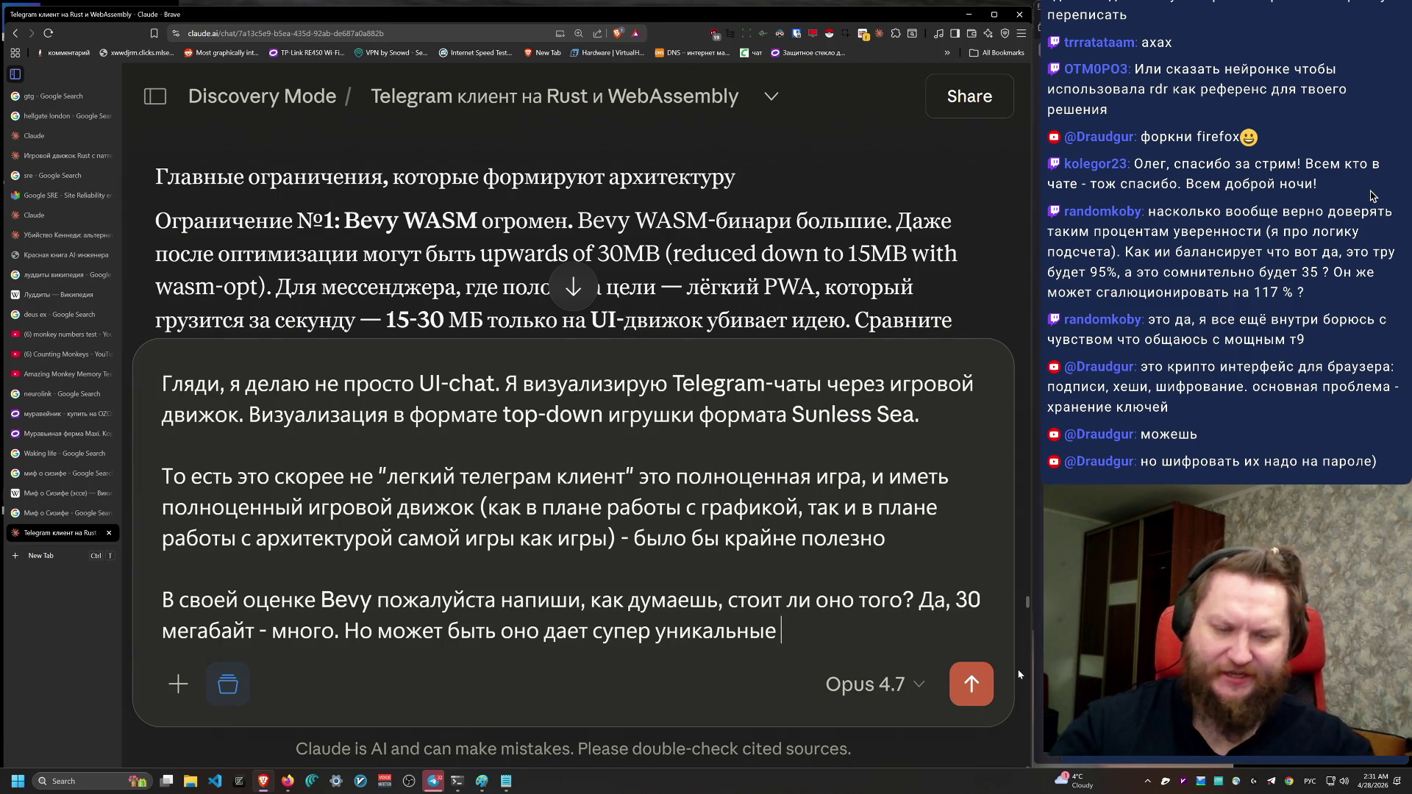
key("BackSpace")
key("BackSpace")
type("или Vampire Survivors")
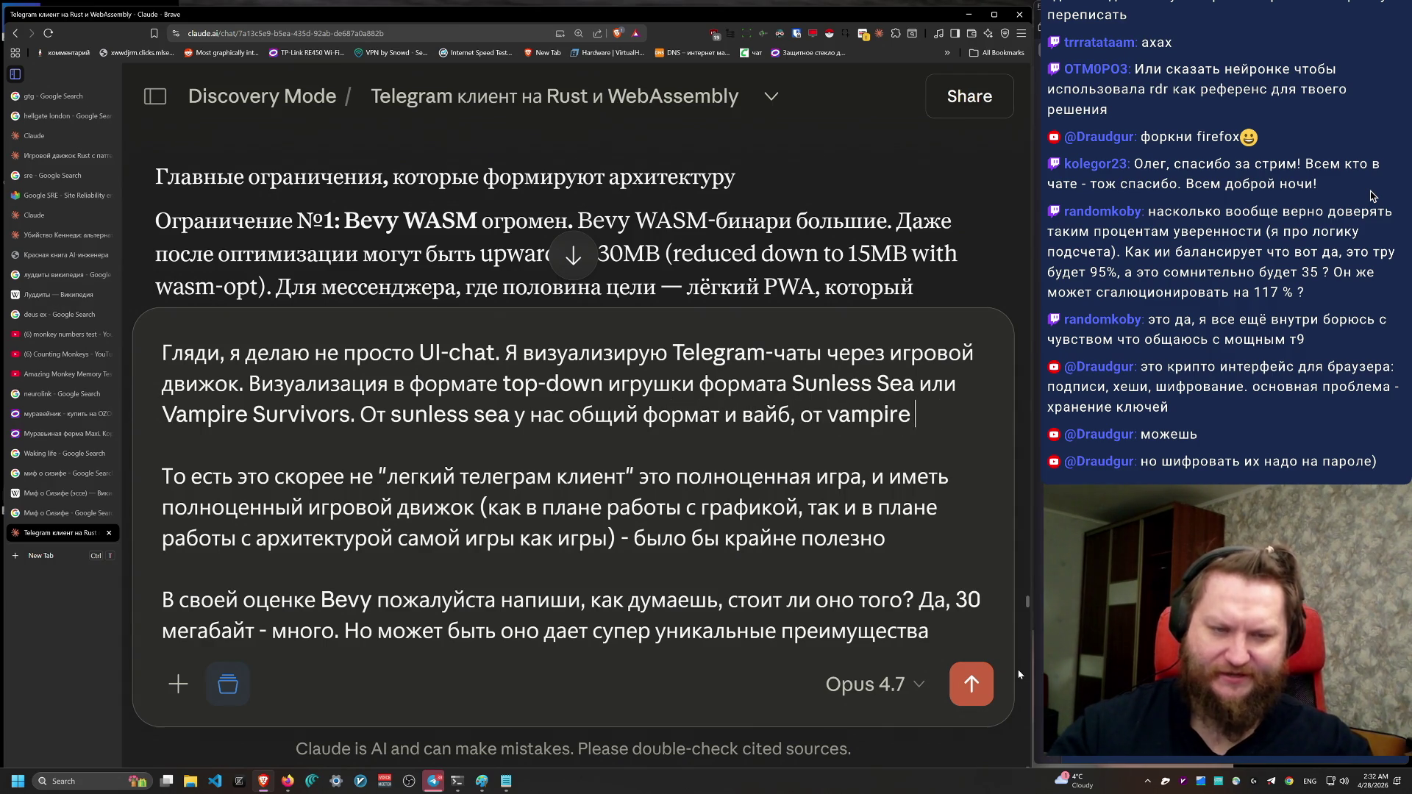
Step: Complete the Vampire Survivors clause crediting it for many people onscreen, and send the message
type("ors - возможность отображения")
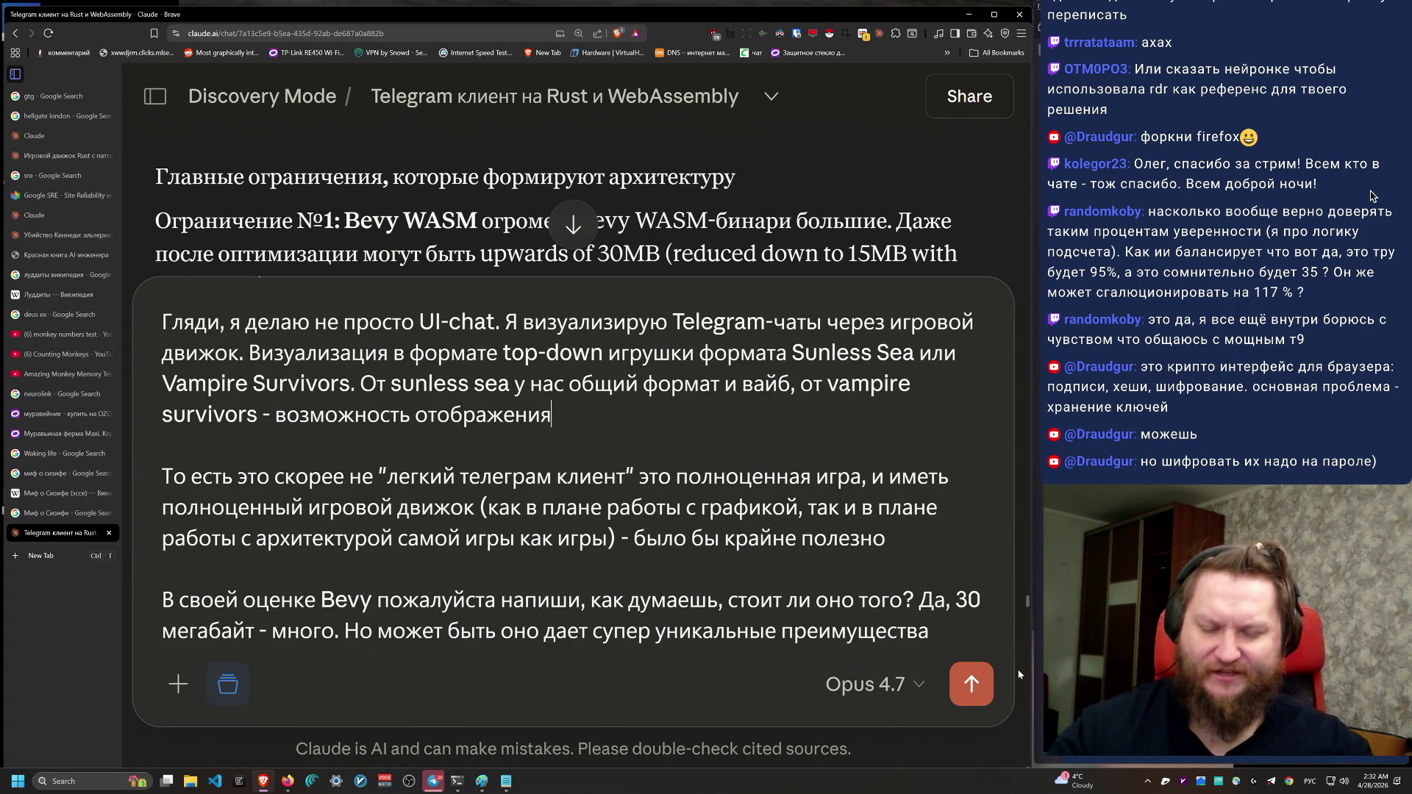
type("а людей и эффек")
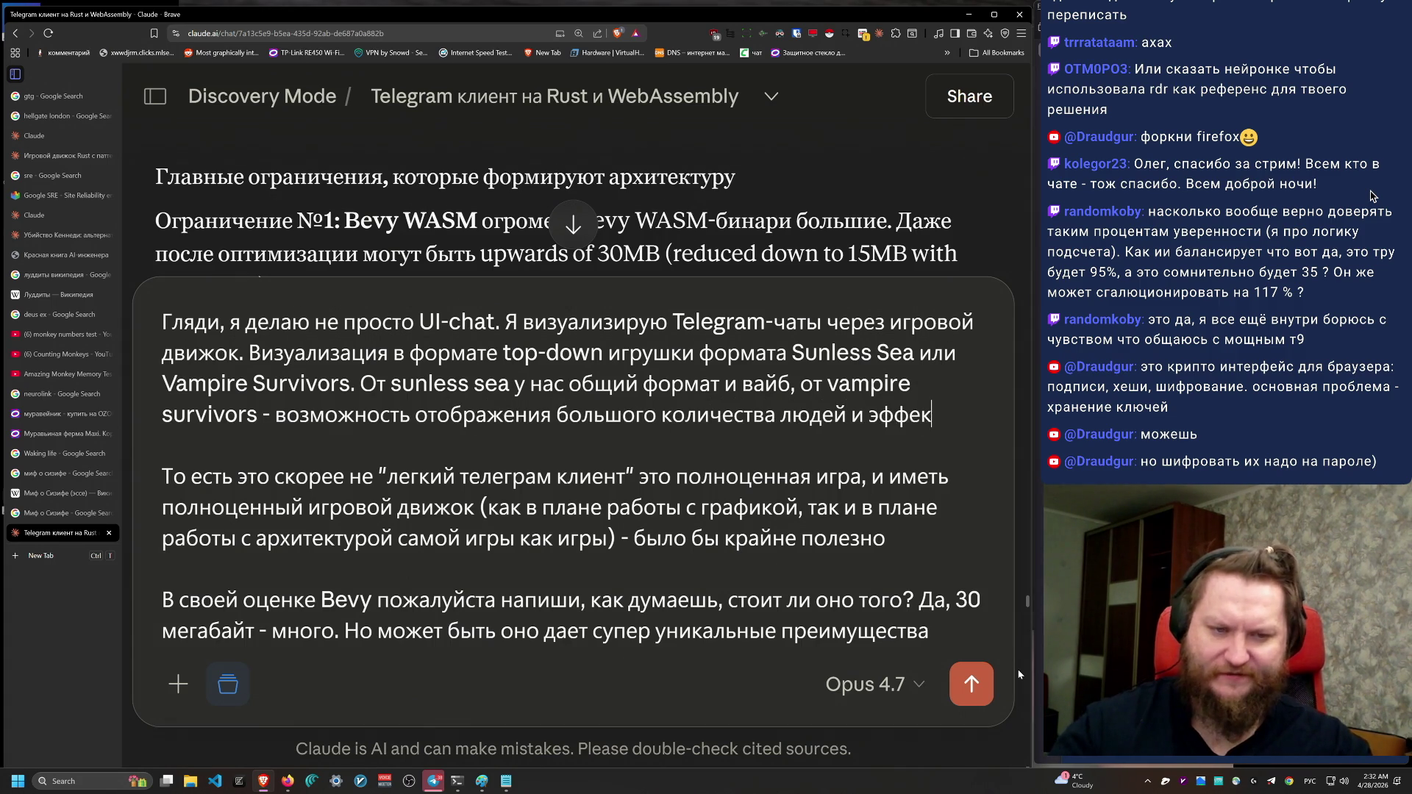
type("тов на одном экране.")
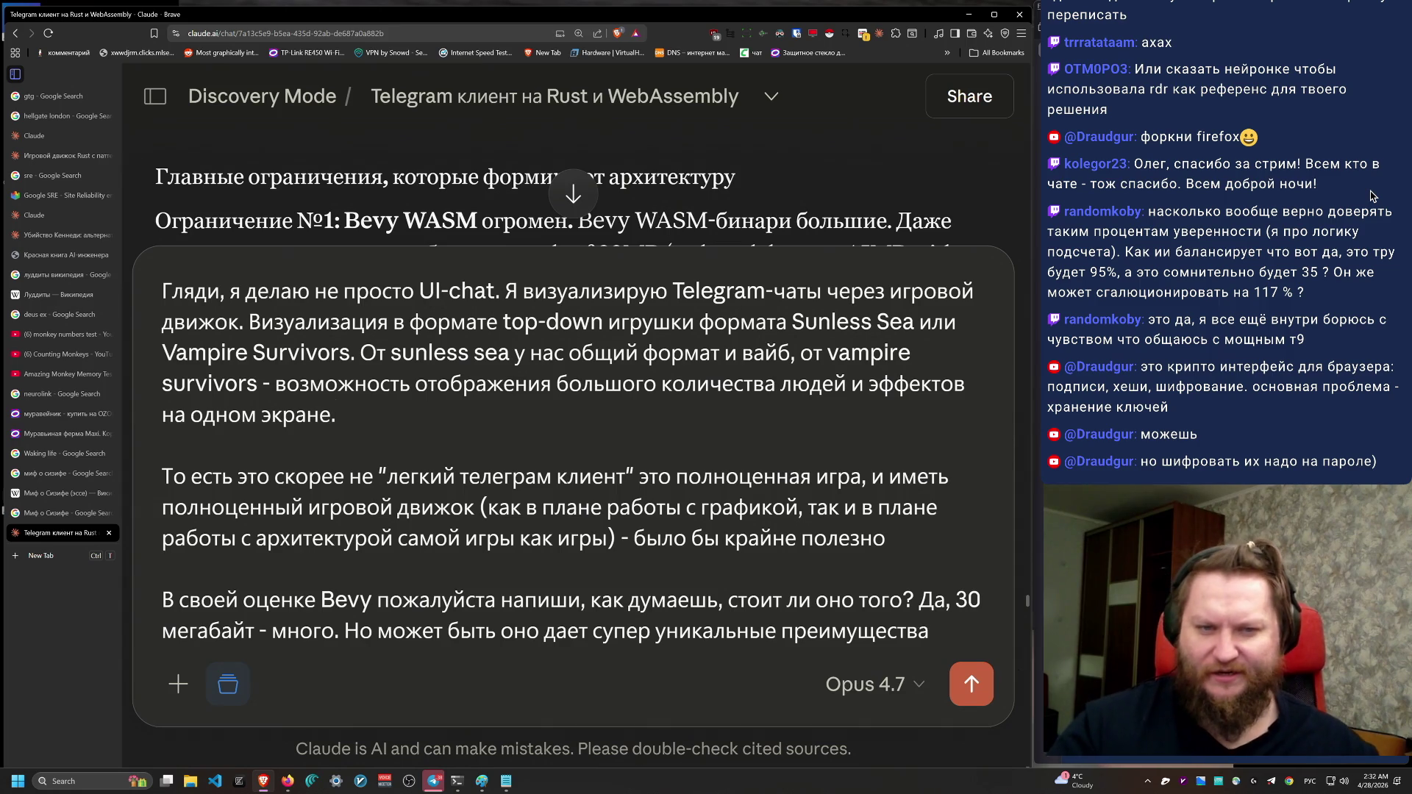
scroll(793, 563, "down", 3)
scroll(660, 237, "up", 1)
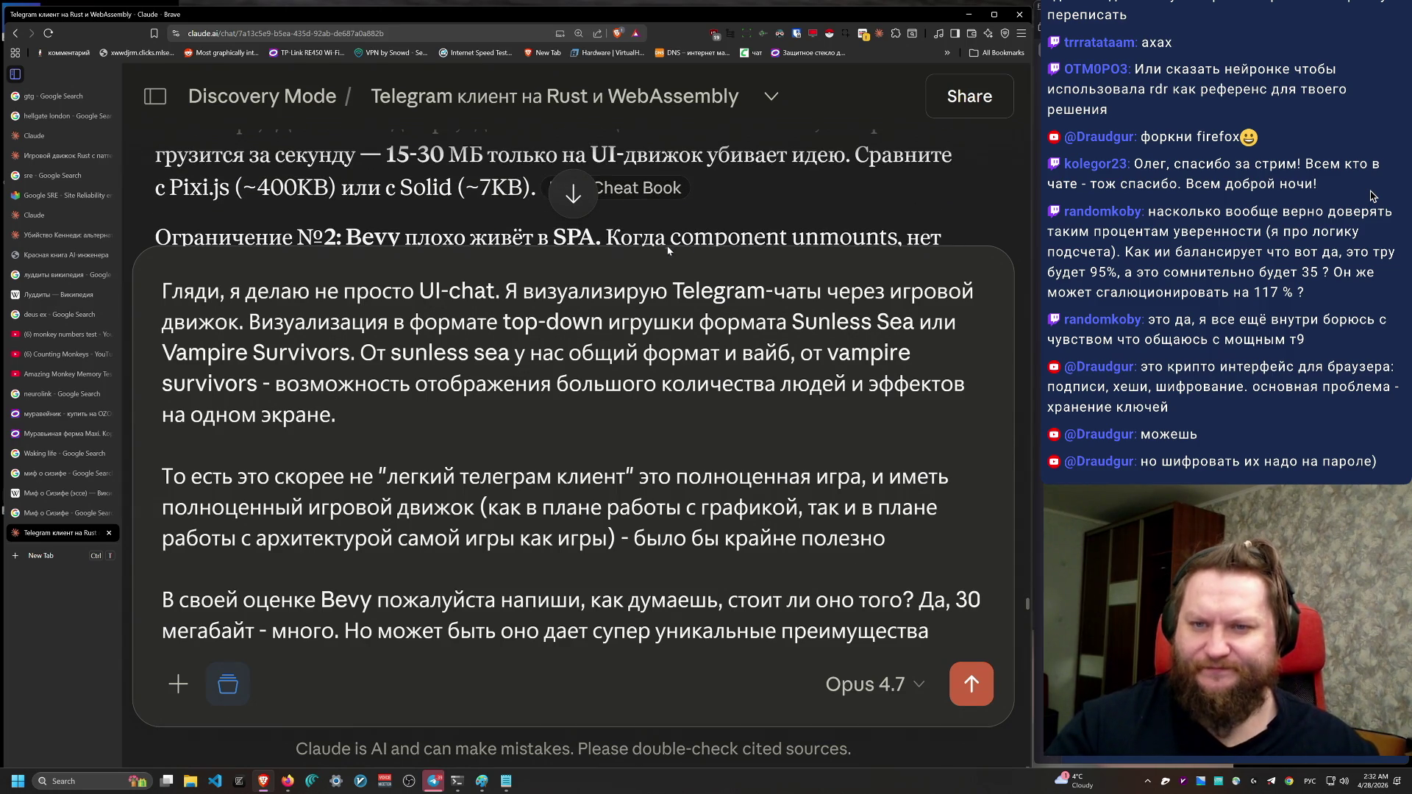
scroll(761, 275, "down", 2)
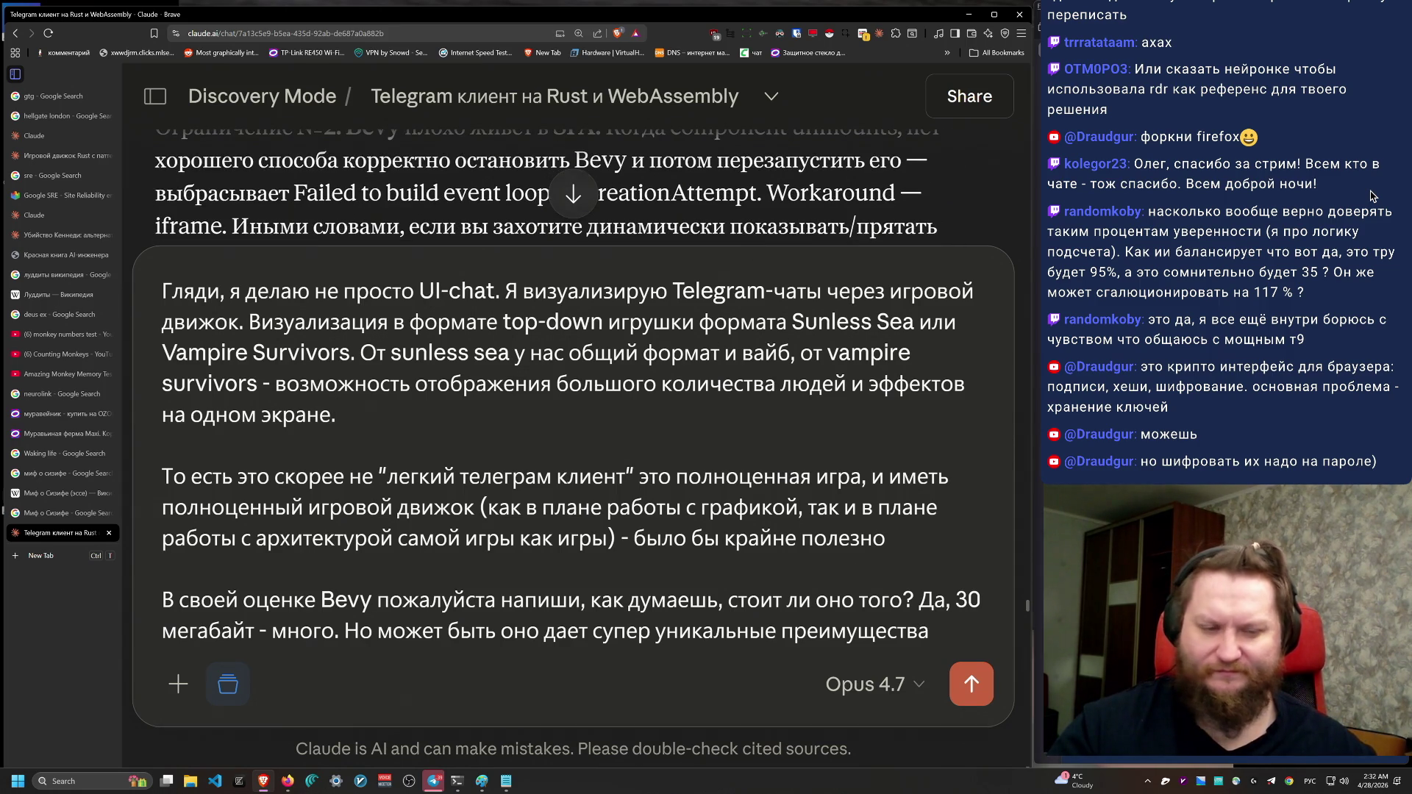
left_click(984, 694)
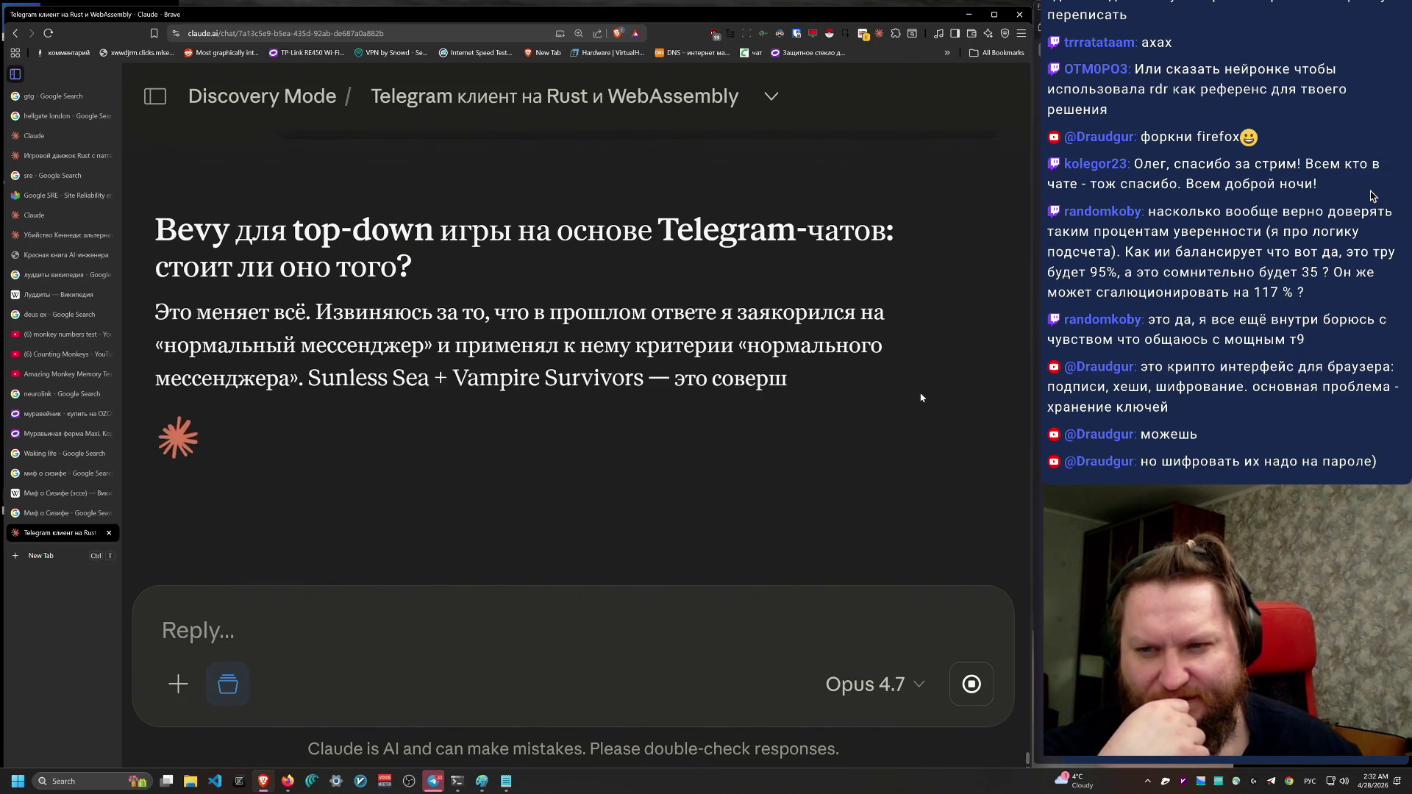
Step: Read the reply's opening apology and the paragraph confirming Bevy 0.18.1 and 15-30 MB WASM
mouse_move(333, 203)
left_mouse_down()
mouse_move(990, 221)
mouse_move(448, 269)
mouse_move(443, 252)
mouse_move(912, 273)
mouse_move(862, 332)
mouse_move(897, 366)
mouse_move(1037, 302)
mouse_move(916, 331)
mouse_move(247, 259)
mouse_move(274, 324)
mouse_move(326, 335)
mouse_move(310, 324)
mouse_move(911, 325)
mouse_move(612, 325)
mouse_move(911, 331)
mouse_move(911, 364)
left_mouse_up()
left_click(866, 351)
scroll(893, 387, "down", 2)
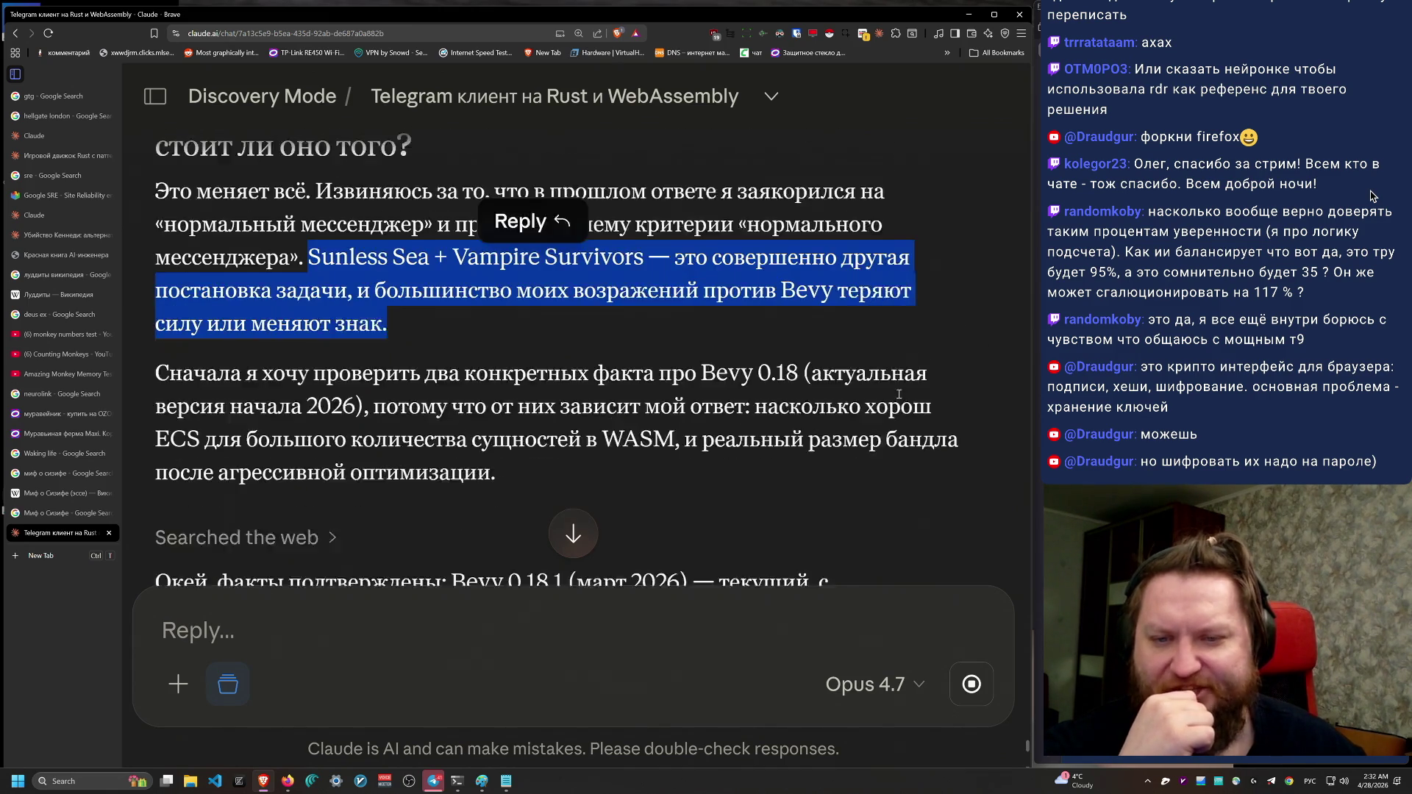
mouse_move(718, 372)
left_mouse_down()
mouse_move(204, 265)
mouse_move(156, 271)
mouse_move(595, 367)
mouse_move(148, 278)
left_mouse_up()
left_click(160, 273)
mouse_move(795, 375)
left_mouse_down()
mouse_move(664, 273)
mouse_move(714, 273)
mouse_move(534, 296)
mouse_move(544, 303)
mouse_move(155, 272)
mouse_move(515, 306)
mouse_move(85, 279)
mouse_move(153, 274)
mouse_move(156, 306)
mouse_move(344, 306)
mouse_move(226, 301)
mouse_move(153, 274)
left_mouse_up()
left_click(885, 474)
scroll(890, 476, "down", 3)
scroll(893, 478, "down", 3)
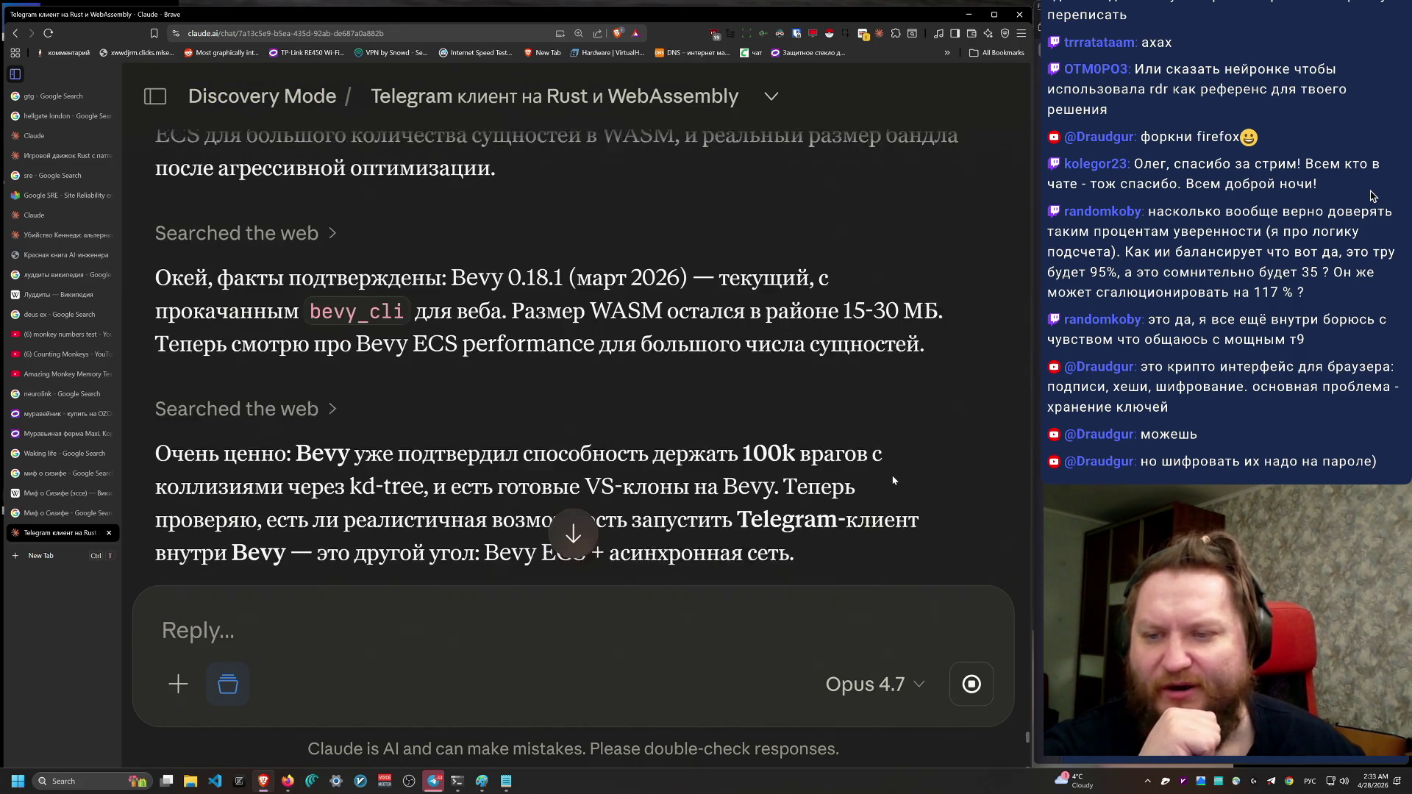
Step: Read the findings on handling 100k enemies with kd-tree collisions, up to PrimaryHypothesis
mouse_move(167, 212)
left_mouse_down()
mouse_move(930, 276)
mouse_move(665, 239)
mouse_move(316, 264)
left_mouse_up()
left_click(316, 263)
mouse_move(156, 274)
left_mouse_down()
mouse_move(466, 274)
mouse_move(327, 340)
mouse_move(943, 298)
left_mouse_up()
scroll(895, 447, "down", 1)
mouse_move(896, 447)
left_mouse_down()
mouse_move(166, 329)
mouse_move(796, 431)
mouse_move(317, 492)
left_mouse_up()
left_click(252, 360)
left_click(797, 430)
left_click_drag(794, 430, 156, 327)
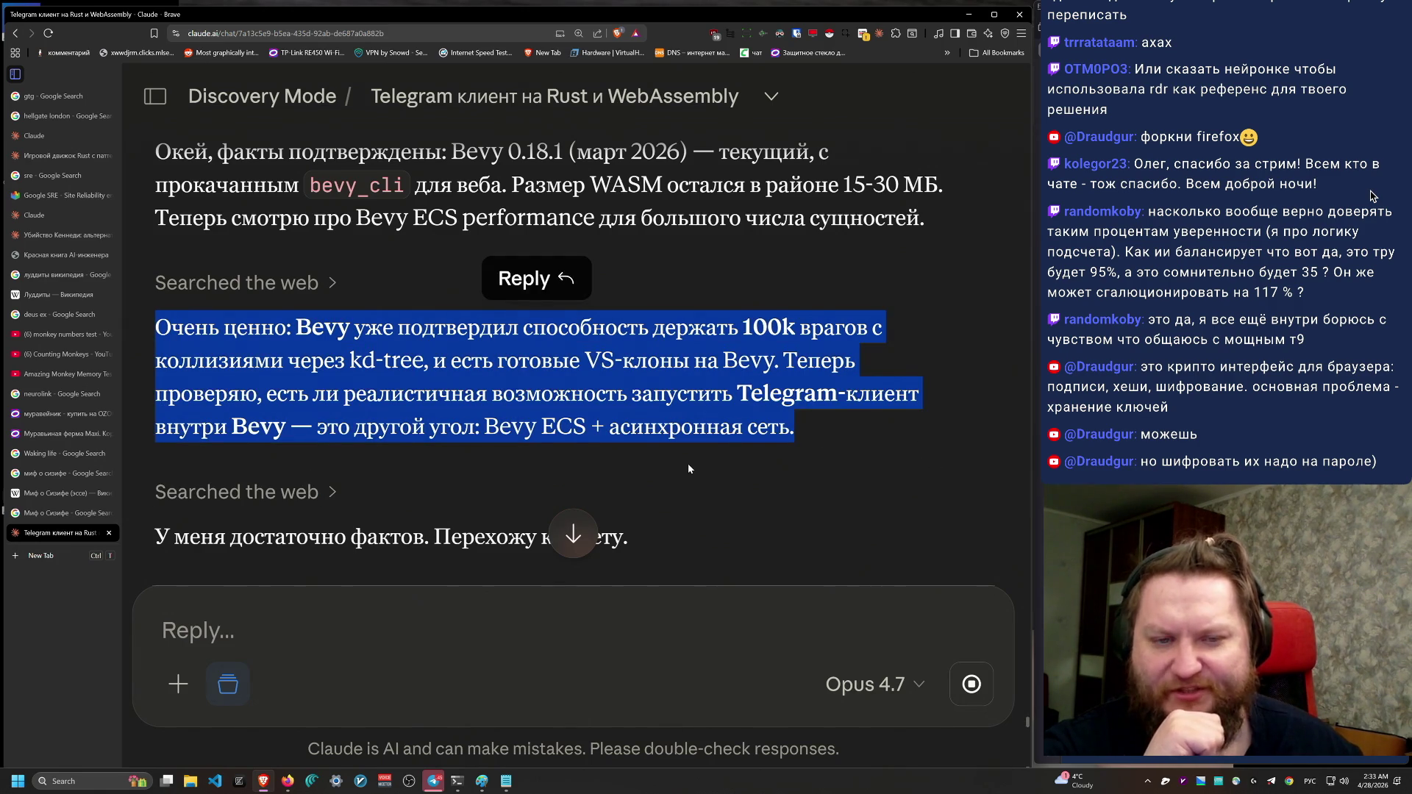
scroll(684, 471, "down", 2)
mouse_move(871, 320)
left_mouse_down()
mouse_move(156, 215)
mouse_move(158, 283)
mouse_move(177, 284)
mouse_move(175, 235)
mouse_move(243, 316)
mouse_move(159, 213)
mouse_move(482, 316)
mouse_move(750, 197)
mouse_move(735, 283)
mouse_move(144, 234)
left_mouse_up()
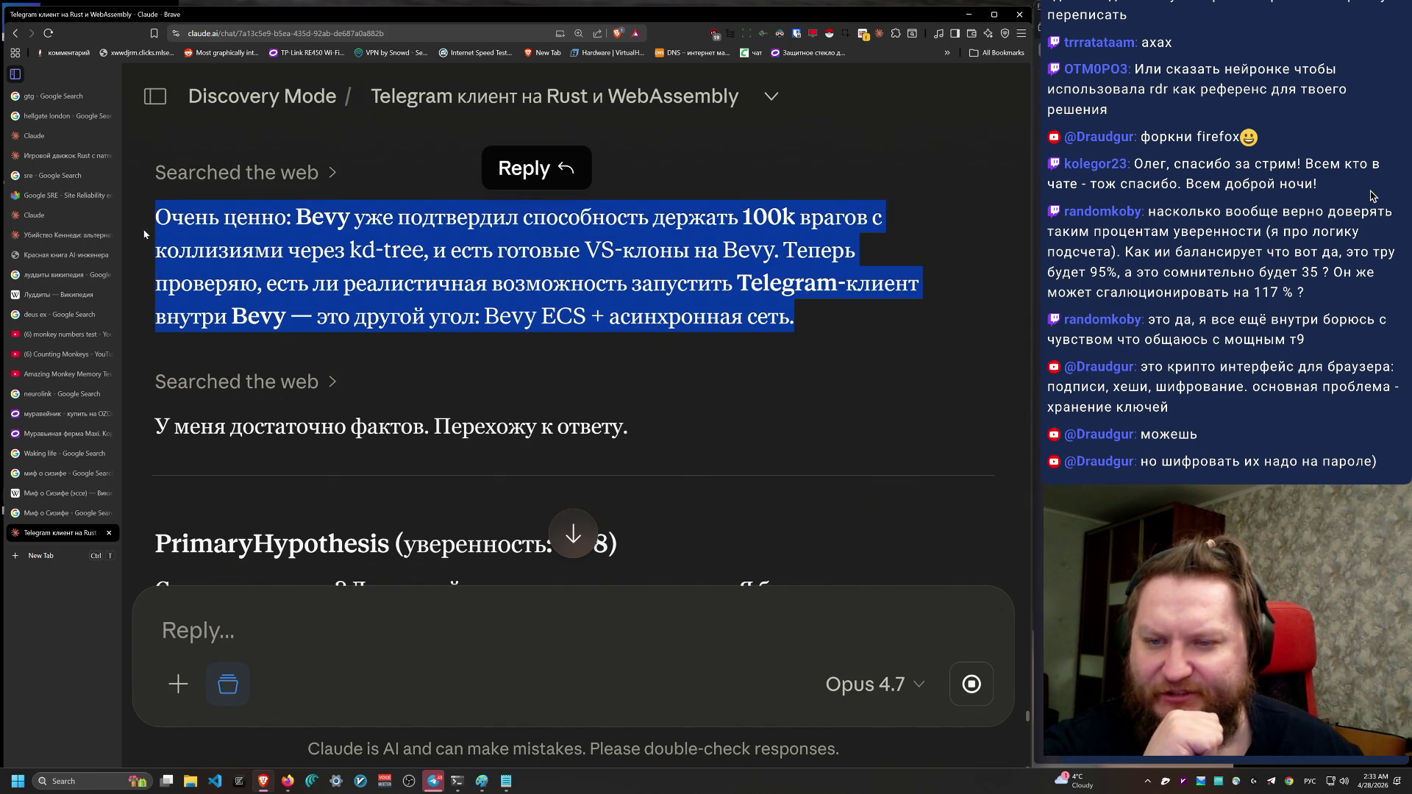
Step: Read the PrimaryHypothesis verdict at confidence 0.78 and its not-an-unconditional-yes caveat
scroll(650, 528, "down", 2)
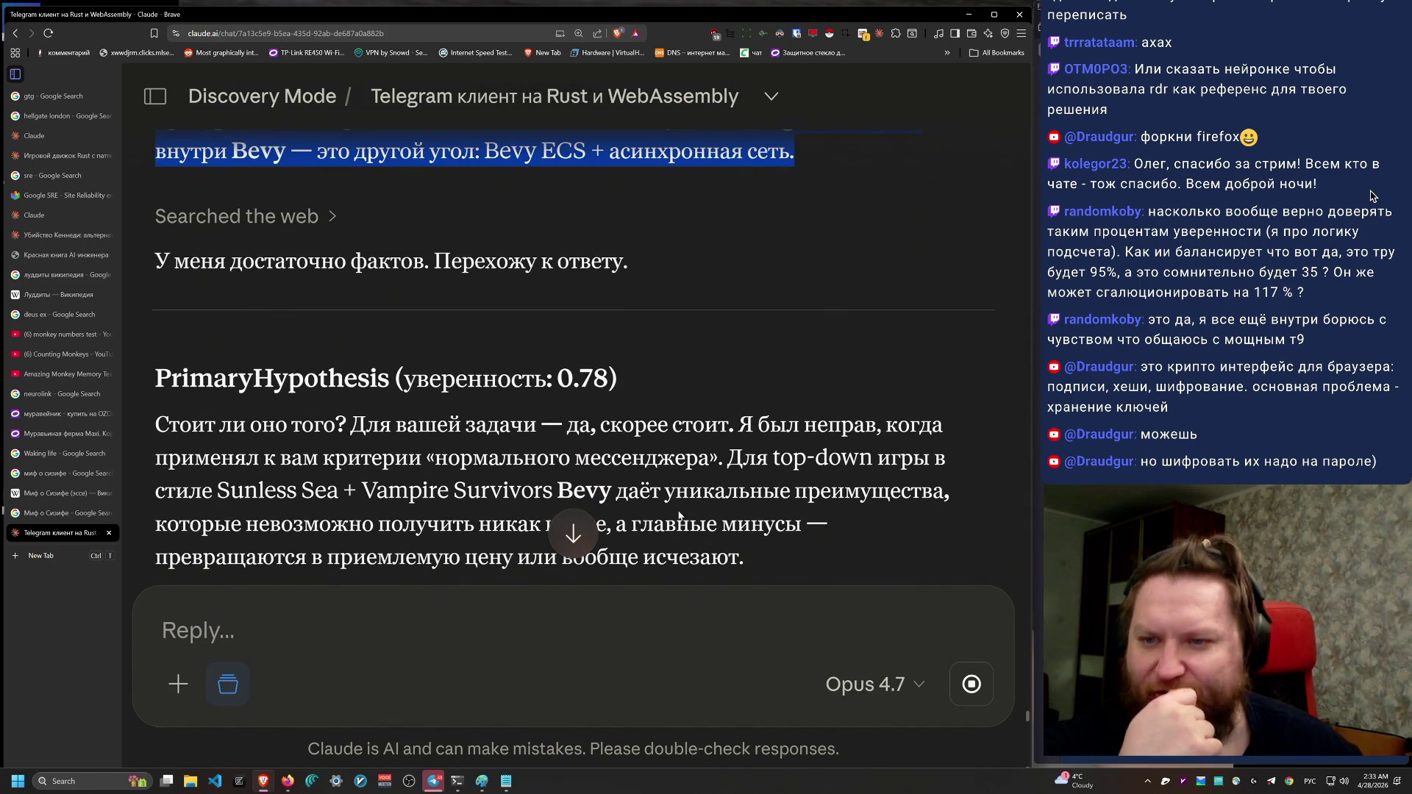
scroll(678, 509, "down", 3)
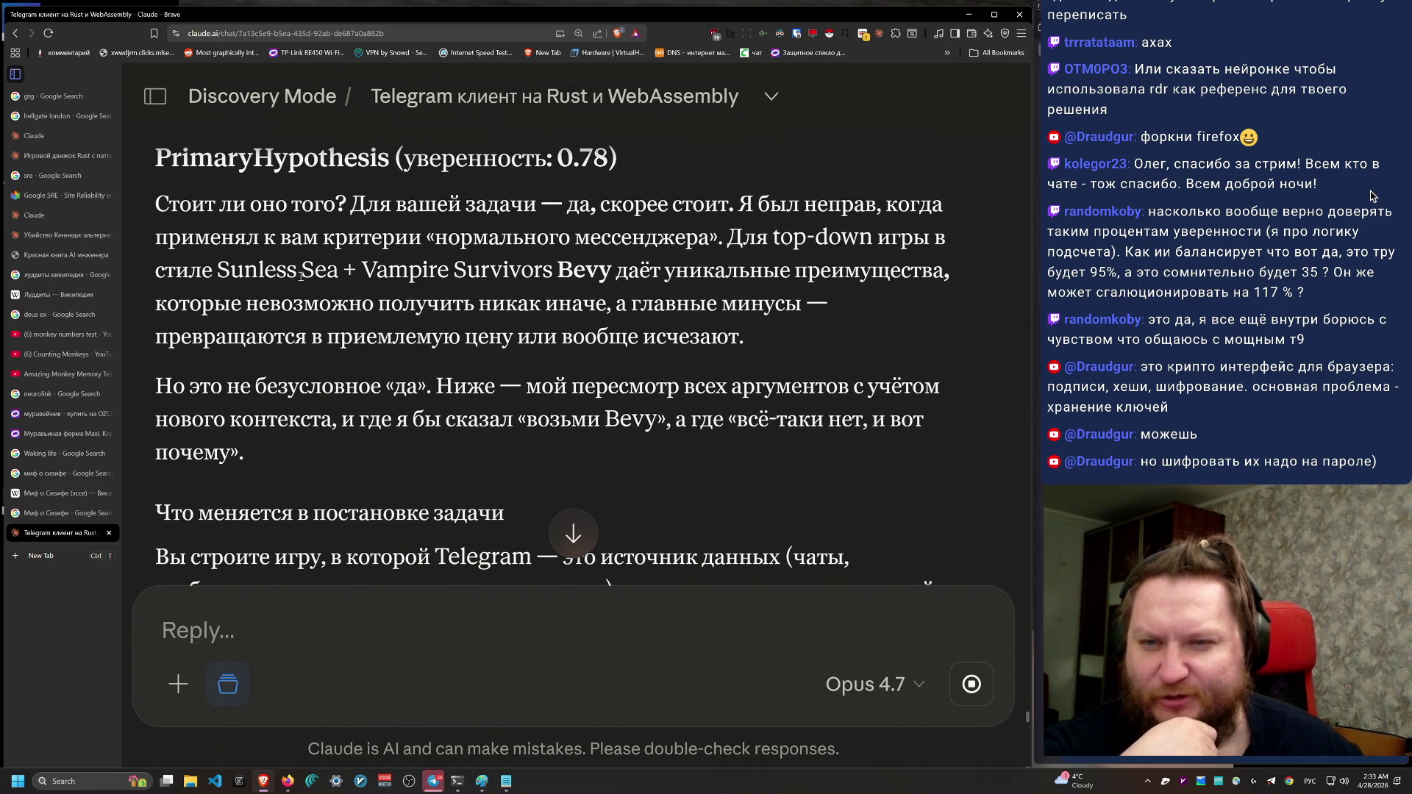
mouse_move(176, 190)
left_mouse_down()
mouse_move(872, 298)
mouse_move(870, 328)
left_mouse_up()
left_click(858, 342)
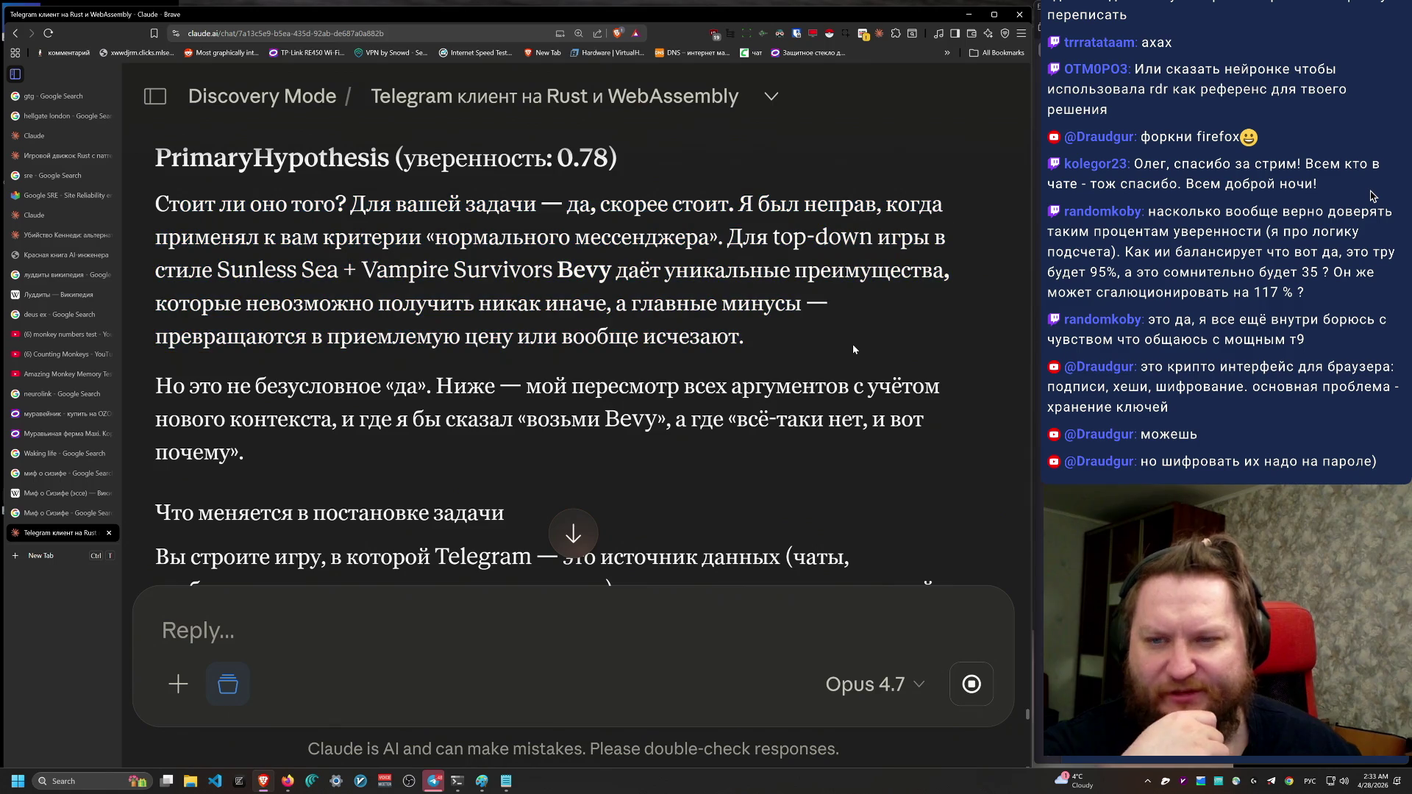
mouse_move(868, 456)
left_mouse_down()
mouse_move(158, 301)
mouse_move(205, 237)
mouse_move(727, 234)
left_mouse_up()
scroll(872, 461, "down", 3)
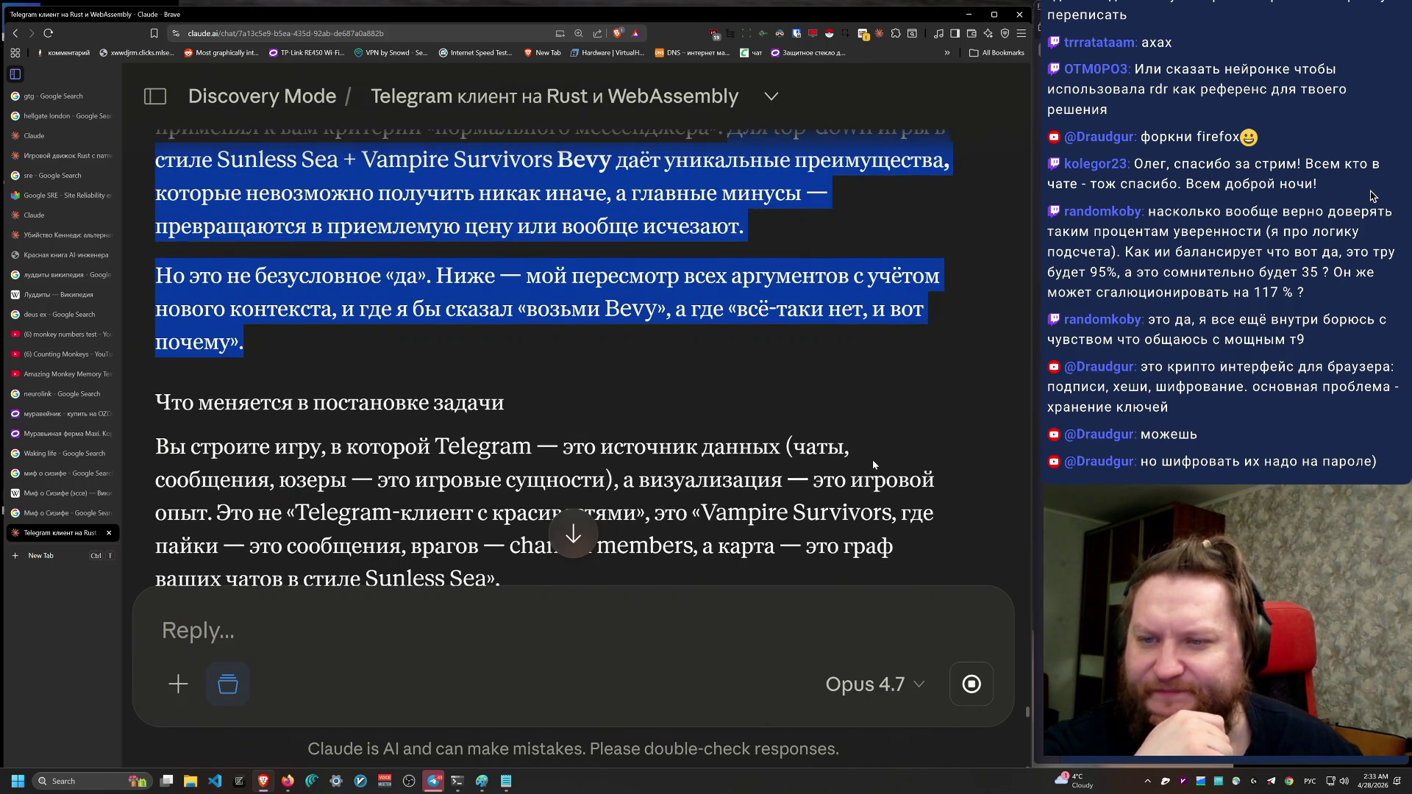
left_click(611, 282)
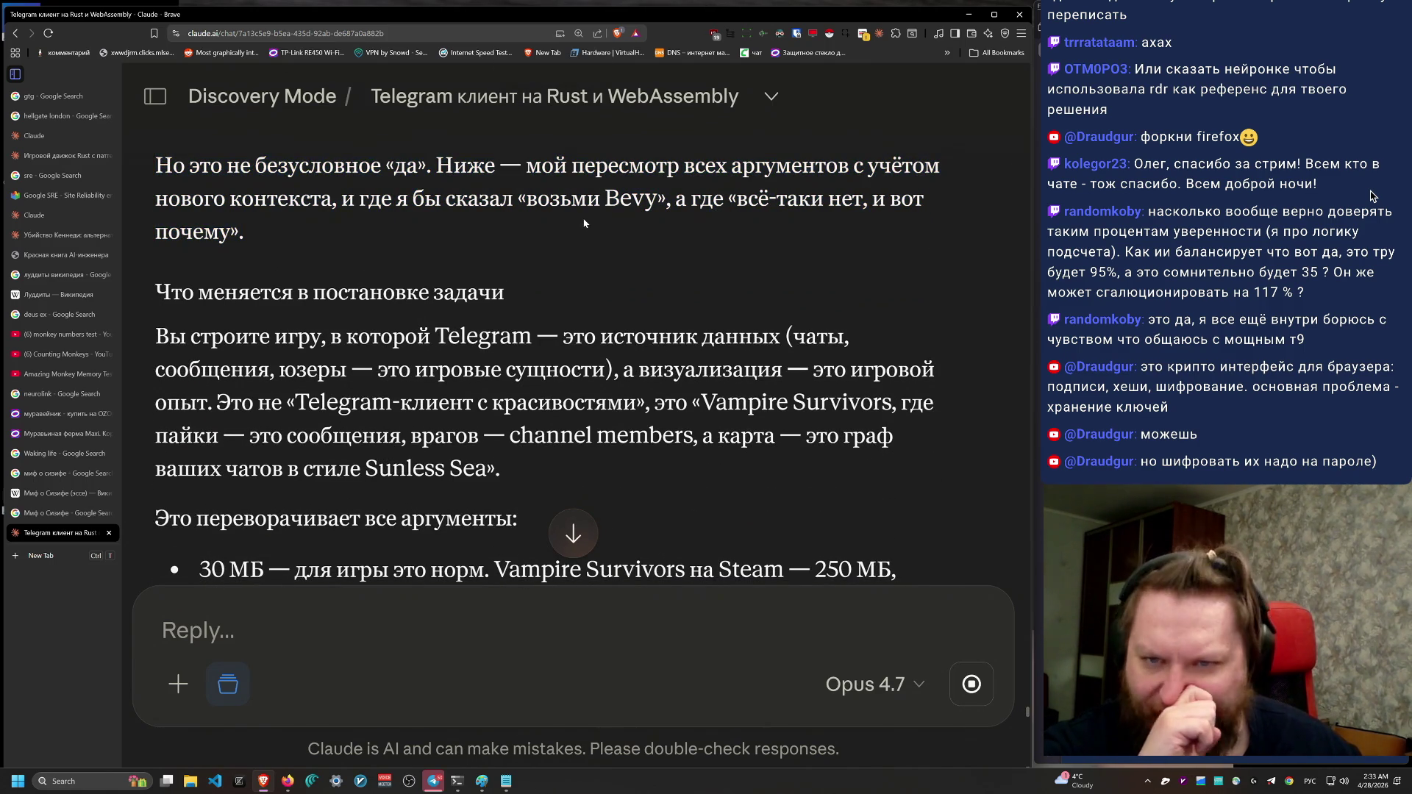
mouse_move(585, 223)
left_mouse_down()
mouse_move(192, 197)
mouse_move(153, 163)
left_mouse_up()
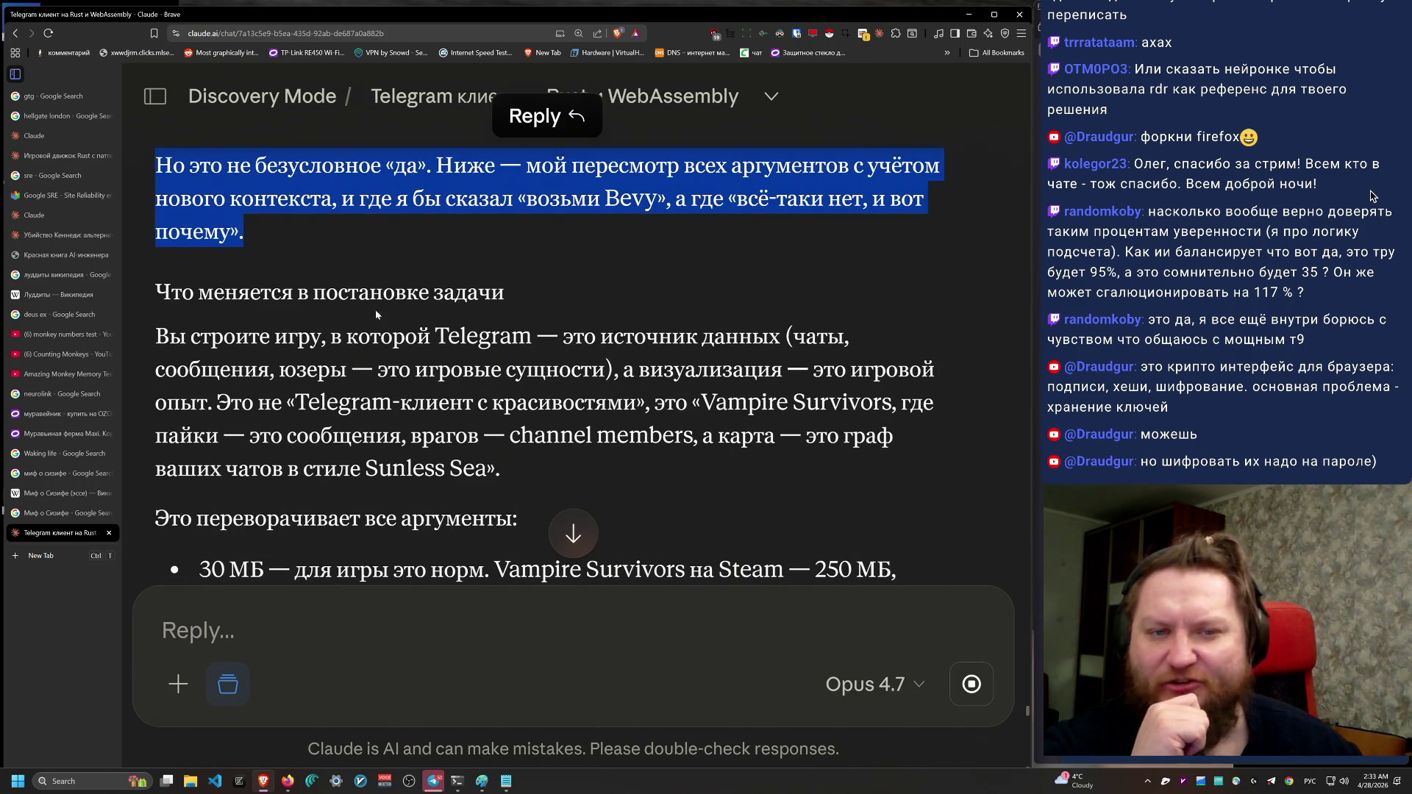
left_click(539, 414)
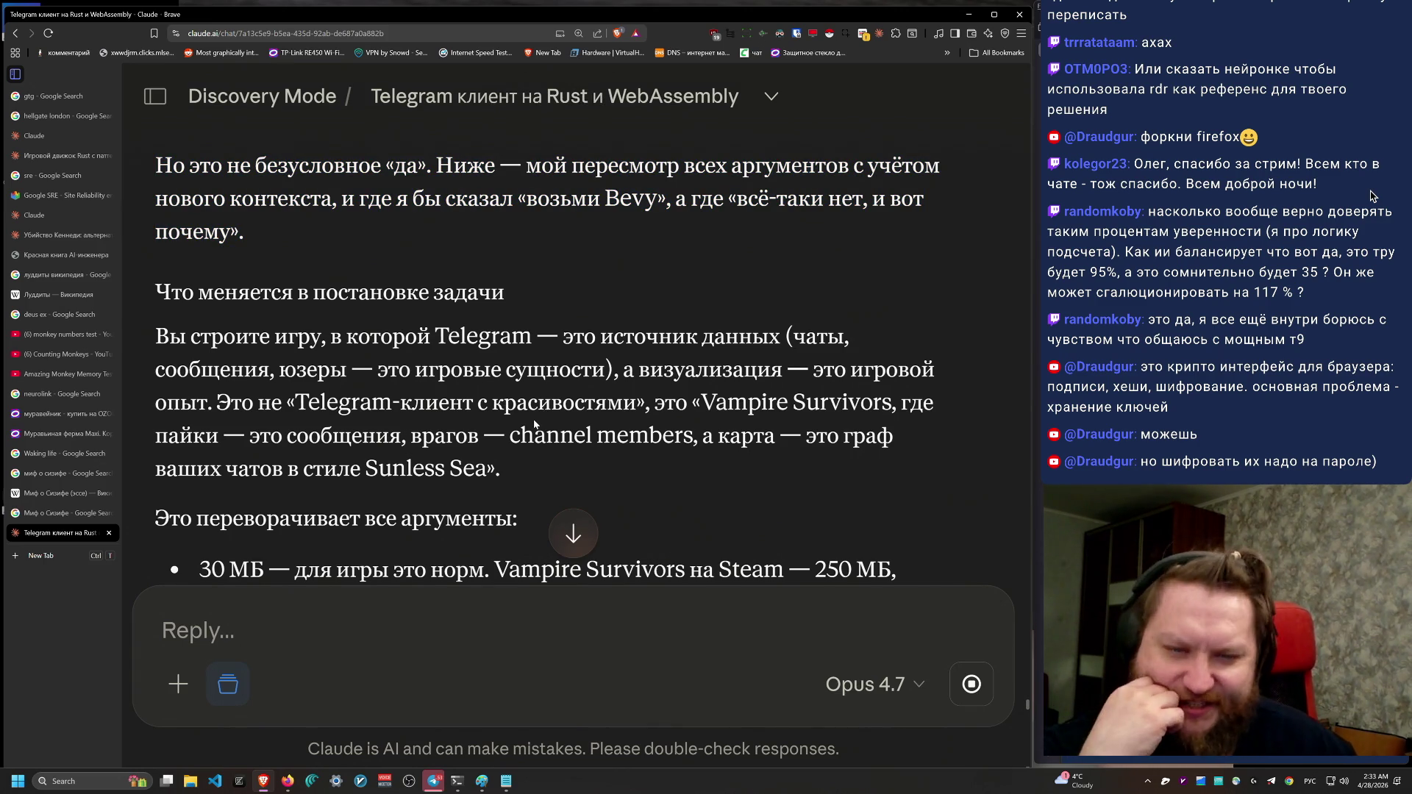
Step: Scroll through the bullet list of objections the game framing overturns
scroll(535, 425, "down", 3)
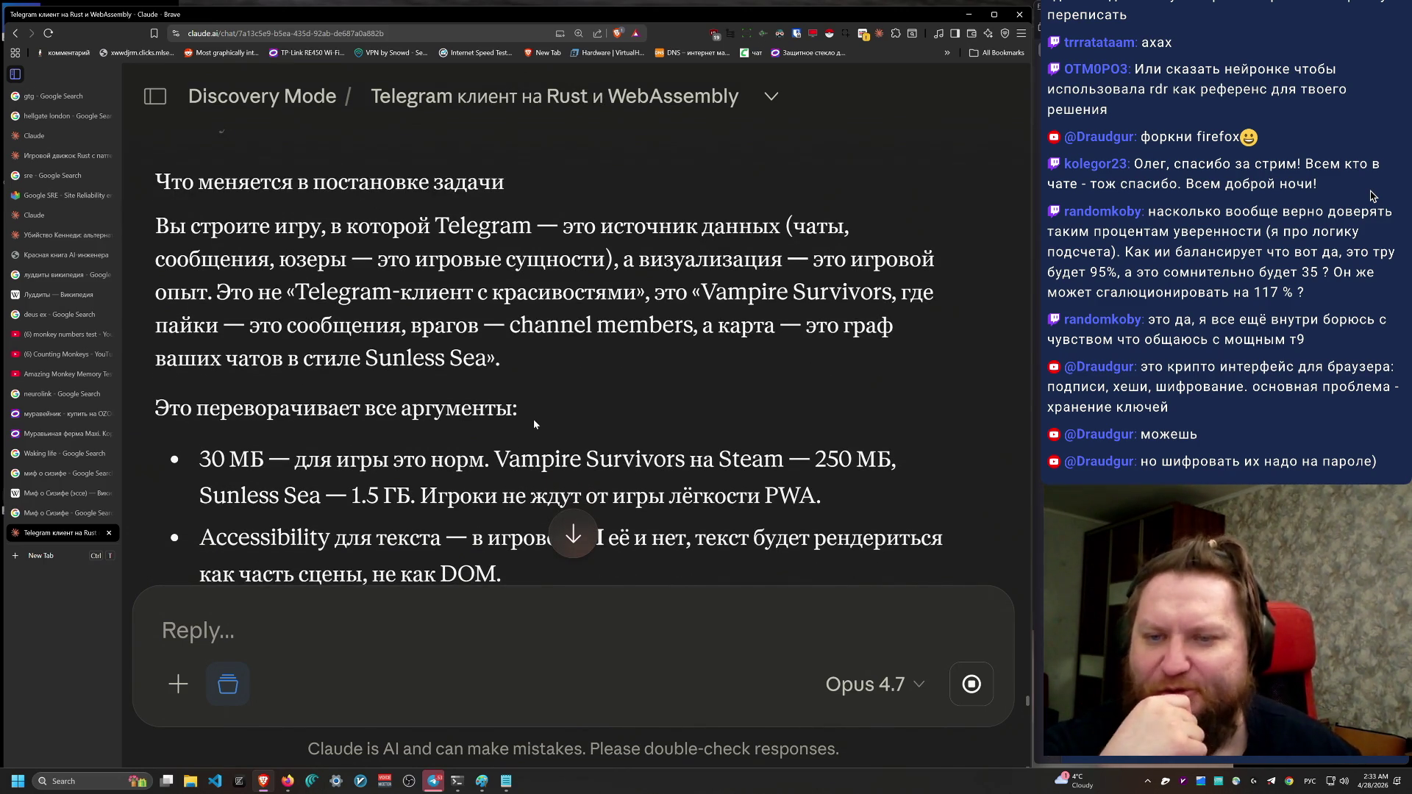
scroll(532, 418, "down", 1)
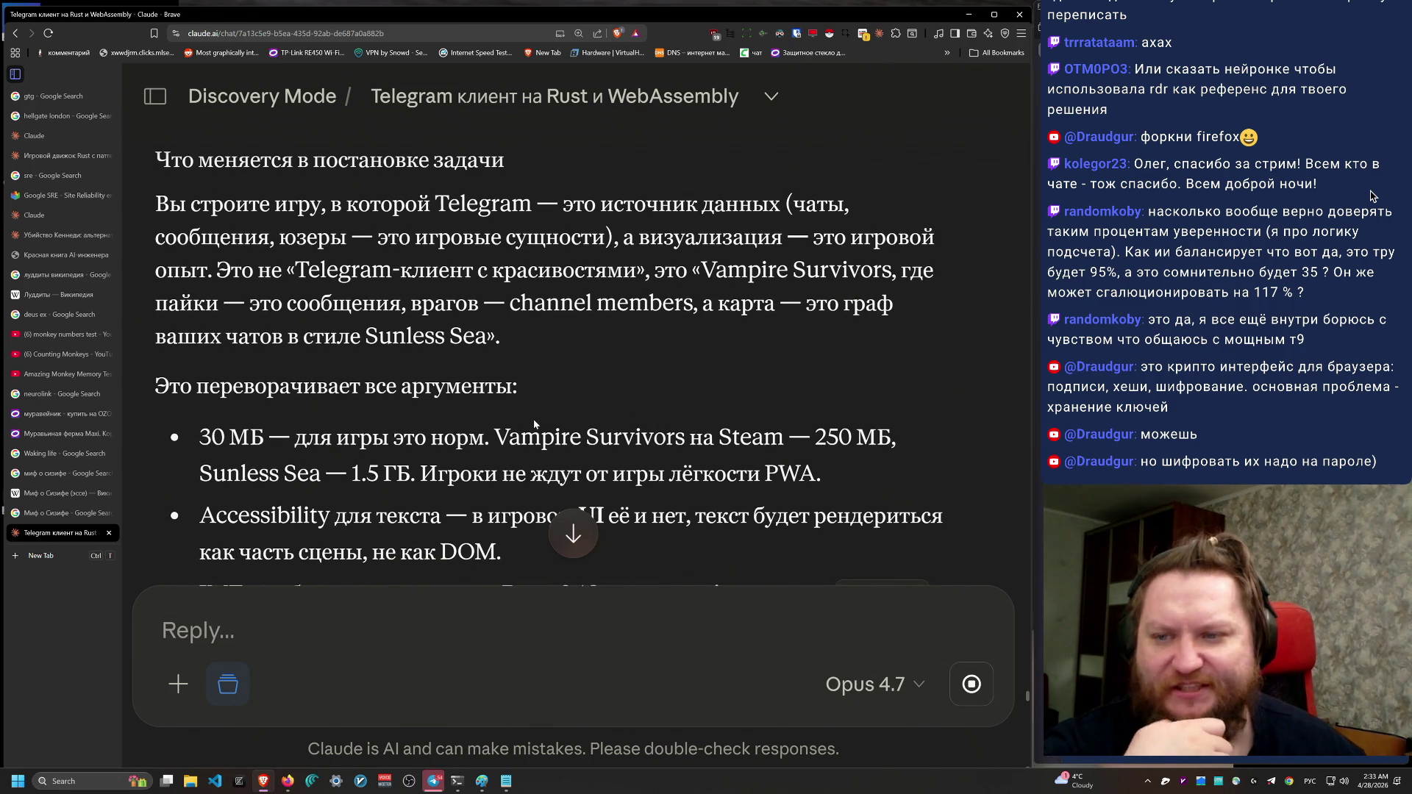
scroll(532, 418, "down", 1)
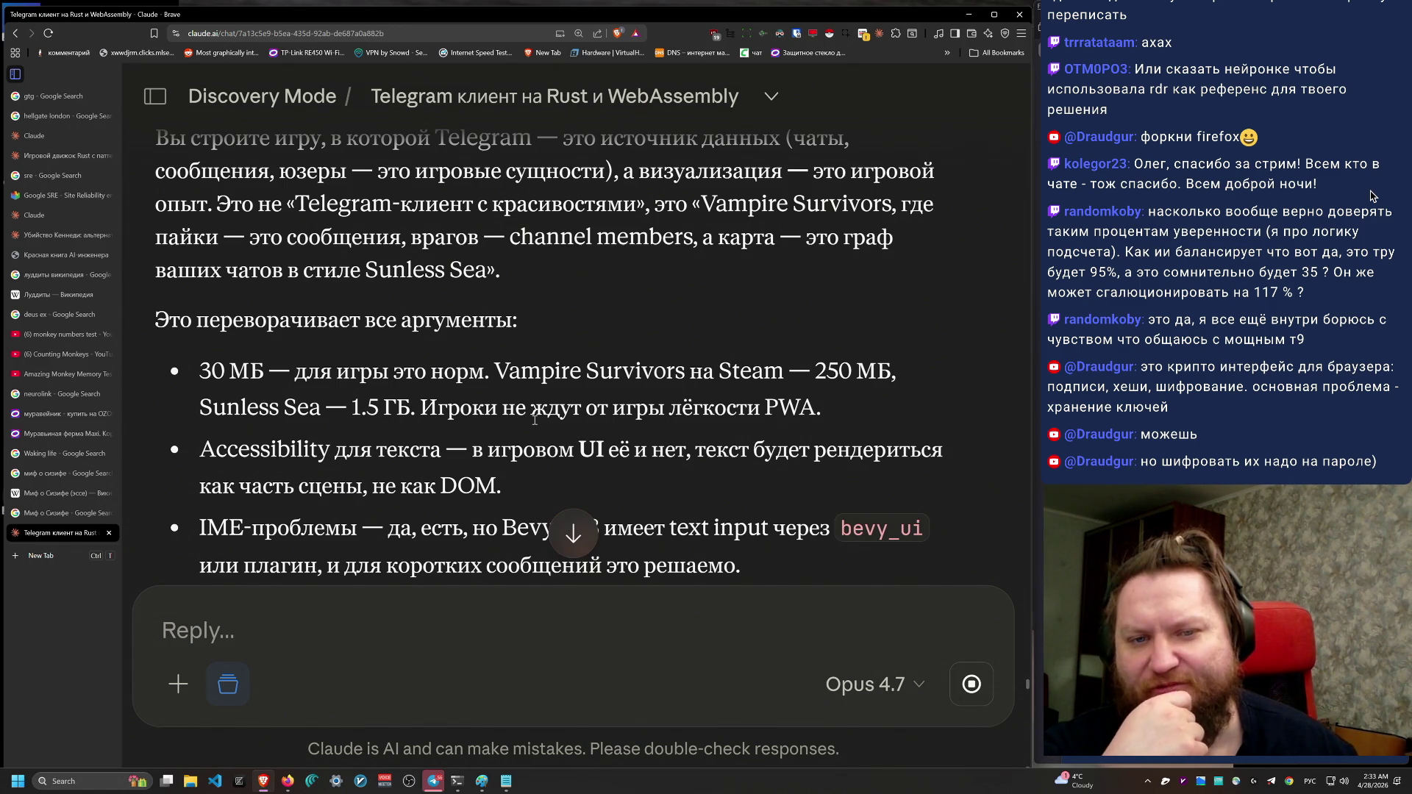
scroll(534, 419, "down", 1)
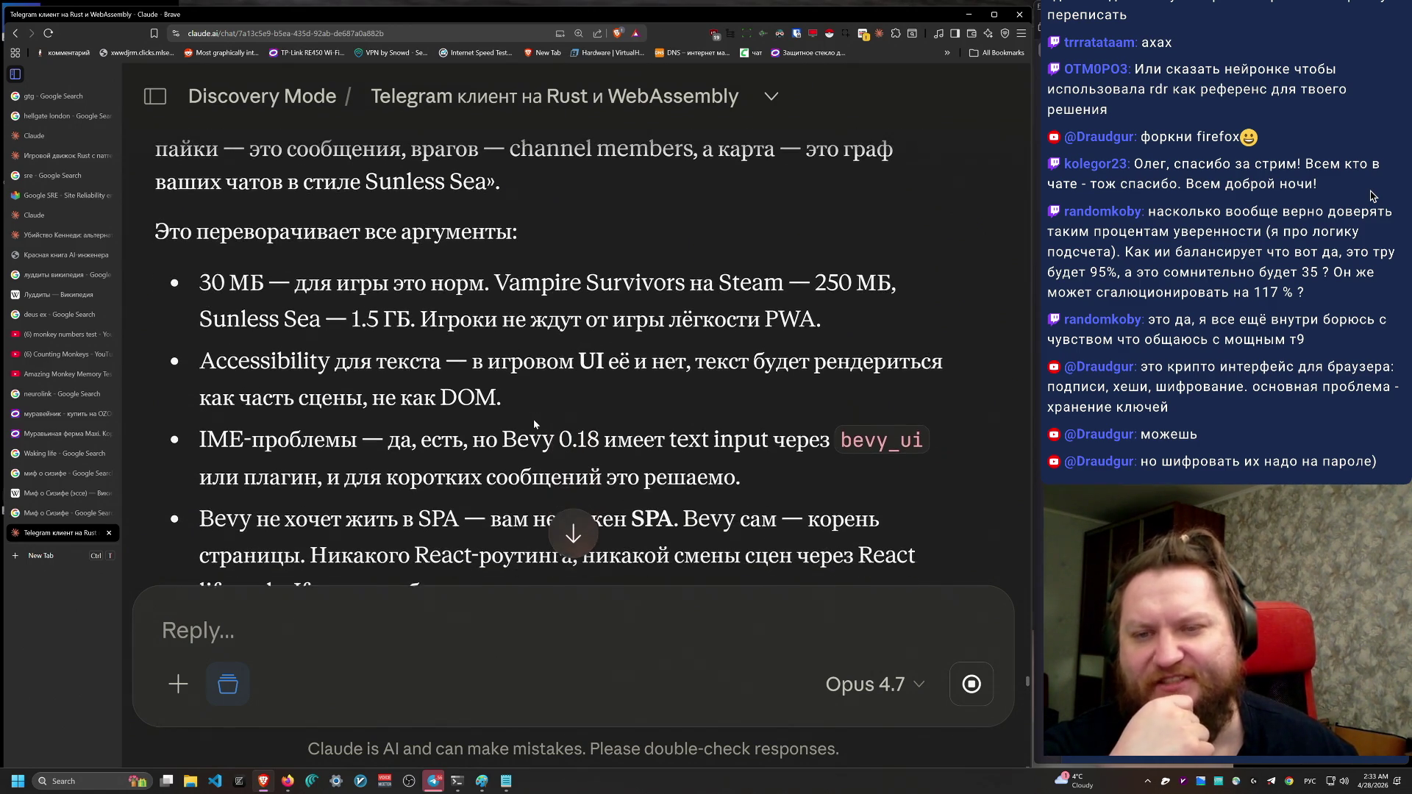
scroll(535, 425, "up", 1)
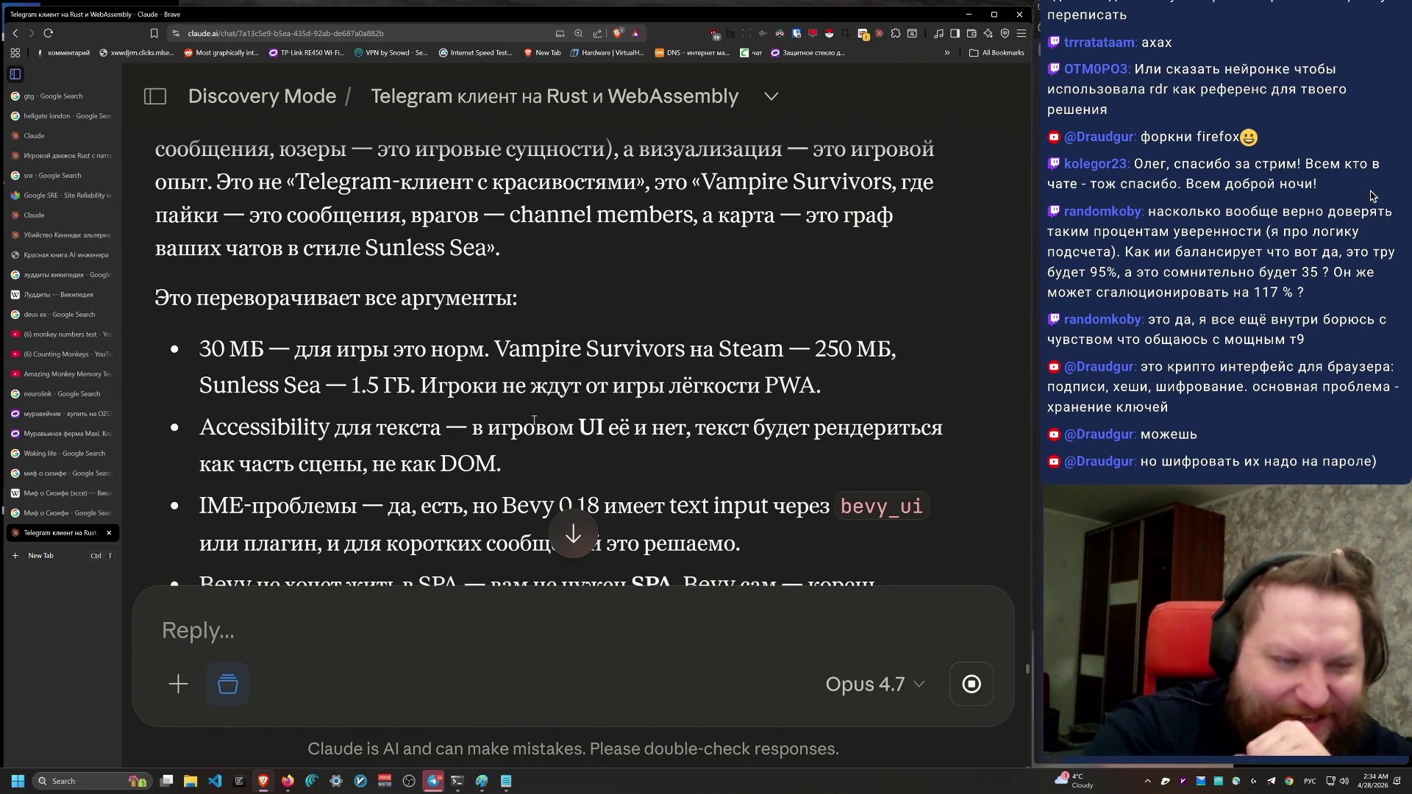
scroll(535, 419, "down", 1)
scroll(534, 420, "down", 2)
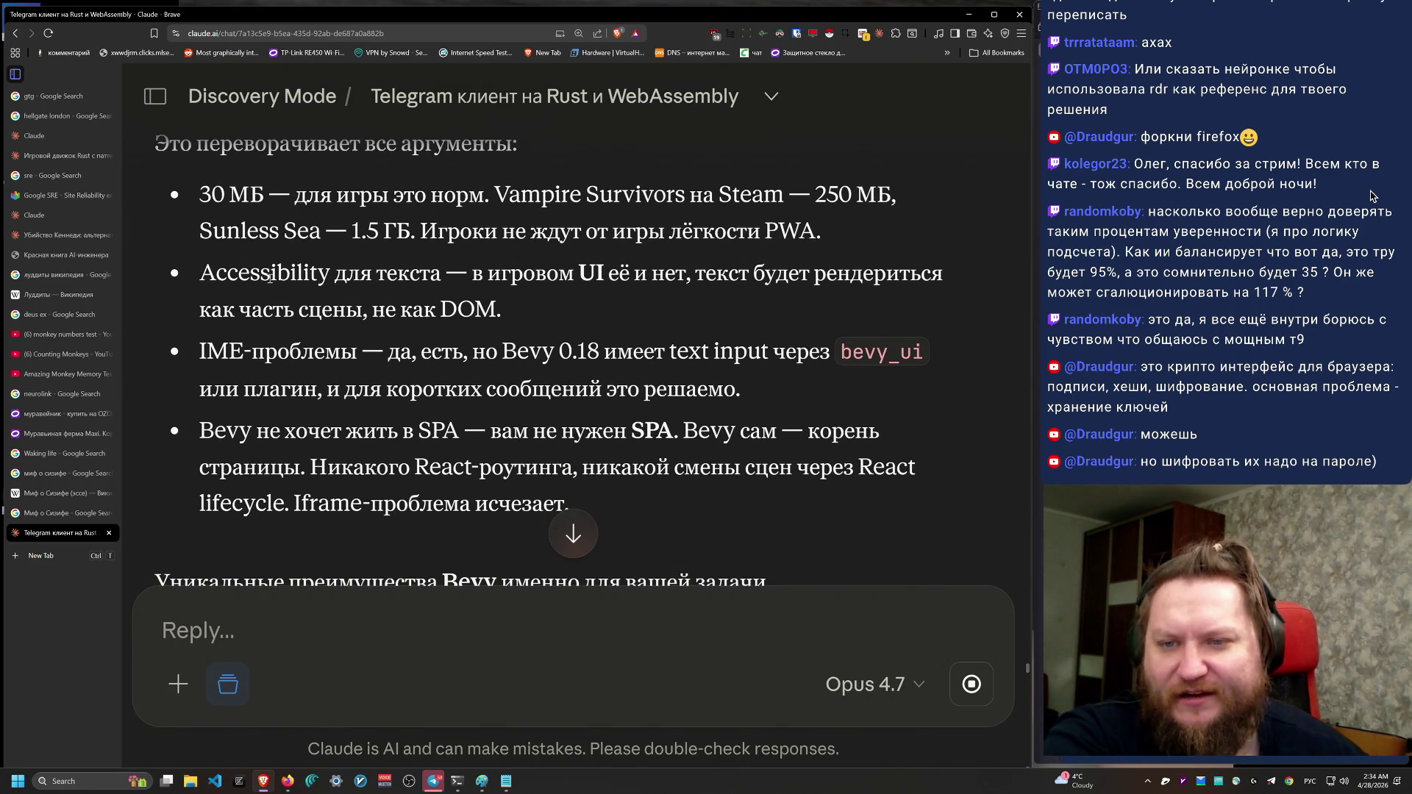
Step: Read the first overturned-argument bullets, down to the accessibility point
mouse_move(201, 187)
left_mouse_down()
mouse_move(829, 544)
mouse_move(170, 152)
mouse_move(201, 350)
mouse_move(195, 189)
mouse_move(195, 217)
mouse_move(469, 220)
mouse_move(421, 224)
mouse_move(792, 273)
mouse_move(234, 195)
mouse_move(206, 206)
mouse_move(271, 231)
mouse_move(202, 196)
mouse_move(489, 432)
mouse_move(792, 241)
mouse_move(162, 206)
left_mouse_up()
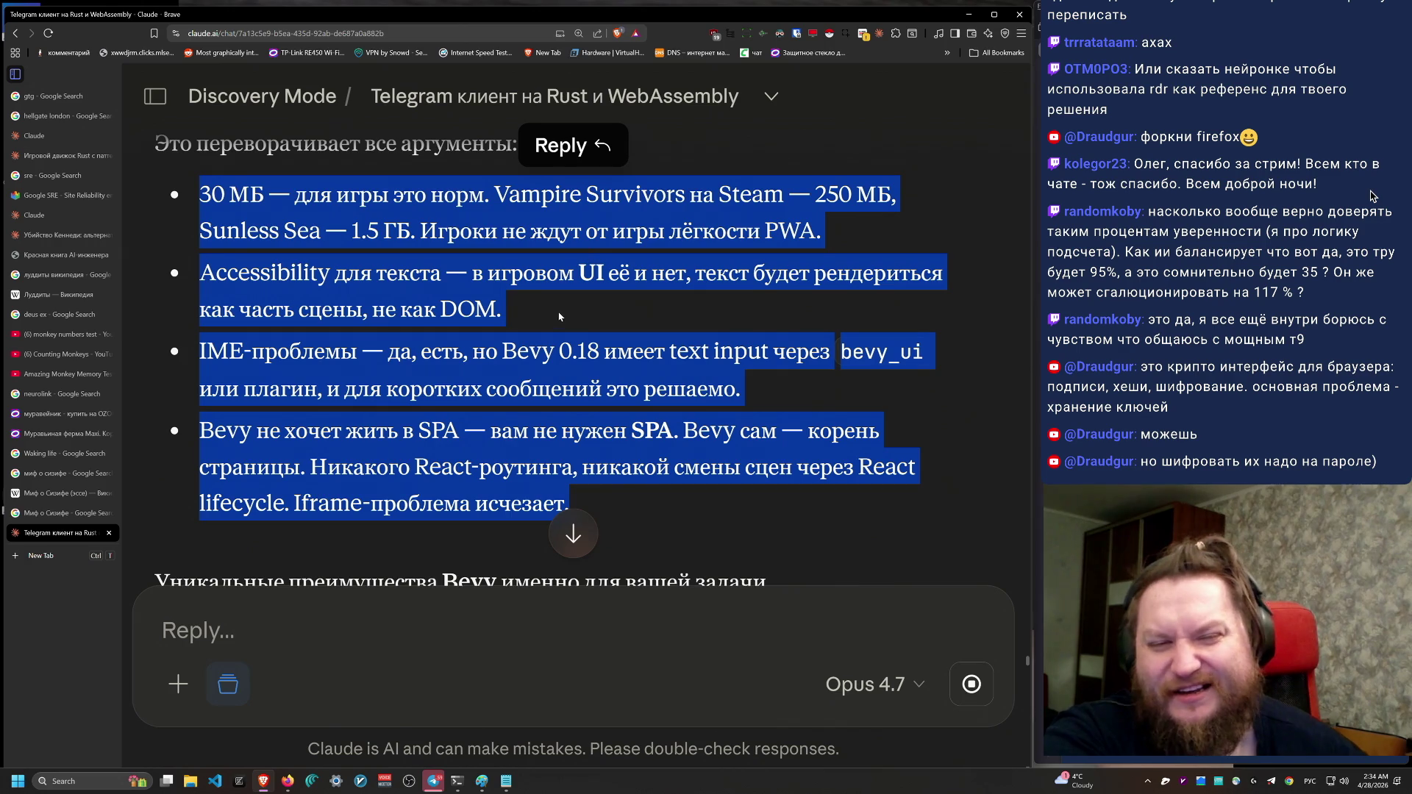
mouse_move(660, 318)
left_mouse_down()
mouse_move(279, 273)
mouse_move(159, 211)
mouse_move(574, 507)
mouse_move(194, 243)
mouse_move(169, 195)
mouse_move(873, 505)
mouse_move(859, 514)
mouse_move(280, 331)
mouse_move(214, 273)
mouse_move(189, 279)
mouse_move(507, 316)
mouse_move(822, 523)
mouse_move(625, 274)
mouse_move(673, 273)
mouse_move(171, 333)
mouse_move(213, 274)
mouse_move(247, 309)
mouse_move(203, 268)
mouse_move(243, 221)
mouse_move(213, 309)
mouse_move(217, 410)
mouse_move(194, 346)
mouse_move(202, 430)
mouse_move(209, 274)
mouse_move(605, 292)
mouse_move(504, 273)
mouse_move(744, 274)
mouse_move(200, 467)
mouse_move(166, 353)
mouse_move(200, 257)
left_mouse_up()
left_click(175, 193)
left_click(837, 517)
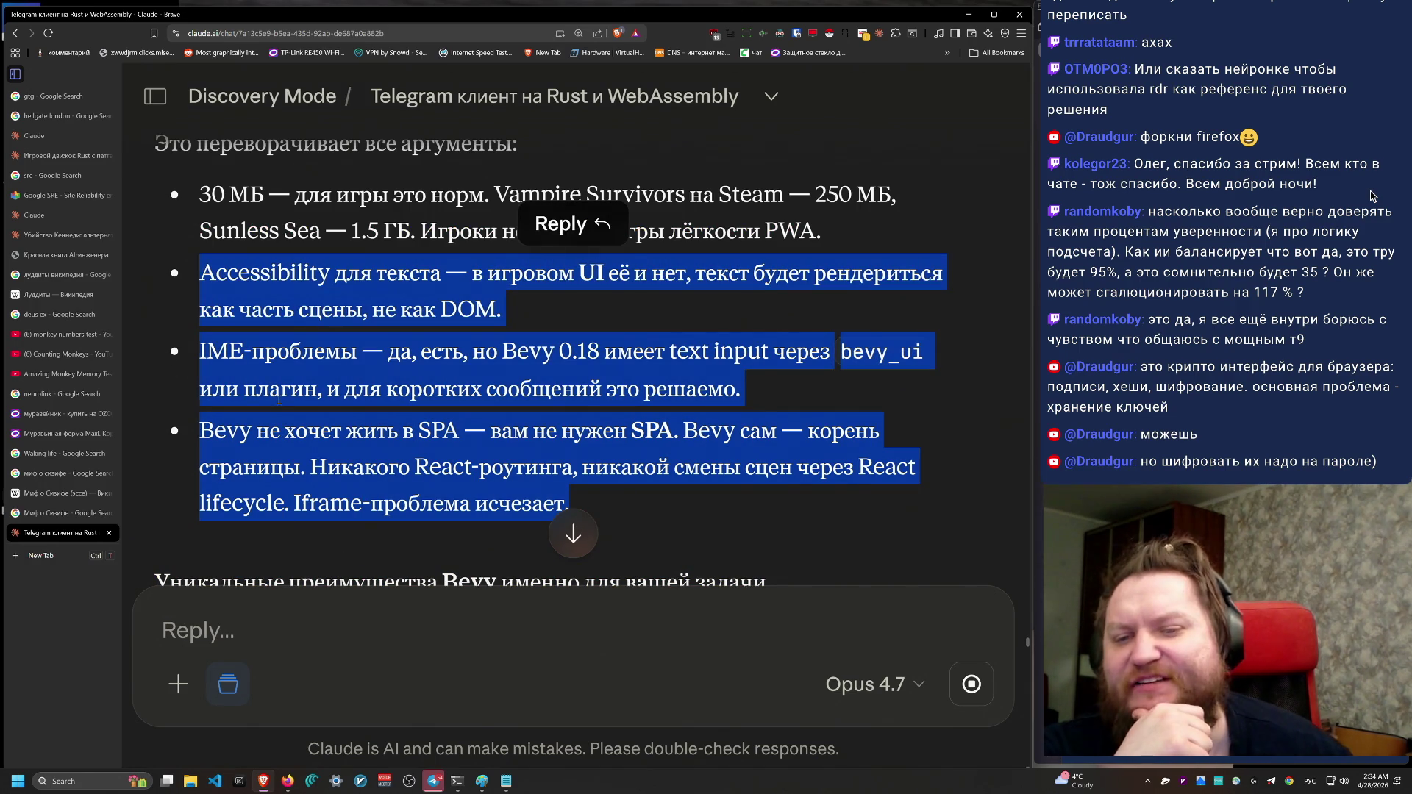
left_click(263, 417)
scroll(263, 417, "down", 1)
scroll(262, 417, "down", 2)
Step: Read the IME and SPA bullets, reaching the 'Уникальные преимущества Bevy' heading
left_click_drag(197, 187, 689, 341)
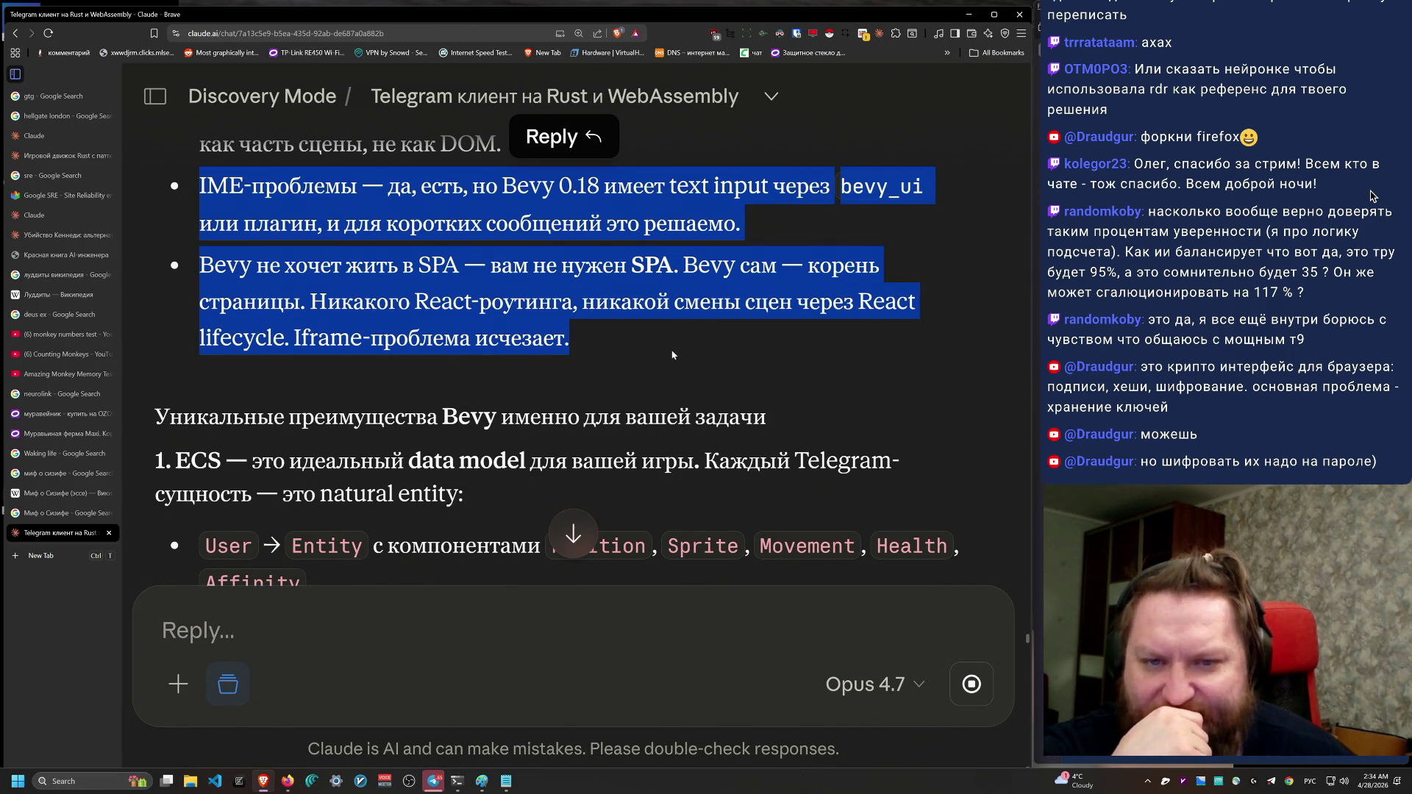
mouse_move(741, 224)
left_mouse_down()
mouse_move(130, 191)
mouse_move(338, 221)
mouse_move(200, 217)
mouse_move(200, 189)
left_mouse_up()
triple_click(223, 259)
scroll(269, 342, "up", 1)
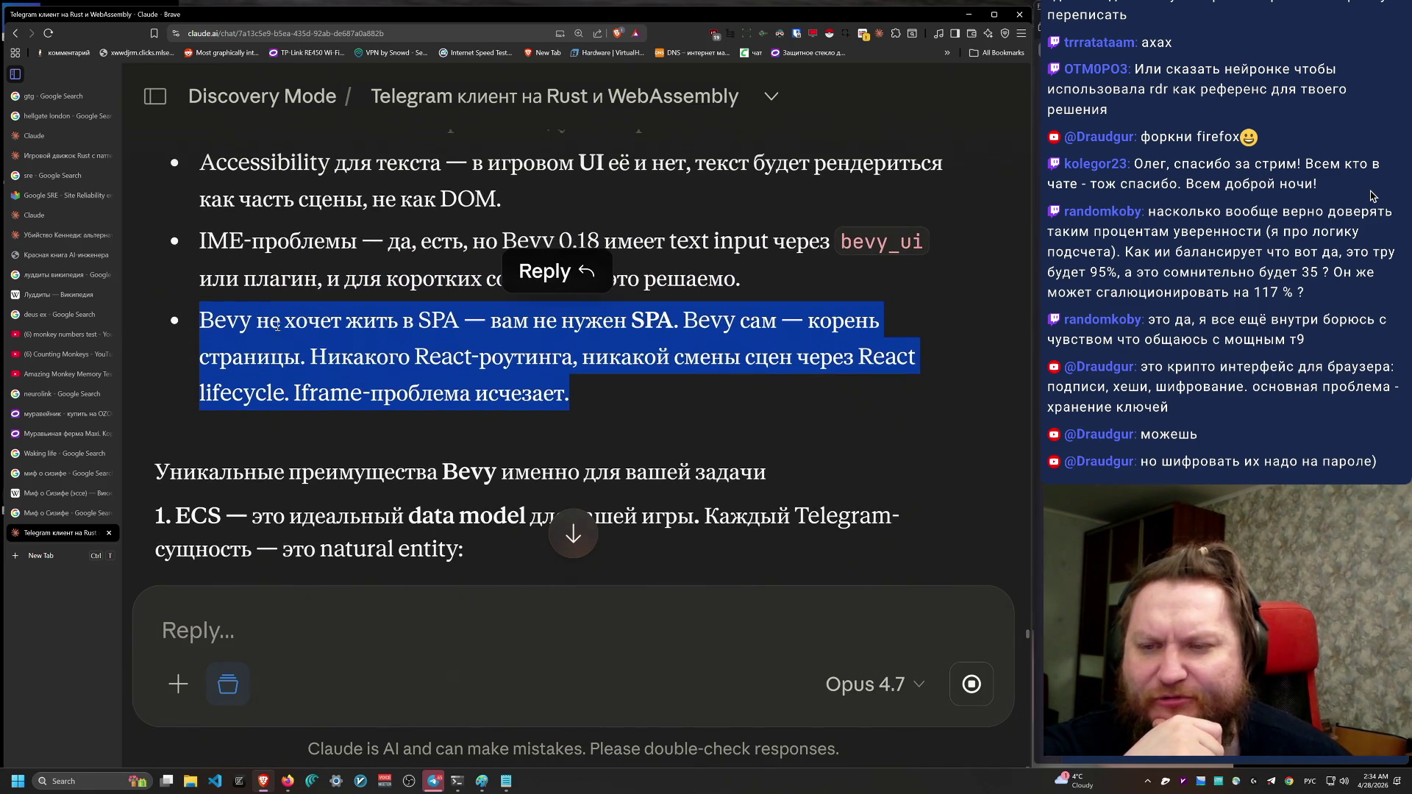
left_click_drag(362, 249, 184, 242)
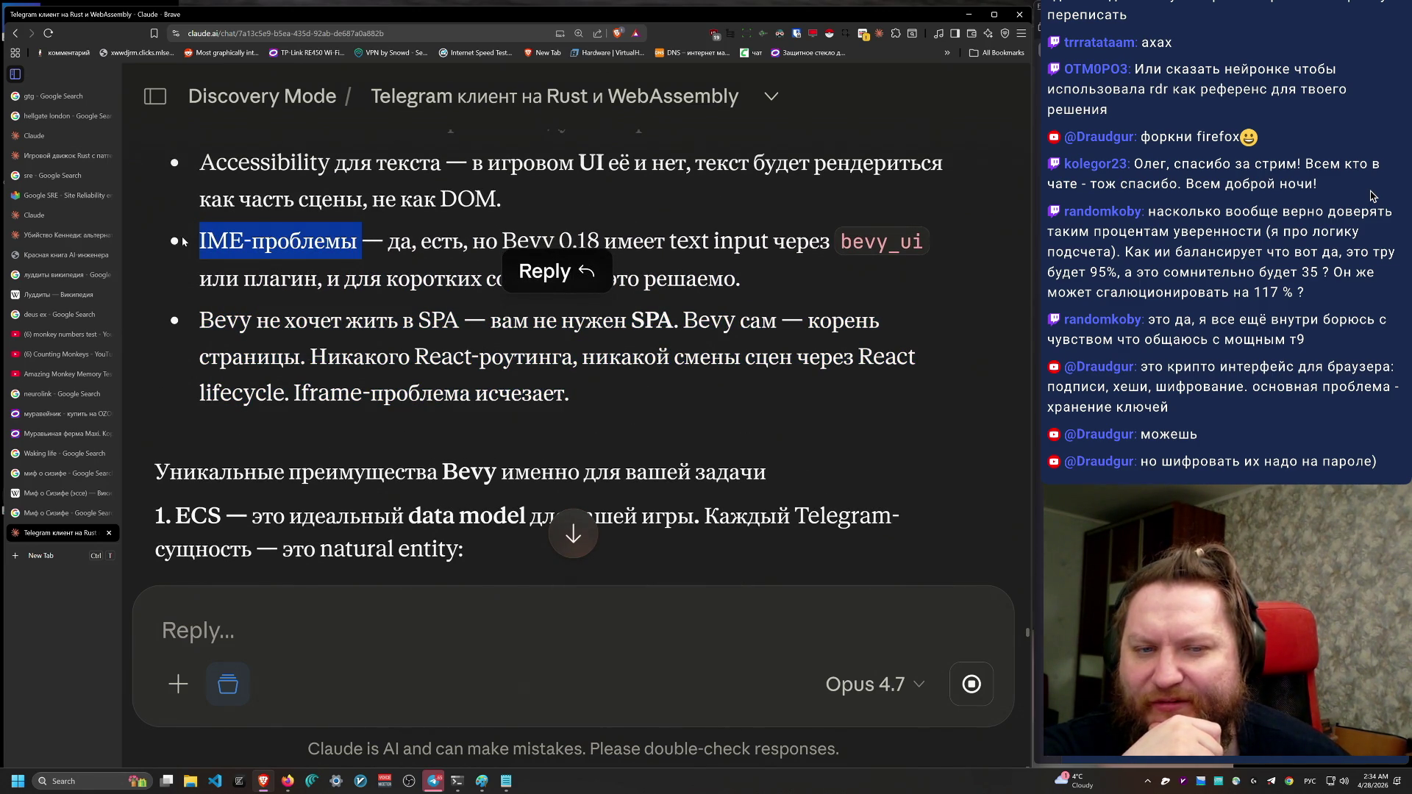
mouse_move(573, 394)
left_mouse_down()
mouse_move(198, 358)
mouse_move(197, 318)
mouse_move(647, 410)
mouse_move(198, 357)
mouse_move(197, 320)
mouse_move(684, 321)
mouse_move(415, 357)
mouse_move(211, 321)
mouse_move(228, 366)
mouse_move(198, 320)
mouse_move(331, 366)
mouse_move(206, 359)
mouse_move(176, 324)
mouse_move(127, 324)
mouse_move(182, 336)
mouse_move(180, 322)
left_mouse_up()
triple_click(197, 318)
Step: Skim the finished reply down to the Минус sections, then return to 'Что меняется в постановке задачи'
scroll(447, 547, "down", 4)
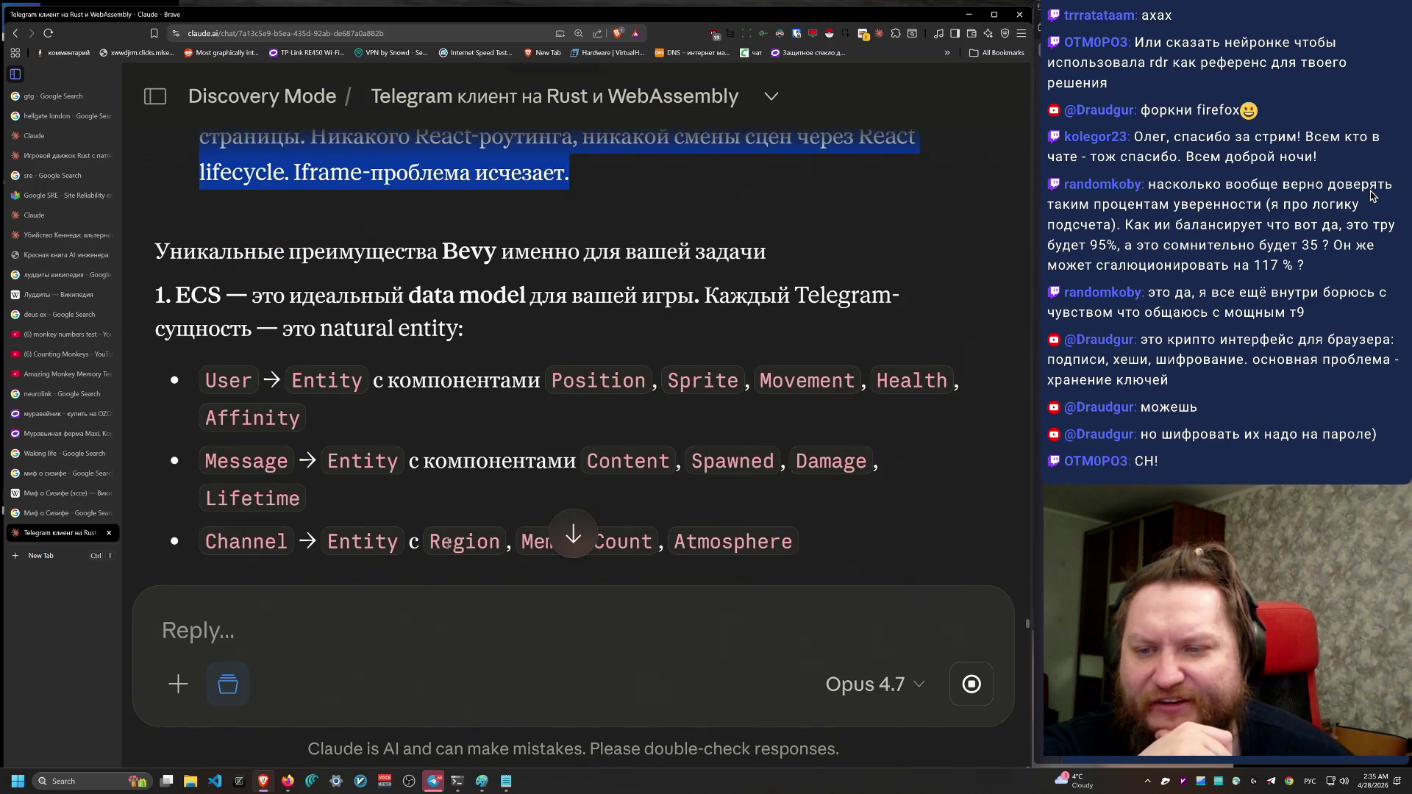
scroll(455, 542, "down", 15)
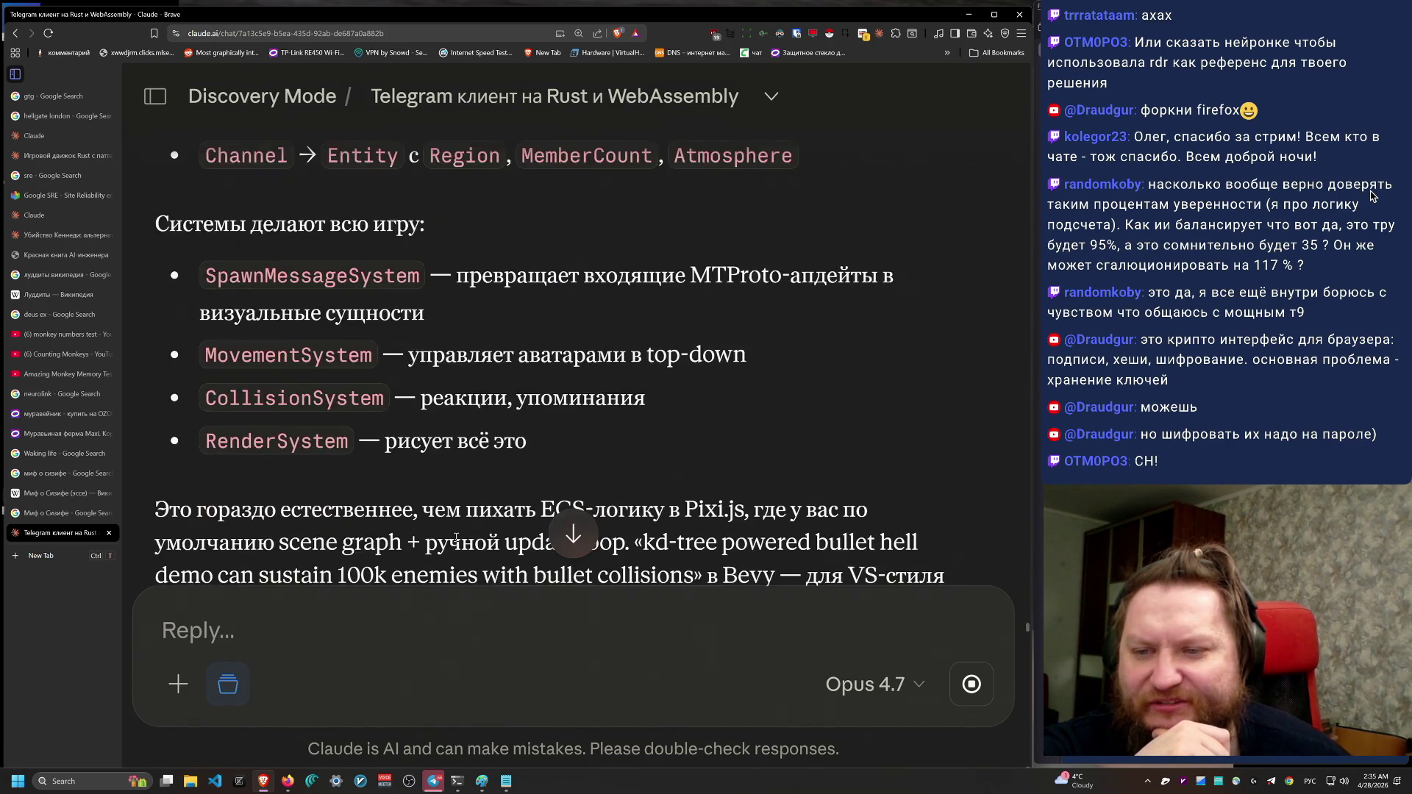
scroll(456, 542, "down", 8)
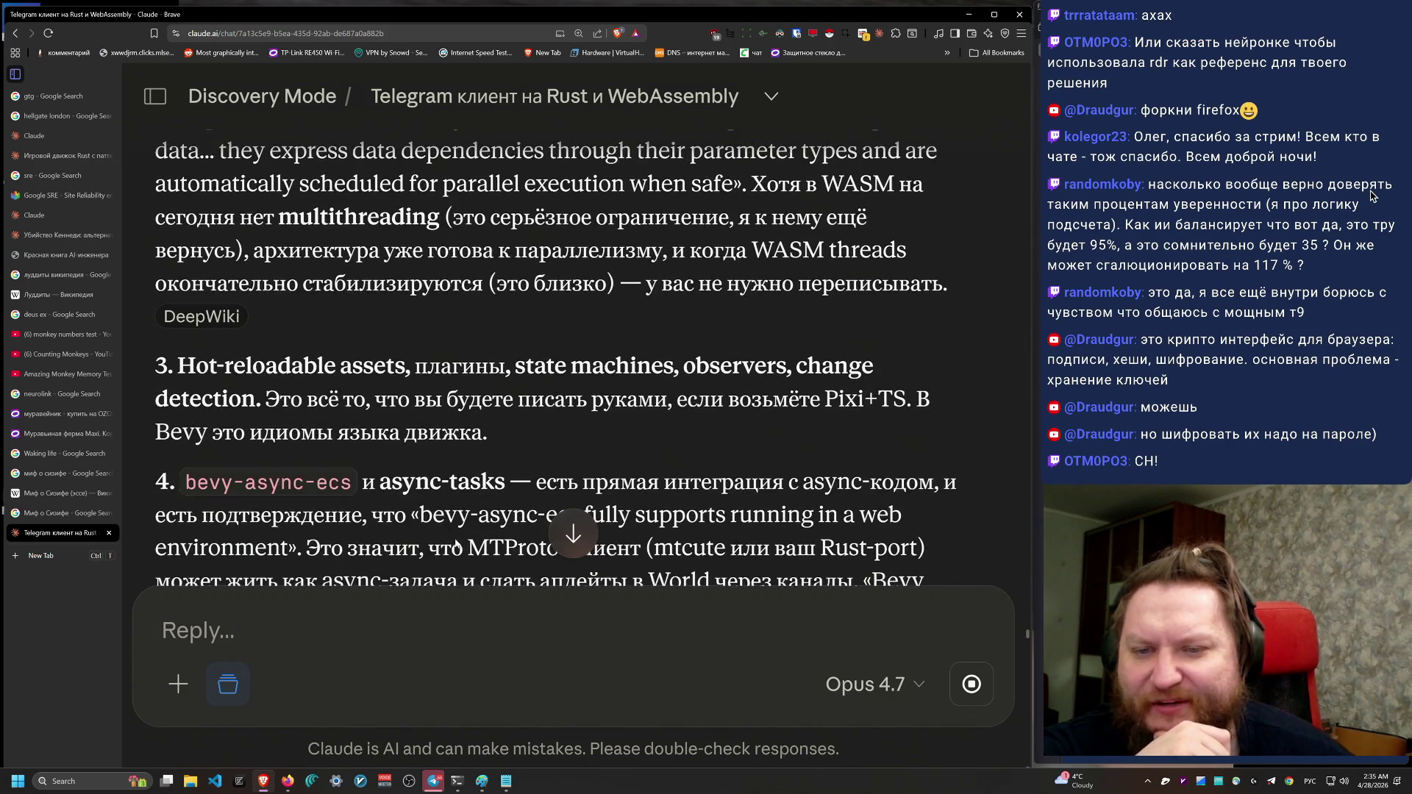
scroll(456, 543, "down", 8)
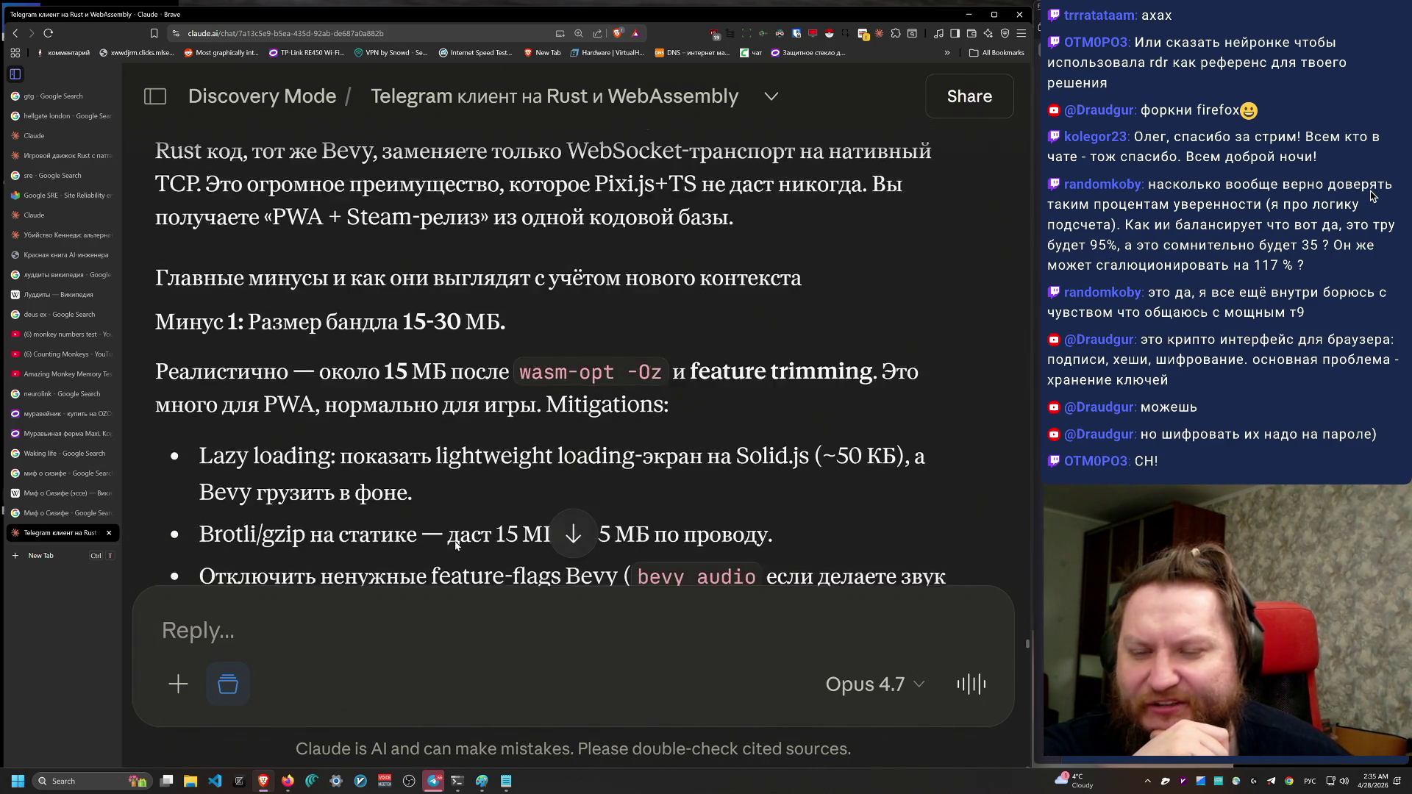
scroll(455, 548, "up", 1)
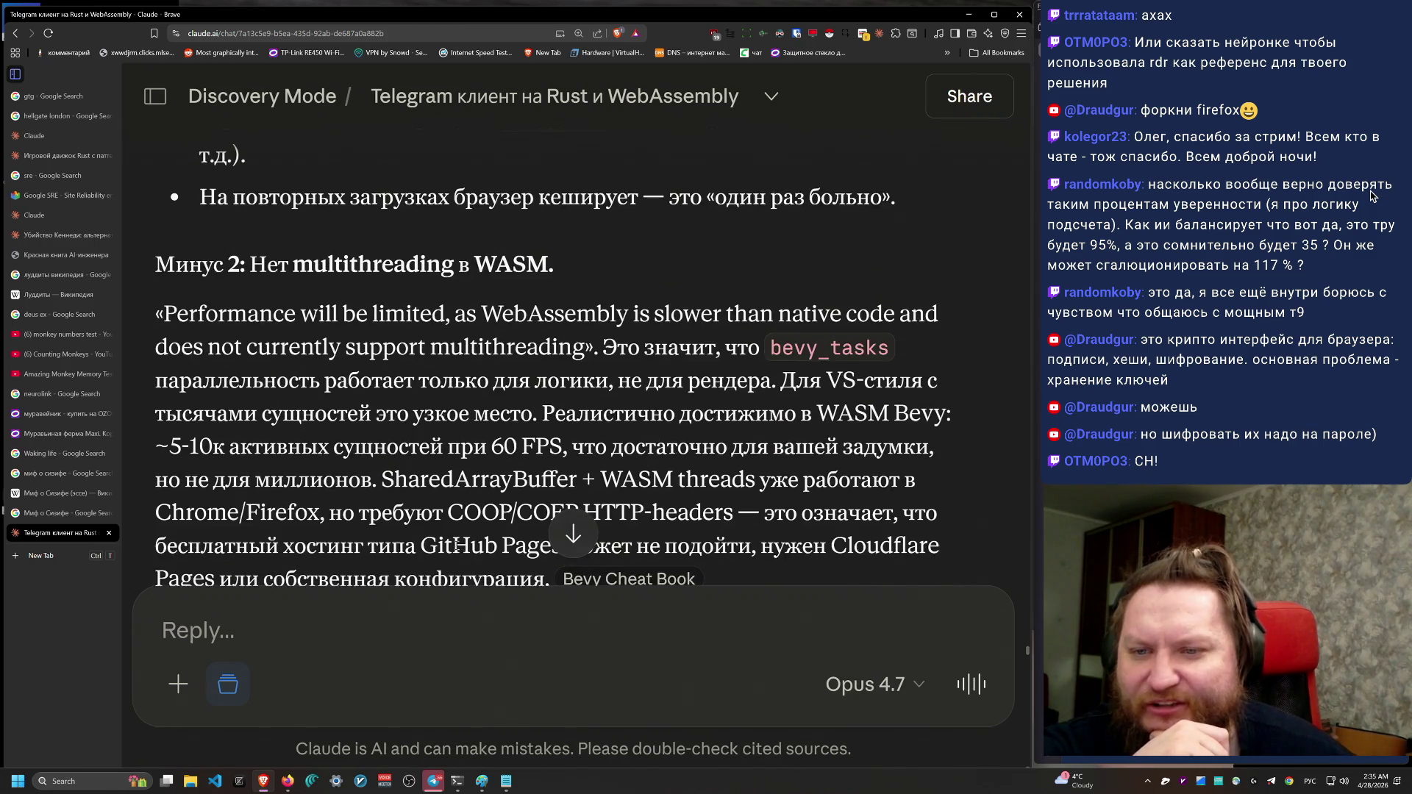
scroll(456, 548, "up", 15)
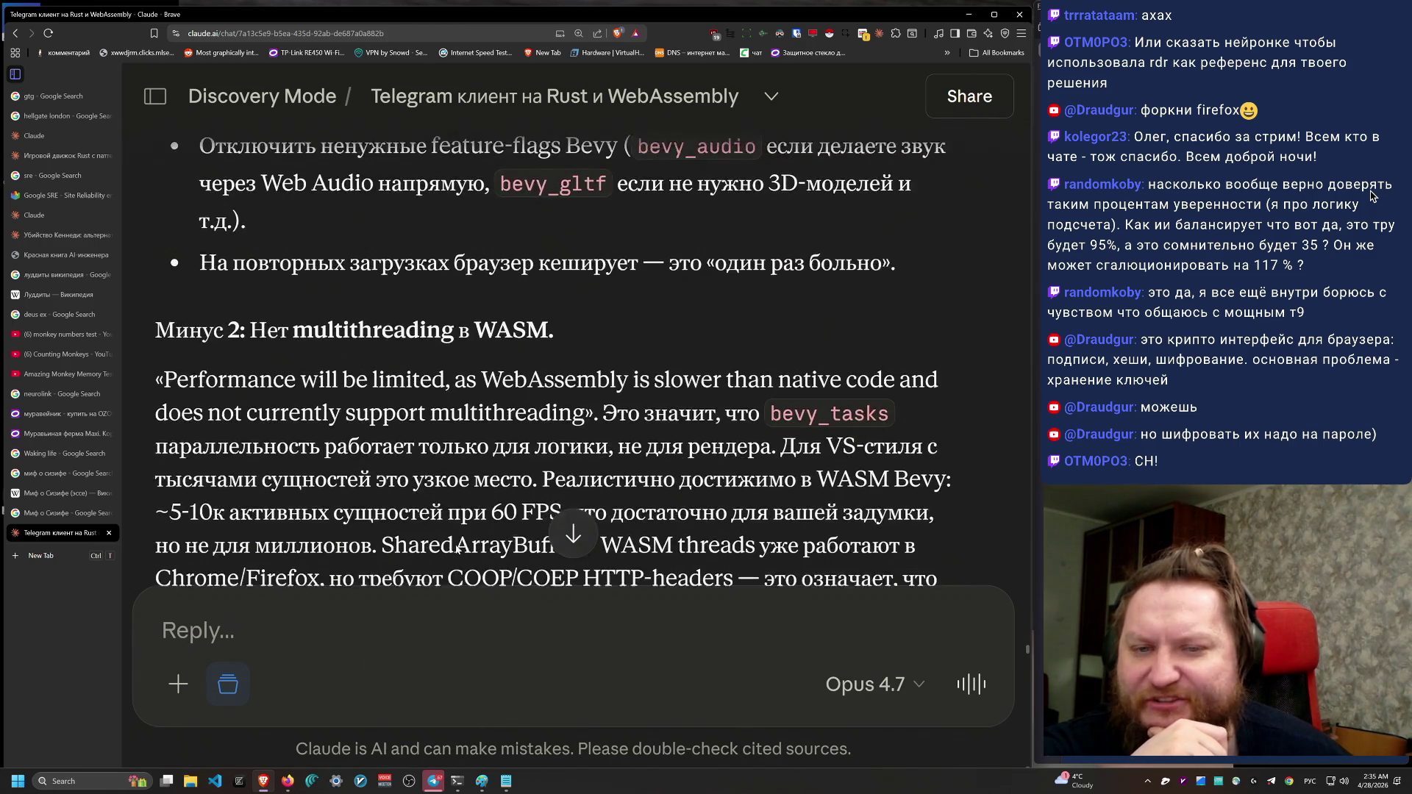
scroll(466, 559, "up", 15)
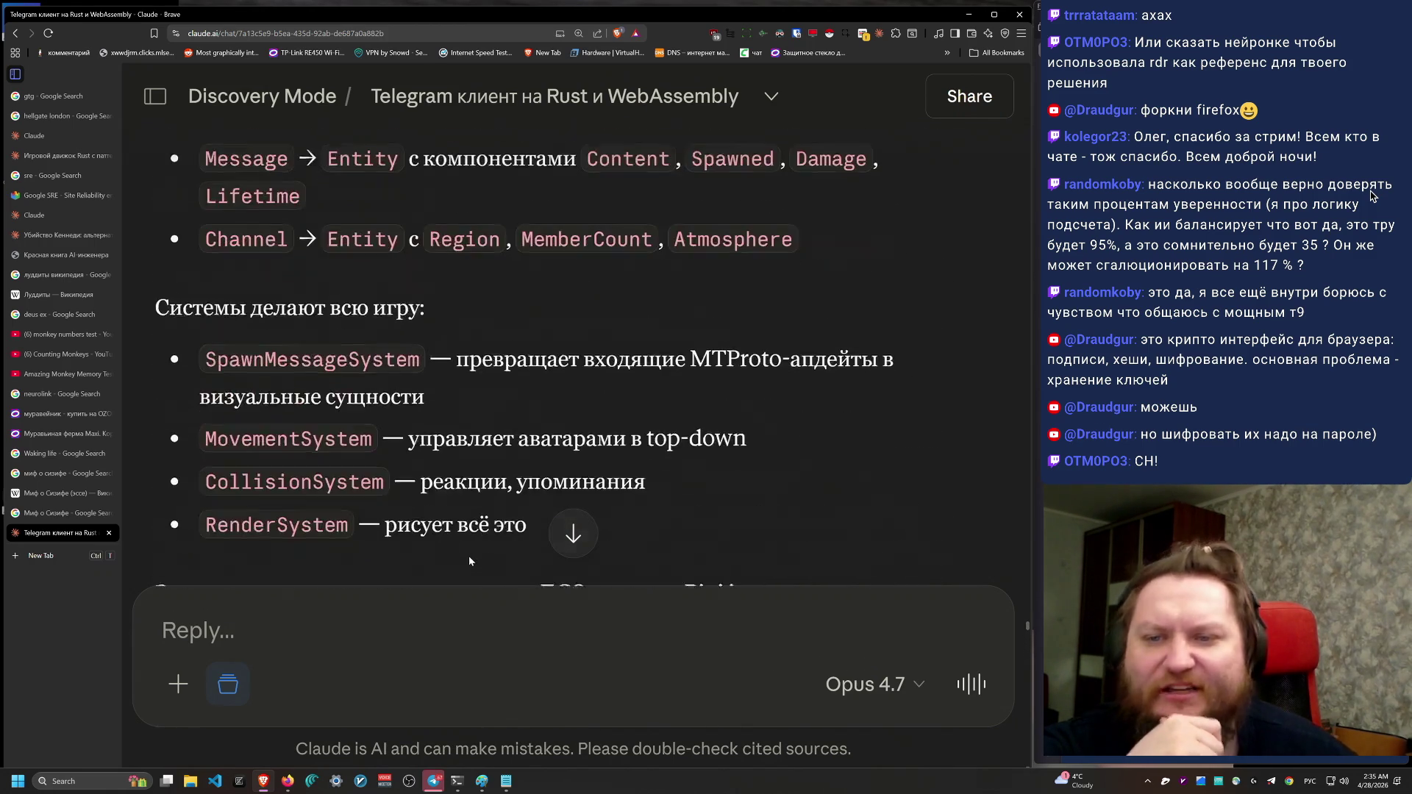
scroll(466, 552, "up", 12)
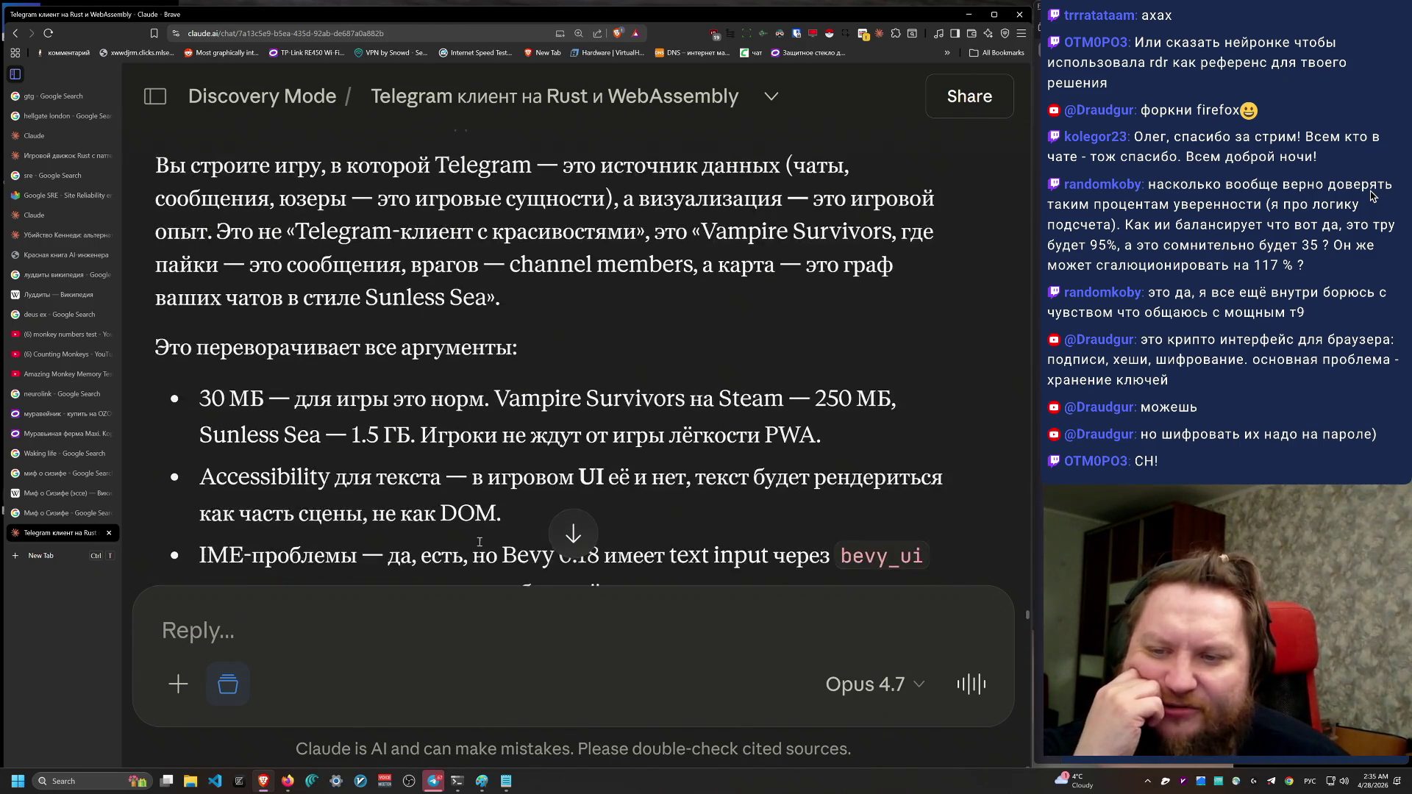
scroll(476, 542, "up", 2)
scroll(471, 542, "down", 4)
scroll(457, 527, "down", 2)
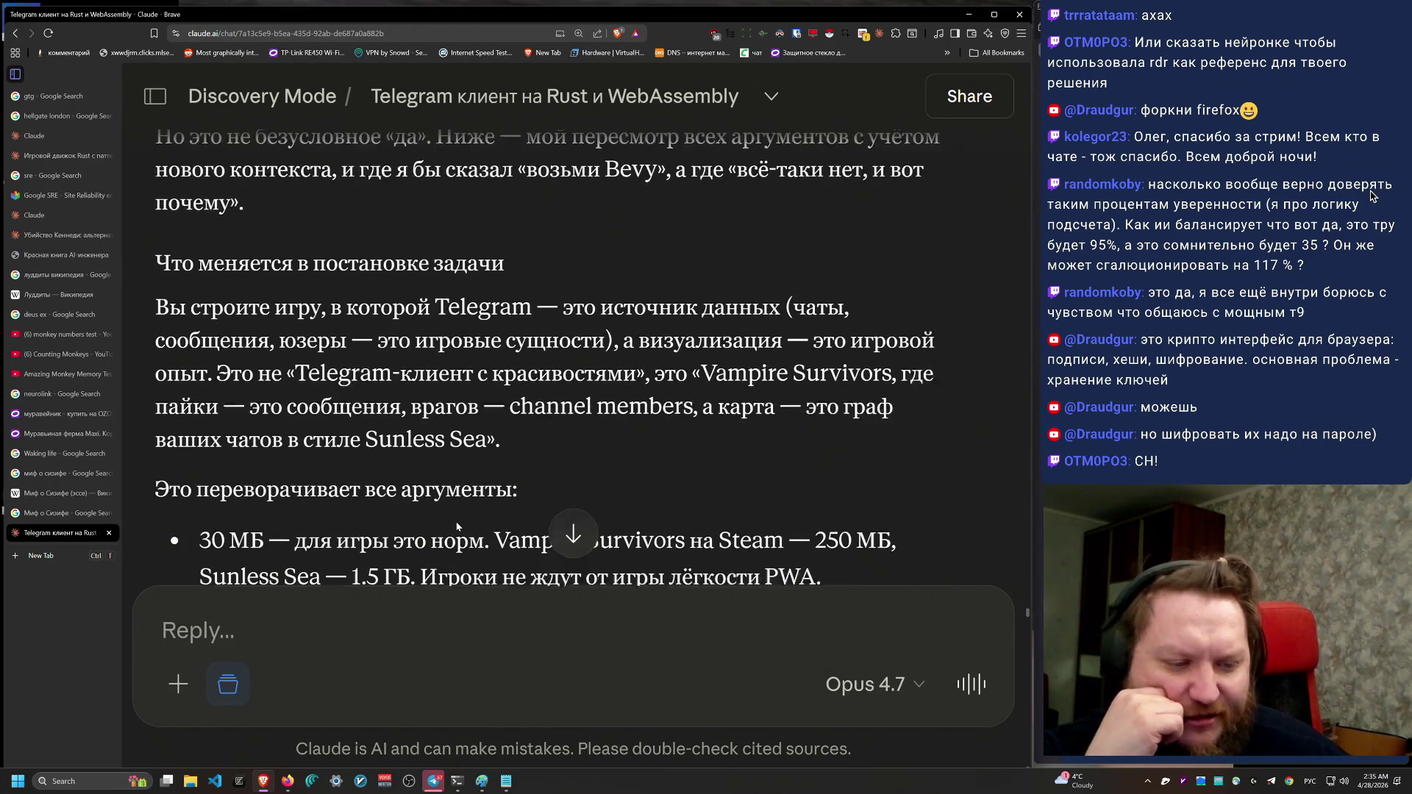
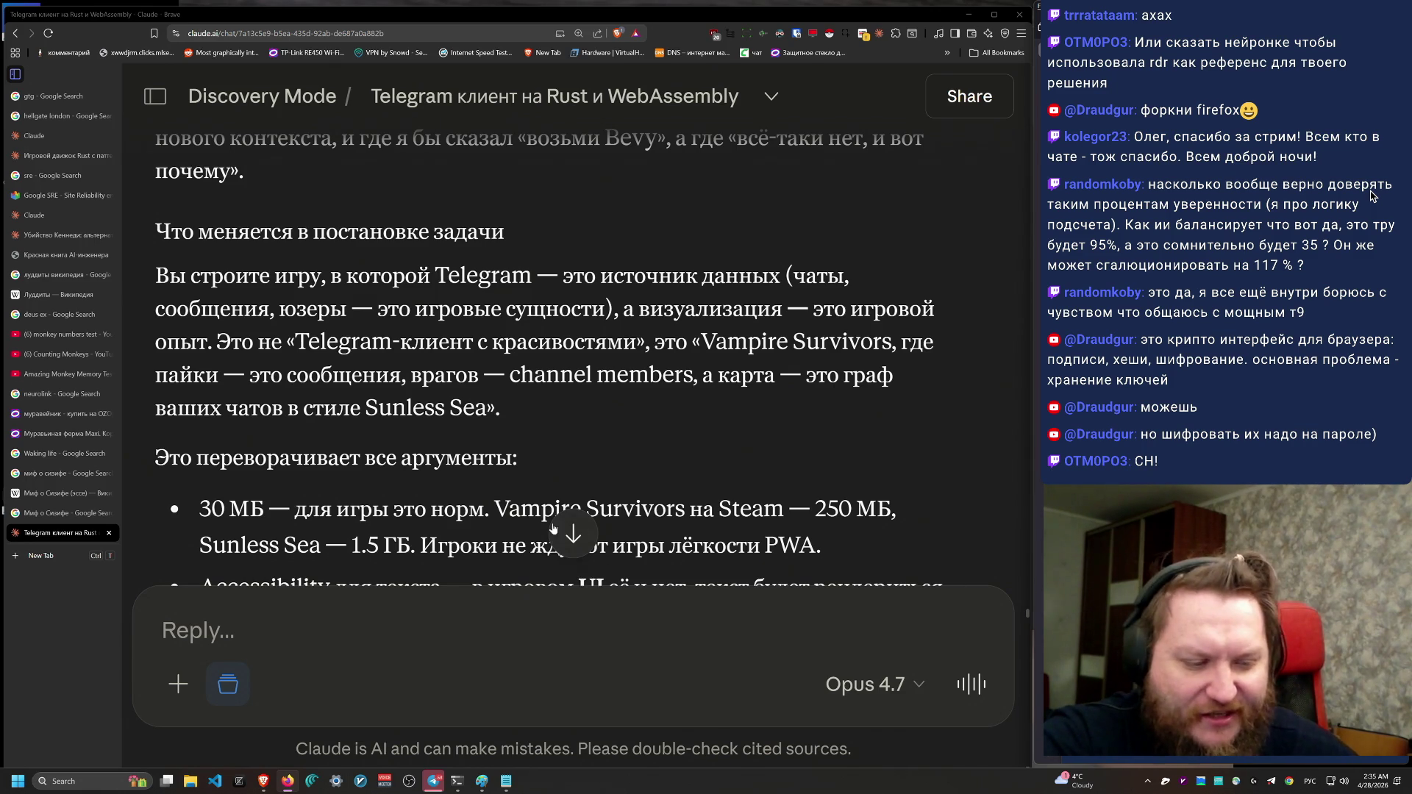
Step: Read through Claude's answer, highlighting the argument bullets and the IME and Bevy SPA bullets
scroll(560, 481, "down", 2)
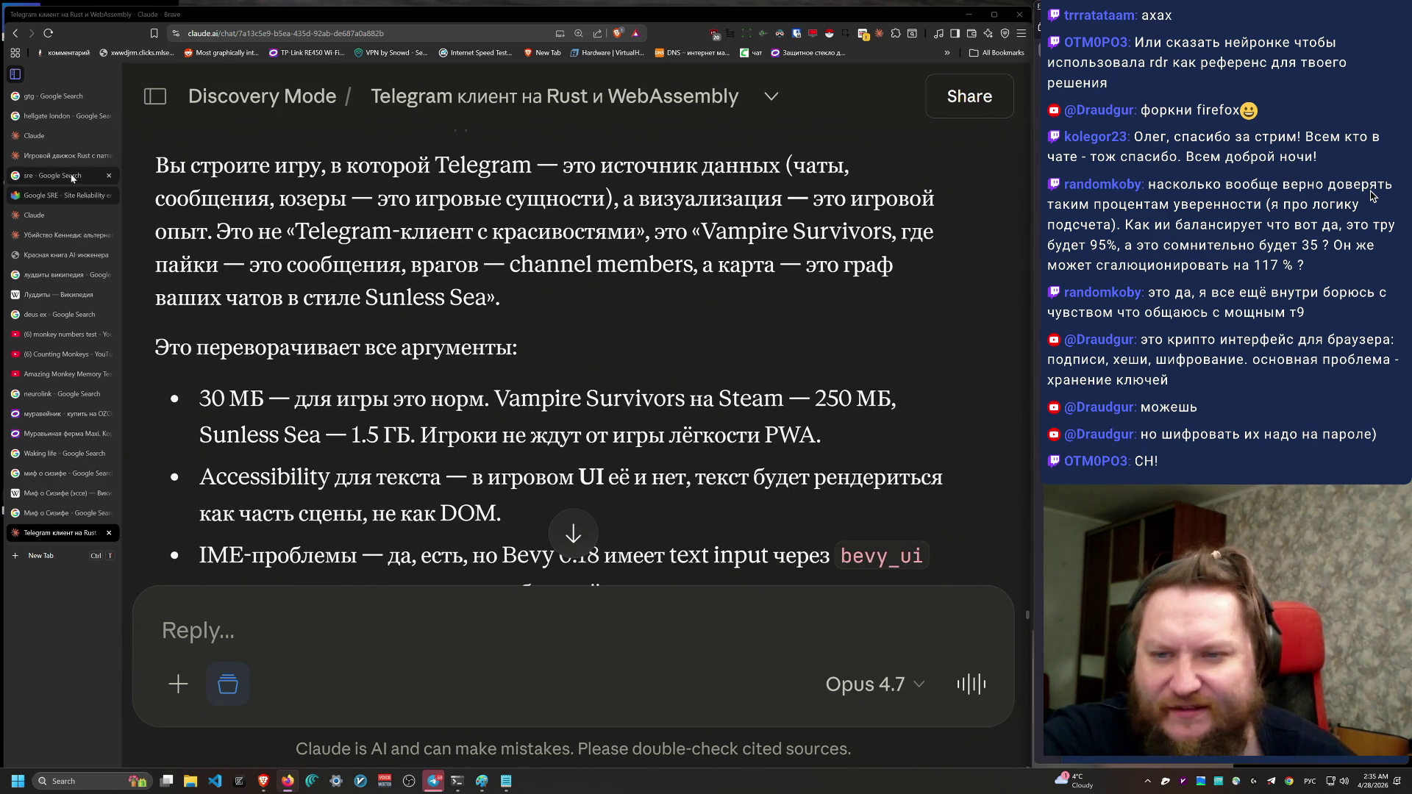
left_click_drag(155, 164, 517, 351)
scroll(447, 405, "down", 2)
mouse_move(195, 237)
left_mouse_down()
mouse_move(736, 514)
mouse_move(844, 527)
mouse_move(324, 177)
mouse_move(197, 177)
left_mouse_up()
scroll(735, 515, "down", 2)
left_click(780, 513)
mouse_move(780, 513)
left_mouse_down()
mouse_move(309, 220)
mouse_move(197, 177)
left_mouse_up()
left_click(777, 526)
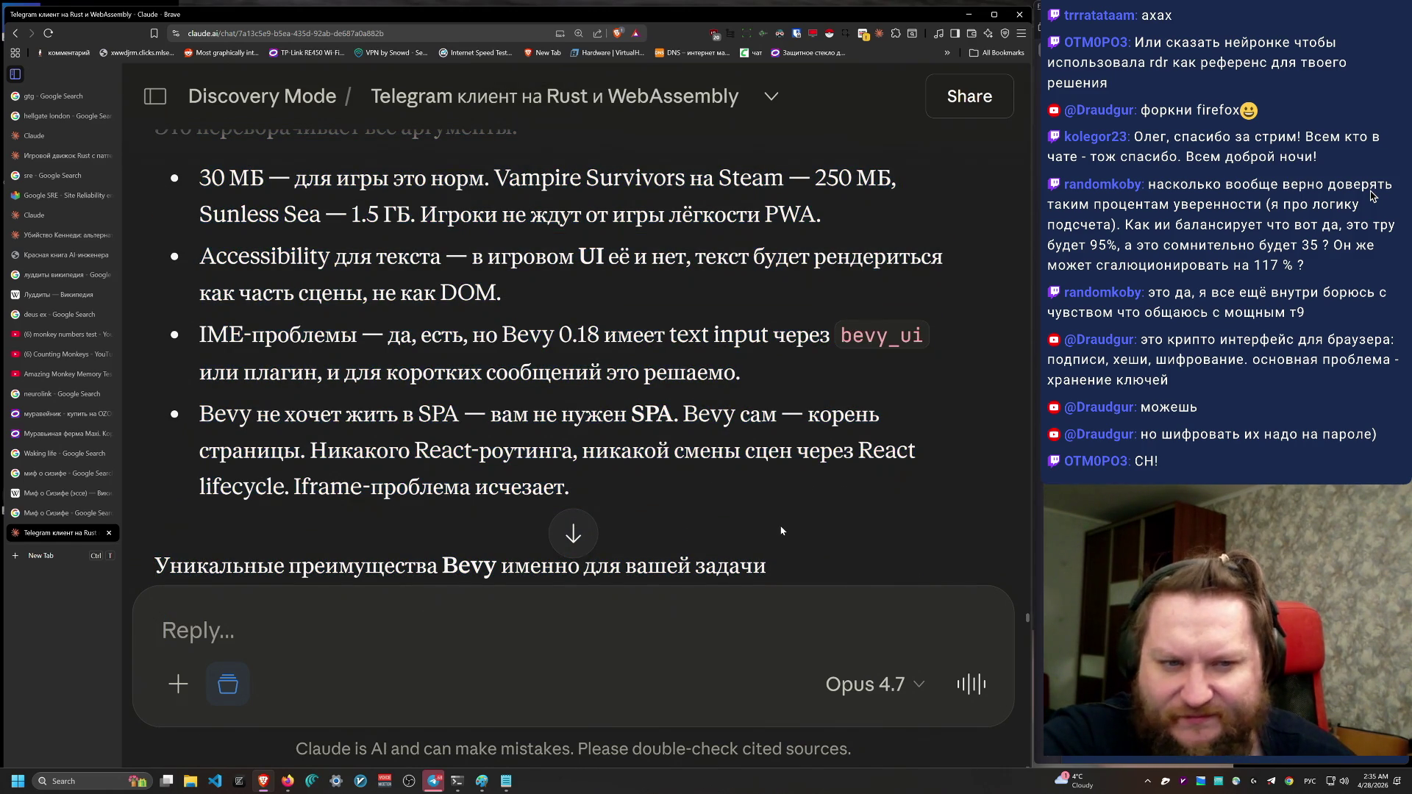
scroll(781, 530, "down", 1)
mouse_move(197, 279)
left_mouse_down()
mouse_move(669, 360)
mouse_move(735, 442)
left_mouse_up()
mouse_move(647, 429)
left_mouse_down()
mouse_move(597, 425)
mouse_move(185, 281)
mouse_move(736, 441)
left_mouse_up()
left_click(184, 282)
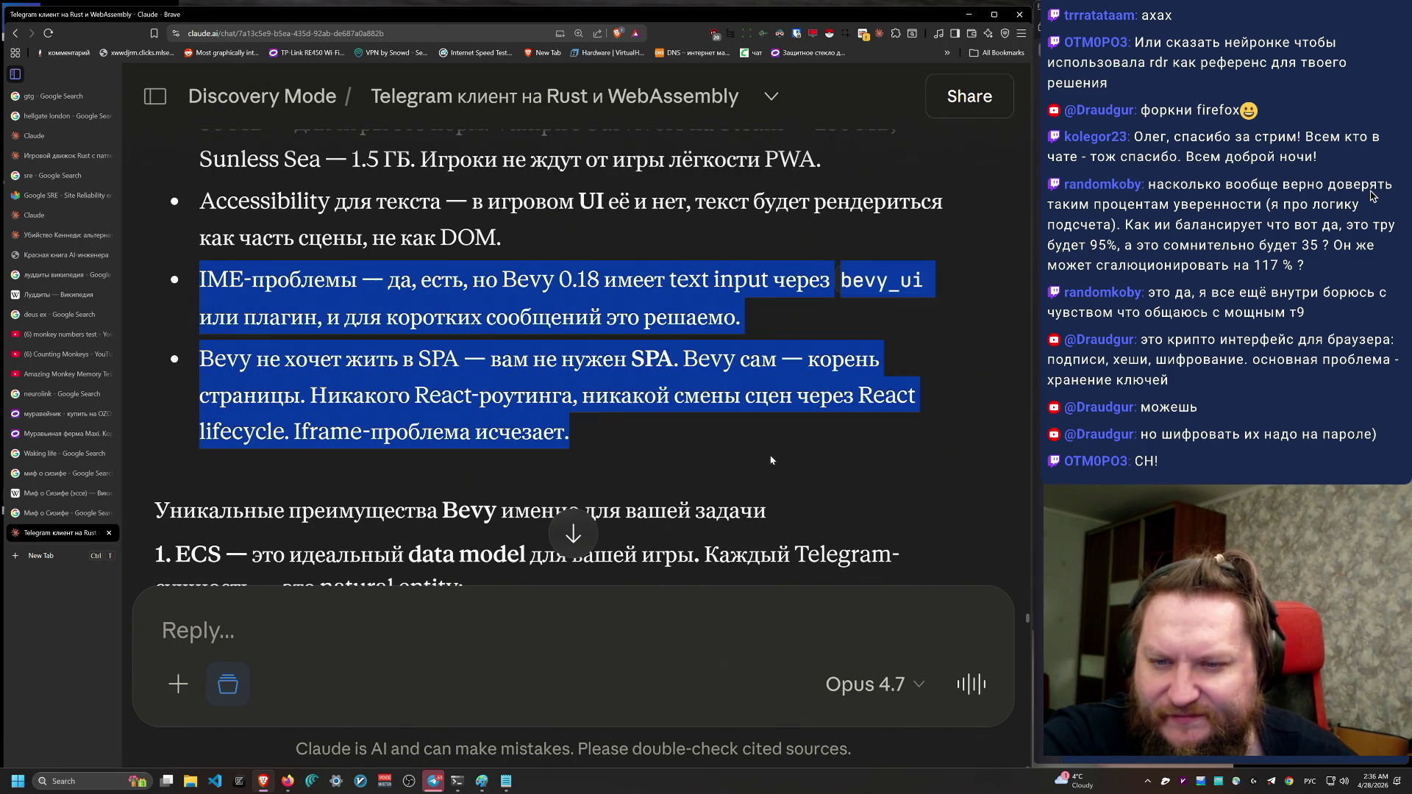
Step: Keep reading, highlighting the Bevy advantages/ECS paragraph and the realistic bundle-size paragraph
scroll(823, 487, "down", 4)
scroll(823, 487, "down", 5)
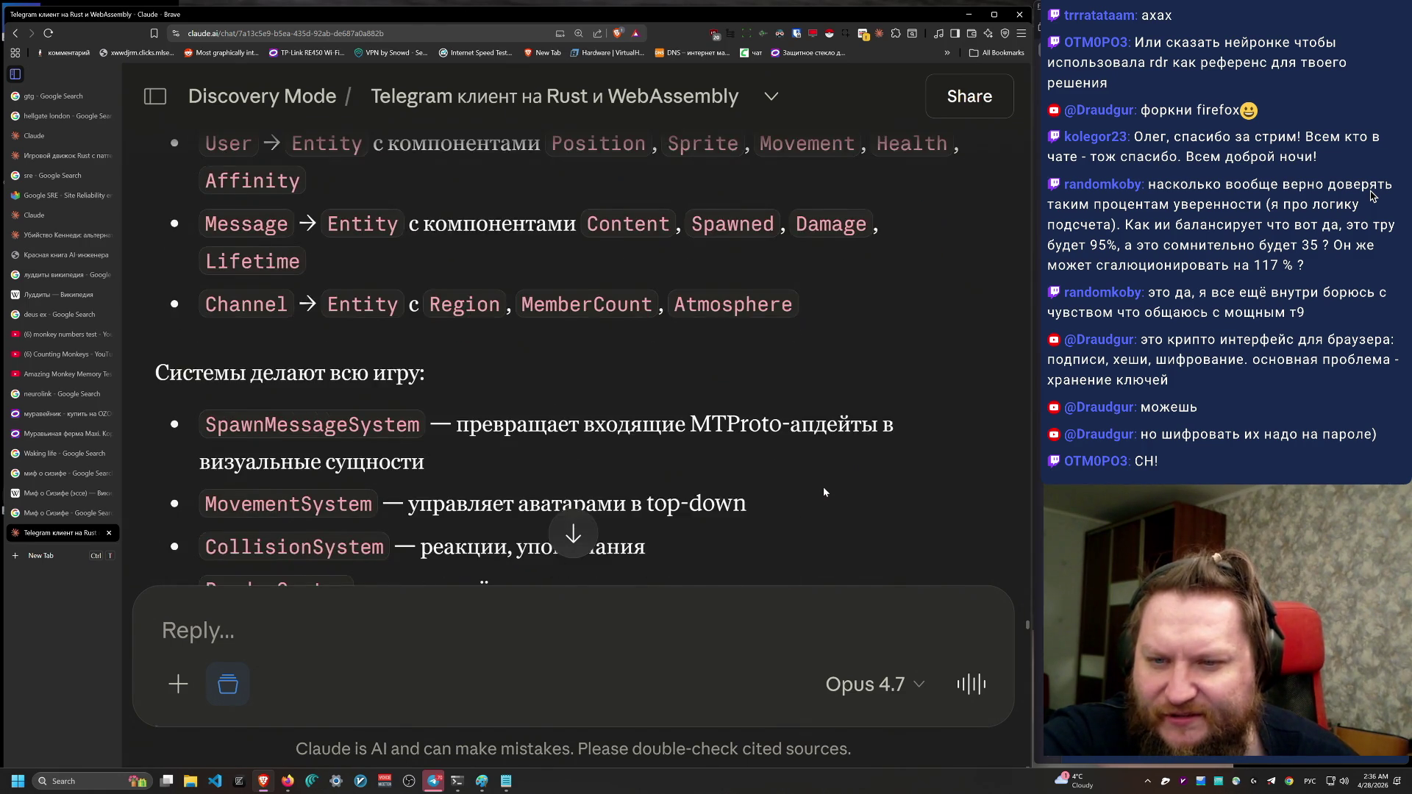
scroll(823, 486, "up", 5)
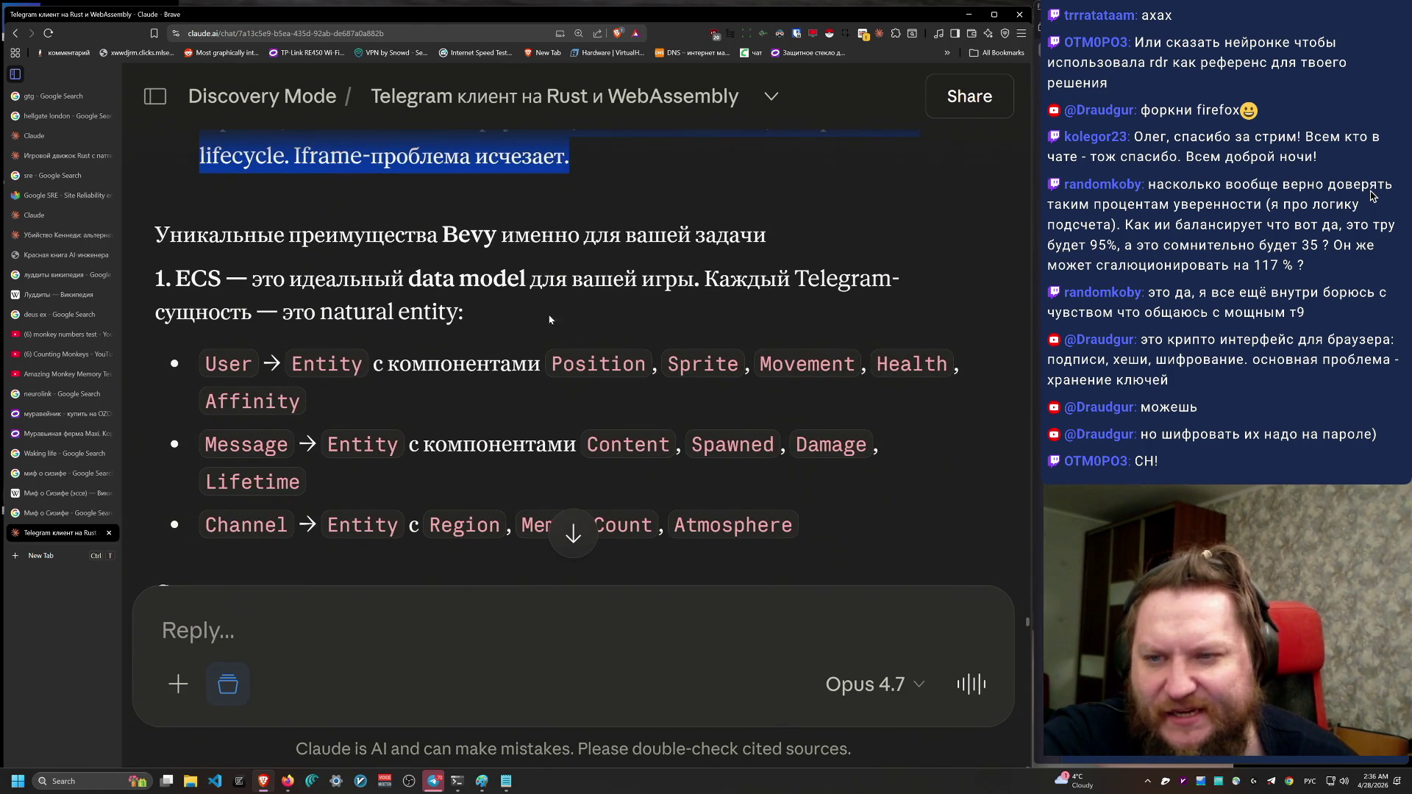
mouse_move(156, 233)
left_mouse_down()
mouse_move(772, 236)
mouse_move(969, 307)
left_mouse_up()
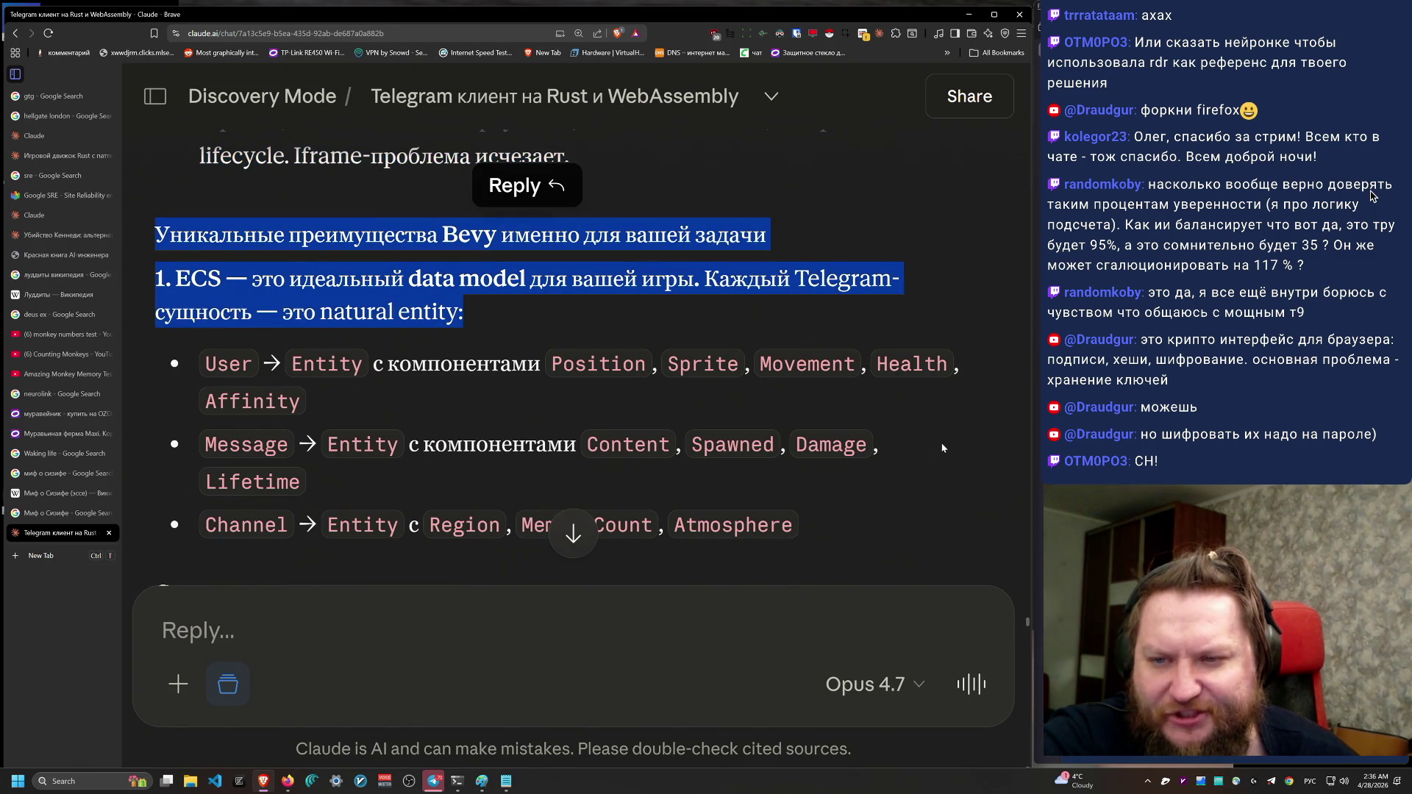
scroll(936, 453, "down", 1)
scroll(935, 453, "down", 1)
mouse_move(935, 453)
left_mouse_down()
mouse_move(213, 316)
mouse_move(244, 234)
left_mouse_up()
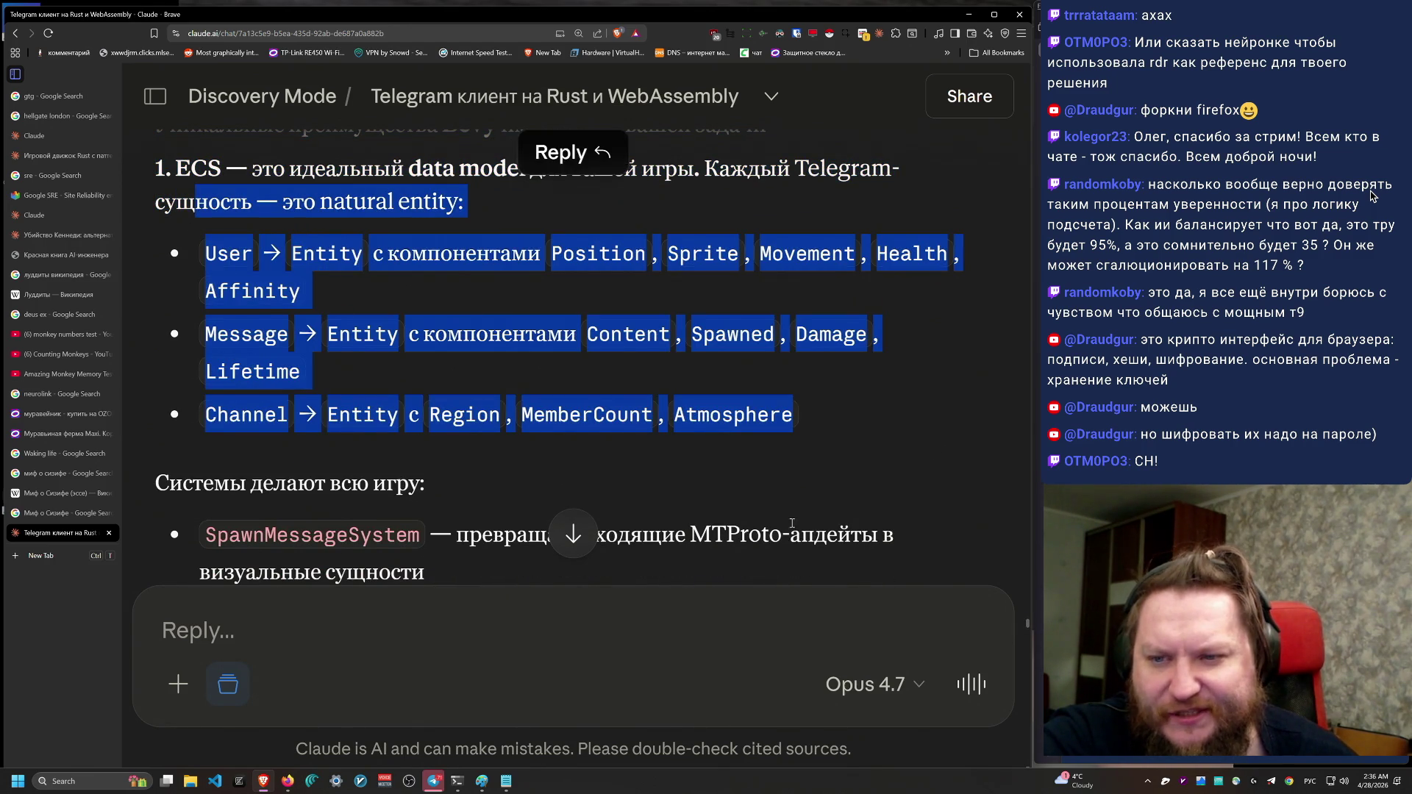
scroll(343, 322, "down", 4)
left_click_drag(189, 295, 530, 485)
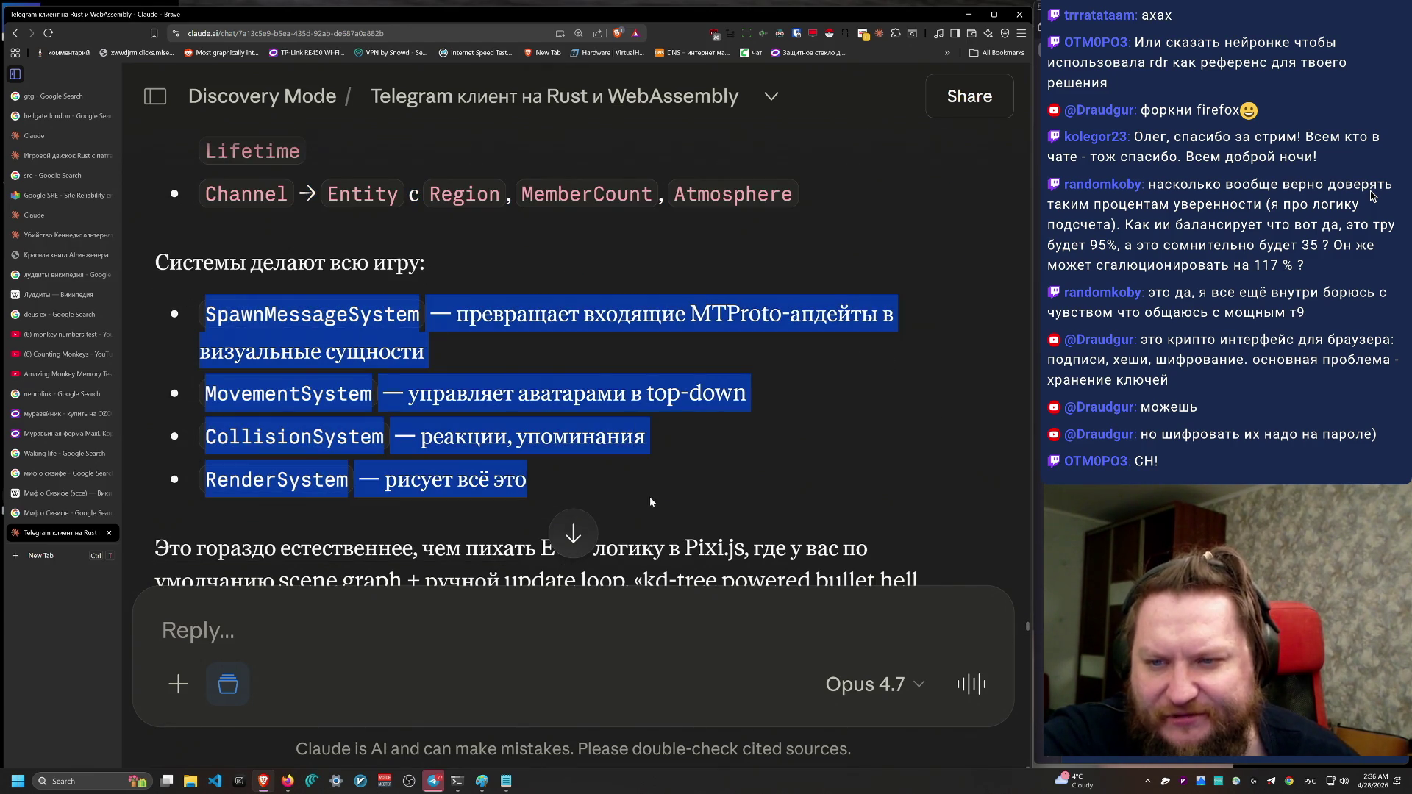
scroll(529, 412, "down", 3)
left_click_drag(156, 324, 701, 506)
scroll(706, 511, "down", 2)
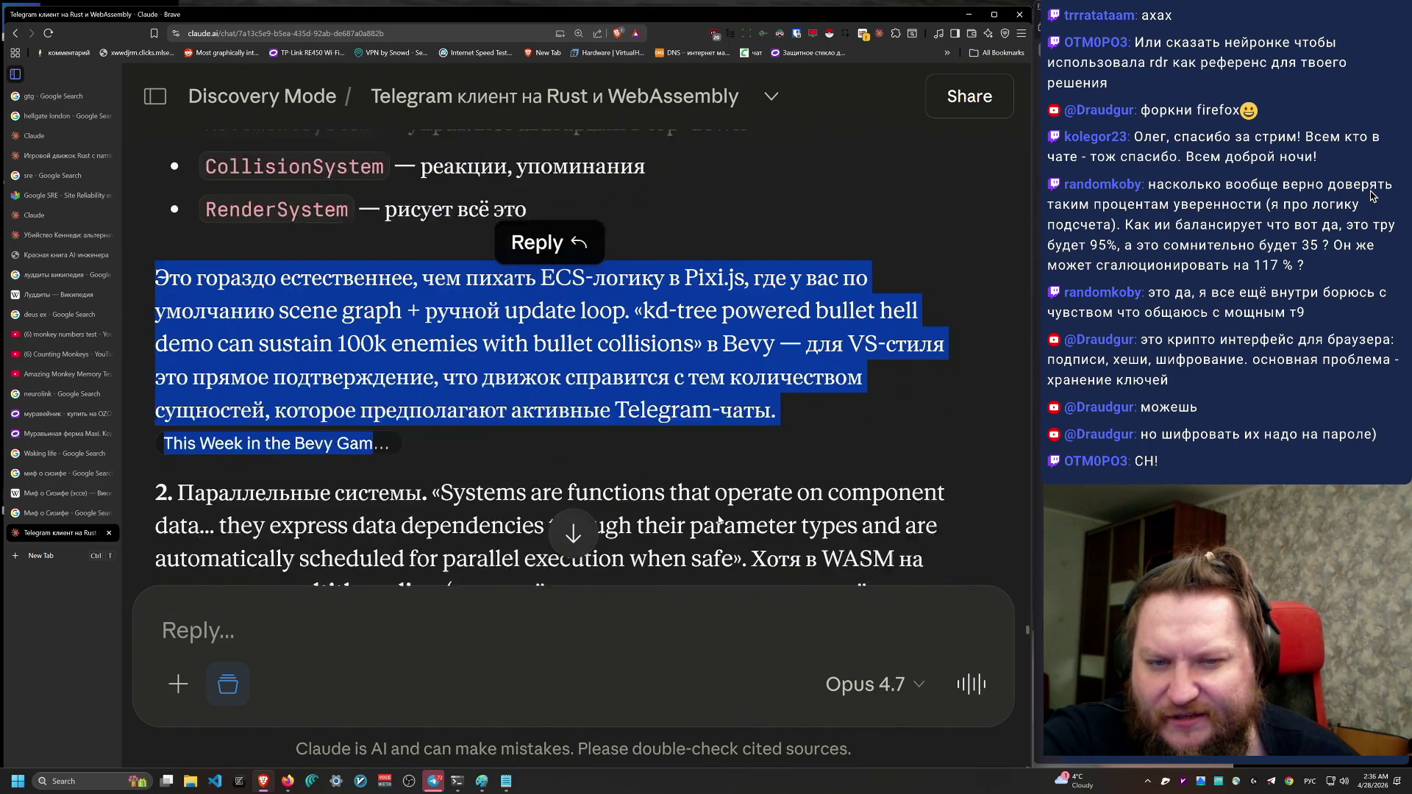
left_click(490, 345)
mouse_move(780, 351)
left_mouse_down()
mouse_move(177, 243)
mouse_move(155, 217)
left_mouse_up()
scroll(690, 504, "down", 4)
scroll(690, 504, "down", 3)
scroll(690, 503, "down", 4)
scroll(690, 502, "up", 3)
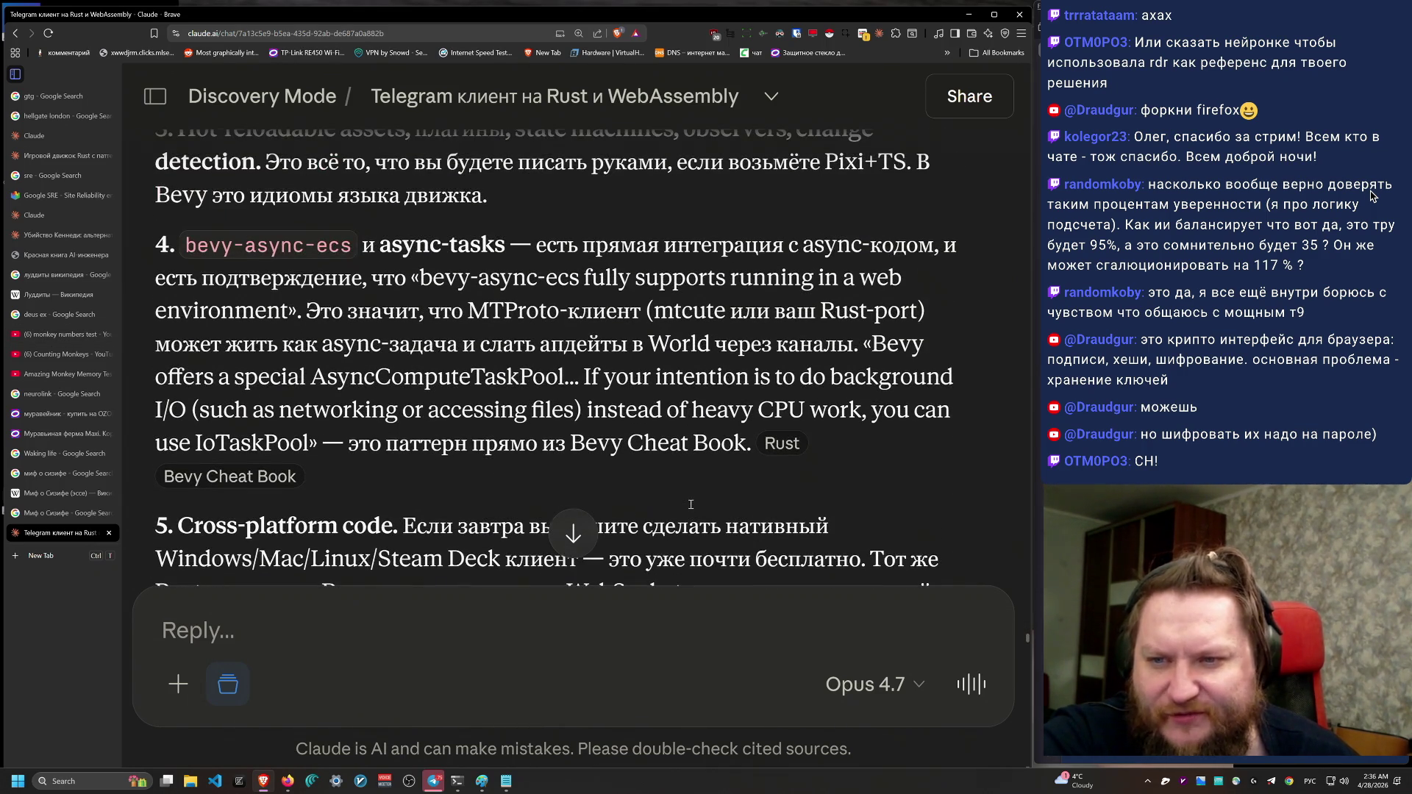
left_click_drag(690, 507, 162, 243)
scroll(541, 400, "down", 7)
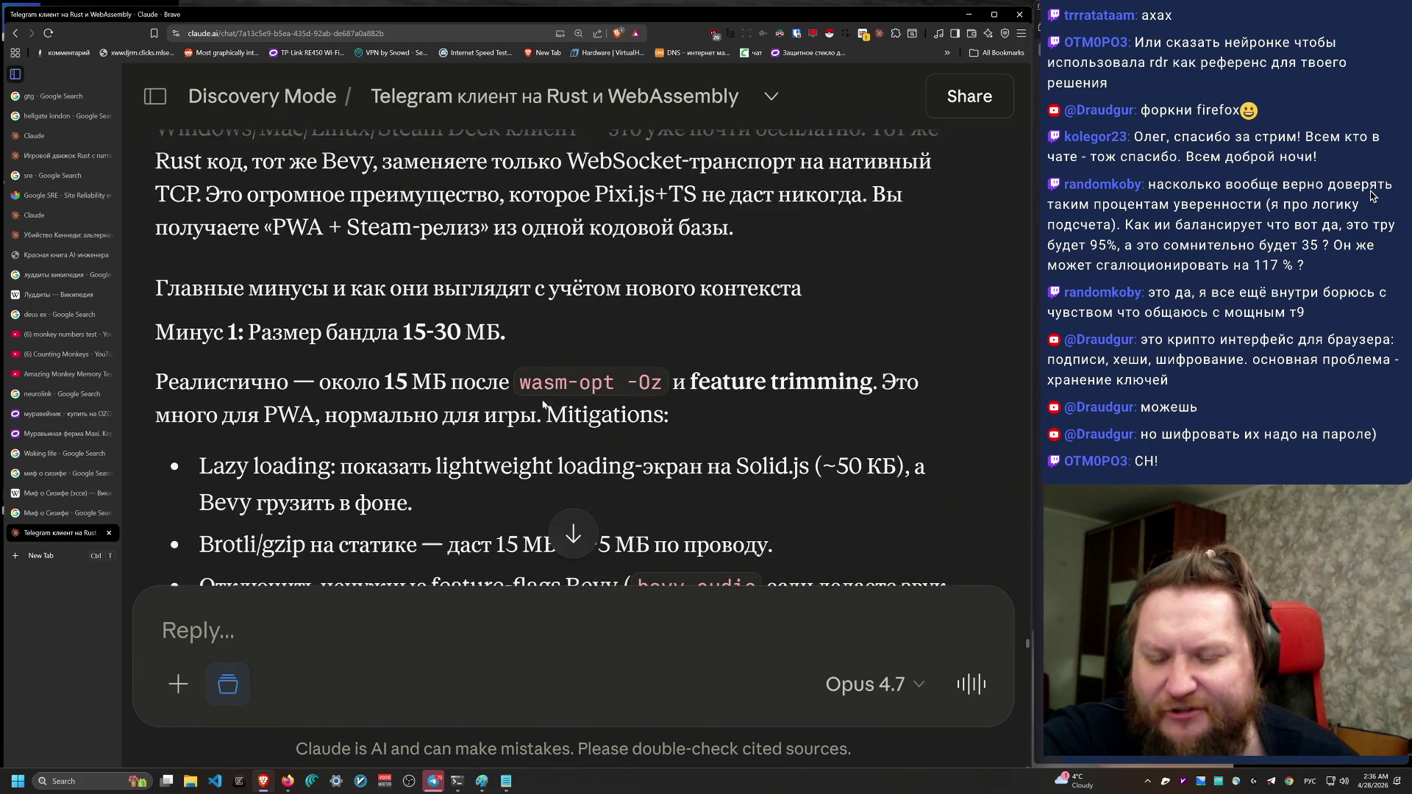
scroll(540, 401, "down", 2)
mouse_move(165, 199)
left_mouse_down()
mouse_move(507, 202)
mouse_move(684, 237)
left_mouse_up()
left_click(719, 239)
mouse_move(909, 562)
left_mouse_down()
mouse_move(151, 197)
mouse_move(385, 250)
mouse_move(929, 436)
mouse_move(197, 356)
mouse_move(120, 220)
mouse_move(214, 313)
mouse_move(197, 230)
mouse_move(200, 472)
mouse_move(219, 360)
mouse_move(622, 397)
left_mouse_up()
Step: Study the WebAssembly performance-limits paragraph, narrowing in on the WASM threads and HTTP-headers sentences
scroll(183, 220, "down", 1)
scroll(218, 360, "down", 3)
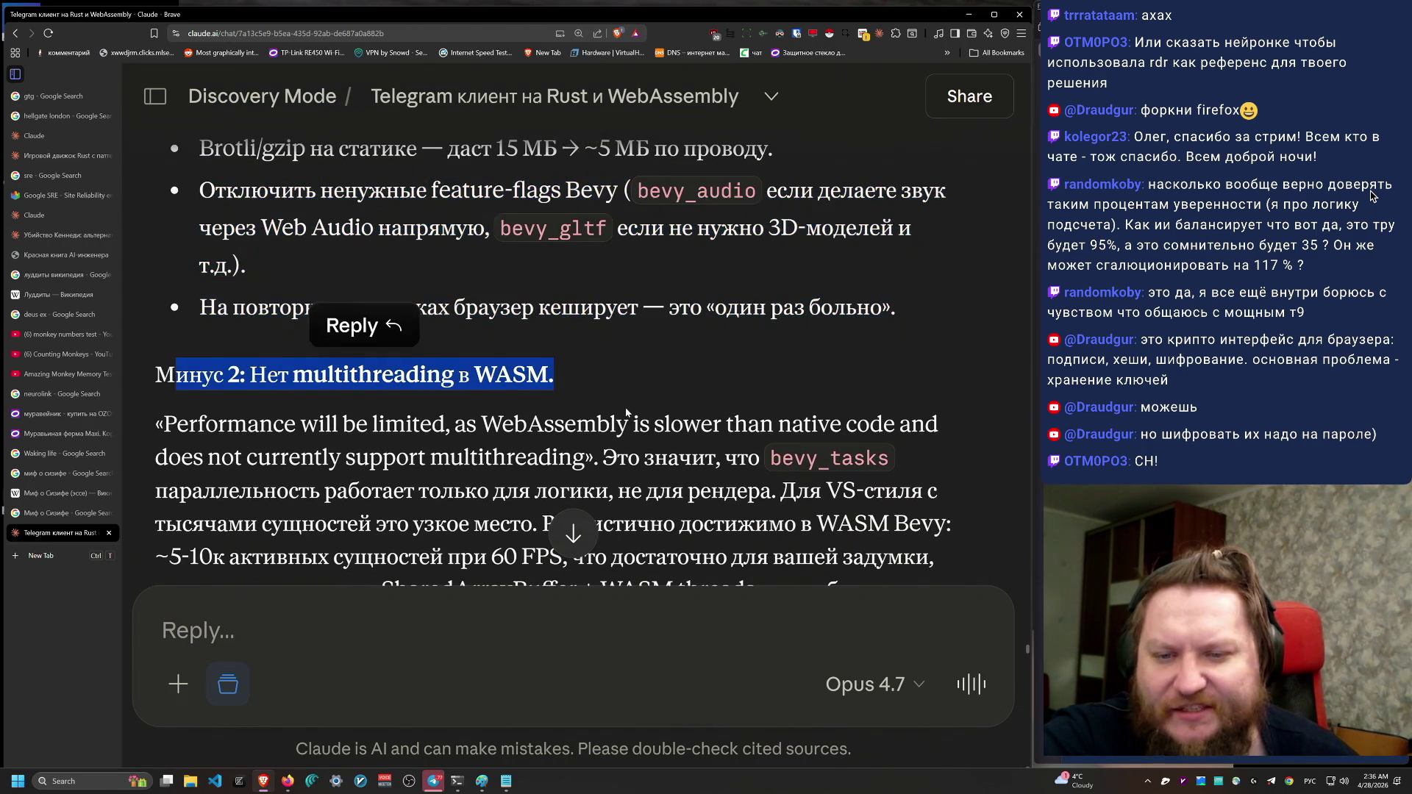
scroll(626, 414, "down", 3)
mouse_move(161, 188)
left_mouse_down()
mouse_move(933, 336)
mouse_move(698, 470)
left_mouse_up()
mouse_move(740, 144)
left_mouse_down()
mouse_move(610, 266)
mouse_move(158, 199)
mouse_move(220, 269)
mouse_move(764, 242)
mouse_move(158, 206)
mouse_move(260, 305)
mouse_move(639, 288)
left_mouse_up()
mouse_move(724, 278)
left_mouse_down()
mouse_move(802, 302)
mouse_move(776, 272)
mouse_move(514, 298)
mouse_move(156, 196)
mouse_move(228, 336)
mouse_move(152, 188)
mouse_move(735, 570)
mouse_move(534, 314)
mouse_move(156, 331)
mouse_move(149, 204)
mouse_move(154, 335)
mouse_move(172, 356)
mouse_move(147, 337)
mouse_move(730, 377)
mouse_move(569, 343)
mouse_move(875, 340)
mouse_move(623, 340)
mouse_move(184, 381)
mouse_move(402, 391)
mouse_move(374, 371)
mouse_move(583, 402)
mouse_move(600, 369)
left_mouse_up()
scroll(723, 475, "down", 1)
mouse_move(702, 303)
left_mouse_down()
mouse_move(193, 568)
mouse_move(206, 183)
mouse_move(705, 303)
mouse_move(159, 171)
mouse_move(835, 303)
mouse_move(768, 267)
mouse_move(328, 237)
mouse_move(751, 205)
left_mouse_up()
mouse_move(633, 205)
left_mouse_down()
mouse_move(797, 204)
mouse_move(311, 235)
mouse_move(463, 243)
left_mouse_up()
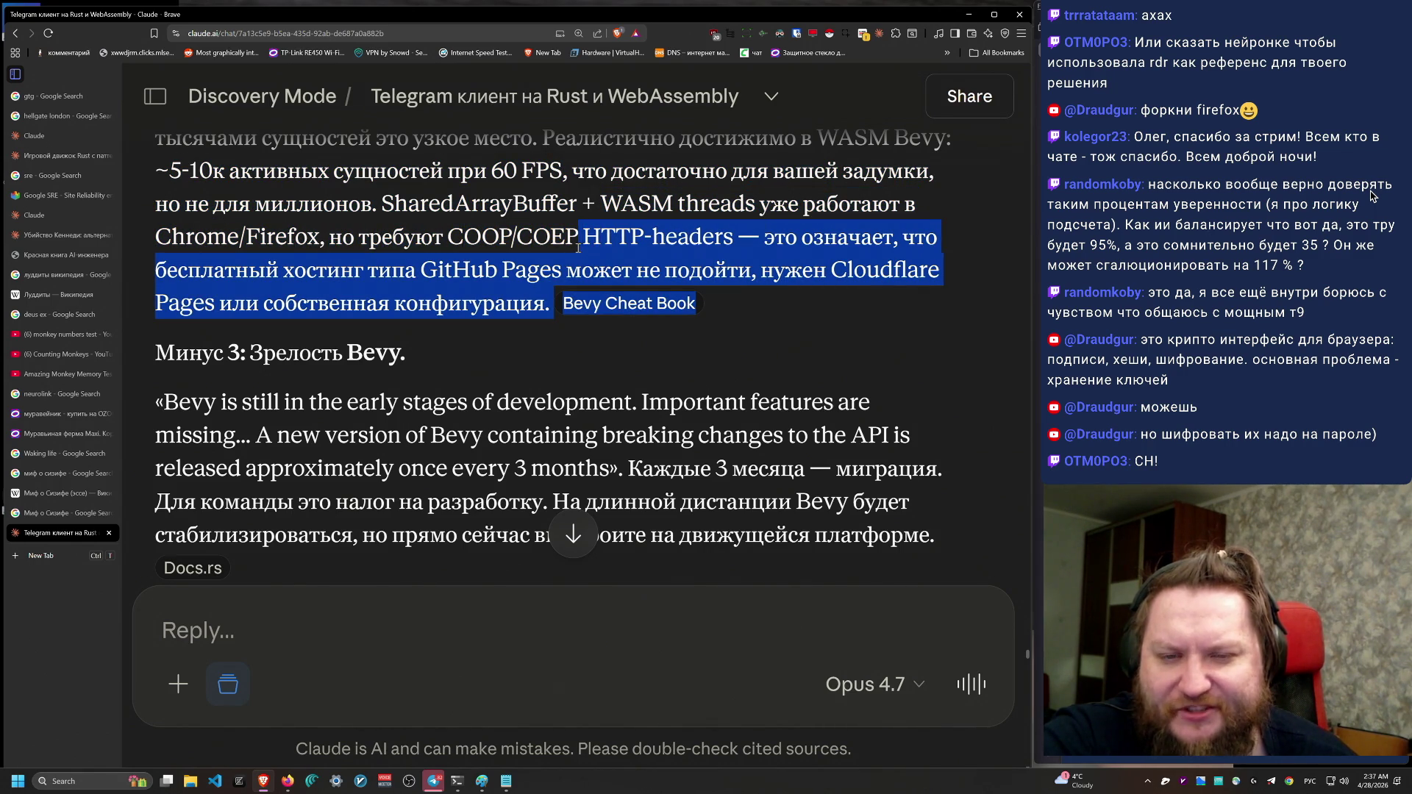
left_click_drag(697, 246, 697, 245)
scroll(735, 331, "up", 2)
left_click(761, 432)
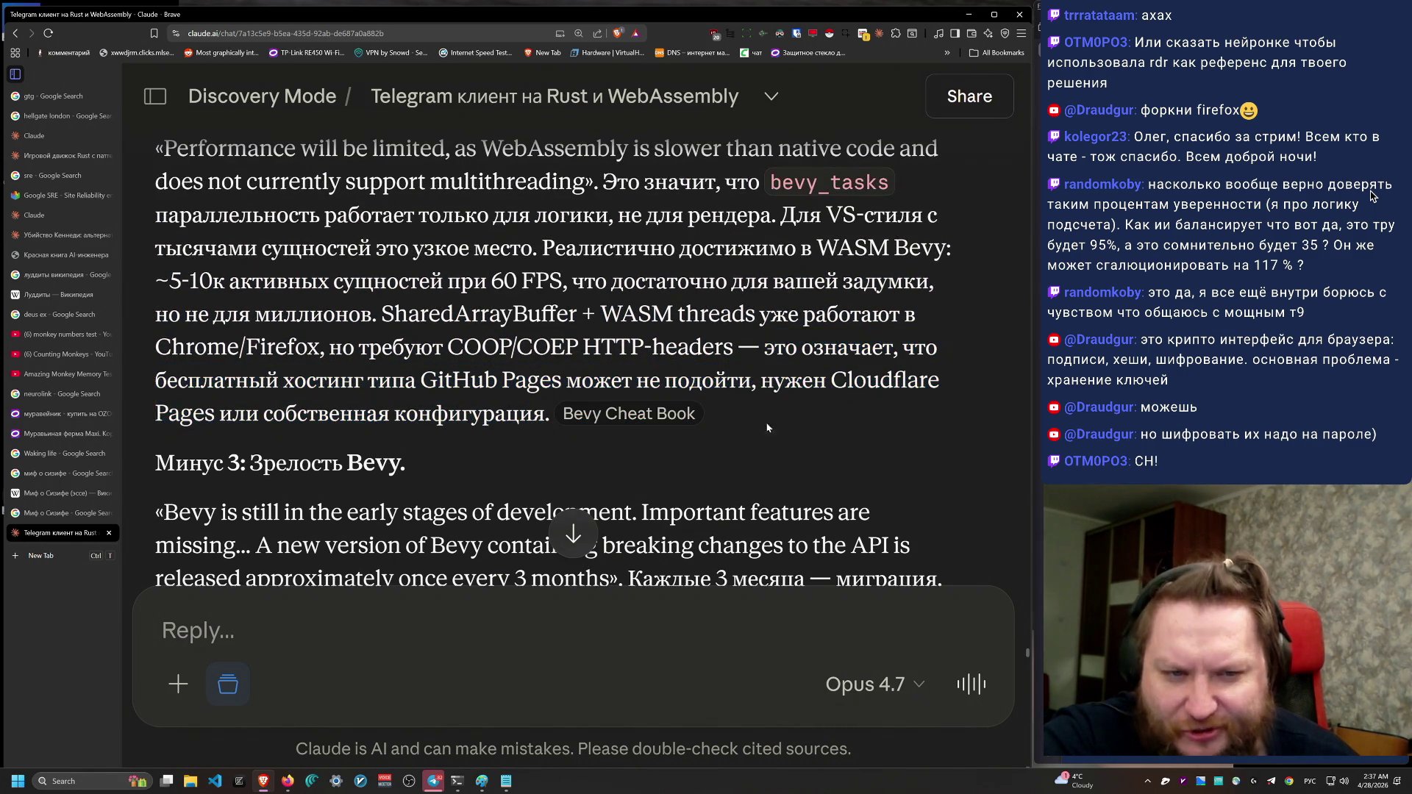
left_click_drag(737, 427, 155, 315)
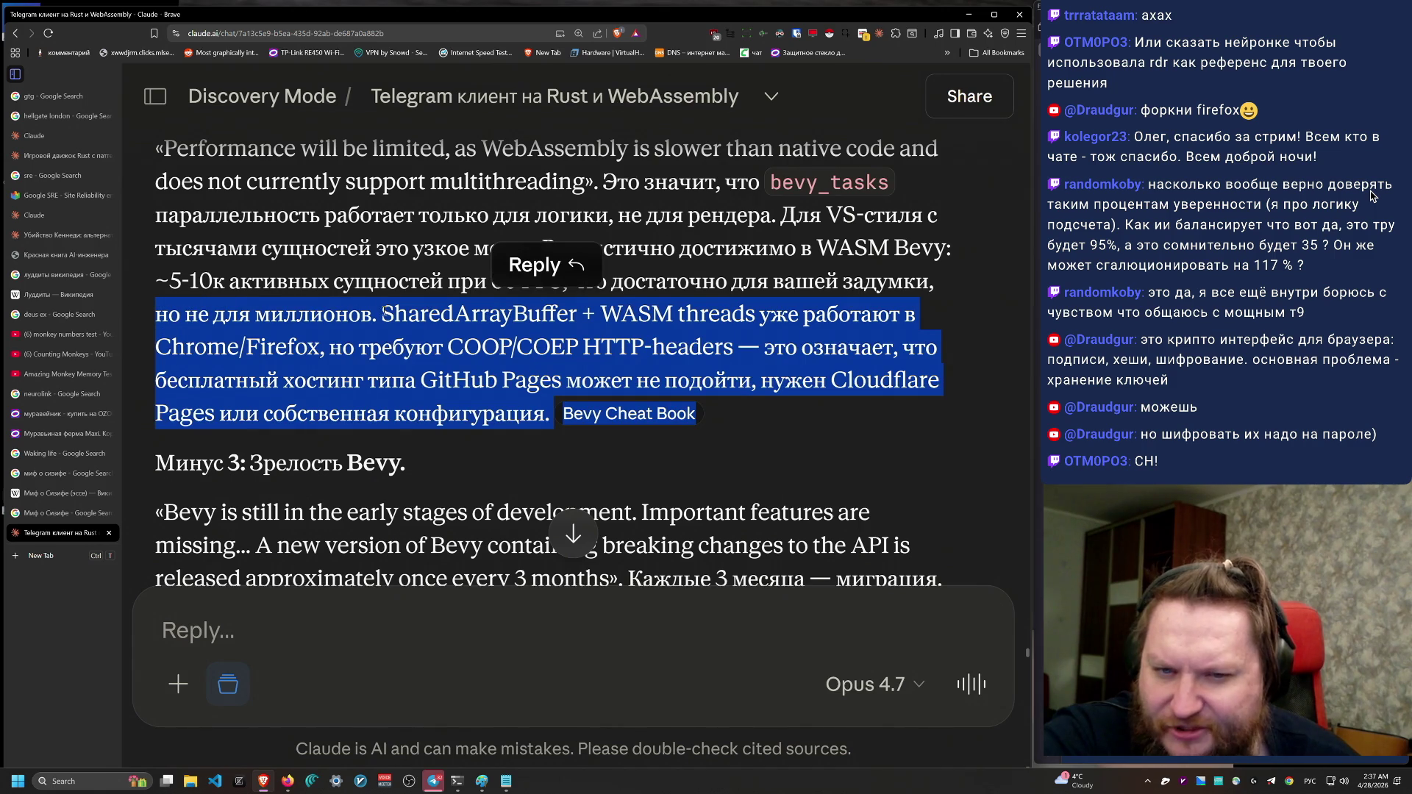
left_click(617, 333)
left_click_drag(429, 349, 766, 346)
left_click(772, 369)
mouse_move(684, 423)
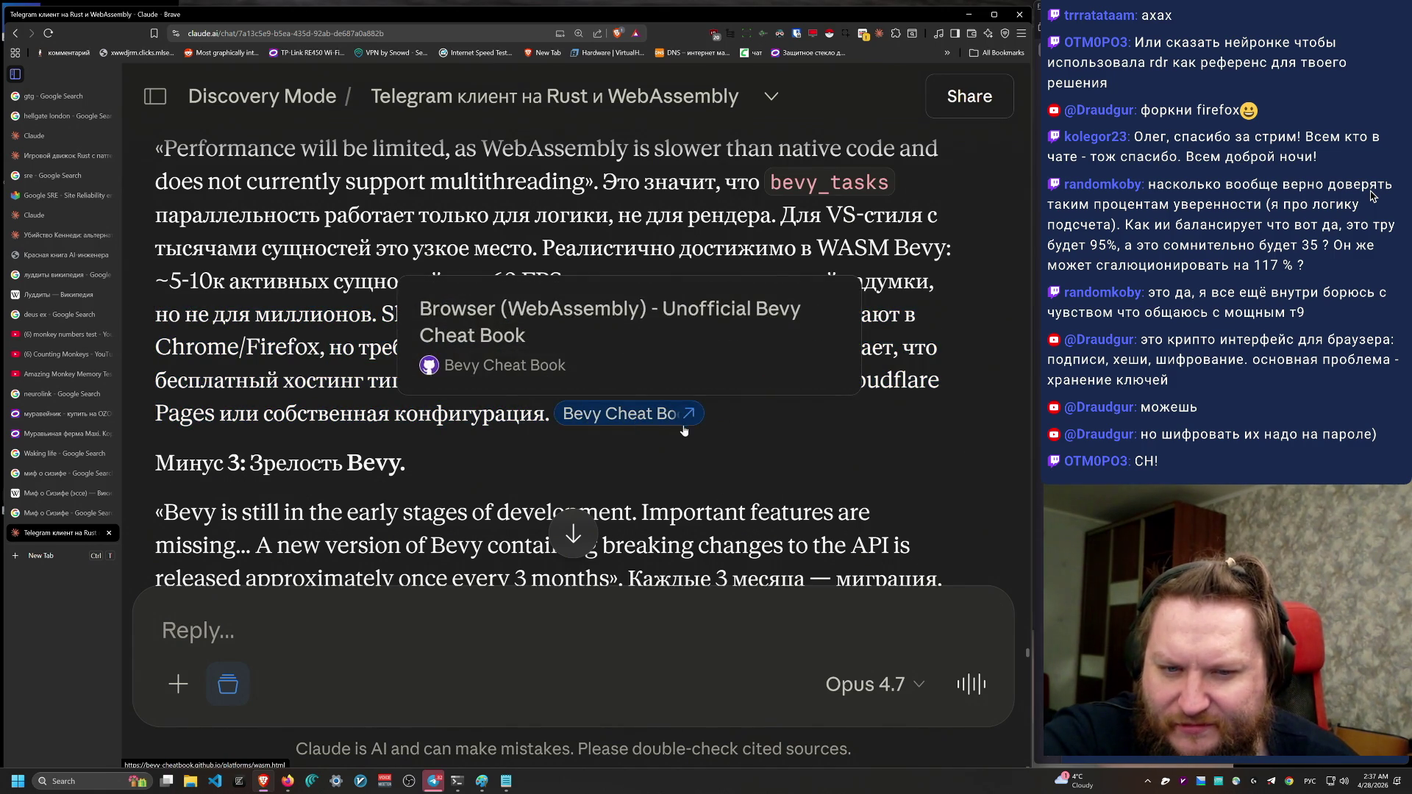
mouse_move(782, 427)
left_mouse_down()
mouse_move(763, 345)
mouse_move(553, 347)
mouse_move(660, 260)
mouse_move(424, 250)
mouse_move(148, 275)
mouse_move(495, 409)
mouse_move(548, 412)
left_mouse_up()
left_click(596, 324)
left_click(548, 411)
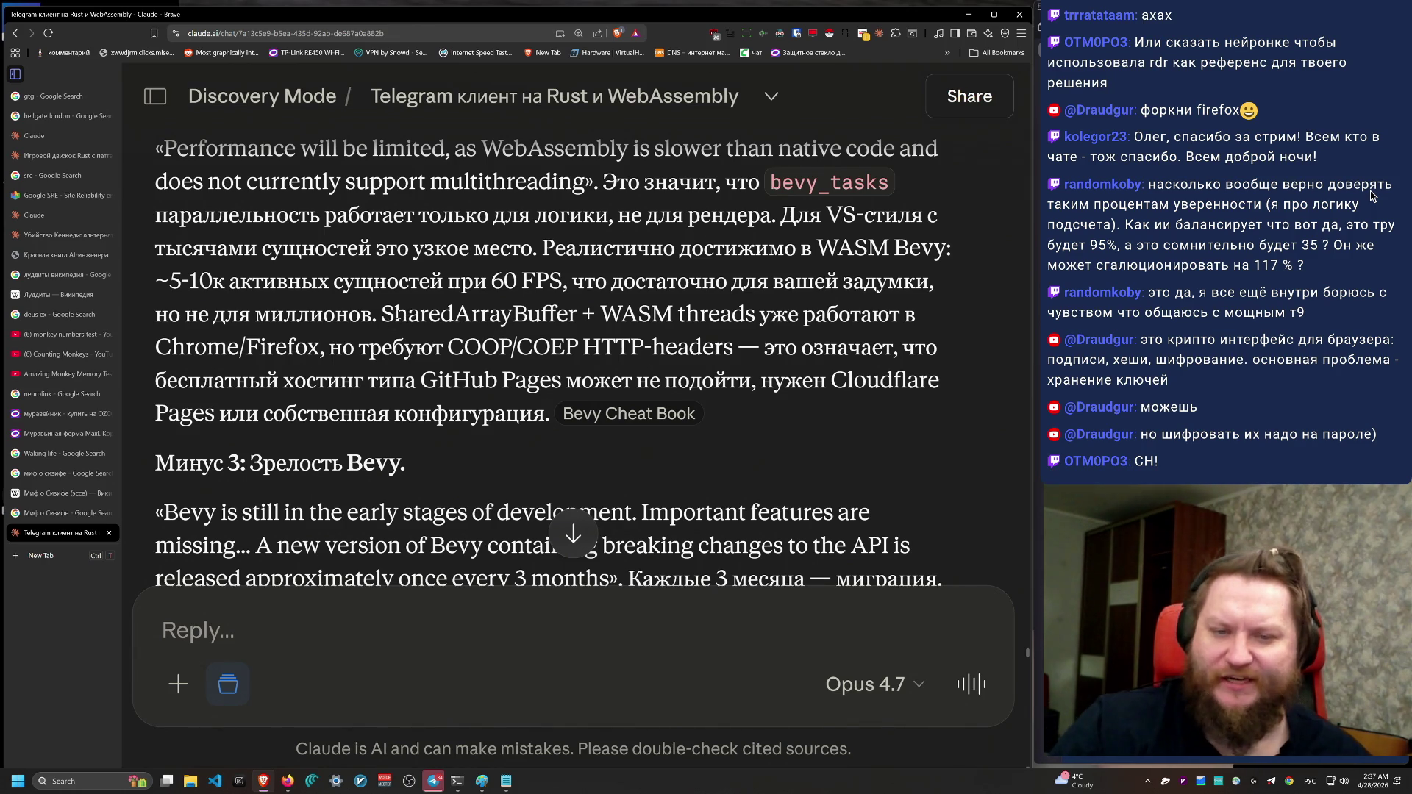
Step: Search Google in a new tab for 'COOP/COEP HTTP-headers' taken from the reply
left_click_drag(450, 346, 747, 347)
key("ctrl+c")
key("ctrl+t")
key("ctrl+v")
key("Return")
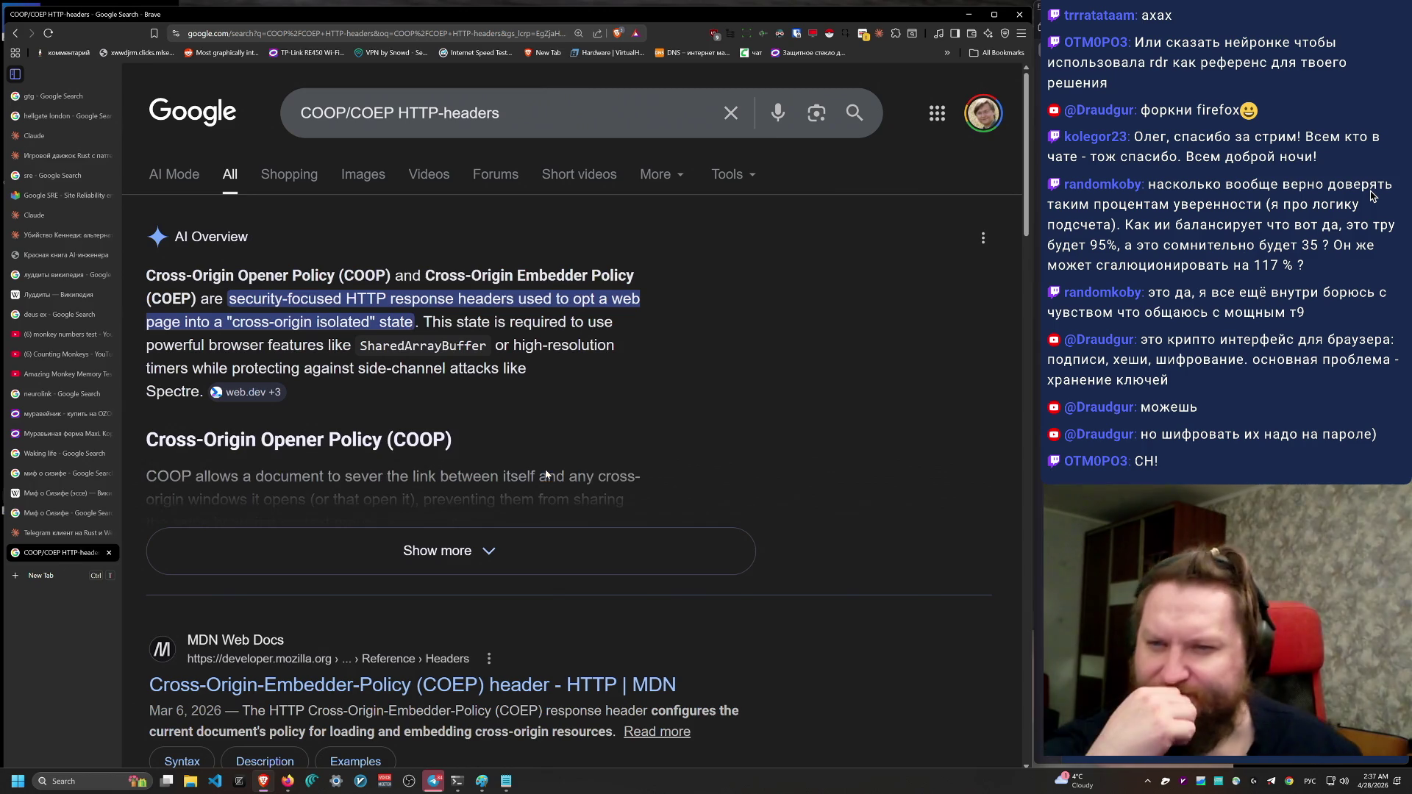
Step: Expand Google's AI overview and read the COEP section with require-corp and credentialless values
left_click(471, 552)
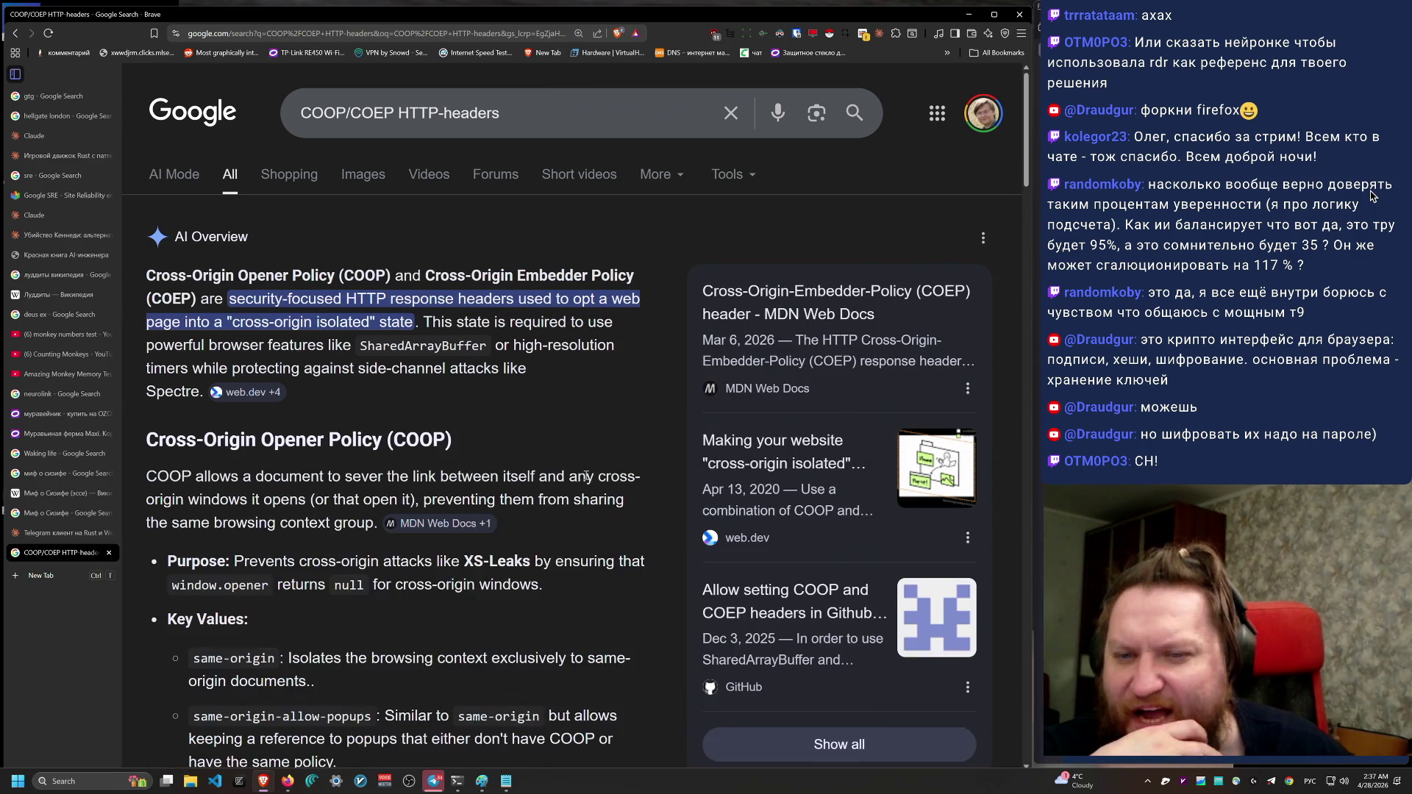
scroll(591, 483, "down", 2)
scroll(591, 483, "down", 2)
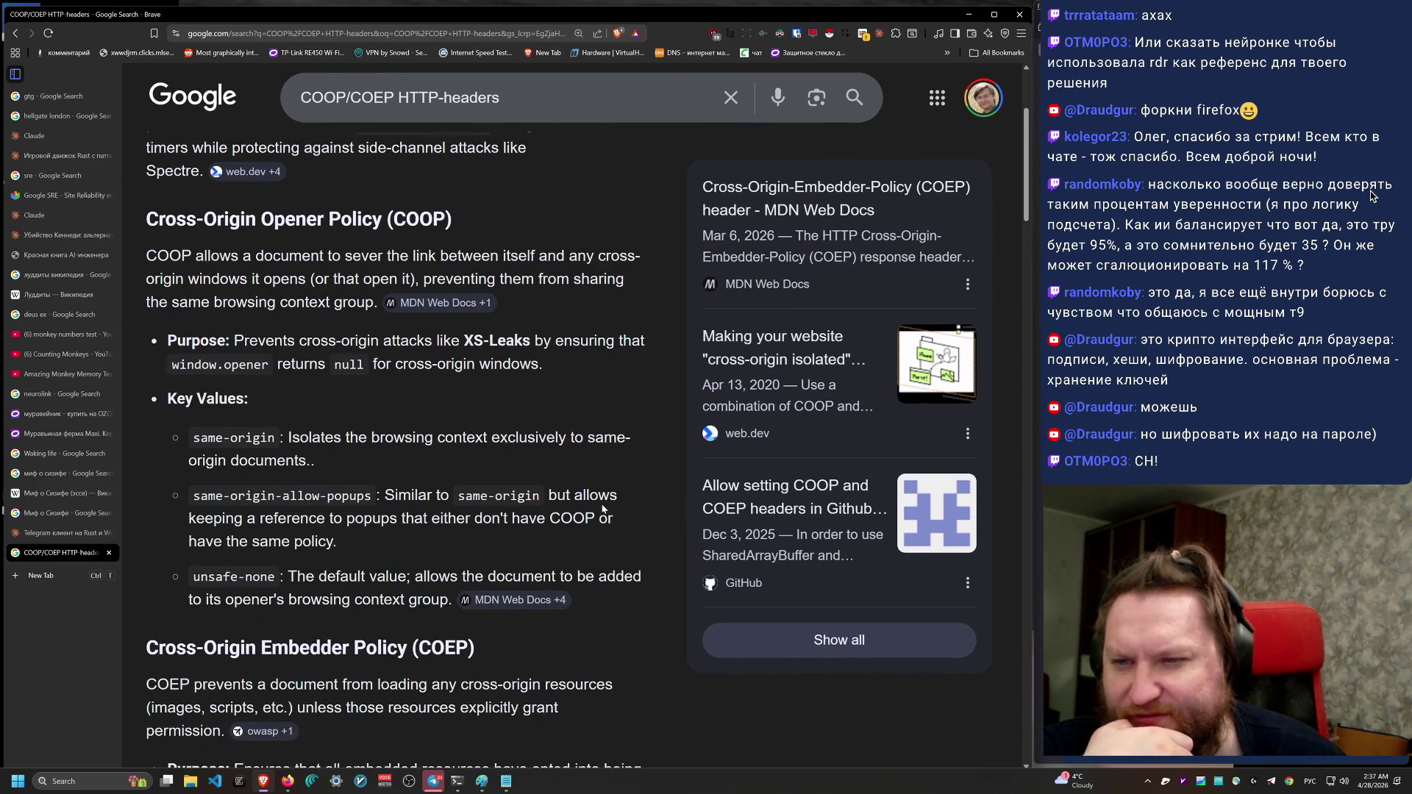
scroll(603, 500, "down", 3)
scroll(607, 510, "down", 2)
left_click_drag(147, 307, 633, 728)
left_click(579, 317)
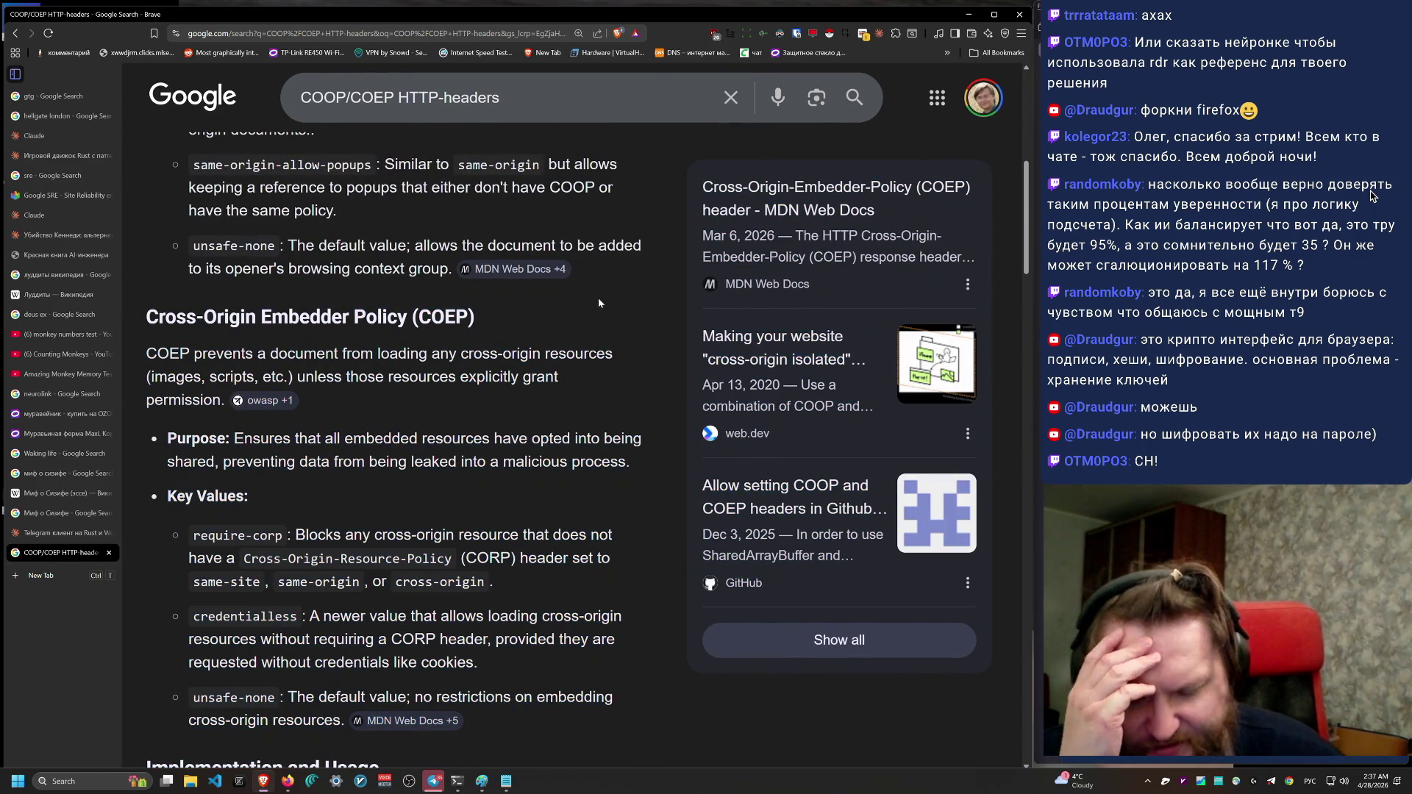
left_click(109, 556)
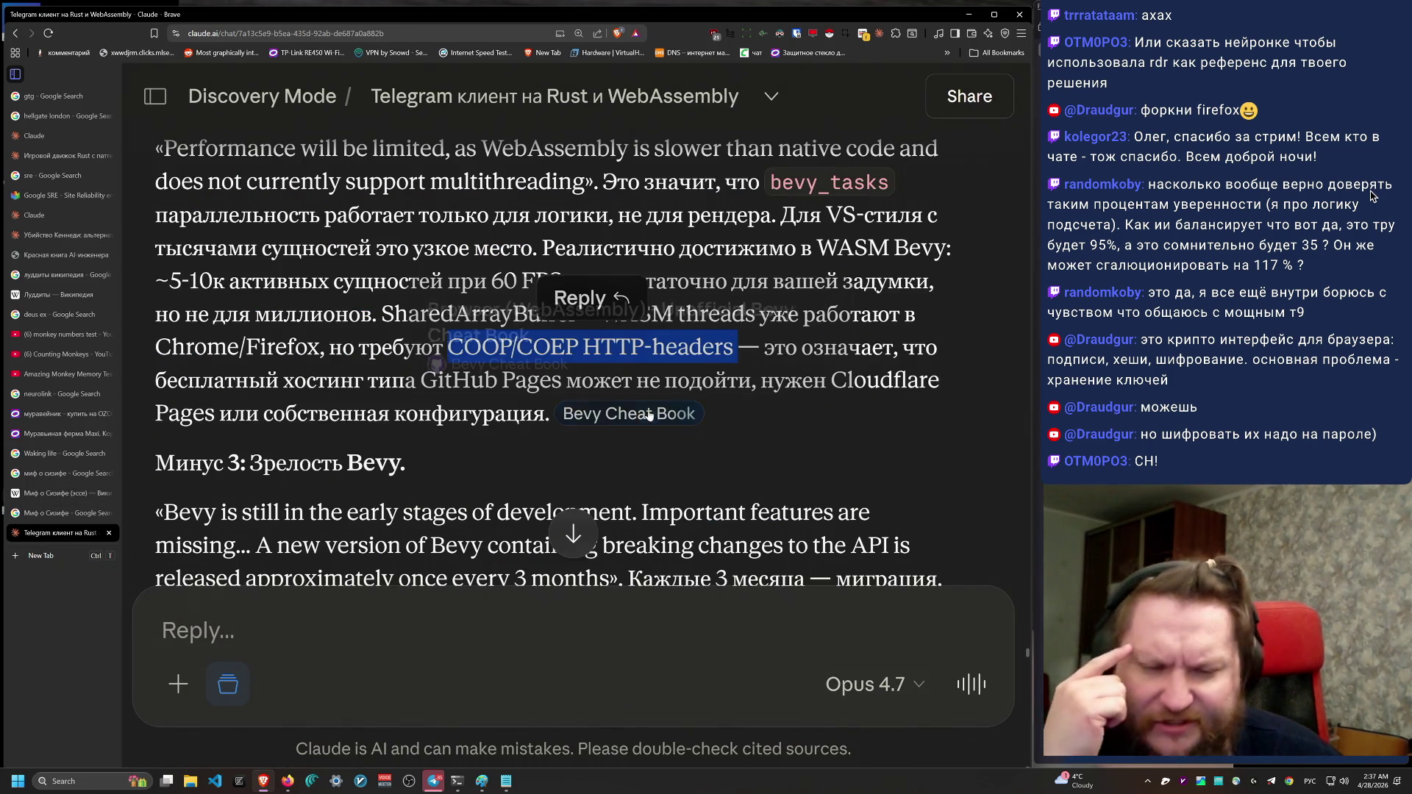
scroll(645, 419, "down", 2)
scroll(647, 403, "down", 1)
scroll(702, 477, "up", 3)
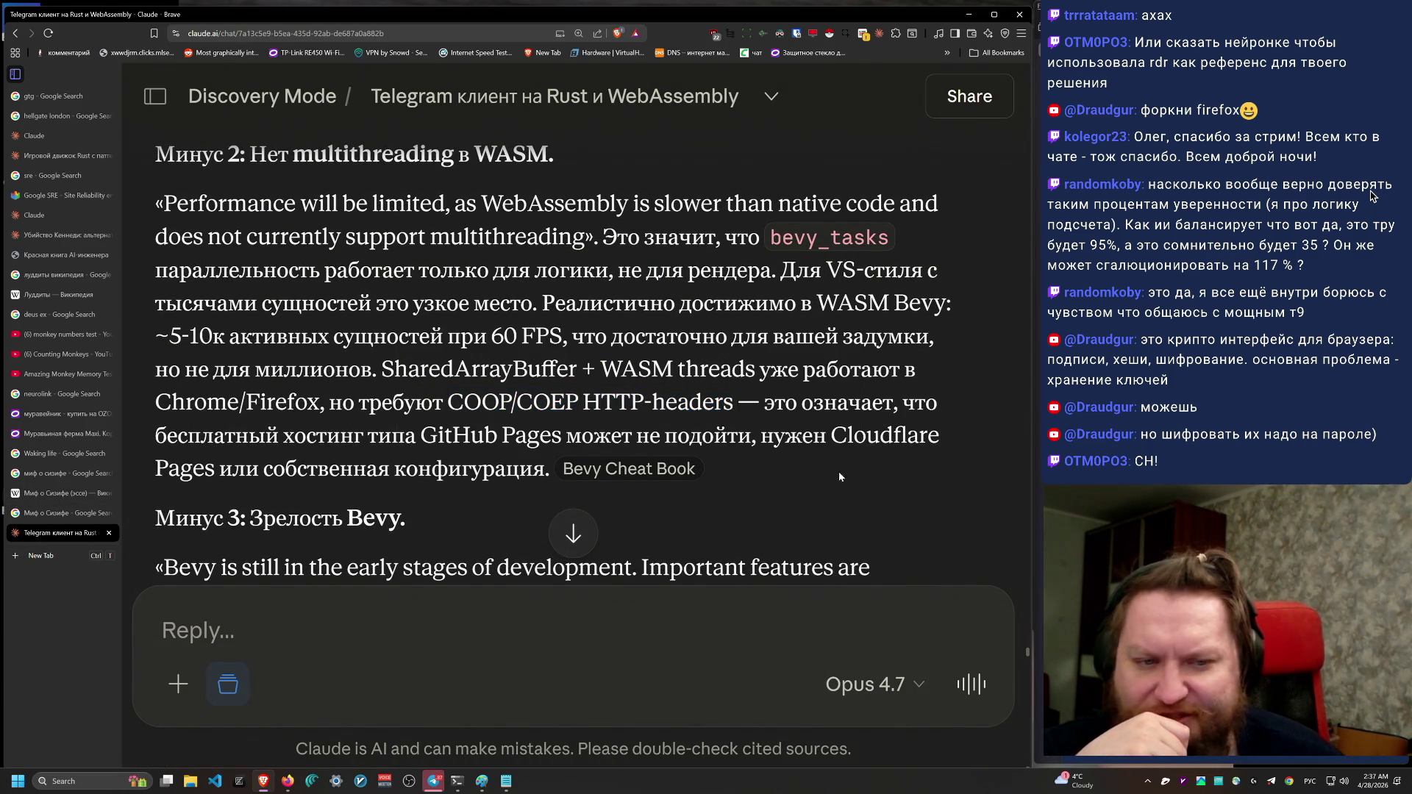
left_click_drag(840, 474, 930, 167)
left_click(944, 541)
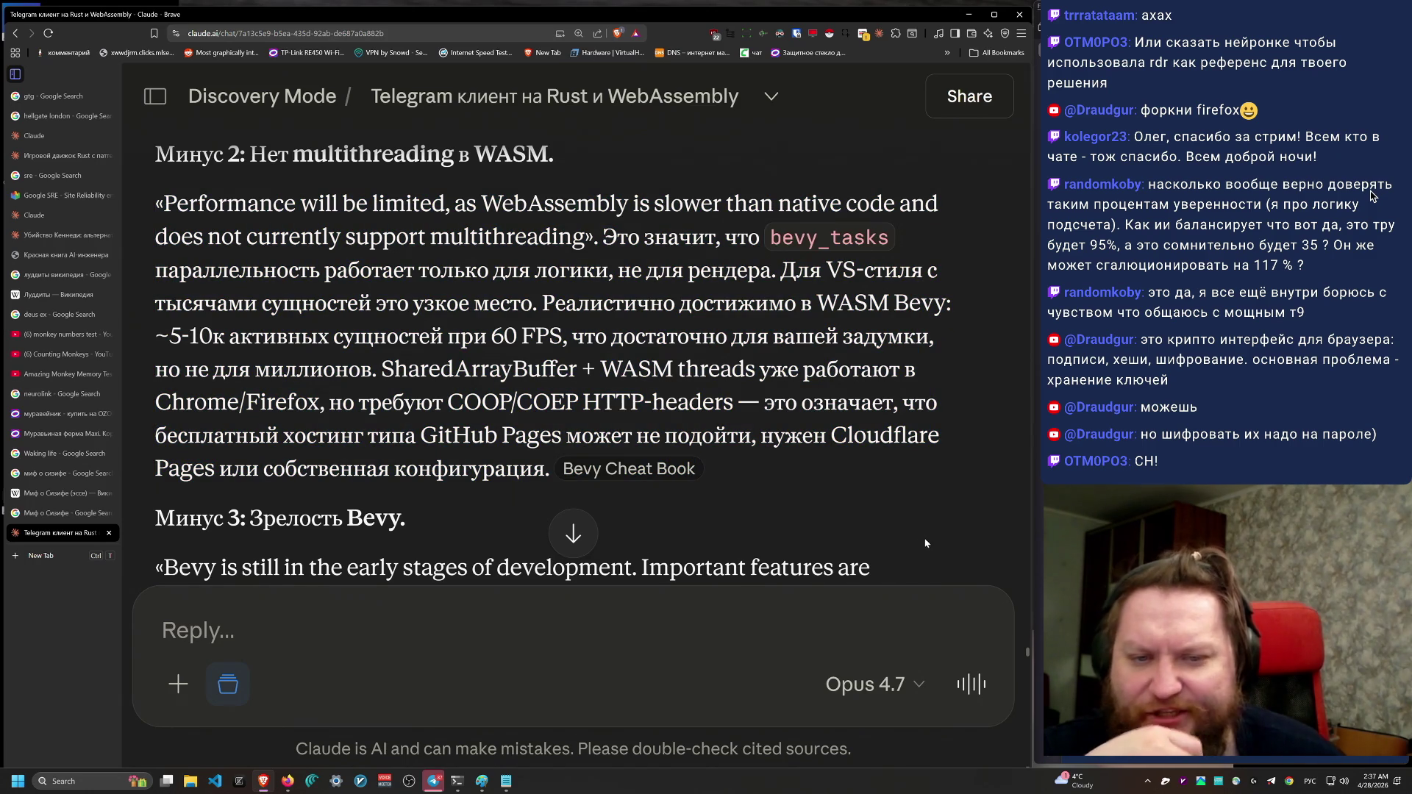
scroll(914, 542, "down", 10)
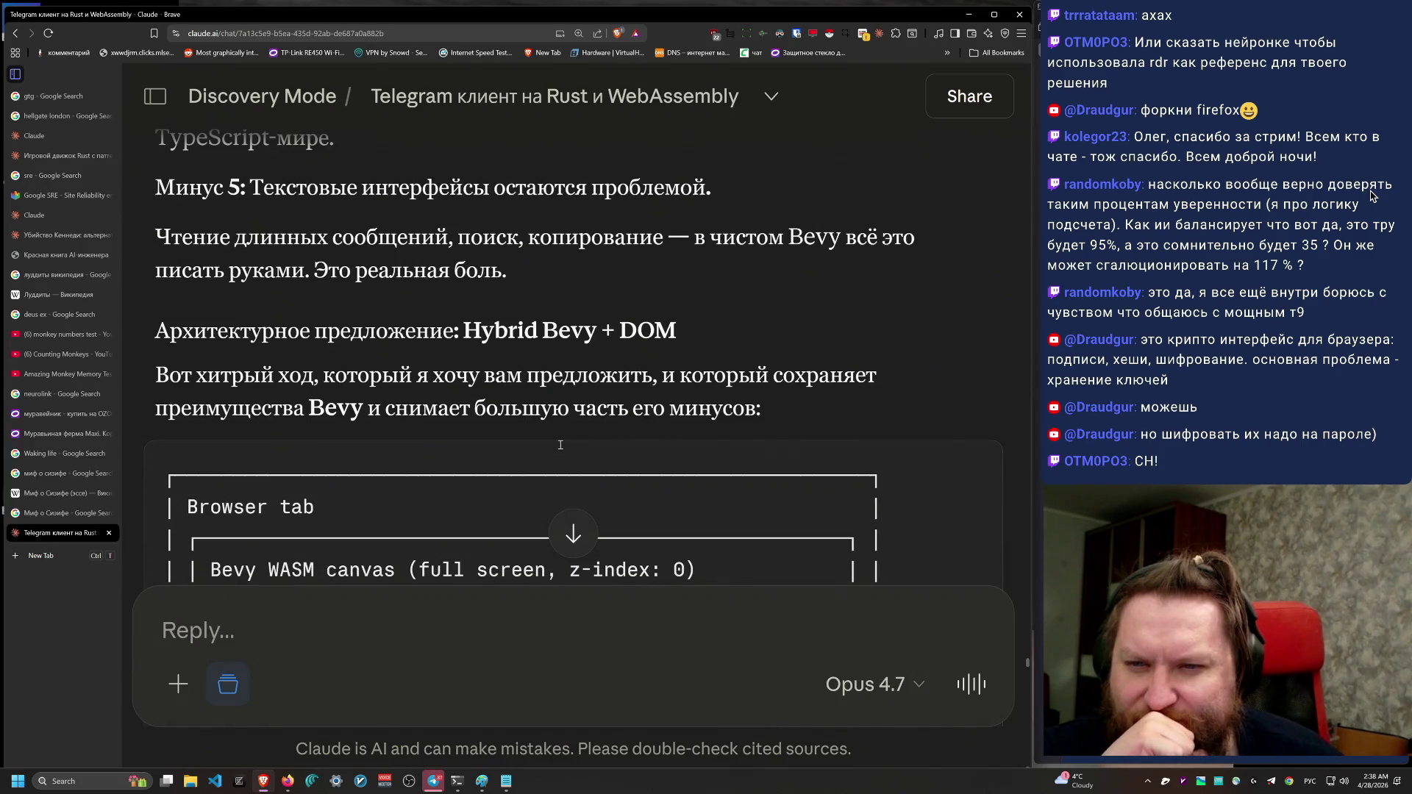
scroll(558, 445, "down", 12)
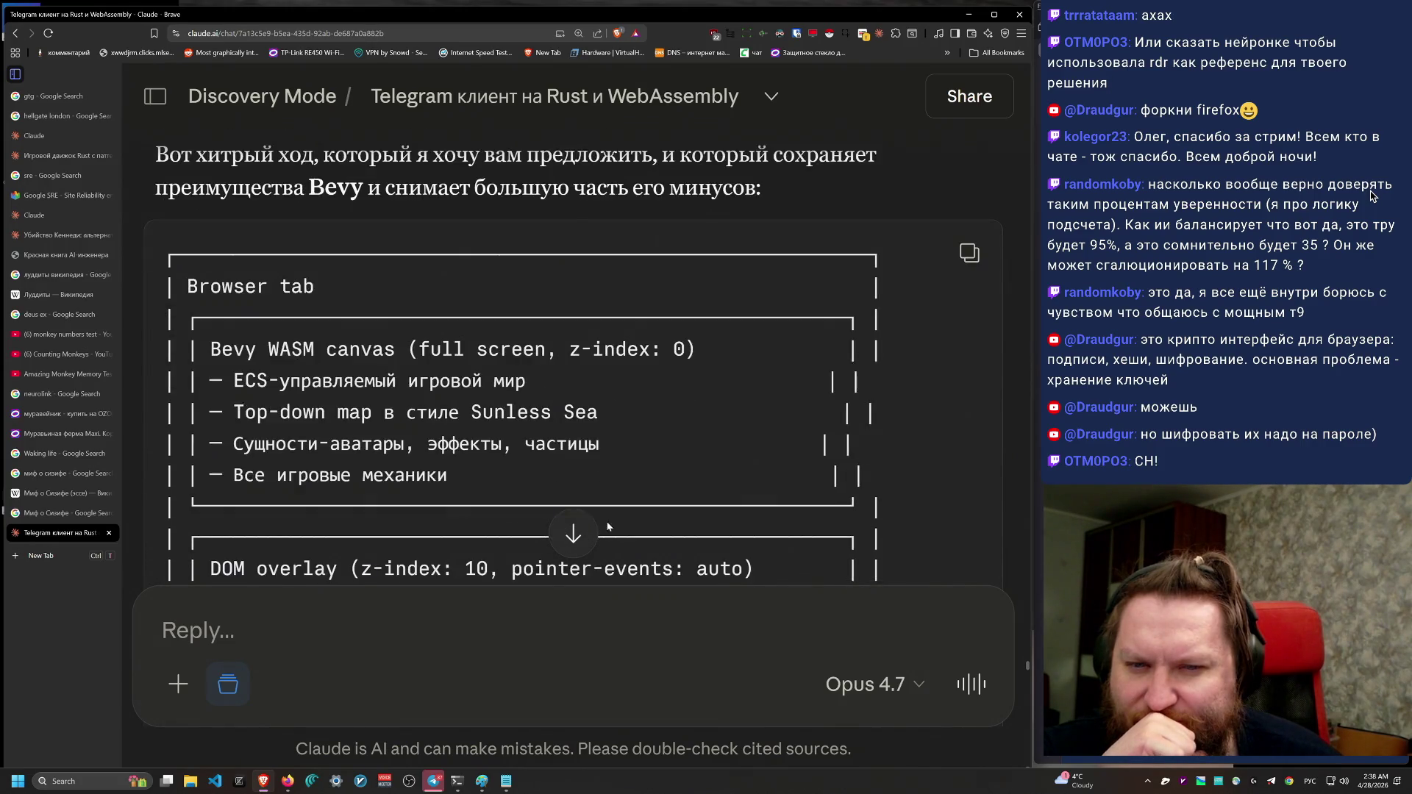
scroll(599, 501, "down", 3)
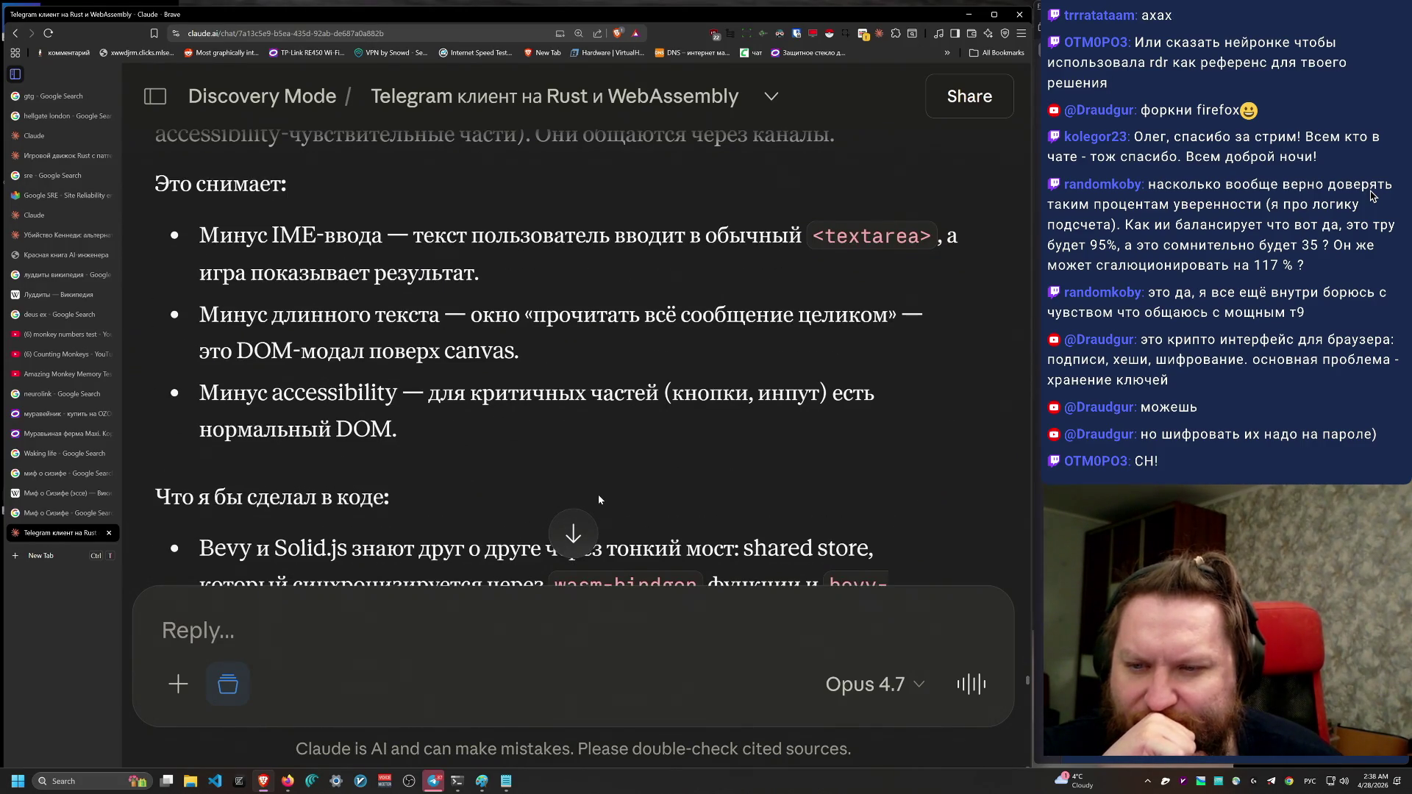
scroll(770, 500, "down", 4)
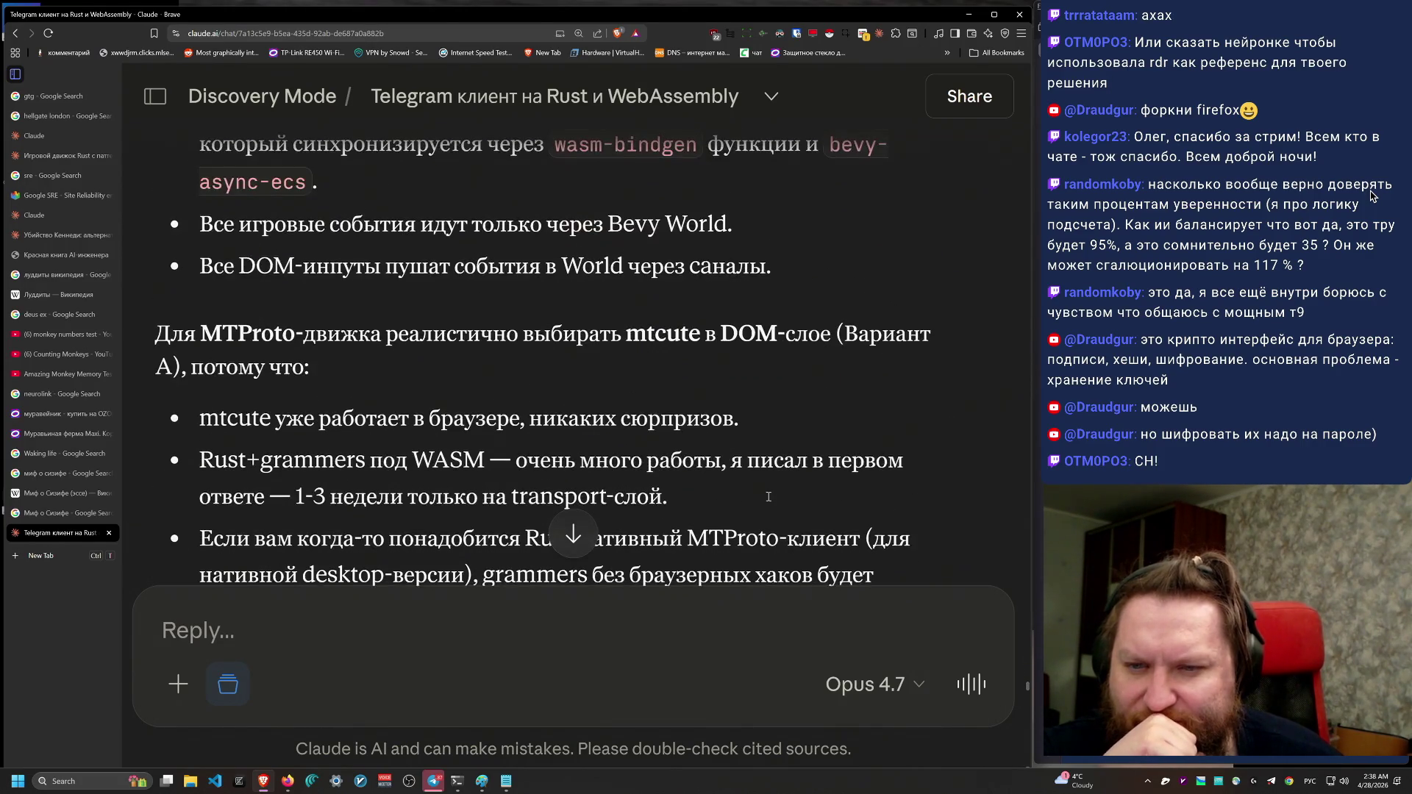
scroll(768, 500, "up", 2)
scroll(767, 496, "down", 1)
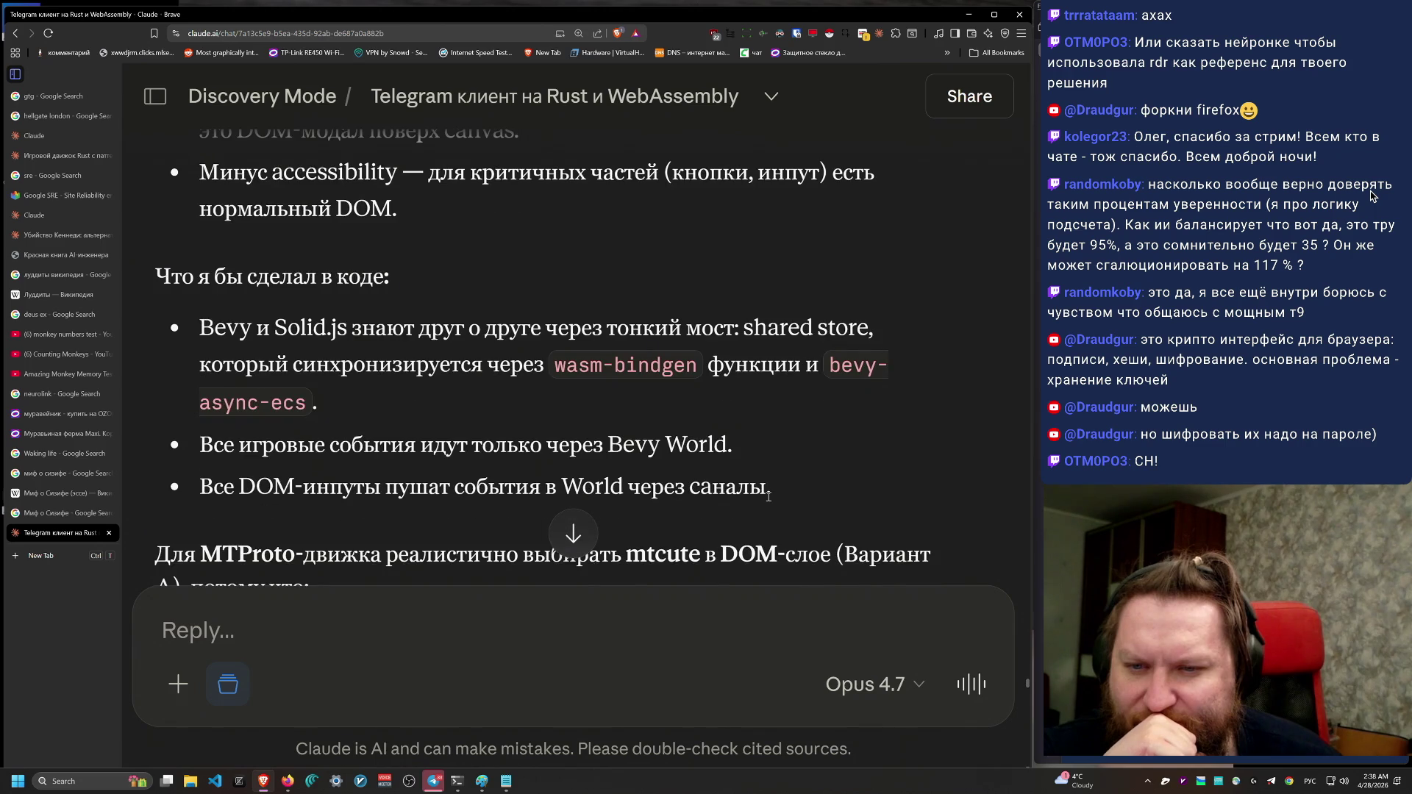
mouse_move(214, 328)
left_mouse_down()
mouse_move(879, 471)
mouse_move(834, 469)
left_mouse_up()
left_click(822, 489)
scroll(824, 492, "down", 3)
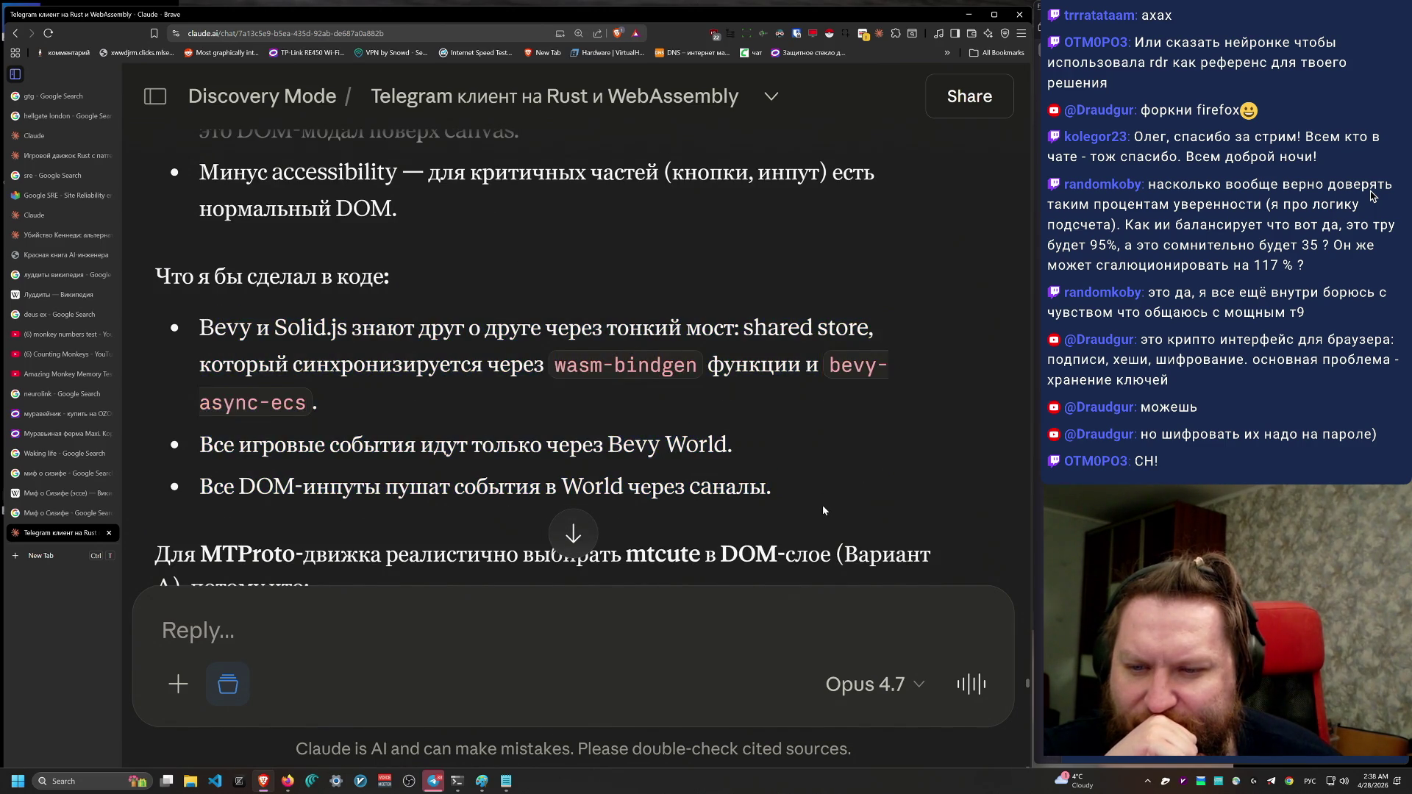
scroll(832, 496, "down", 2)
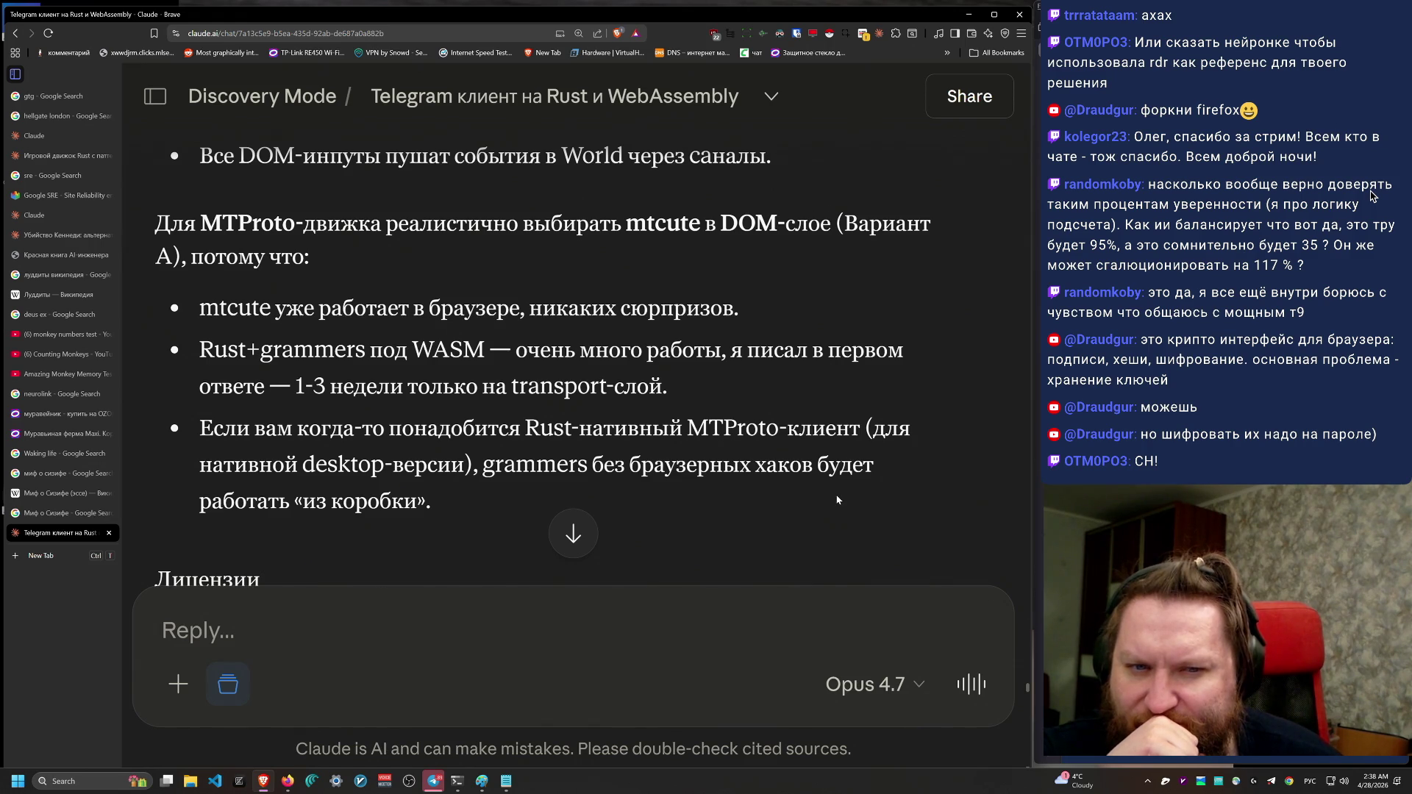
scroll(838, 499, "down", 3)
scroll(838, 499, "up", 3)
scroll(840, 503, "down", 6)
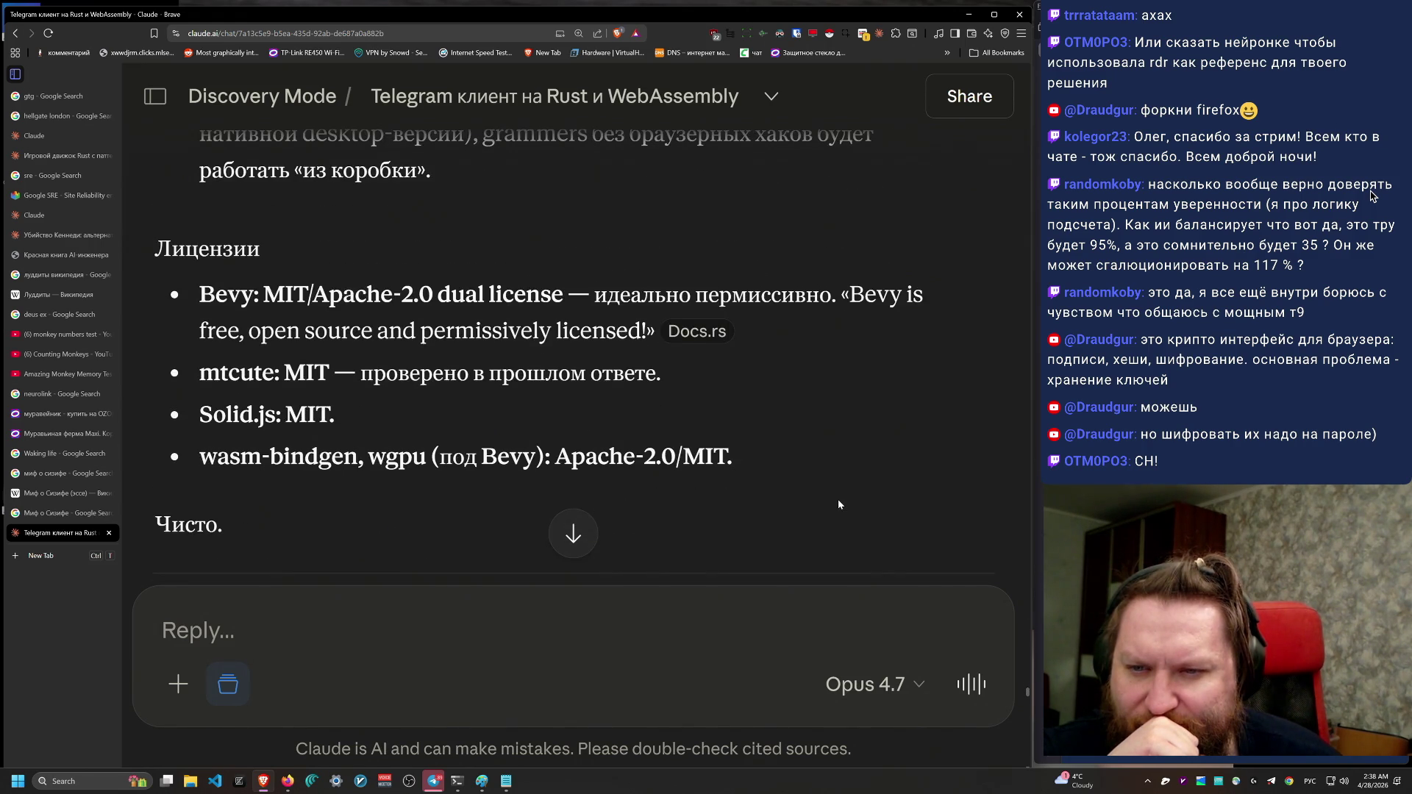
scroll(839, 504, "down", 2)
scroll(840, 503, "up", 3)
scroll(842, 504, "down", 6)
scroll(843, 505, "down", 7)
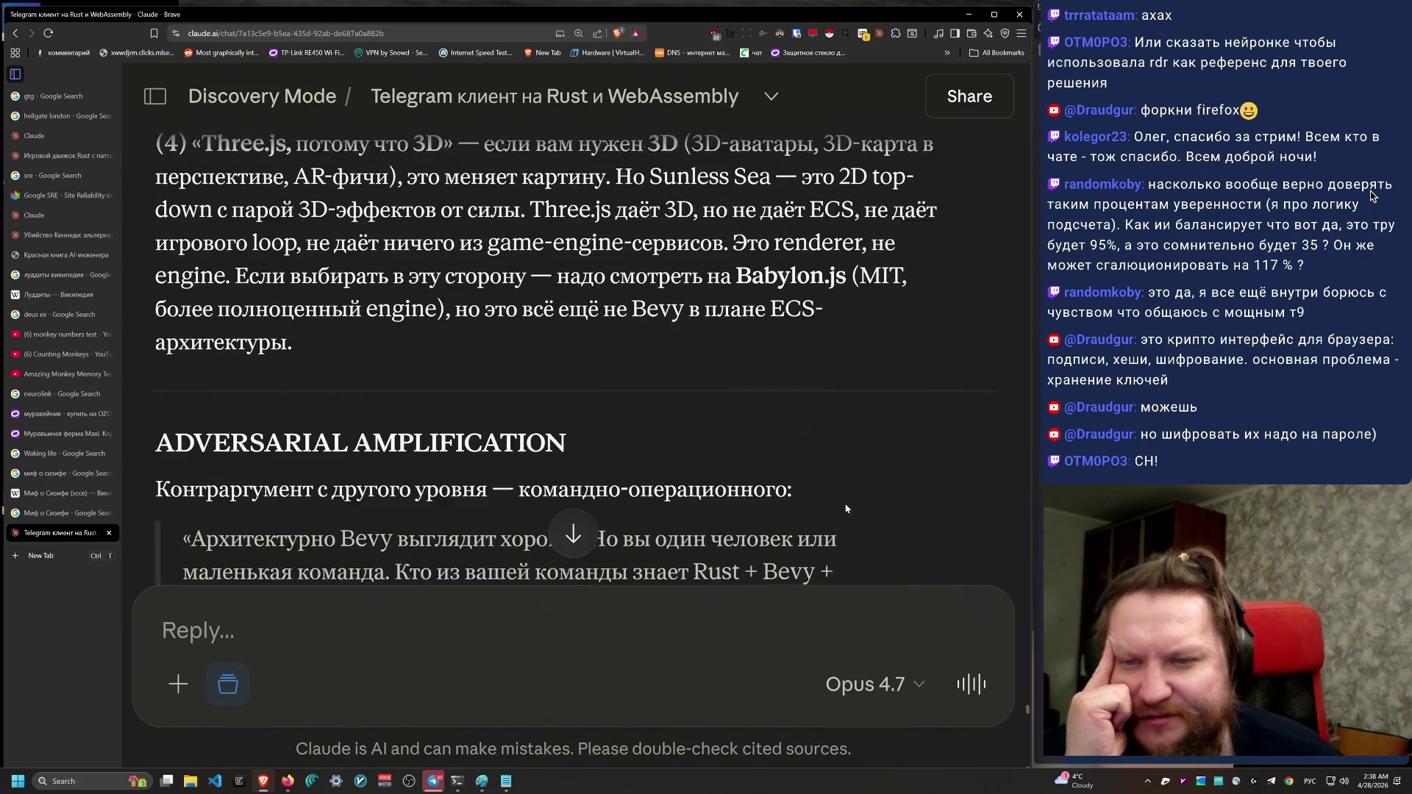
scroll(846, 507, "up", 1)
scroll(846, 508, "up", 5)
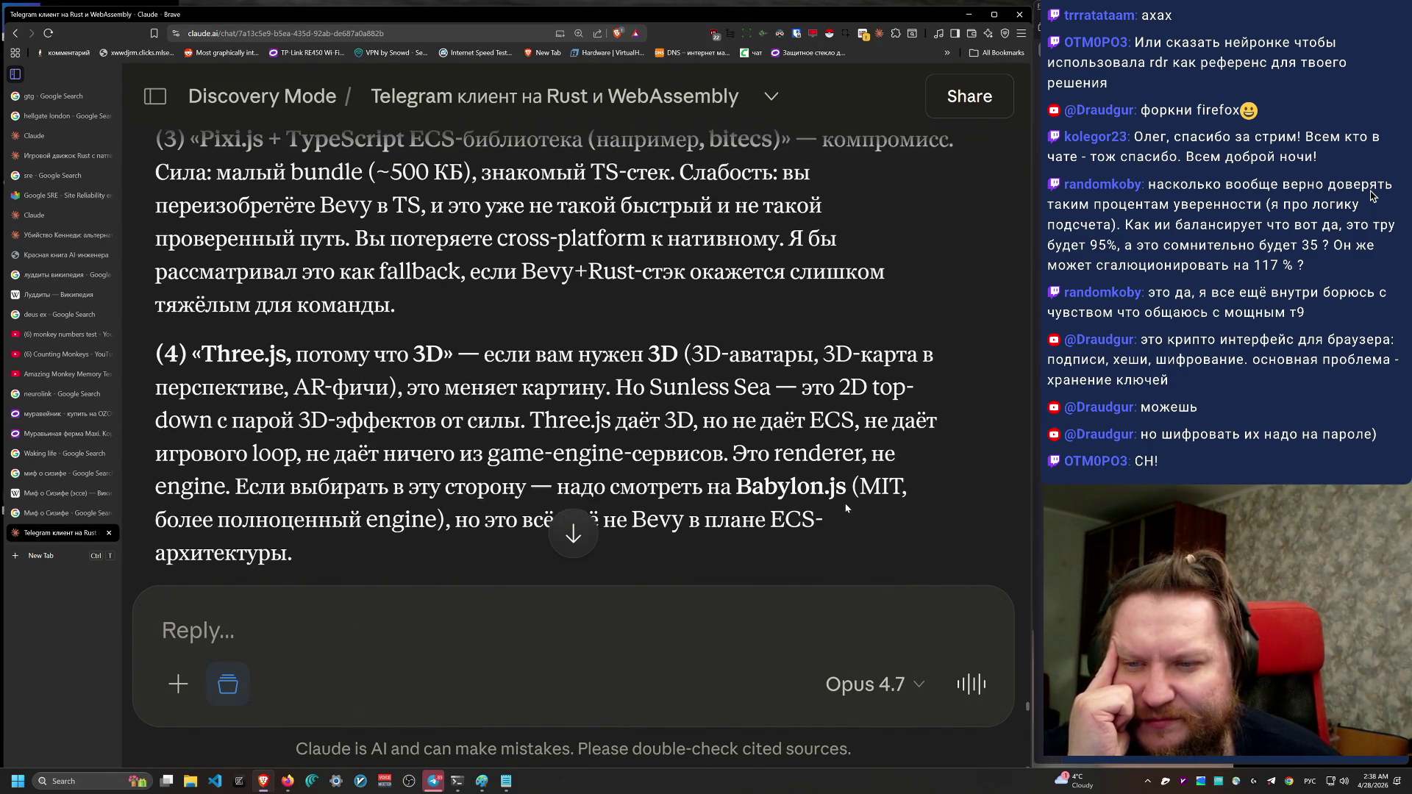
scroll(846, 508, "up", 5)
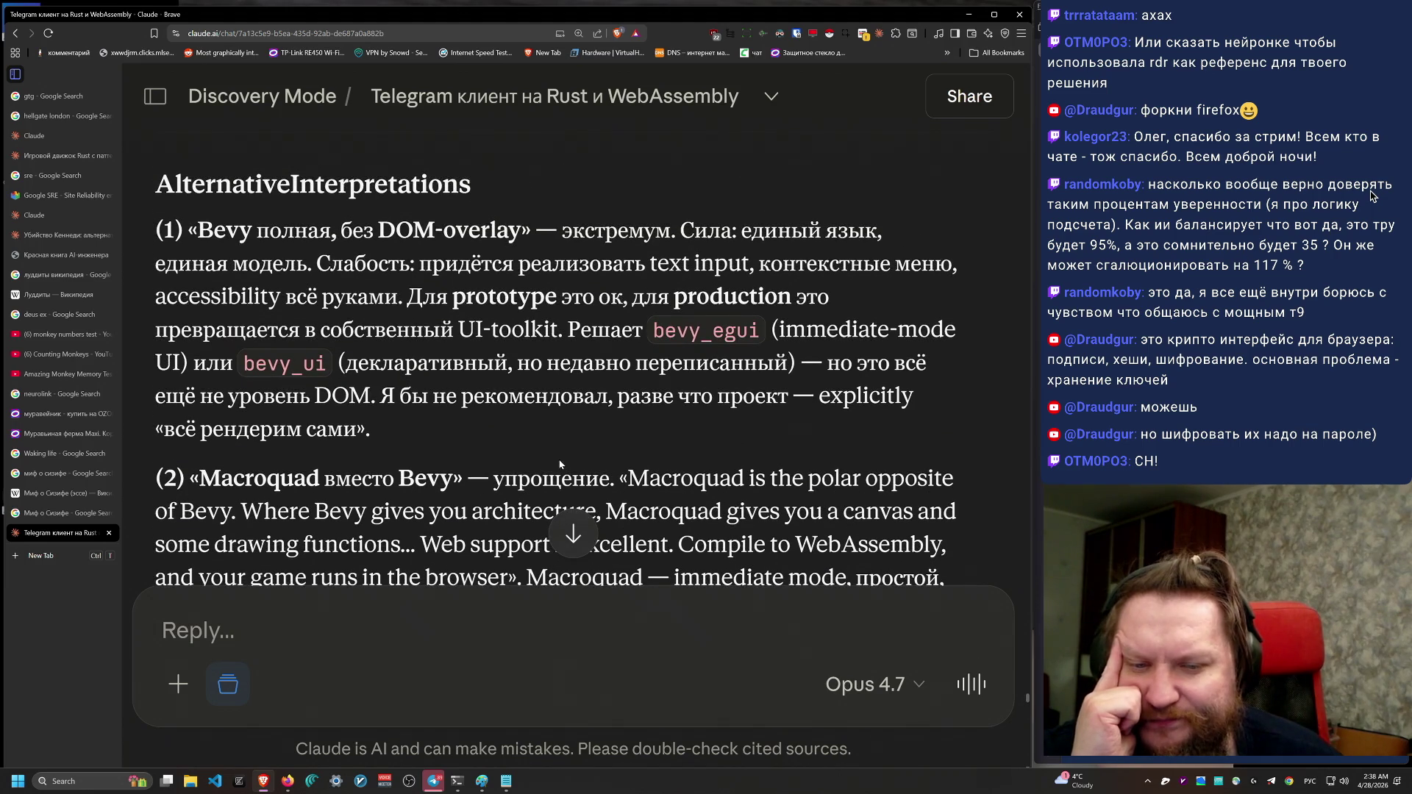
scroll(577, 518, "down", 3)
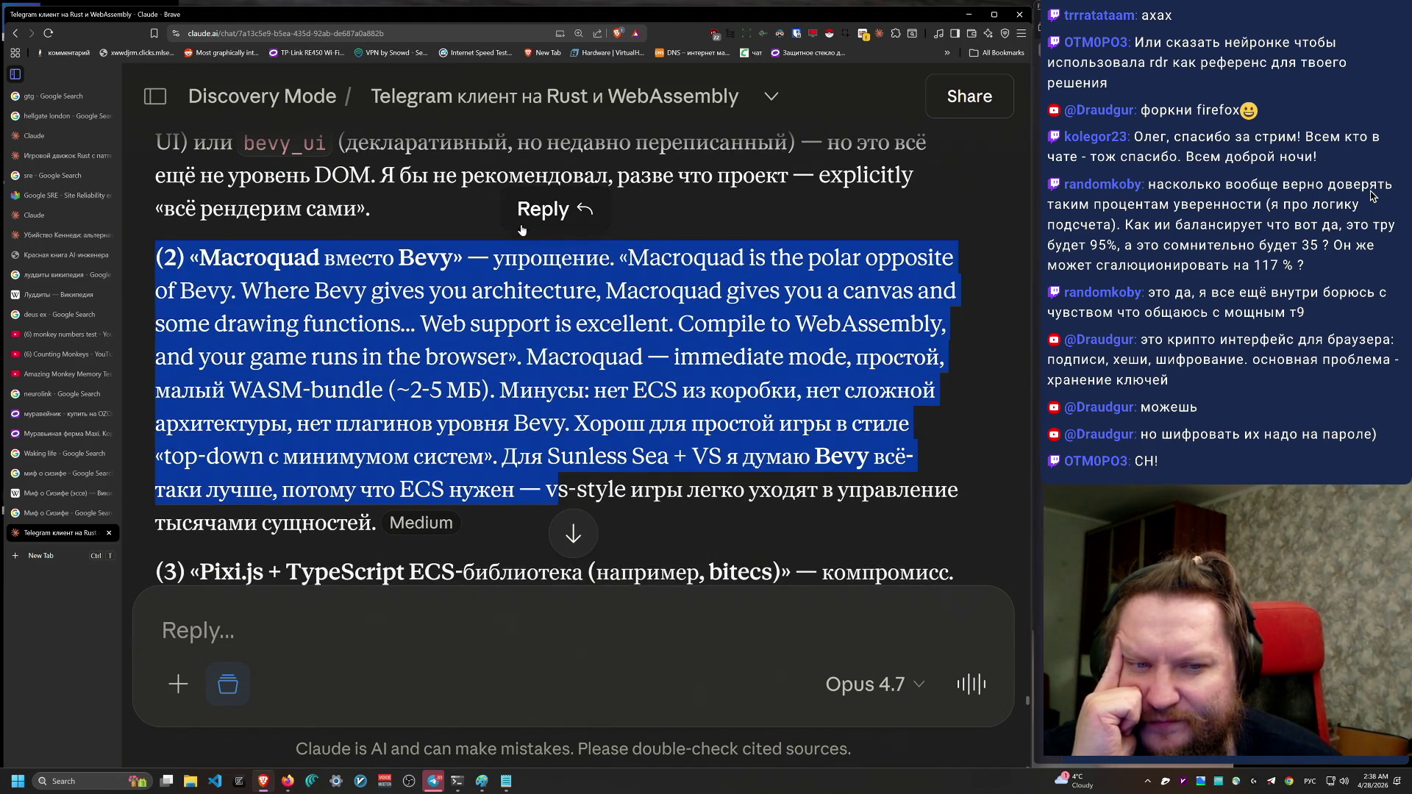
mouse_move(441, 214)
left_mouse_down()
mouse_move(545, 586)
mouse_move(496, 528)
mouse_move(423, 323)
mouse_move(158, 258)
left_mouse_up()
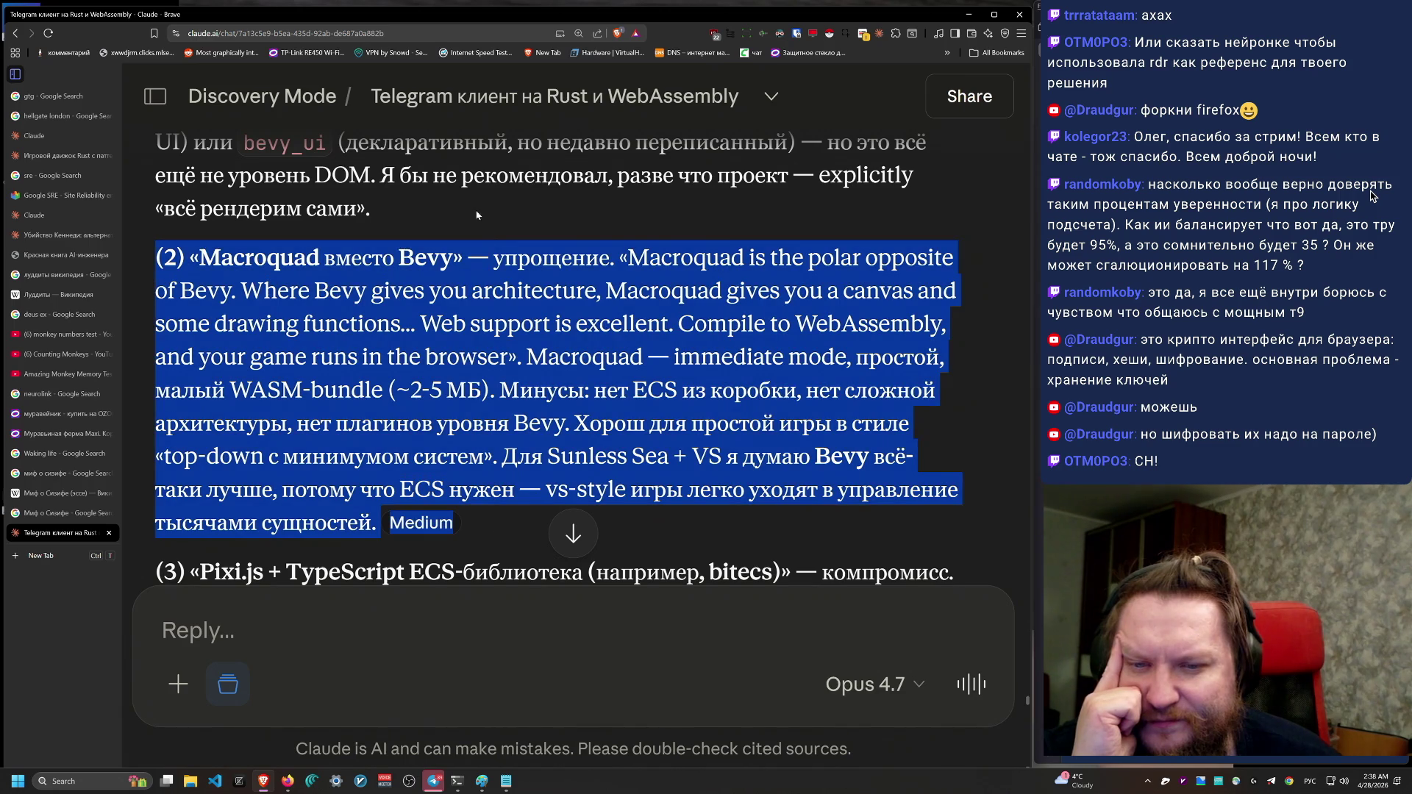
scroll(467, 410, "up", 2)
scroll(467, 410, "up", 1)
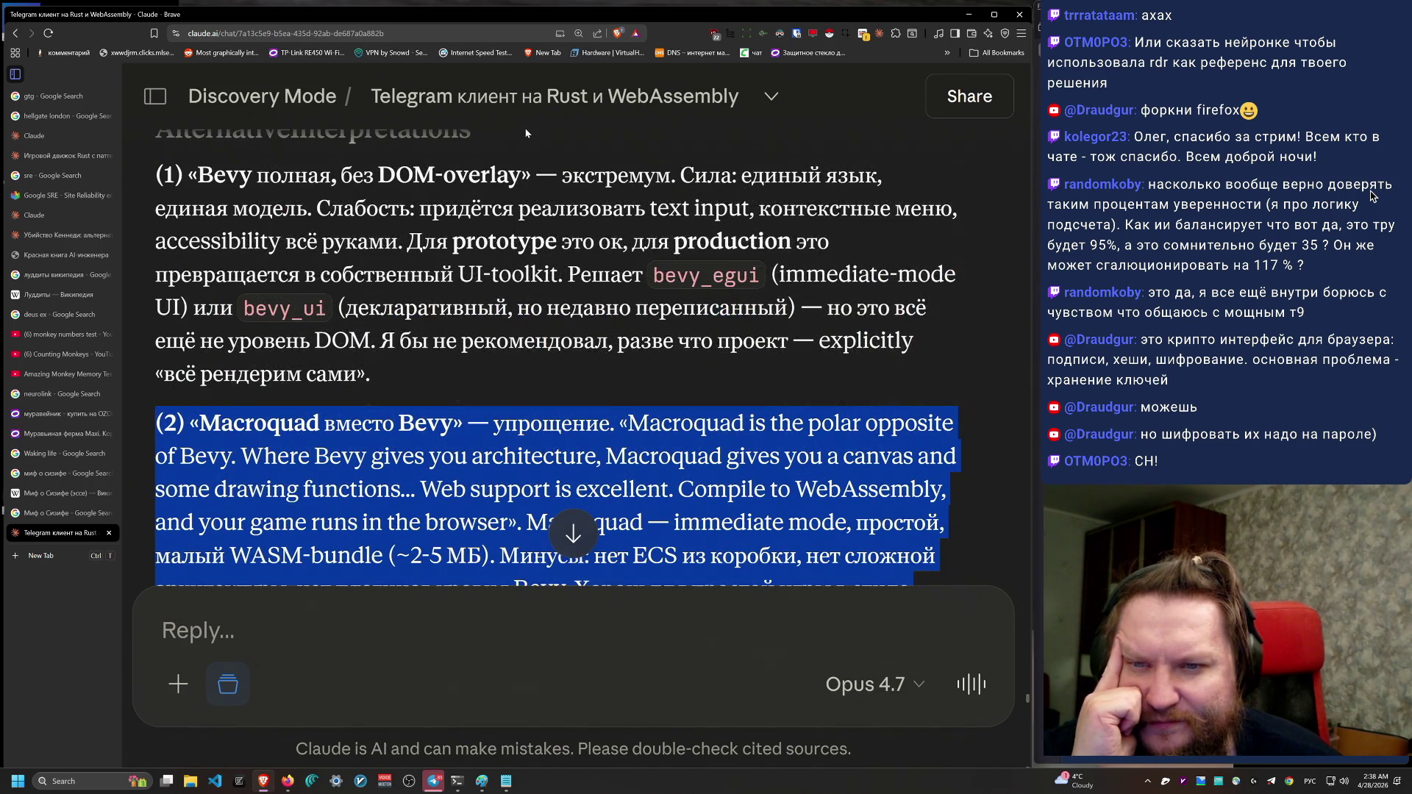
left_click_drag(523, 126, 554, 373)
scroll(554, 374, "down", 3)
mouse_move(456, 524)
left_mouse_down()
mouse_move(579, 197)
mouse_move(526, 356)
mouse_move(184, 257)
mouse_move(134, 257)
mouse_move(158, 458)
mouse_move(500, 389)
mouse_move(559, 423)
mouse_move(467, 420)
mouse_move(156, 257)
left_mouse_up()
scroll(422, 552, "down", 6)
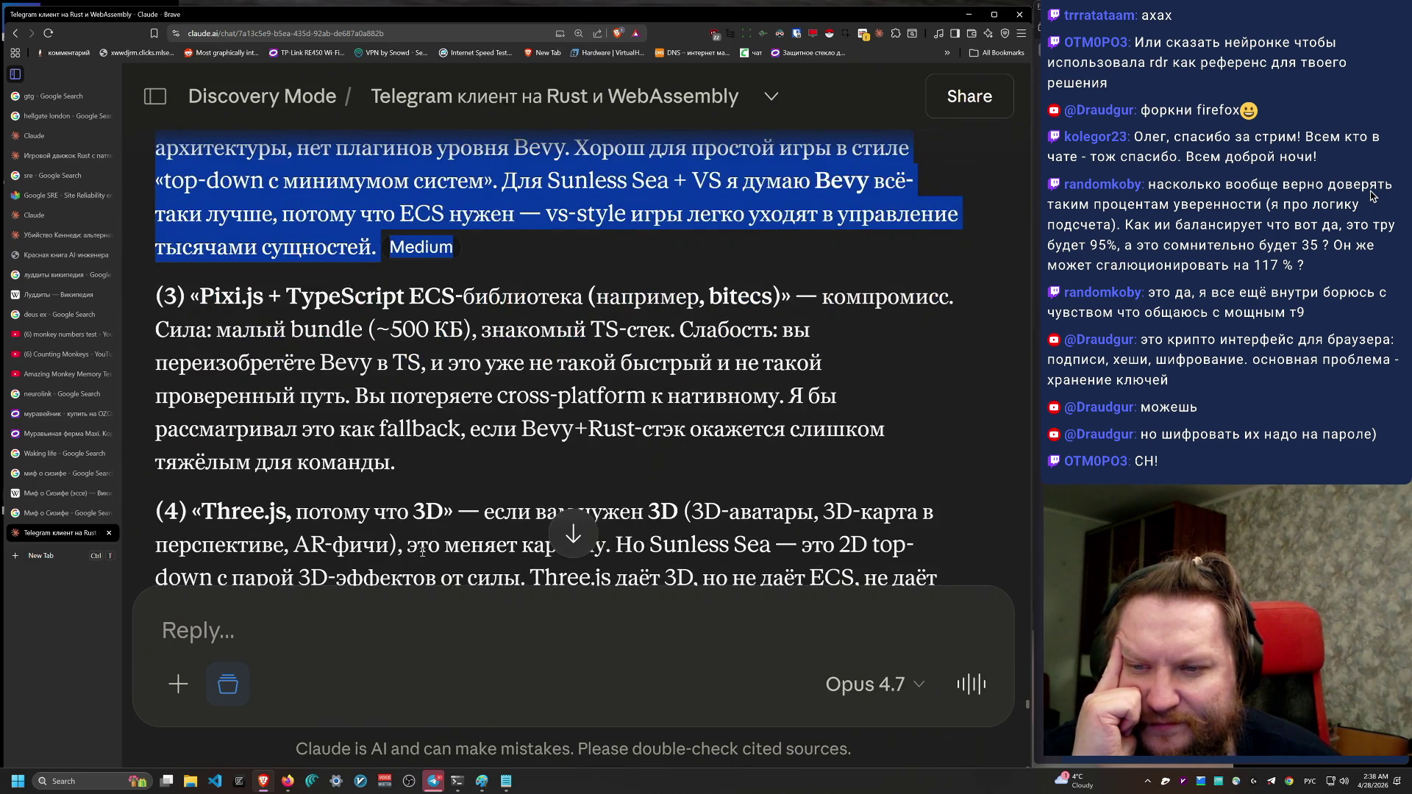
scroll(422, 552, "down", 3)
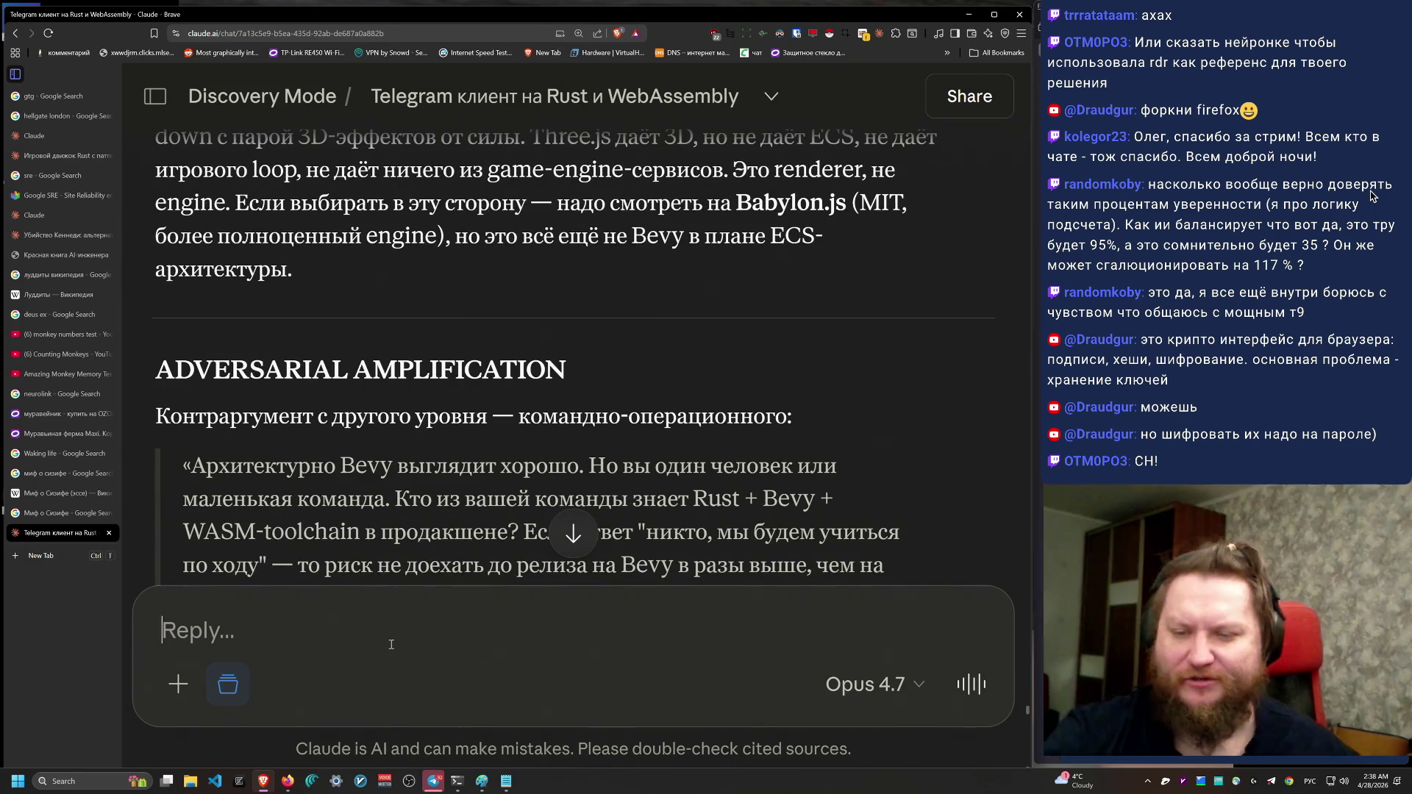
Step: Ask Claude, in Russian, for a pure JS/TS stack for the game client, keeping copyleft requirements
type("Если я")
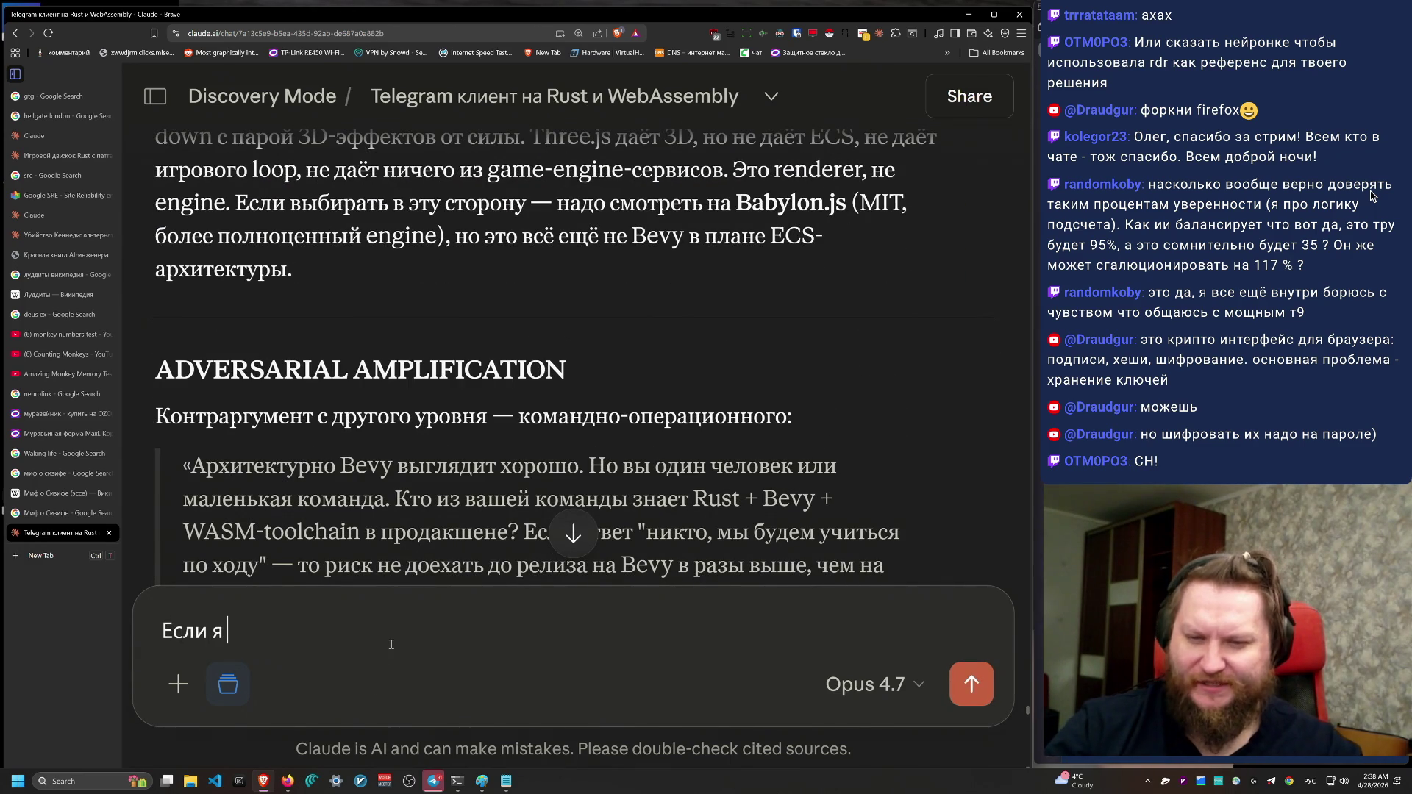
scroll(391, 644, "down", 1)
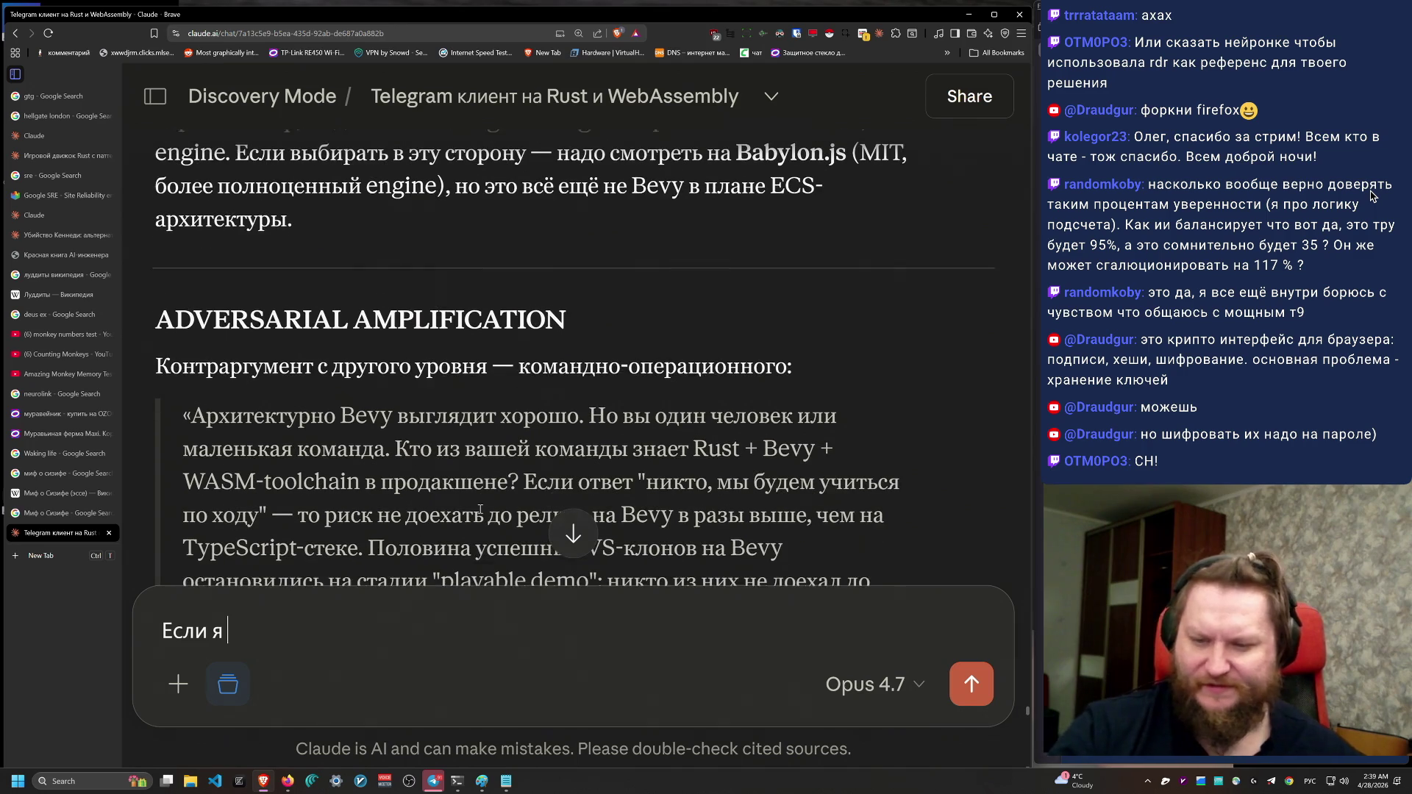
key("ctrl+a")
type("Предс")
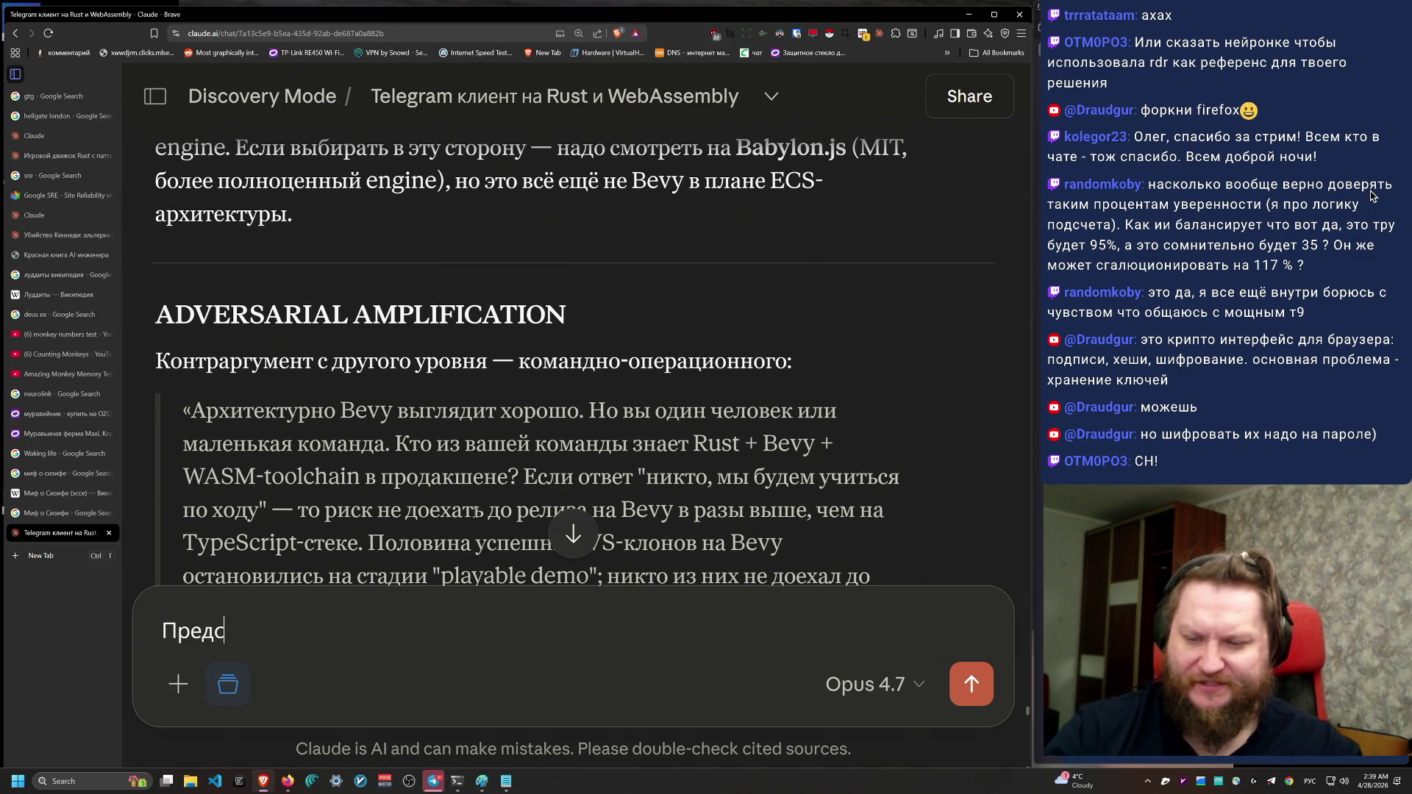
type("у сделать такую игру")
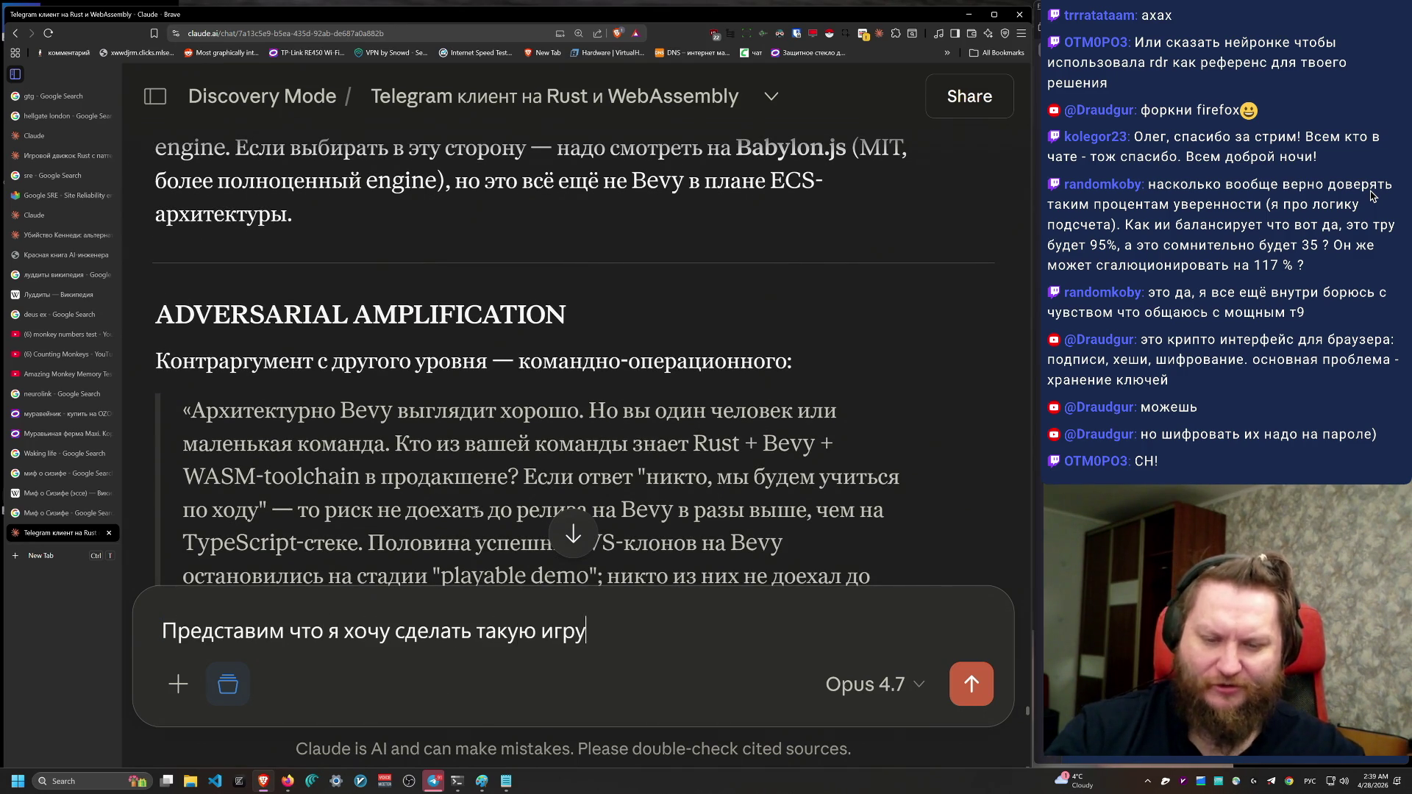
type("-клиент (Sunless Sea +  Va")
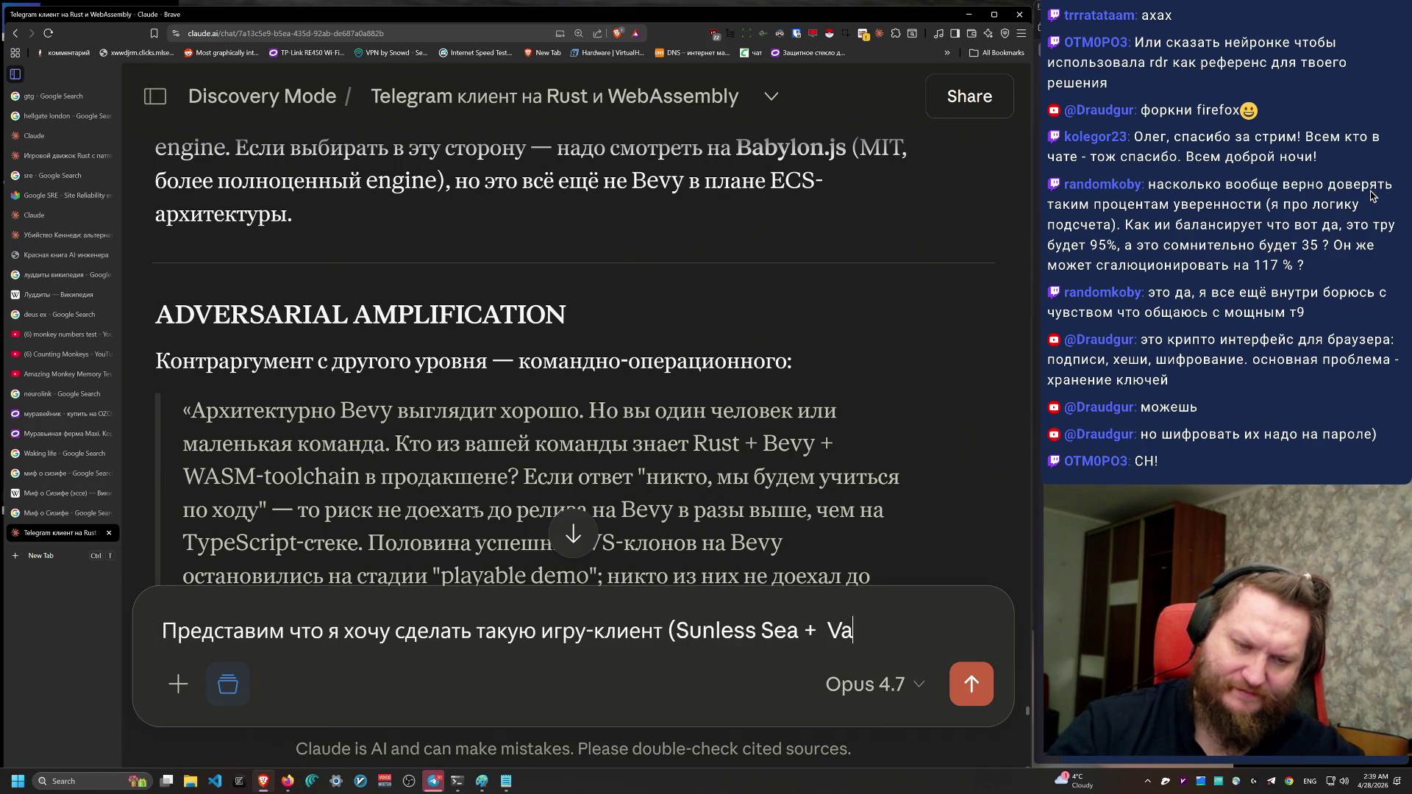
type("mpire Su")
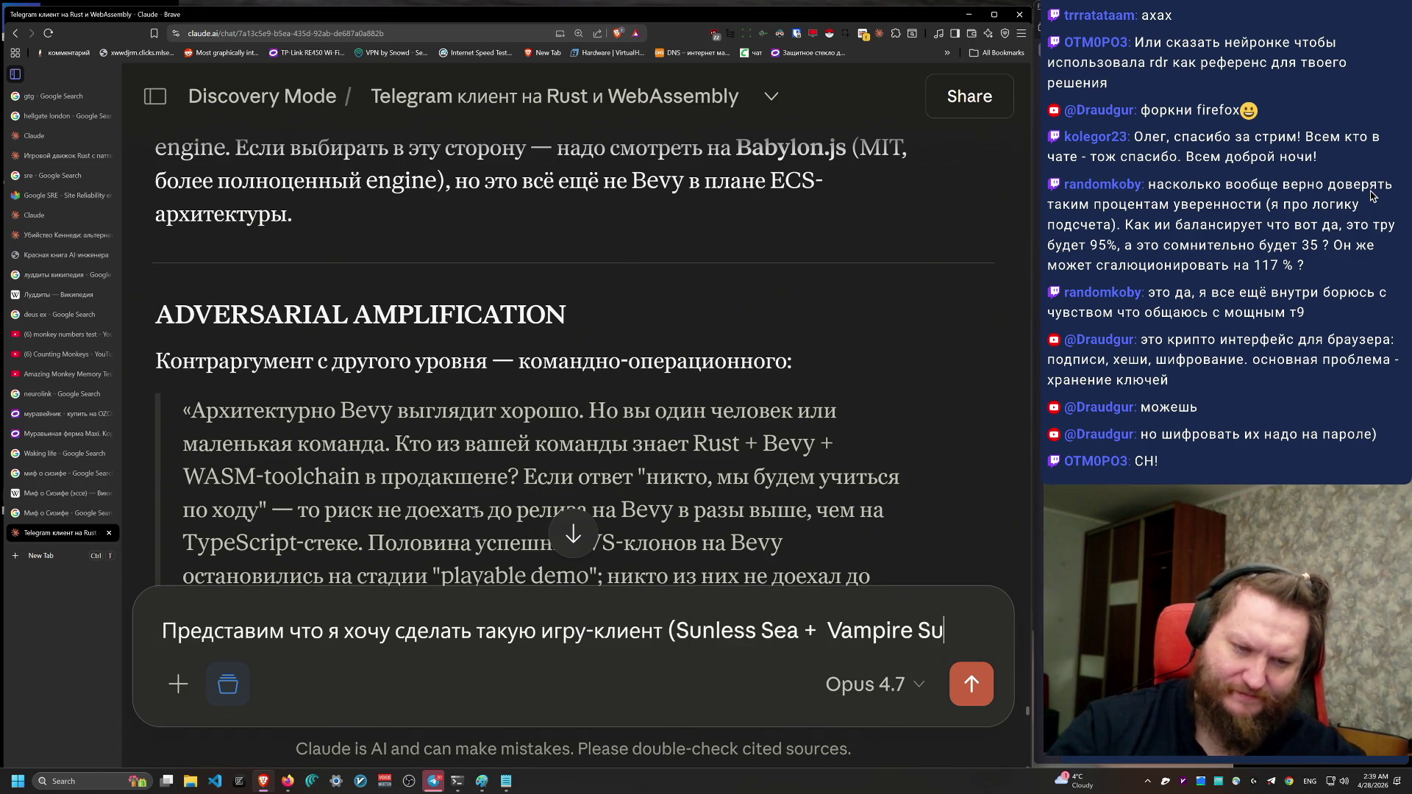
type("ors) и без использования Bevy или  Rust,")
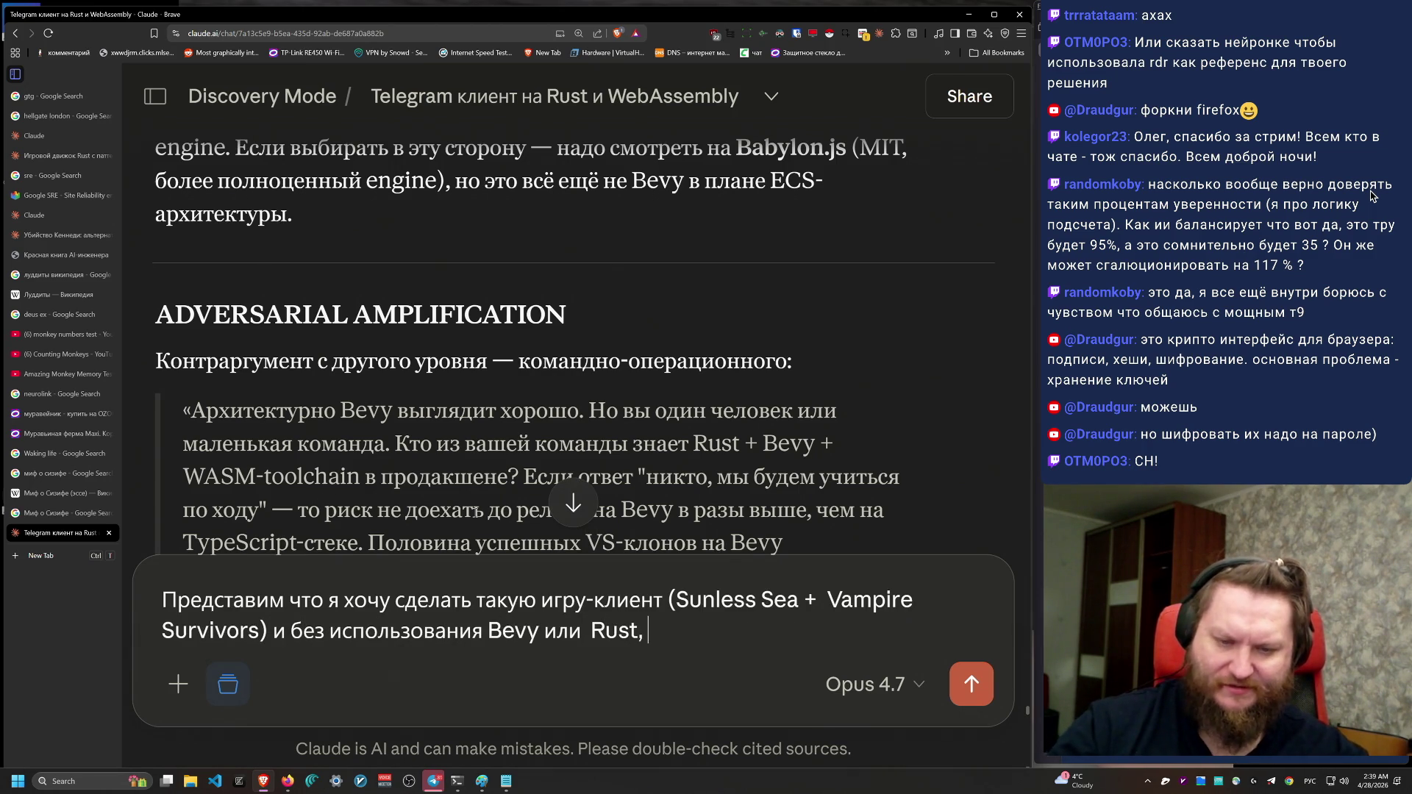
type("ример")
key("BackSpace")
type(",")
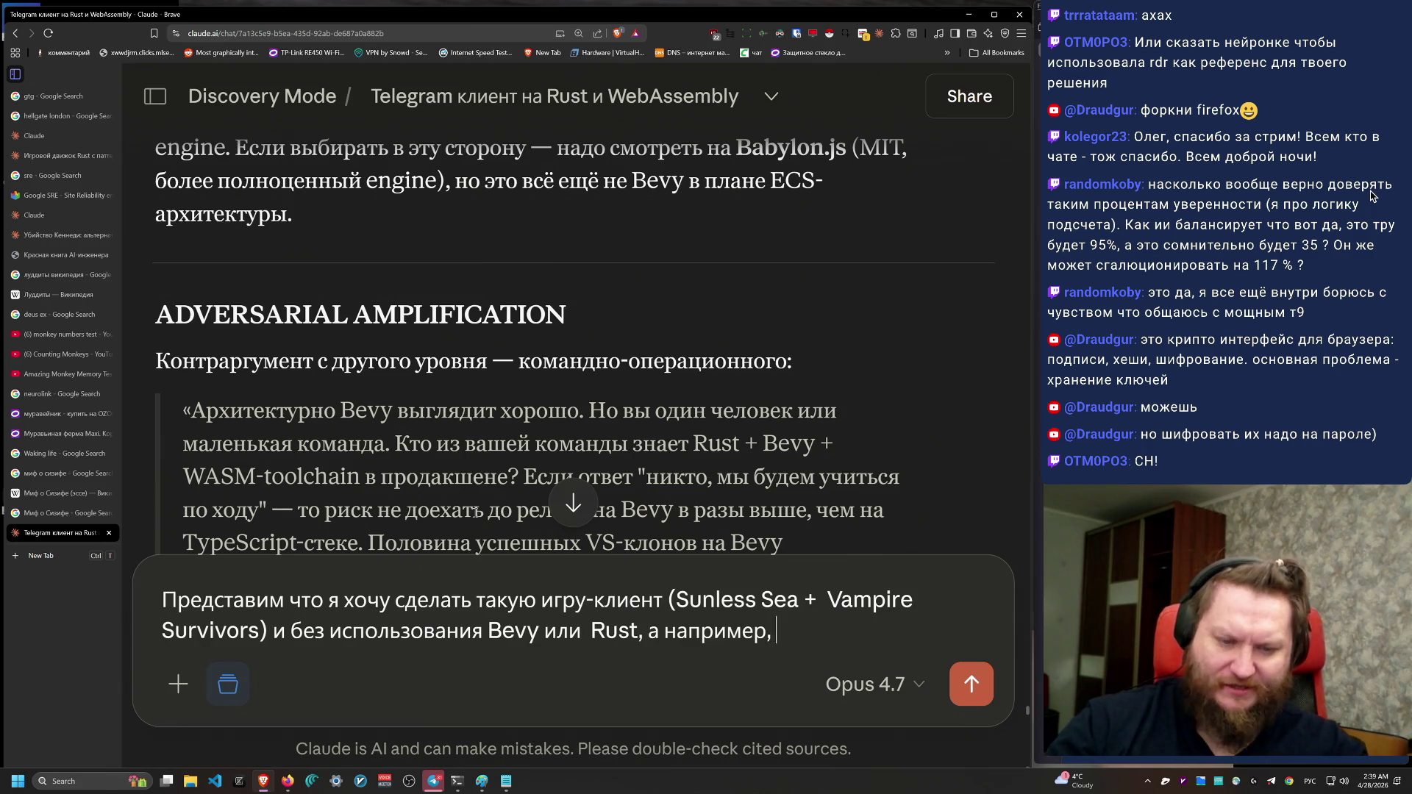
type("/TS.")
key("alt+shift")
type("Что бы ")
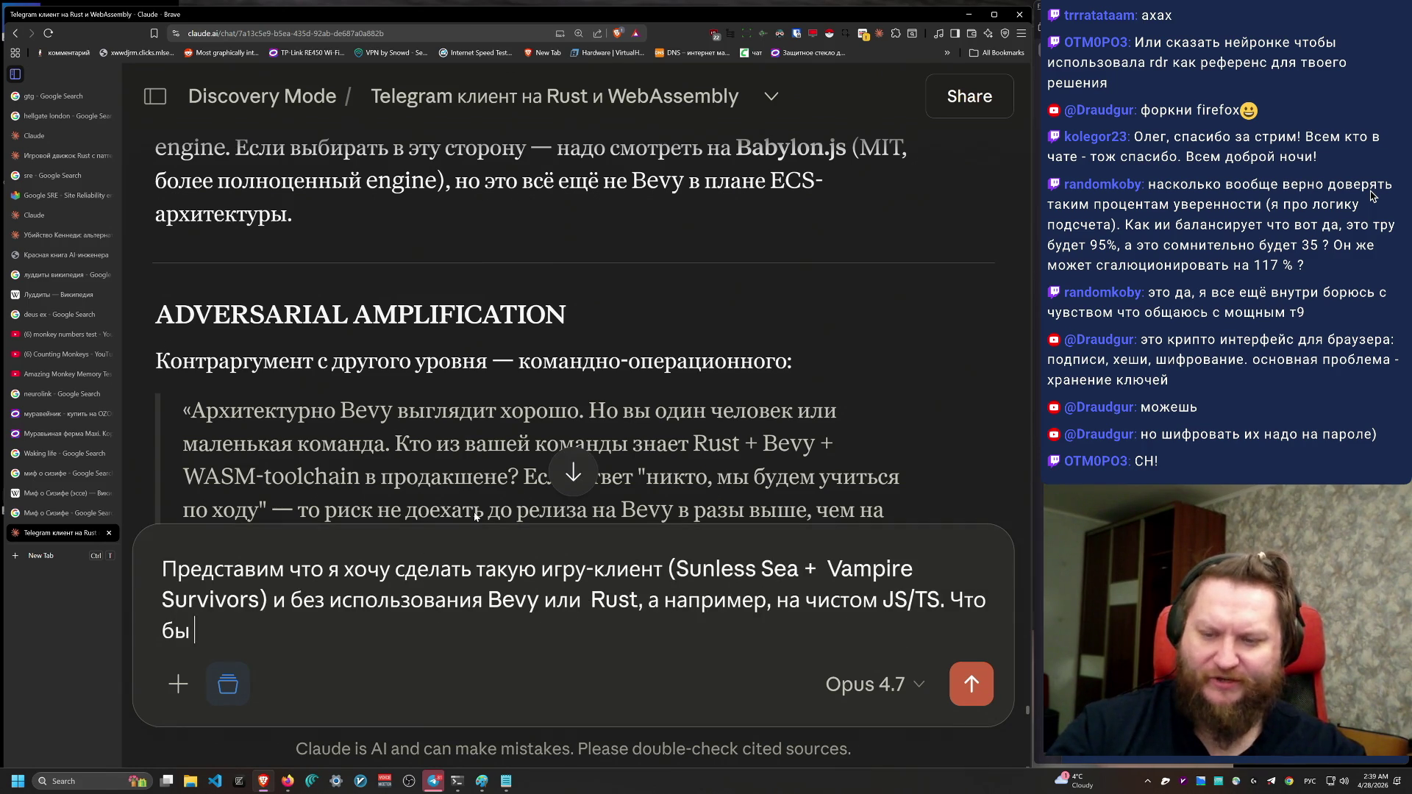
type("ты порекомендовал в ")
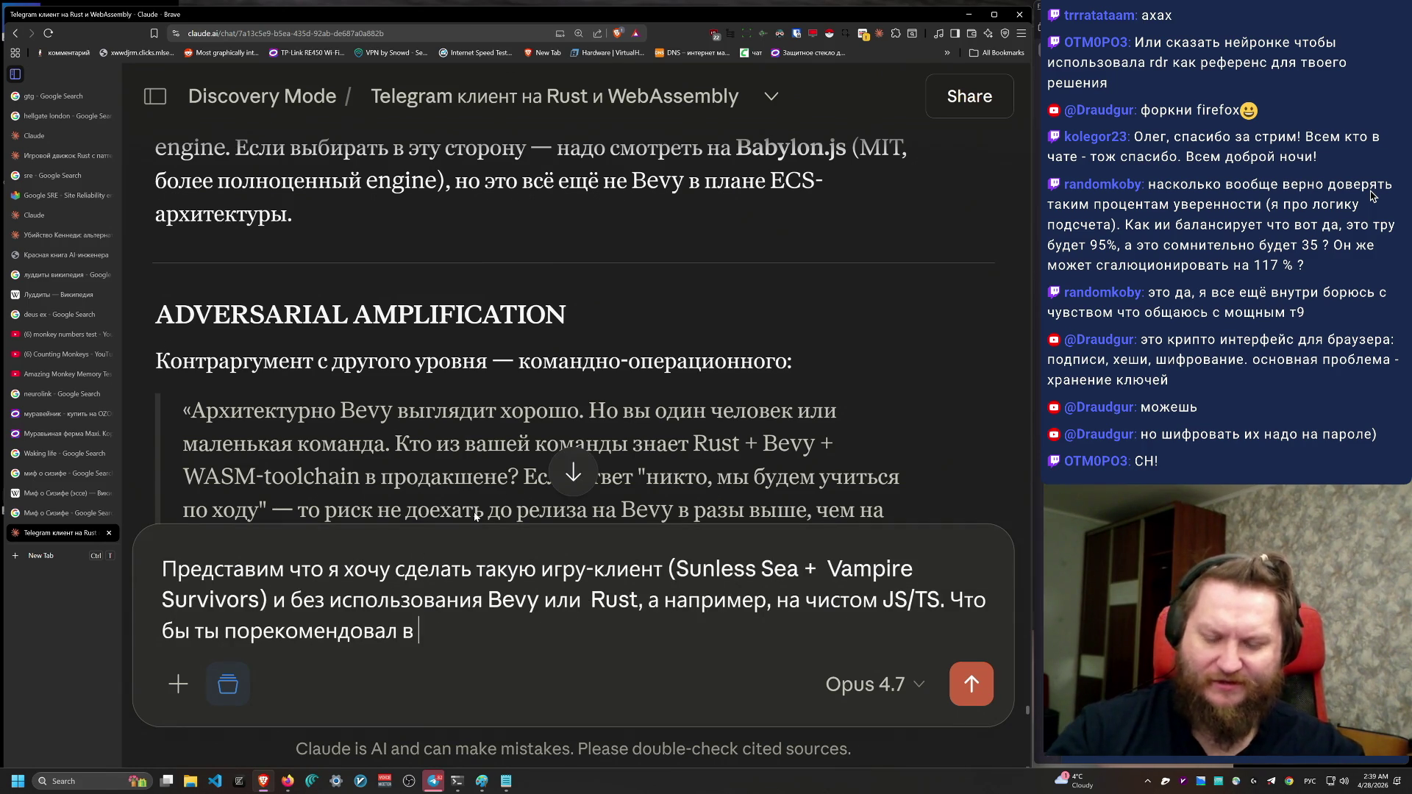
type("качестве технологий. Н")
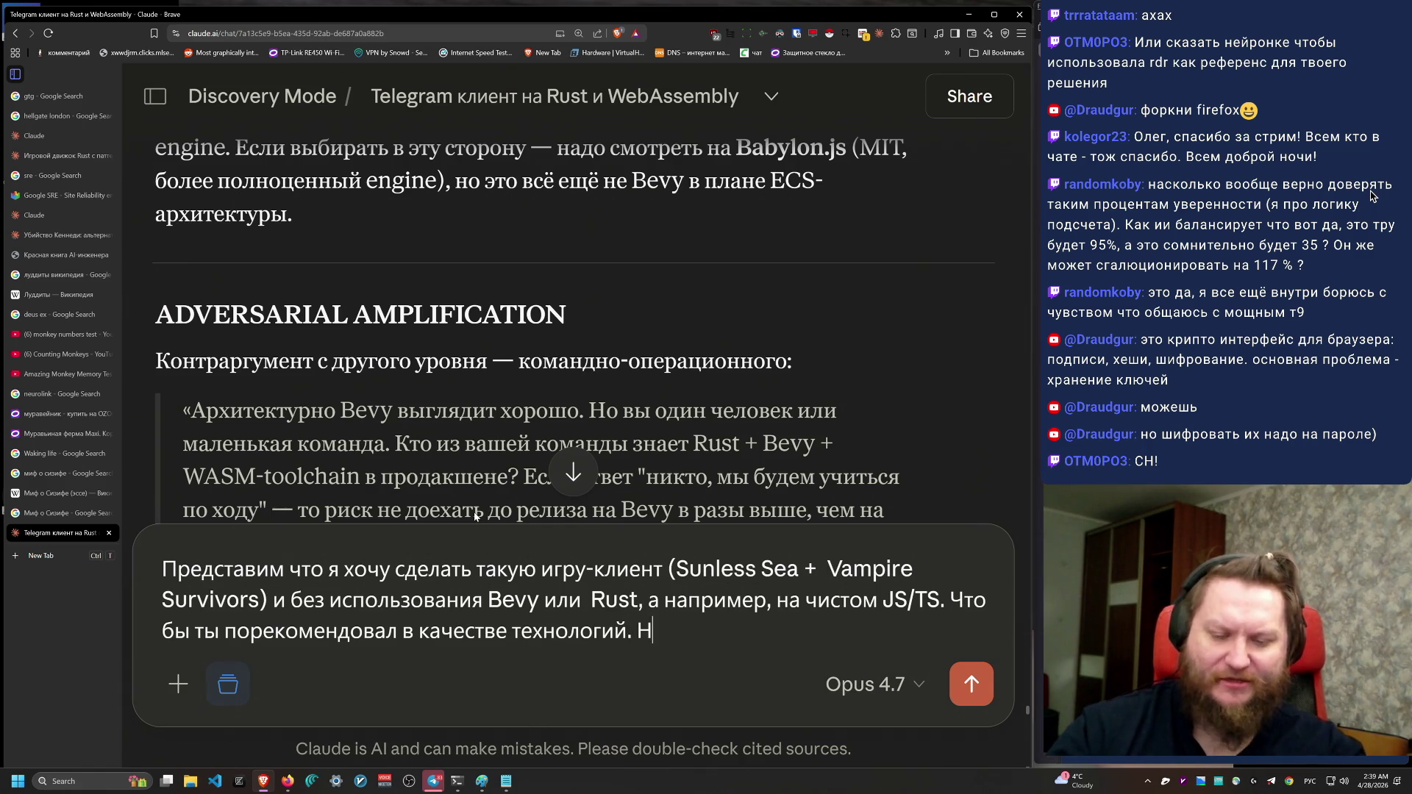
key("BackSpace")
key("BackSpace")
key("BackSpace")
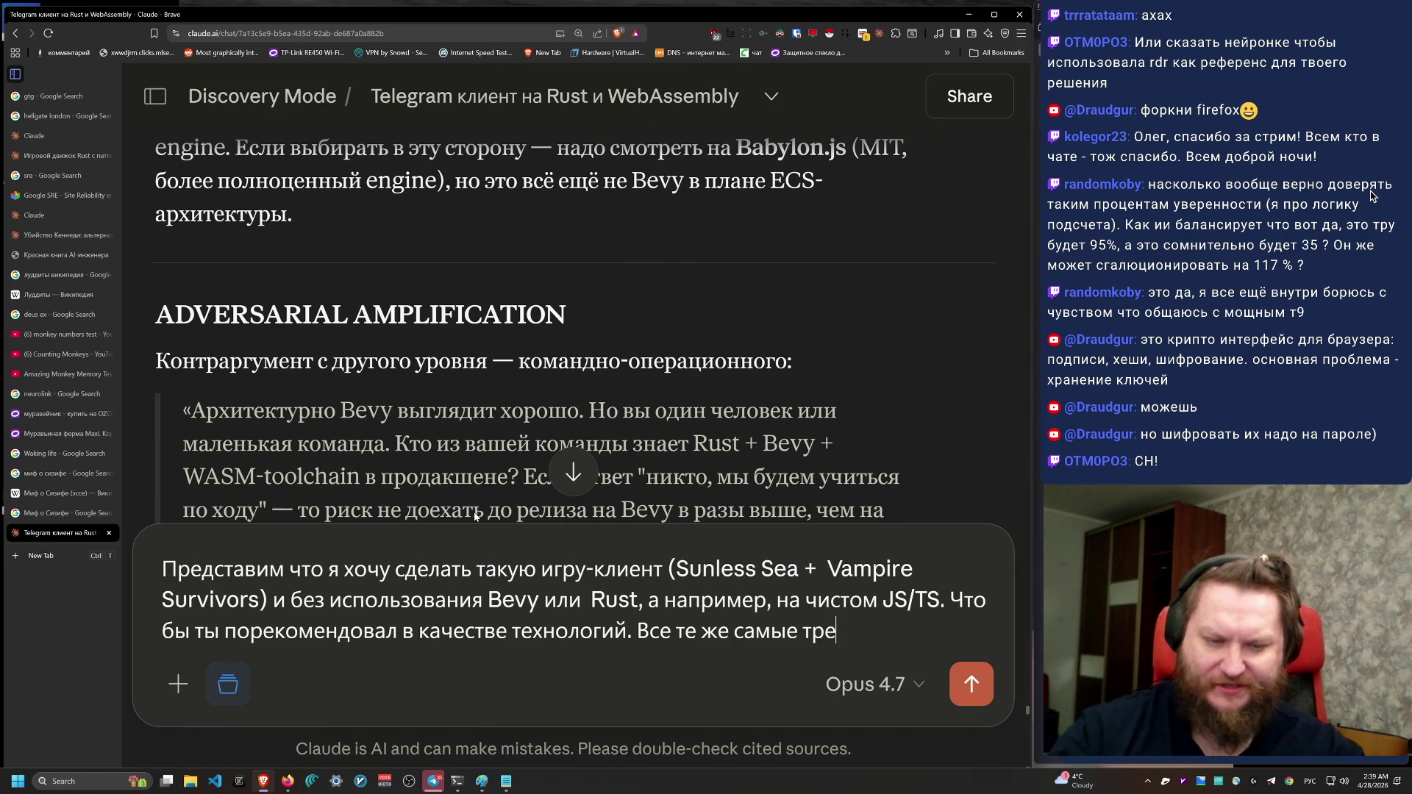
type("бования на ")
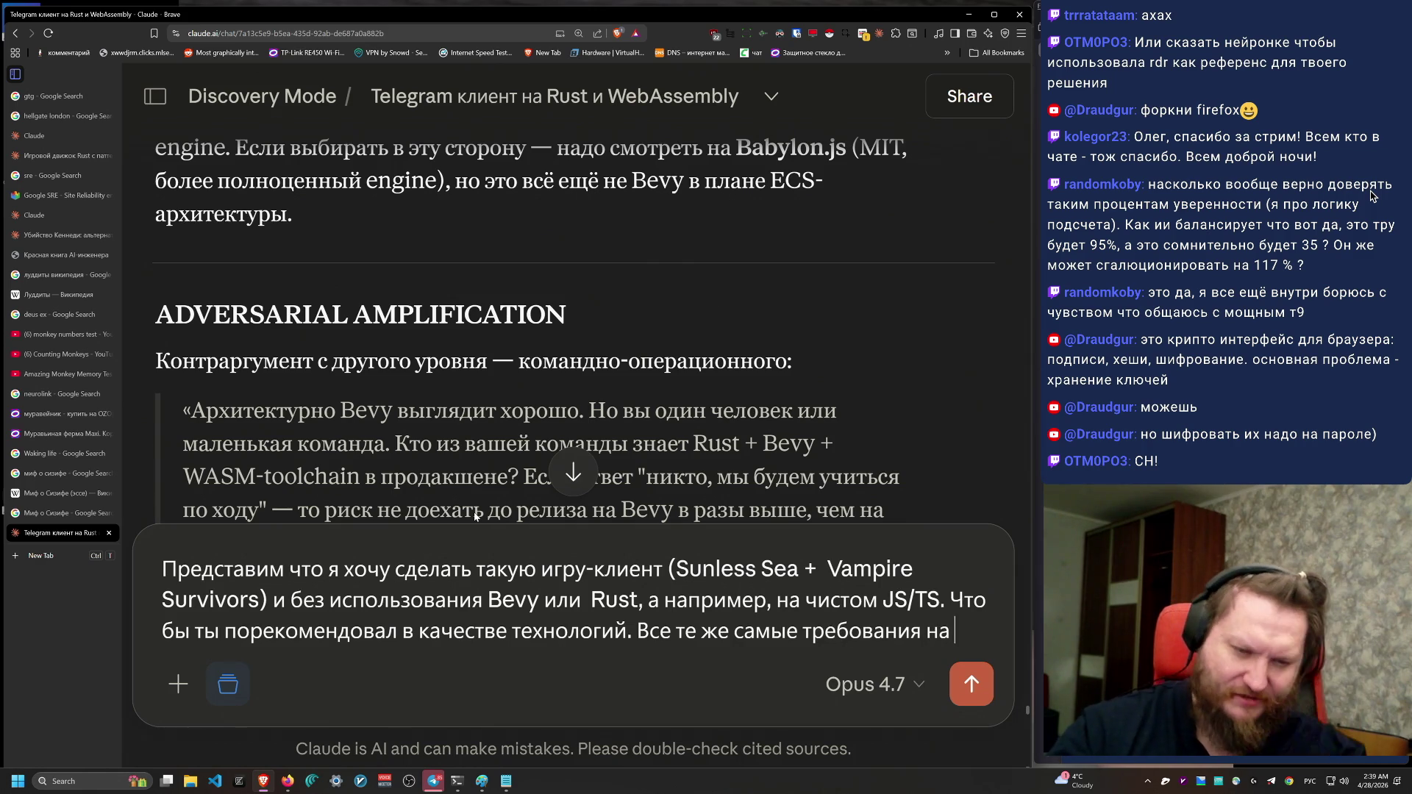
type("копилефтность зависимостей")
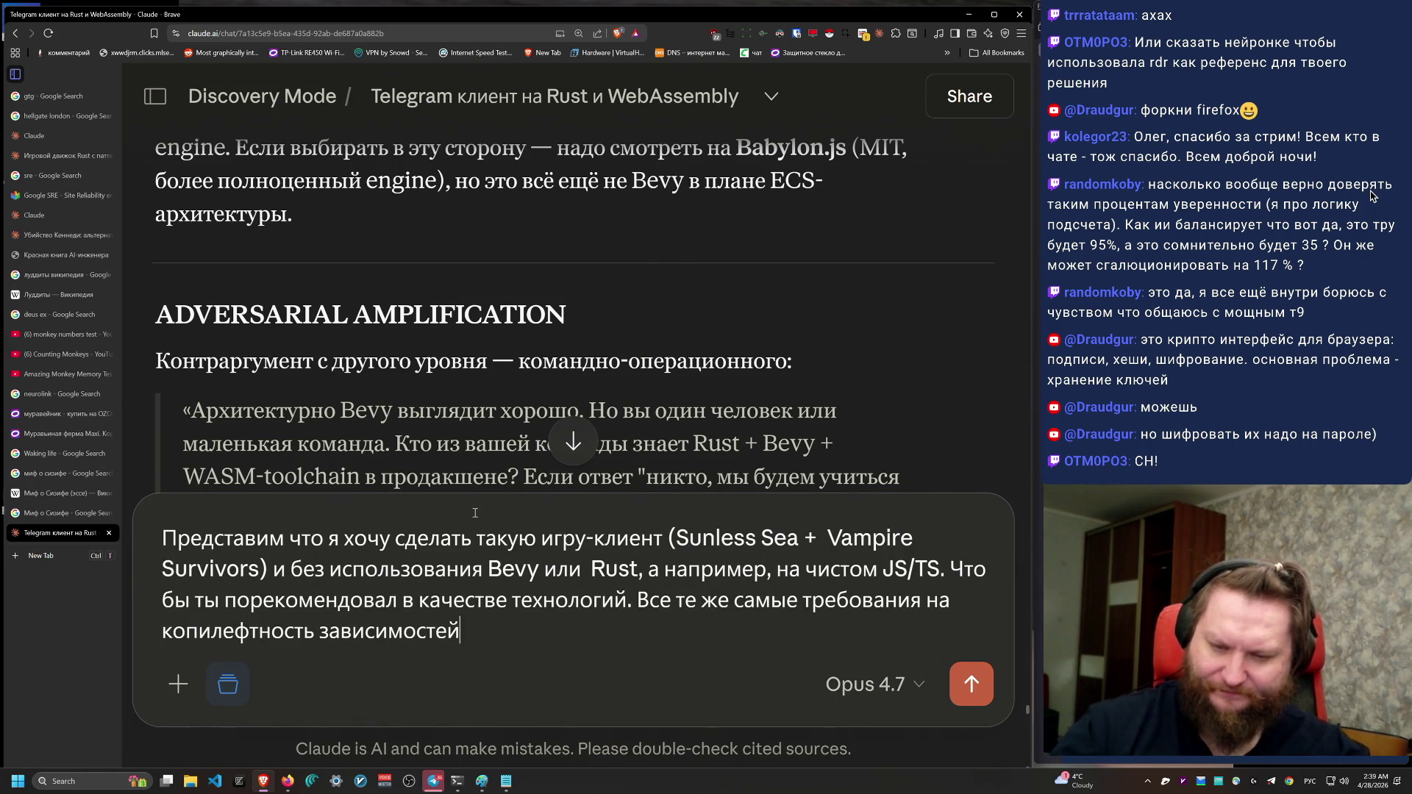
key("Return")
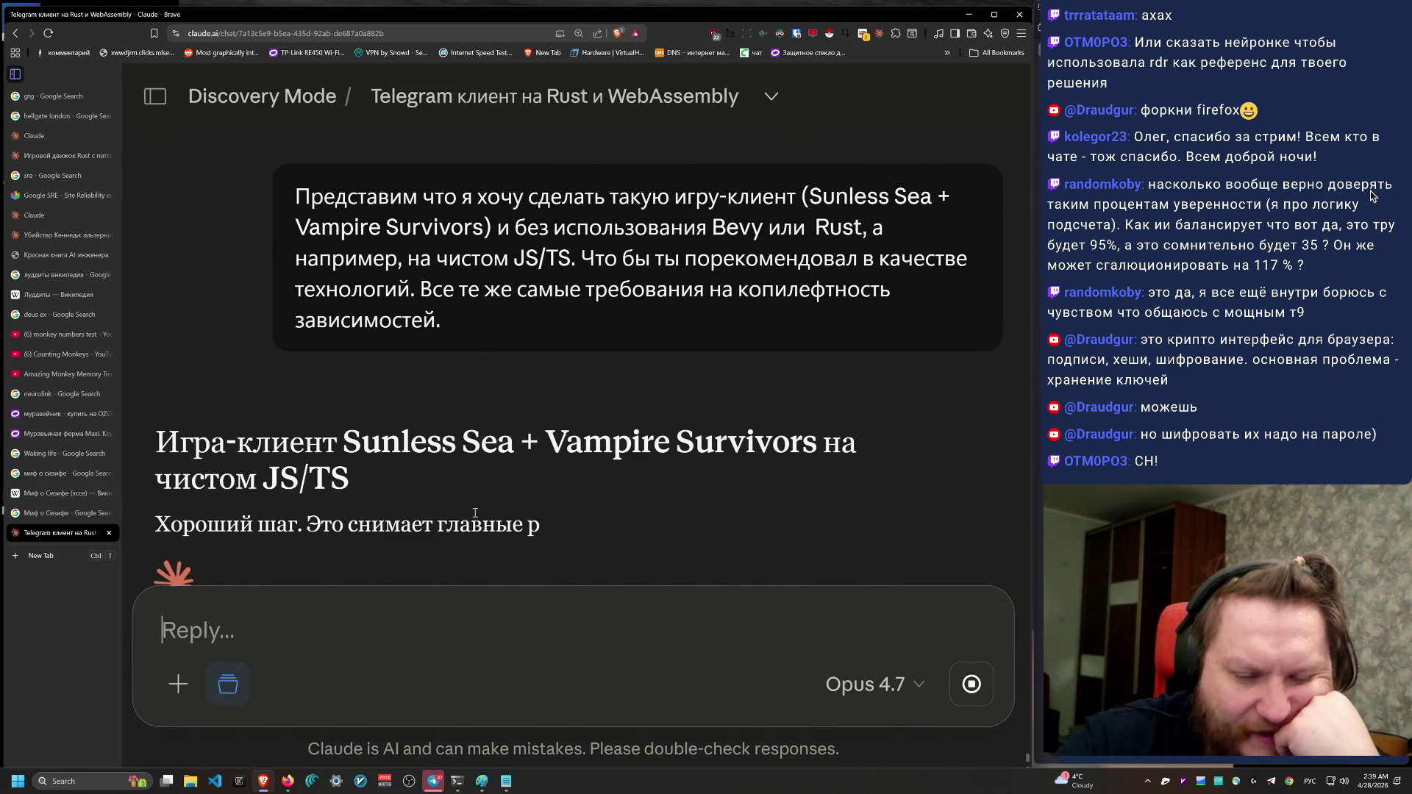
scroll(530, 397, "up", 15)
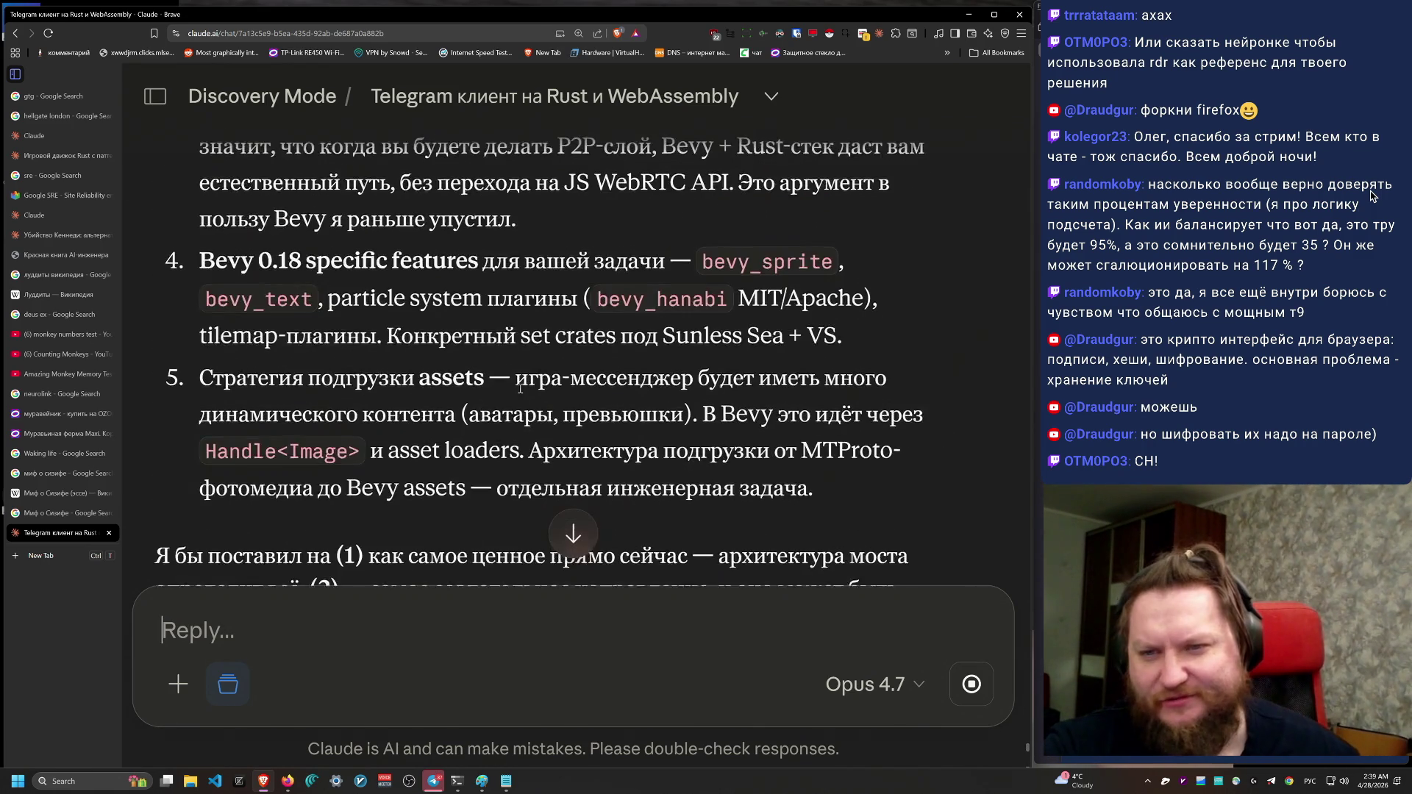
scroll(545, 390, "up", 2)
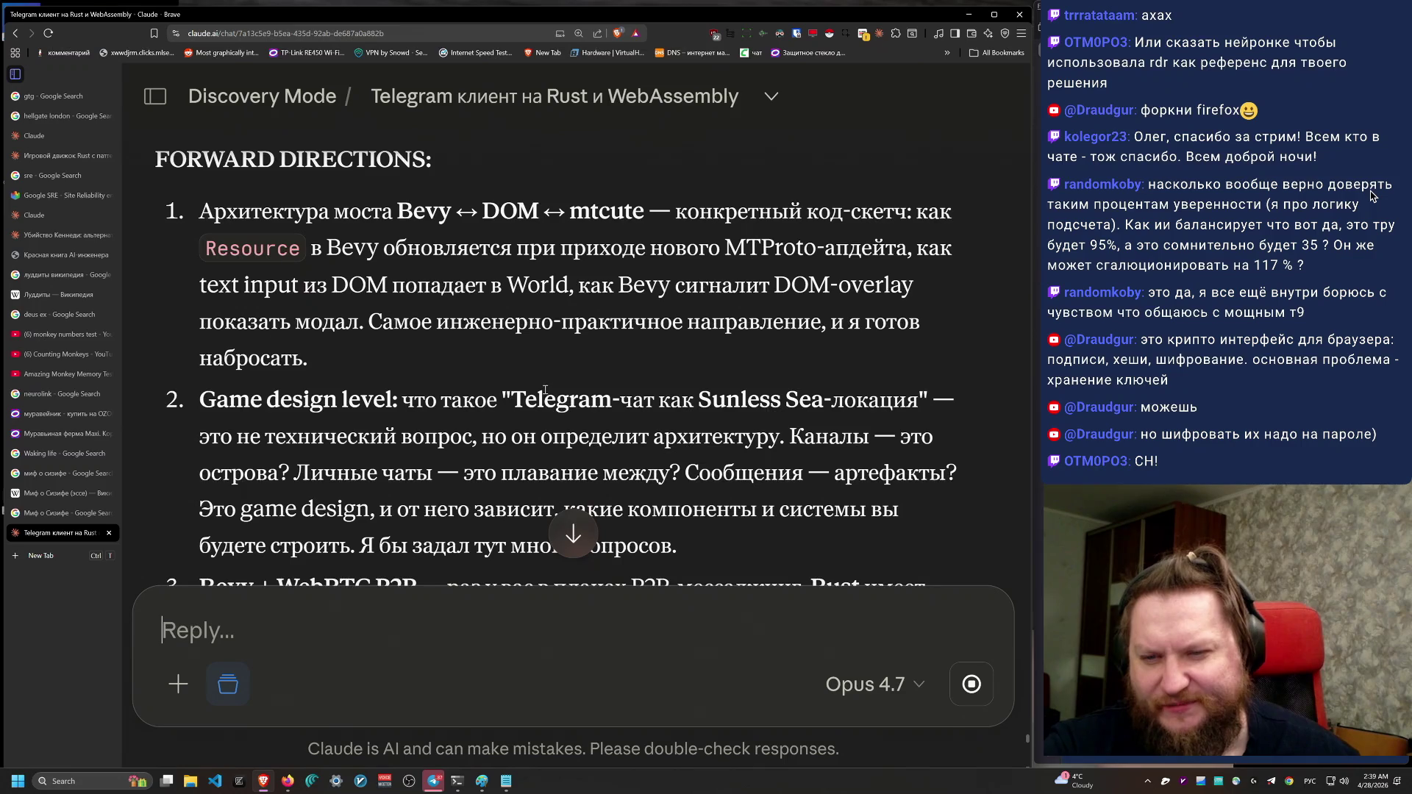
scroll(529, 381, "down", 1)
mouse_move(249, 339)
left_mouse_down()
mouse_move(728, 437)
mouse_move(725, 505)
mouse_move(473, 444)
mouse_move(206, 336)
left_mouse_up()
left_click_drag(831, 489, 672, 294)
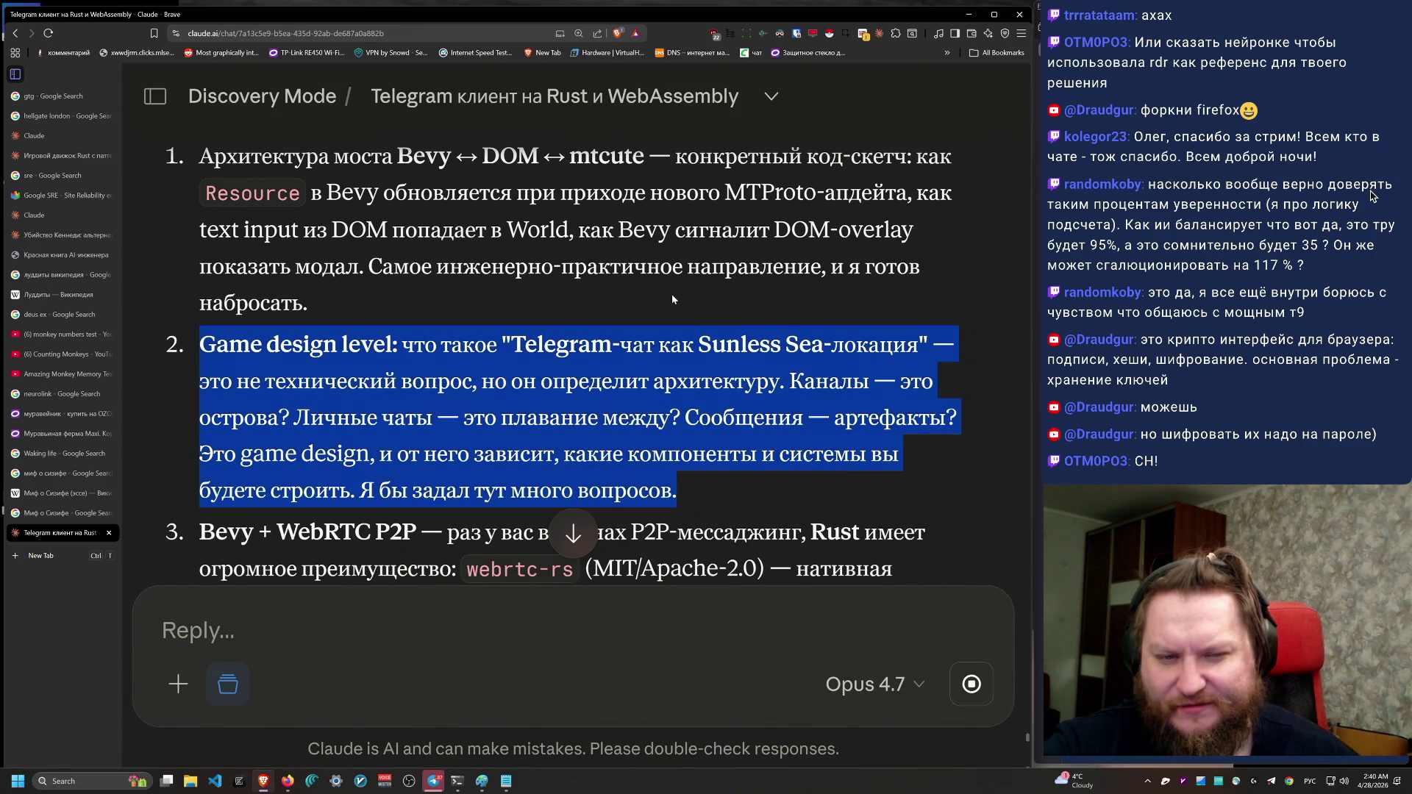
scroll(717, 506, "down", 2)
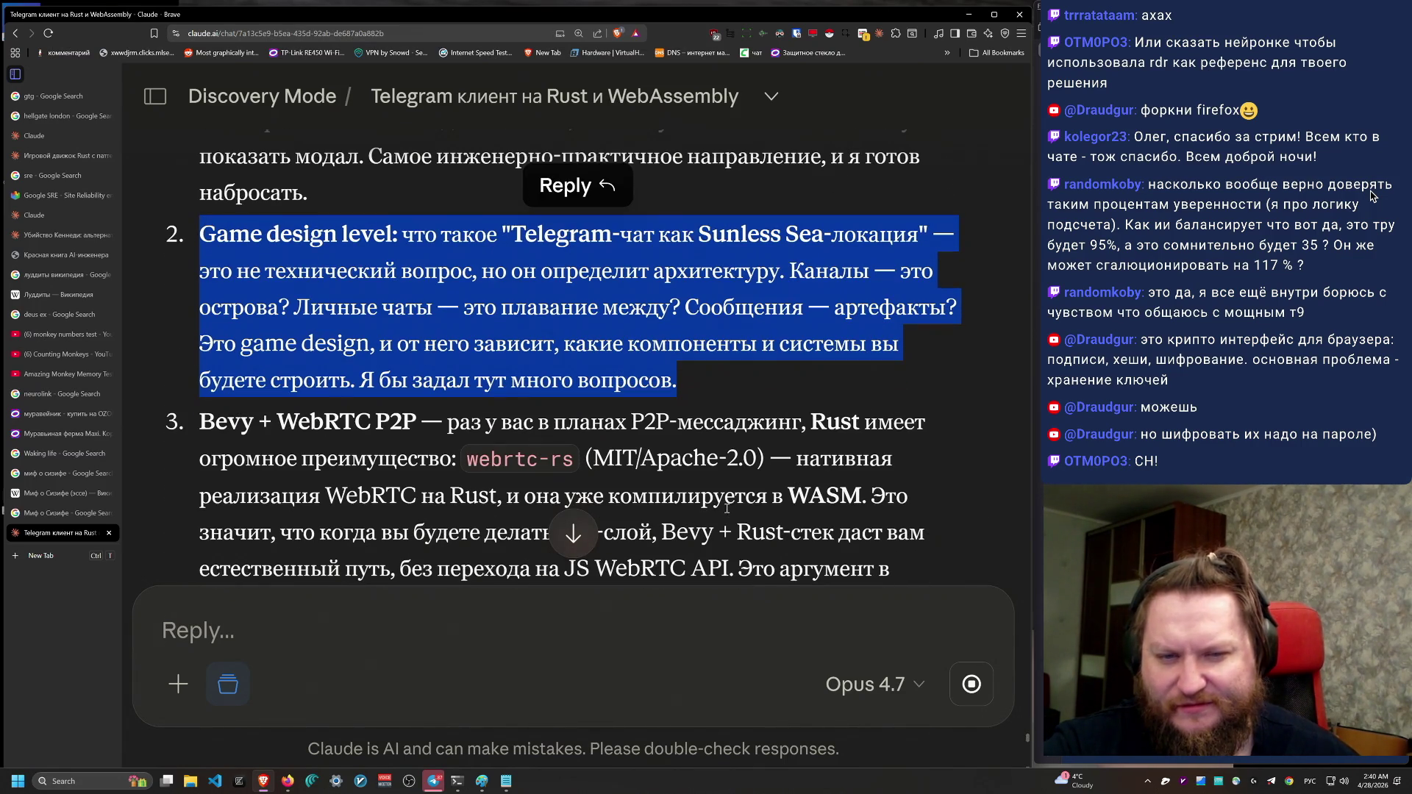
scroll(922, 518, "down", 15)
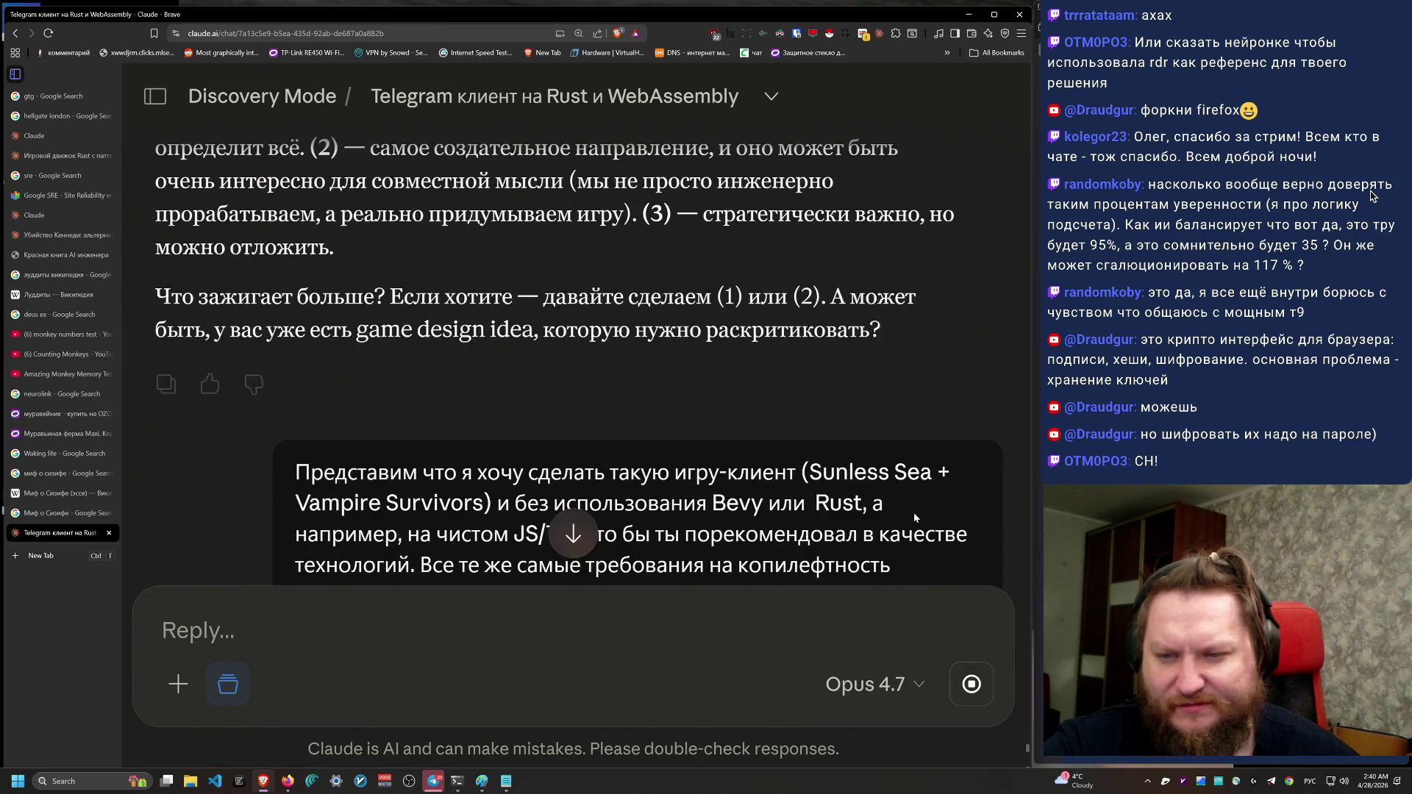
scroll(915, 518, "down", 2)
left_click_drag(154, 158, 689, 500)
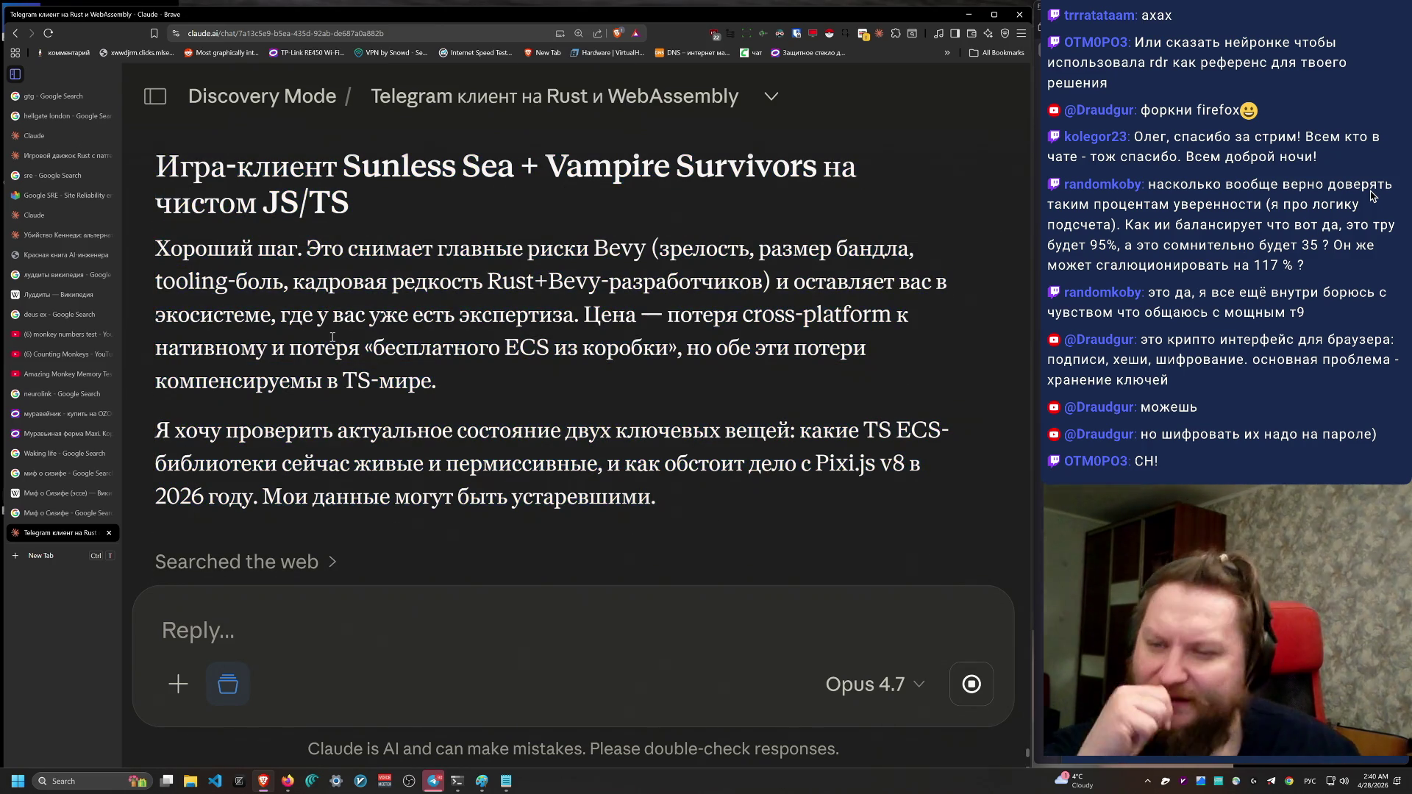
mouse_move(154, 247)
left_mouse_down()
mouse_move(691, 515)
mouse_move(581, 312)
mouse_move(684, 211)
left_mouse_up()
scroll(824, 529, "down", 1)
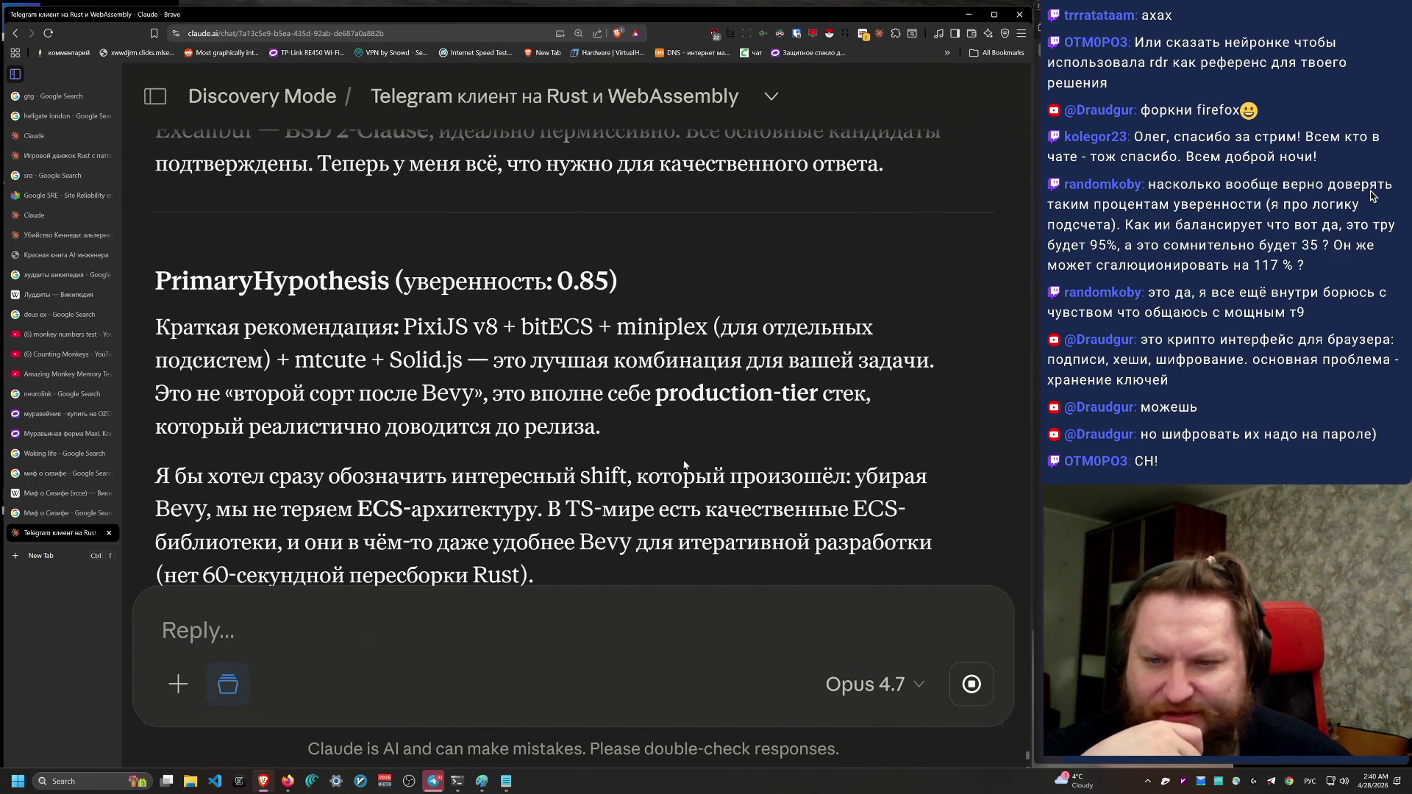
left_click_drag(603, 428, 166, 326)
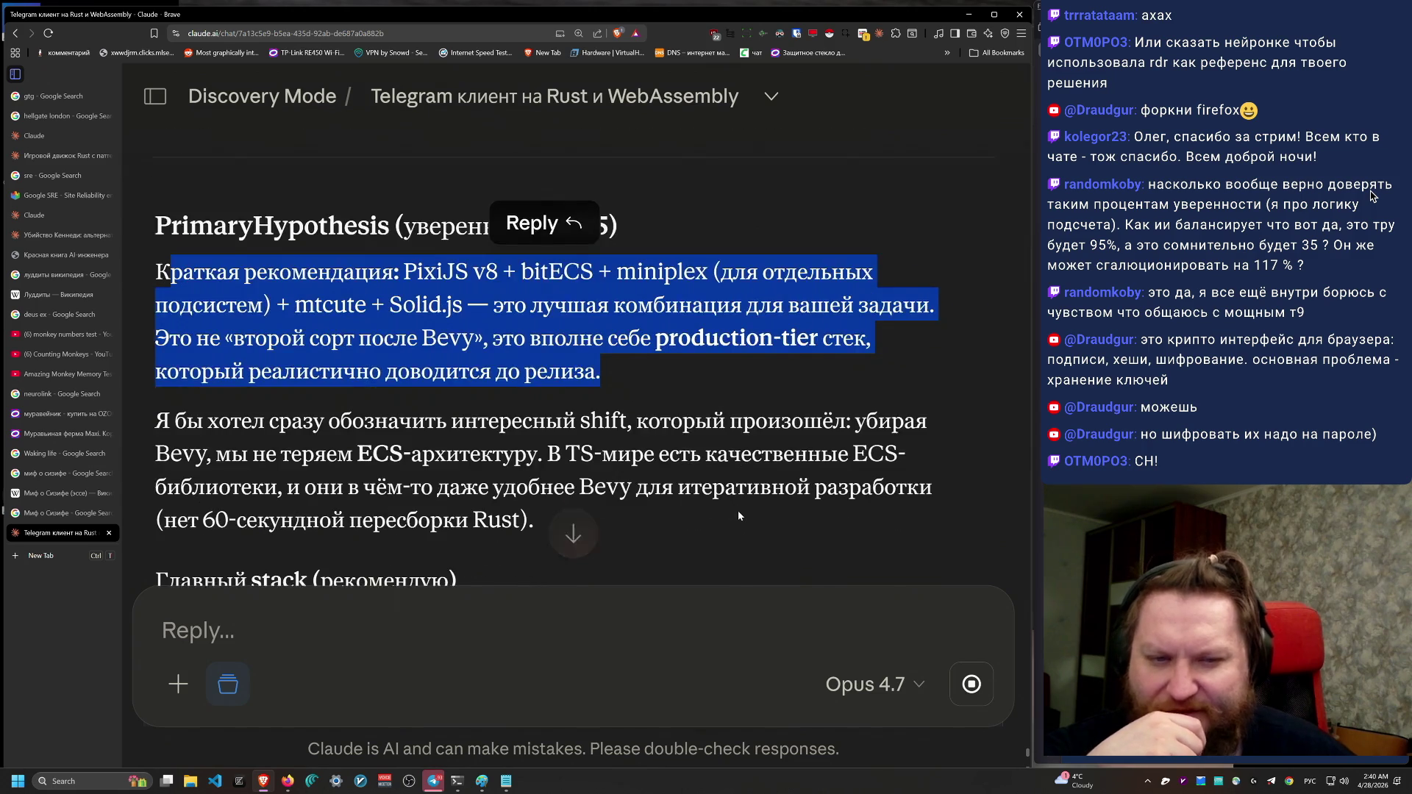
mouse_move(457, 471)
left_mouse_down()
mouse_move(171, 316)
mouse_move(206, 312)
mouse_move(638, 431)
mouse_move(644, 377)
mouse_move(158, 309)
mouse_move(721, 323)
mouse_move(778, 275)
mouse_move(853, 343)
mouse_move(814, 447)
mouse_move(766, 259)
left_mouse_up()
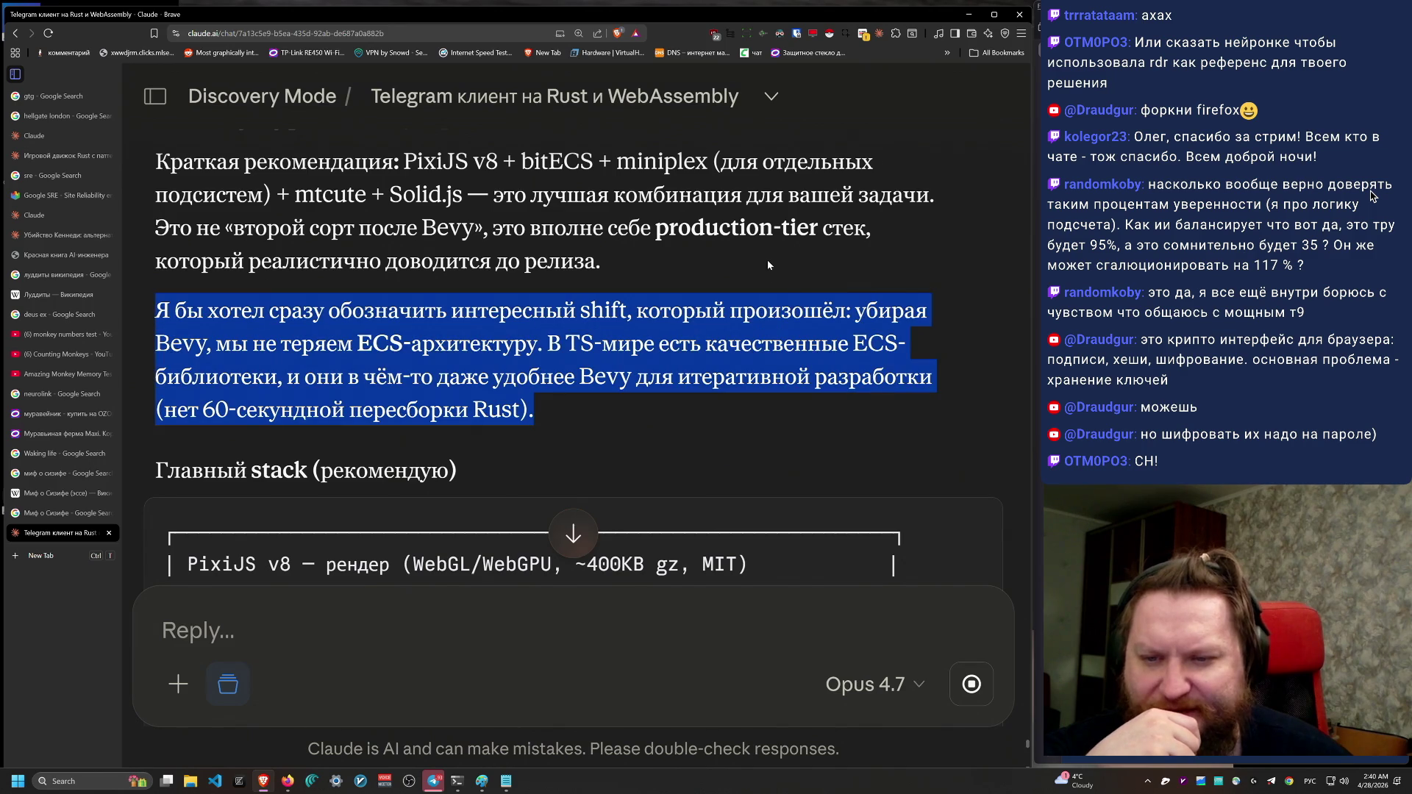
scroll(893, 509, "down", 4)
scroll(893, 509, "down", 2)
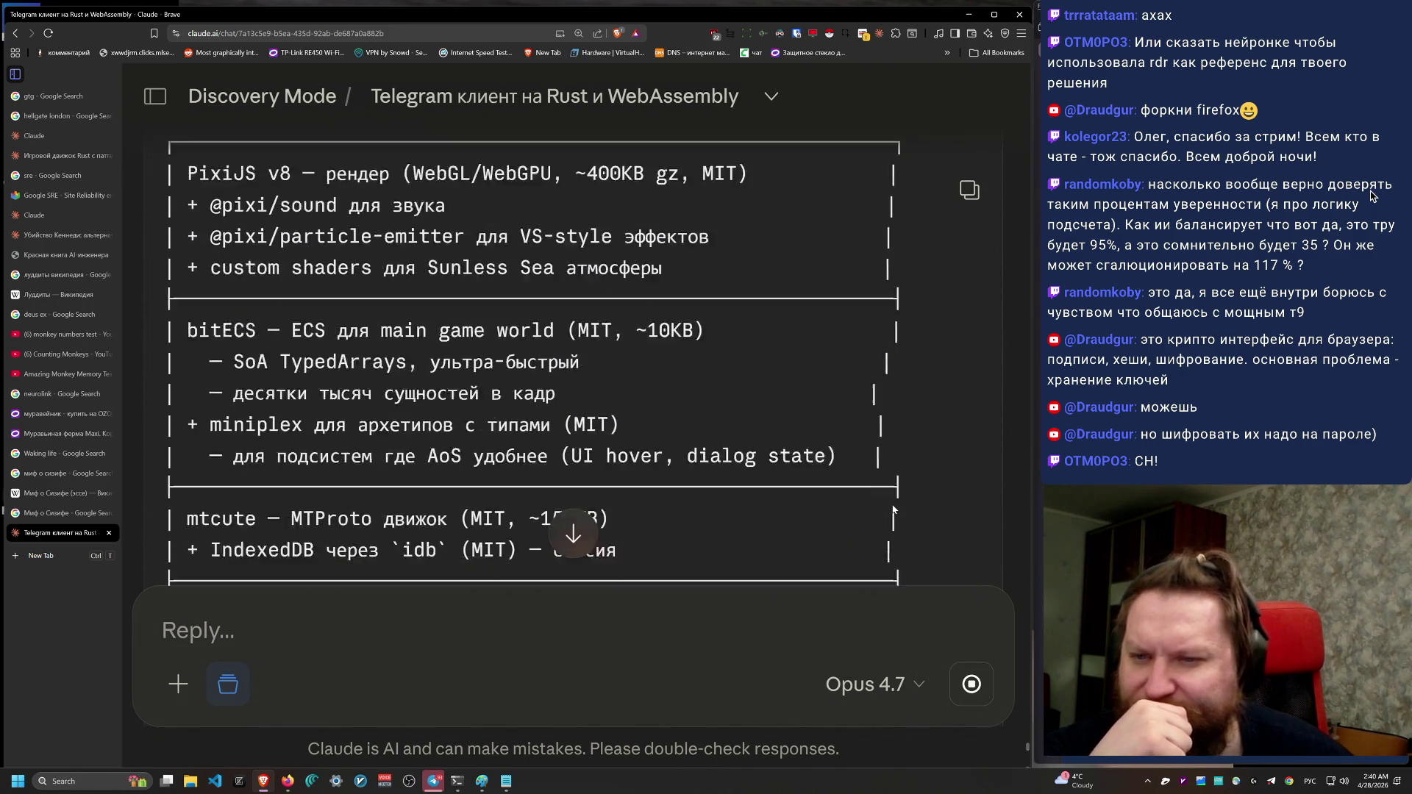
scroll(894, 509, "up", 1)
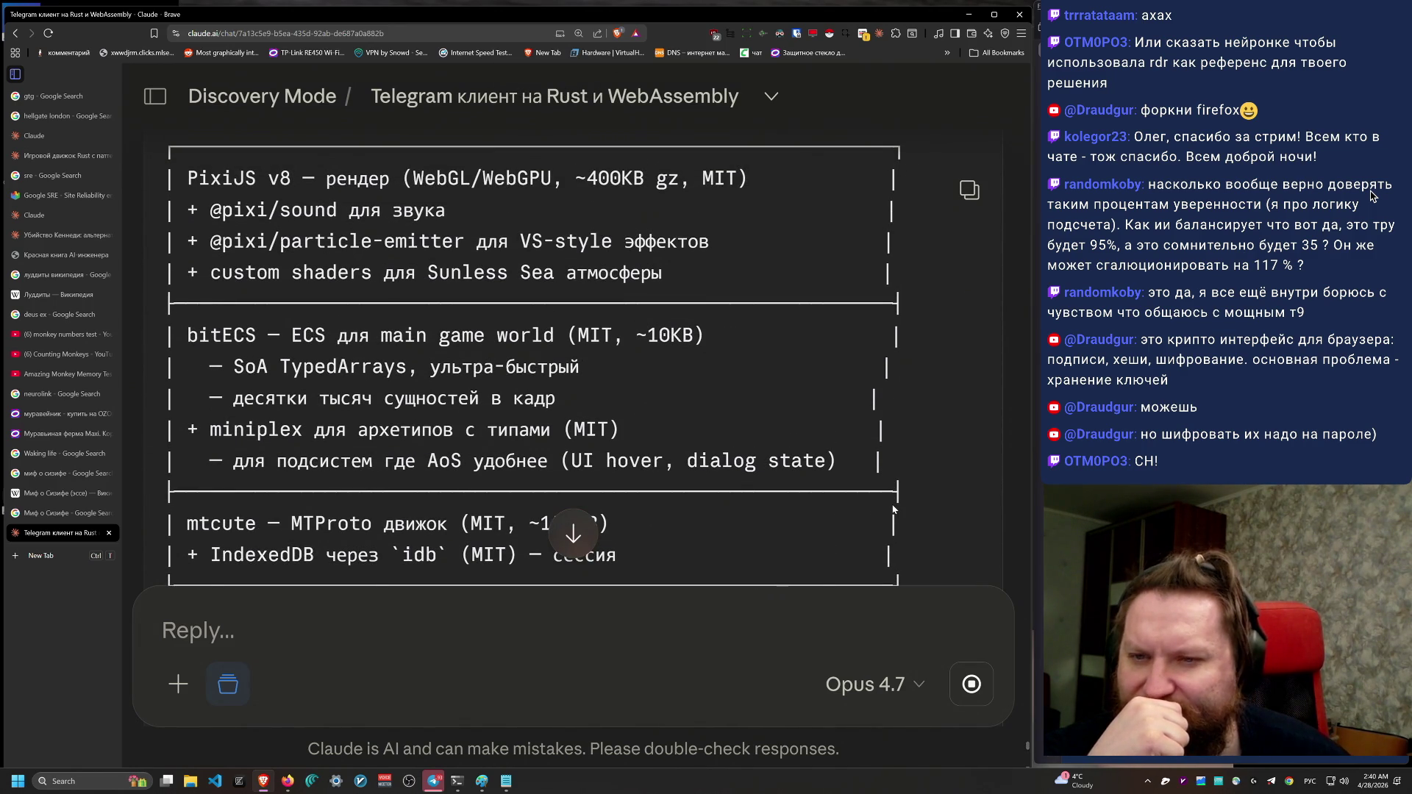
mouse_move(186, 181)
left_mouse_down()
mouse_move(662, 242)
mouse_move(670, 296)
mouse_move(180, 178)
mouse_move(746, 264)
left_mouse_up()
left_click(670, 296)
mouse_move(173, 334)
left_mouse_down()
mouse_move(500, 368)
mouse_move(873, 462)
left_mouse_up()
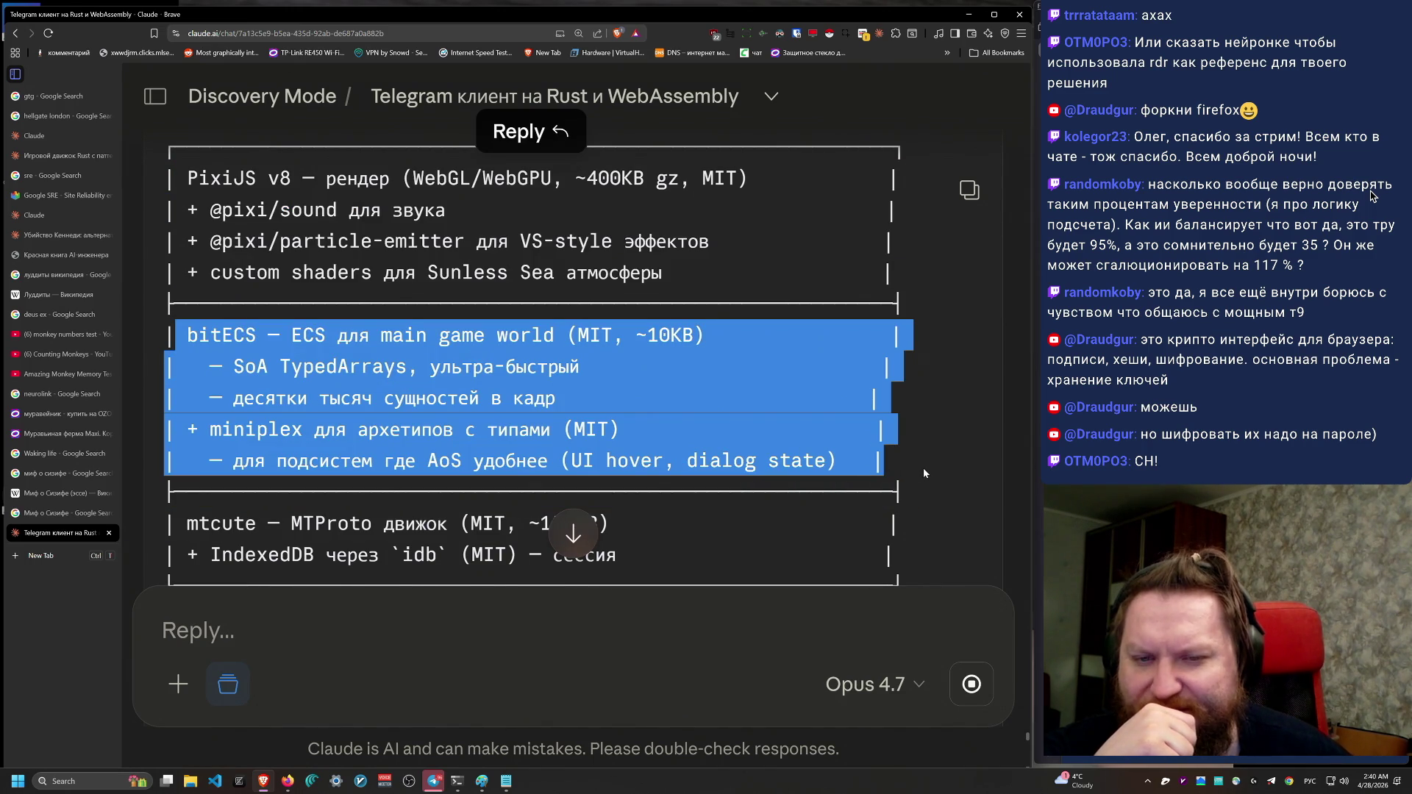
left_click(923, 467)
scroll(849, 538, "down", 2)
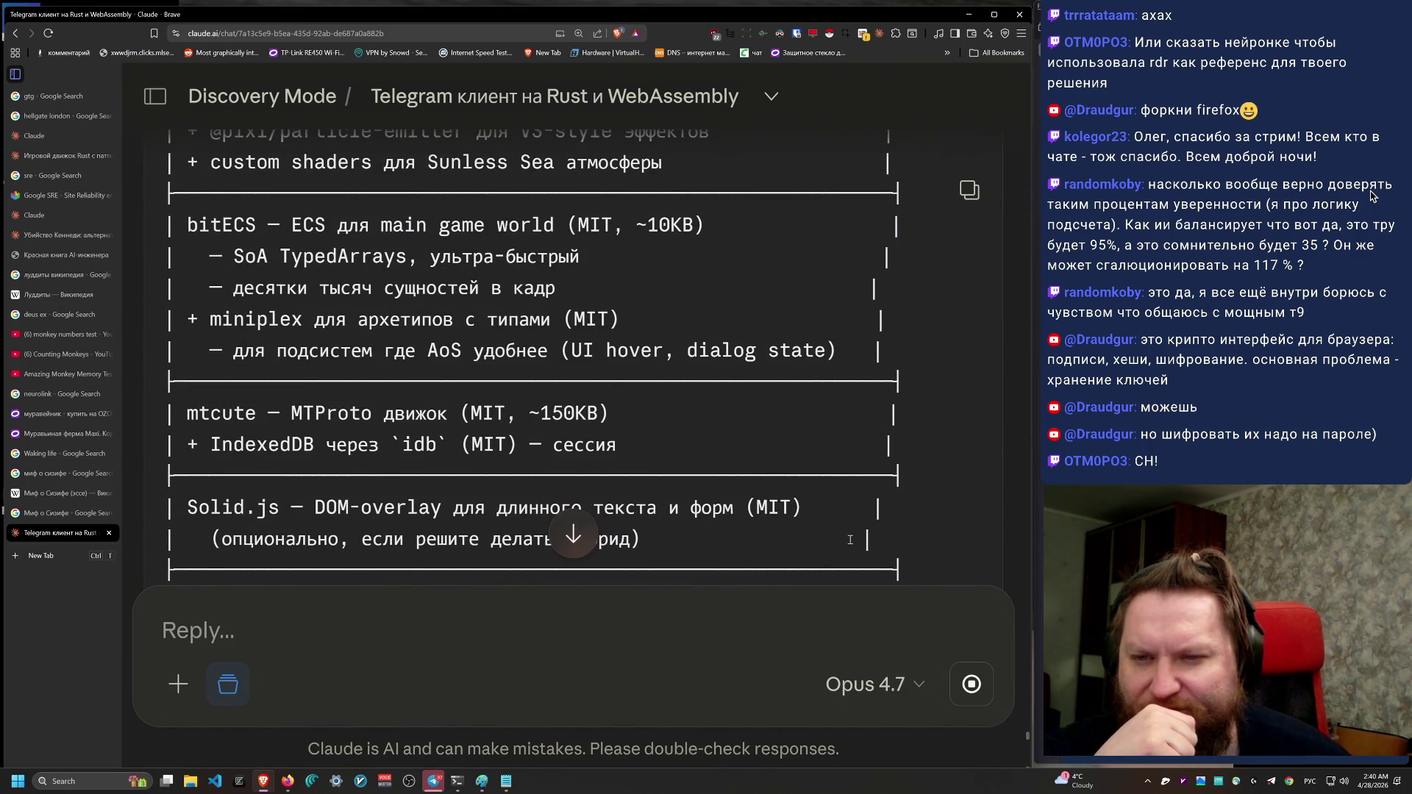
mouse_move(182, 276)
left_mouse_down()
mouse_move(911, 357)
mouse_move(81, 233)
mouse_move(147, 214)
mouse_move(912, 382)
mouse_move(921, 347)
left_mouse_up()
left_click(165, 217)
left_click(947, 424)
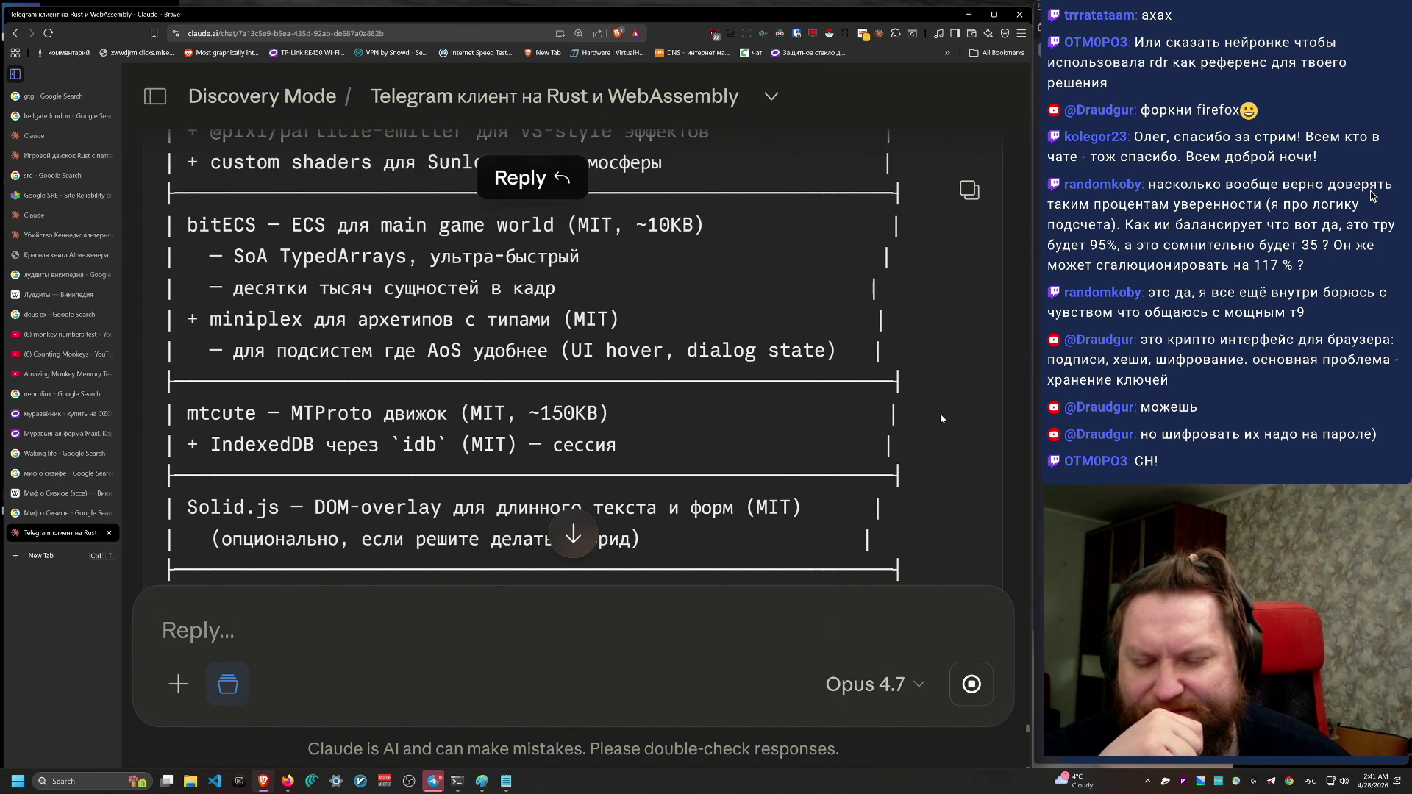
triple_click(948, 424)
left_click(928, 518)
scroll(928, 518, "down", 3)
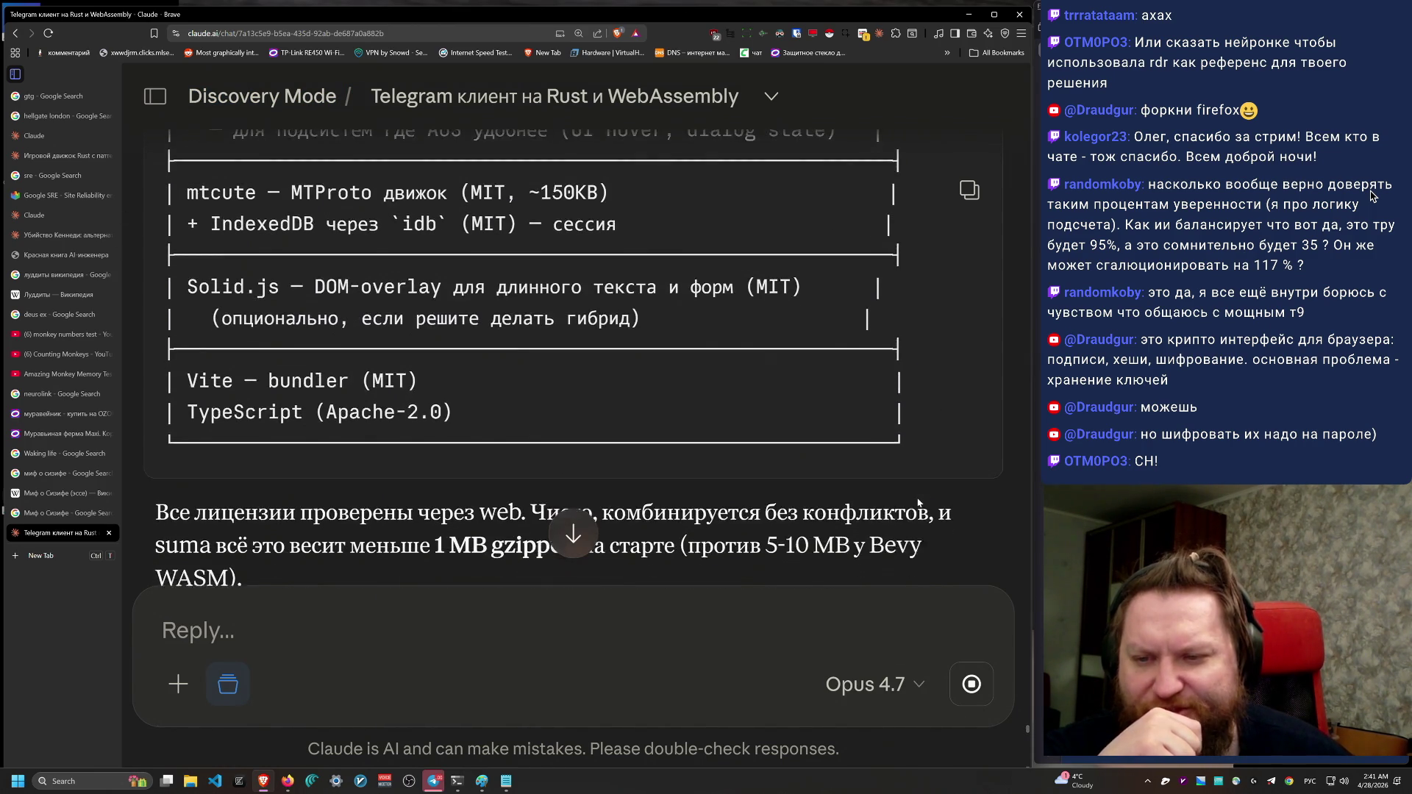
scroll(918, 503, "down", 2)
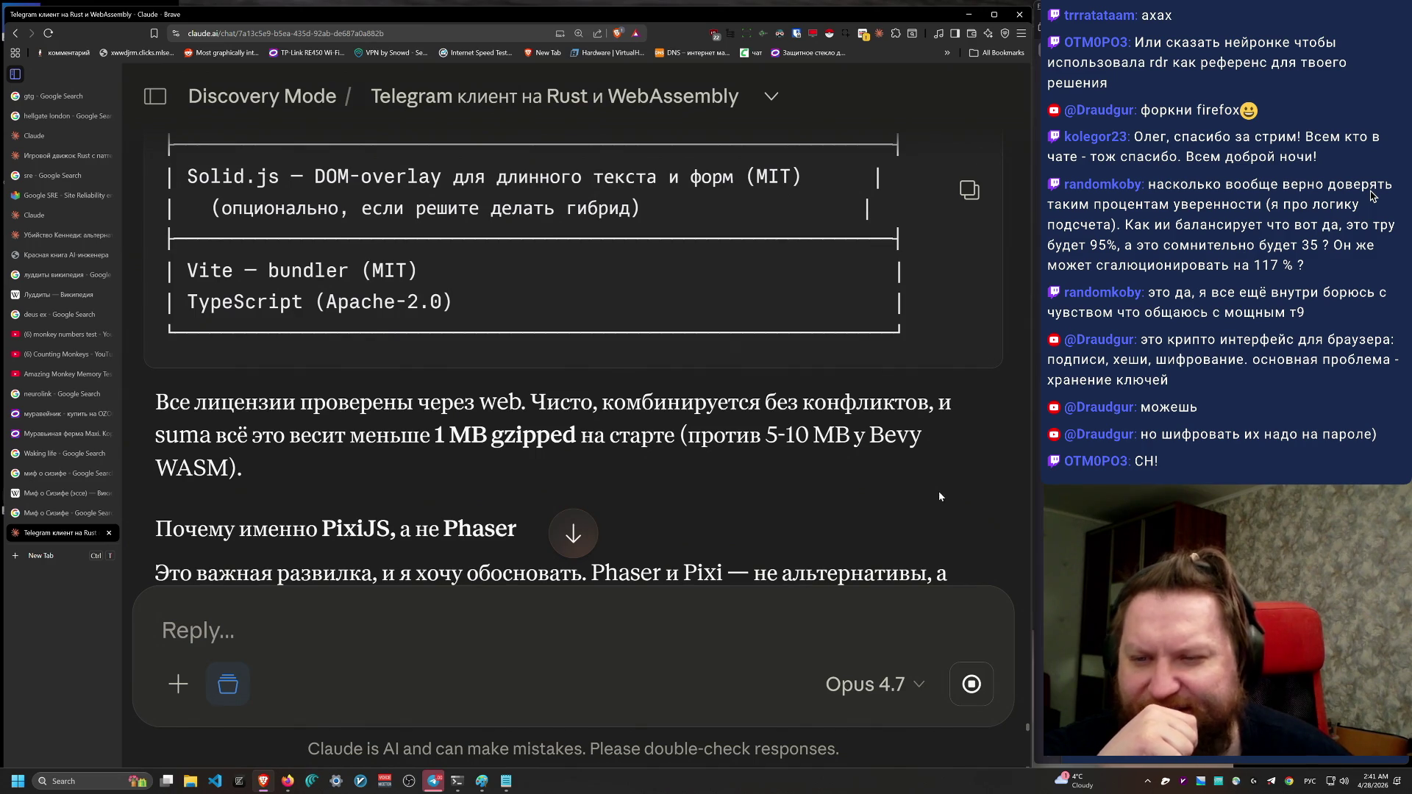
scroll(669, 437, "down", 3)
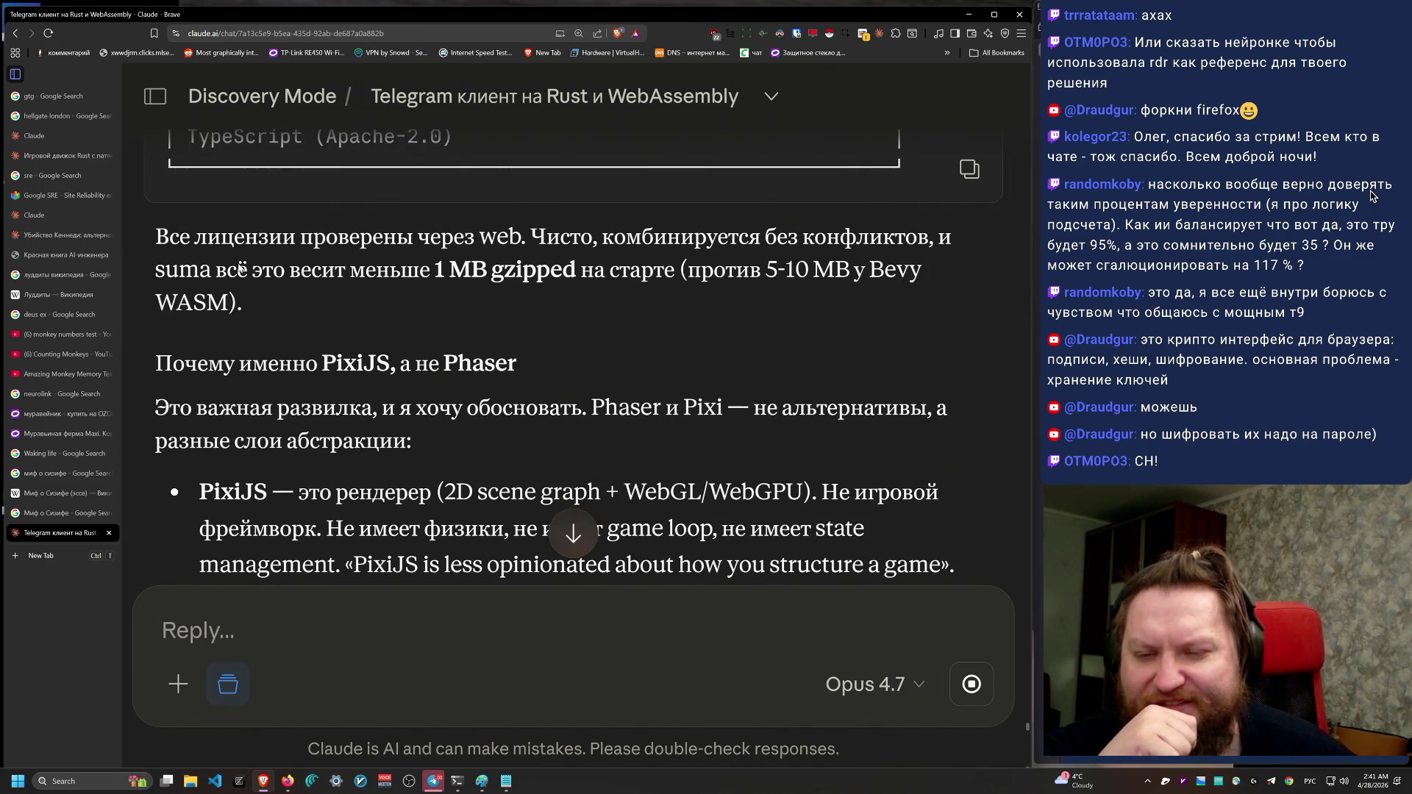
left_click_drag(142, 213, 889, 492)
scroll(973, 519, "down", 1)
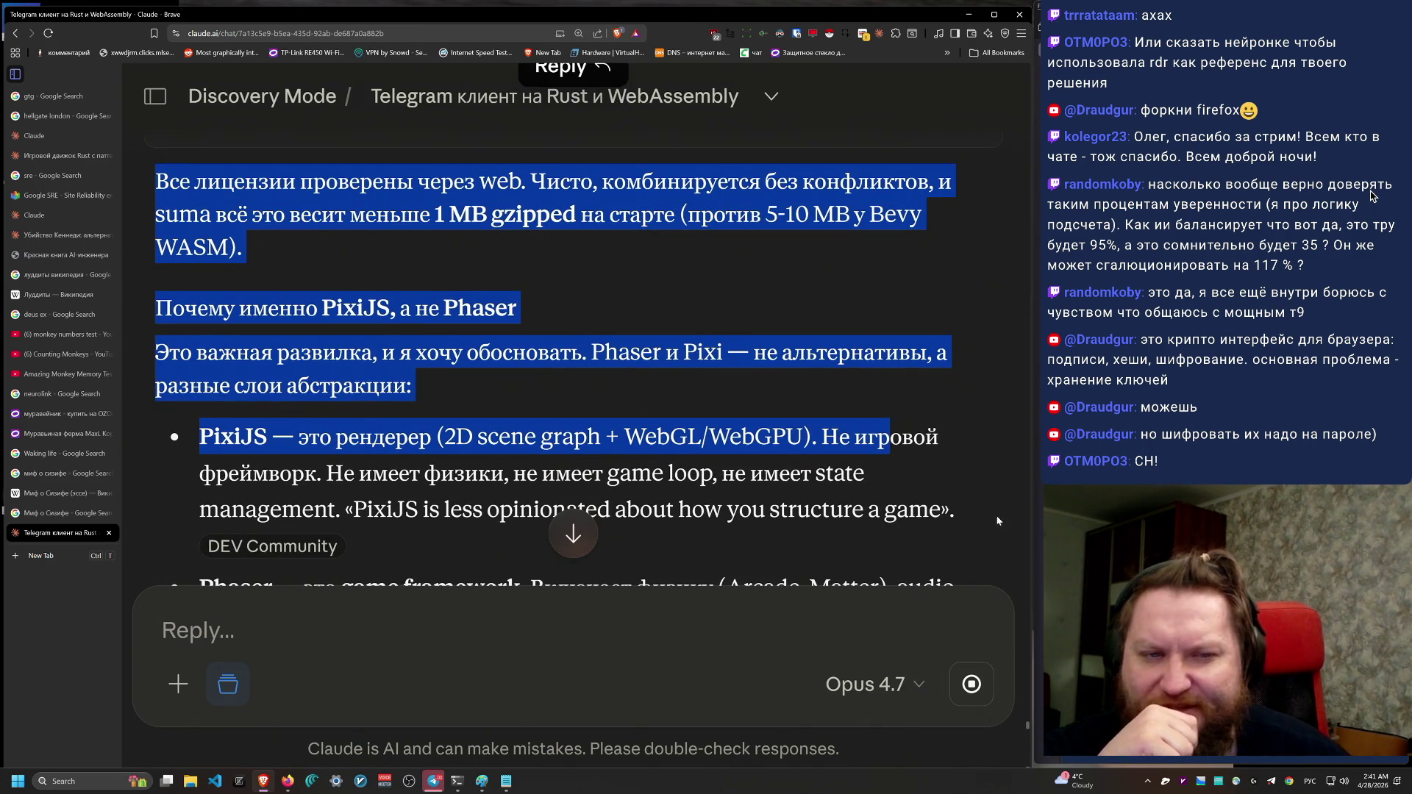
left_click(315, 361)
scroll(316, 364, "down", 2)
scroll(314, 360, "up", 1)
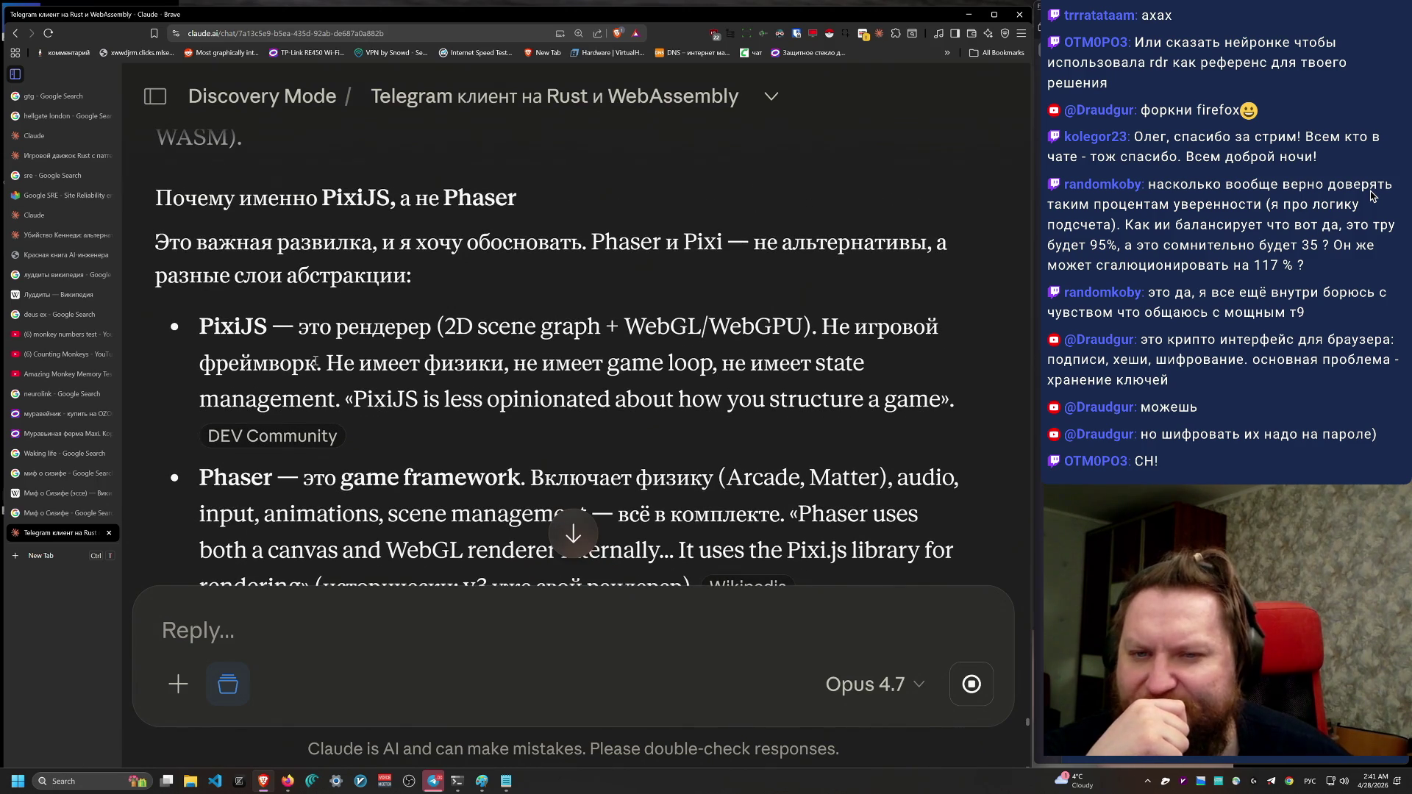
left_click_drag(157, 232, 574, 269)
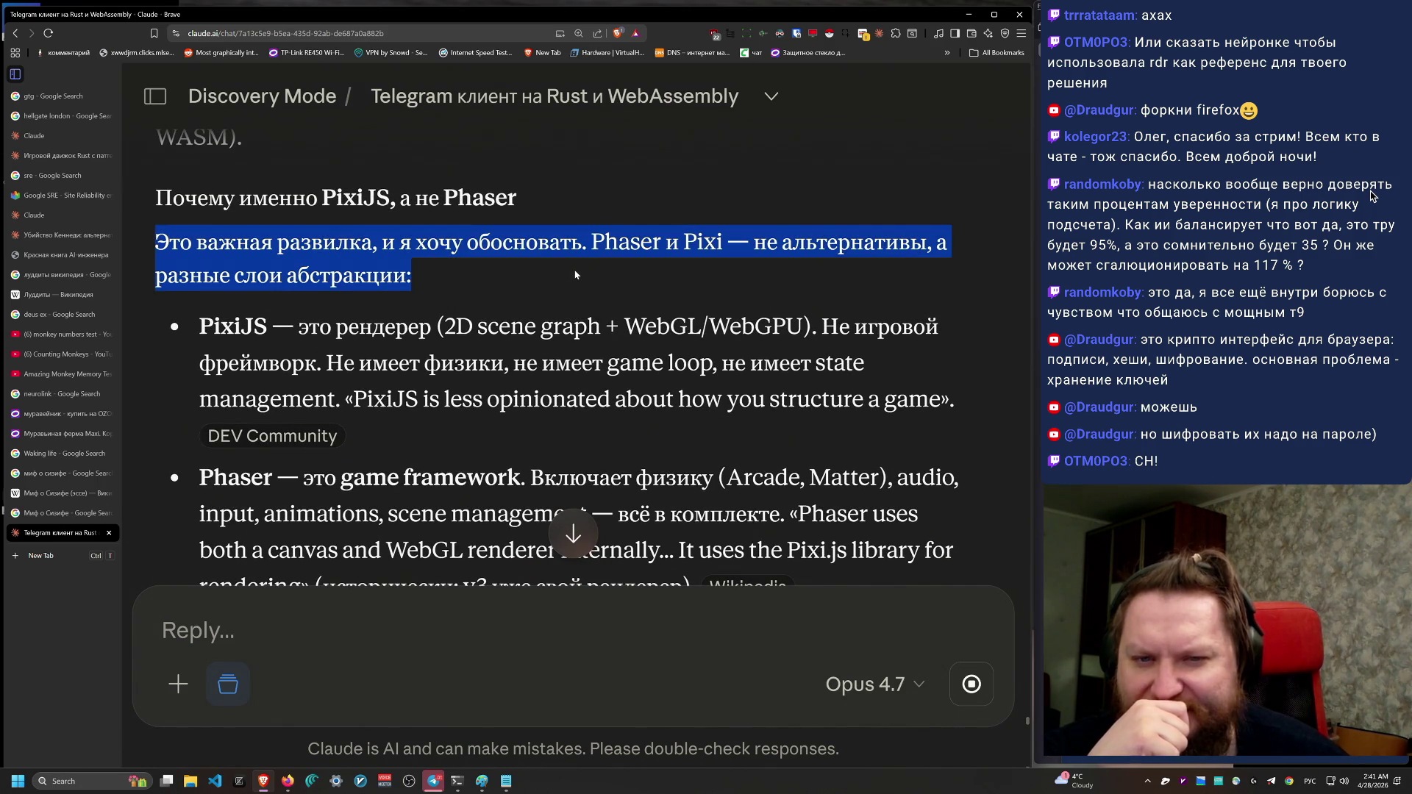
scroll(588, 294, "down", 1)
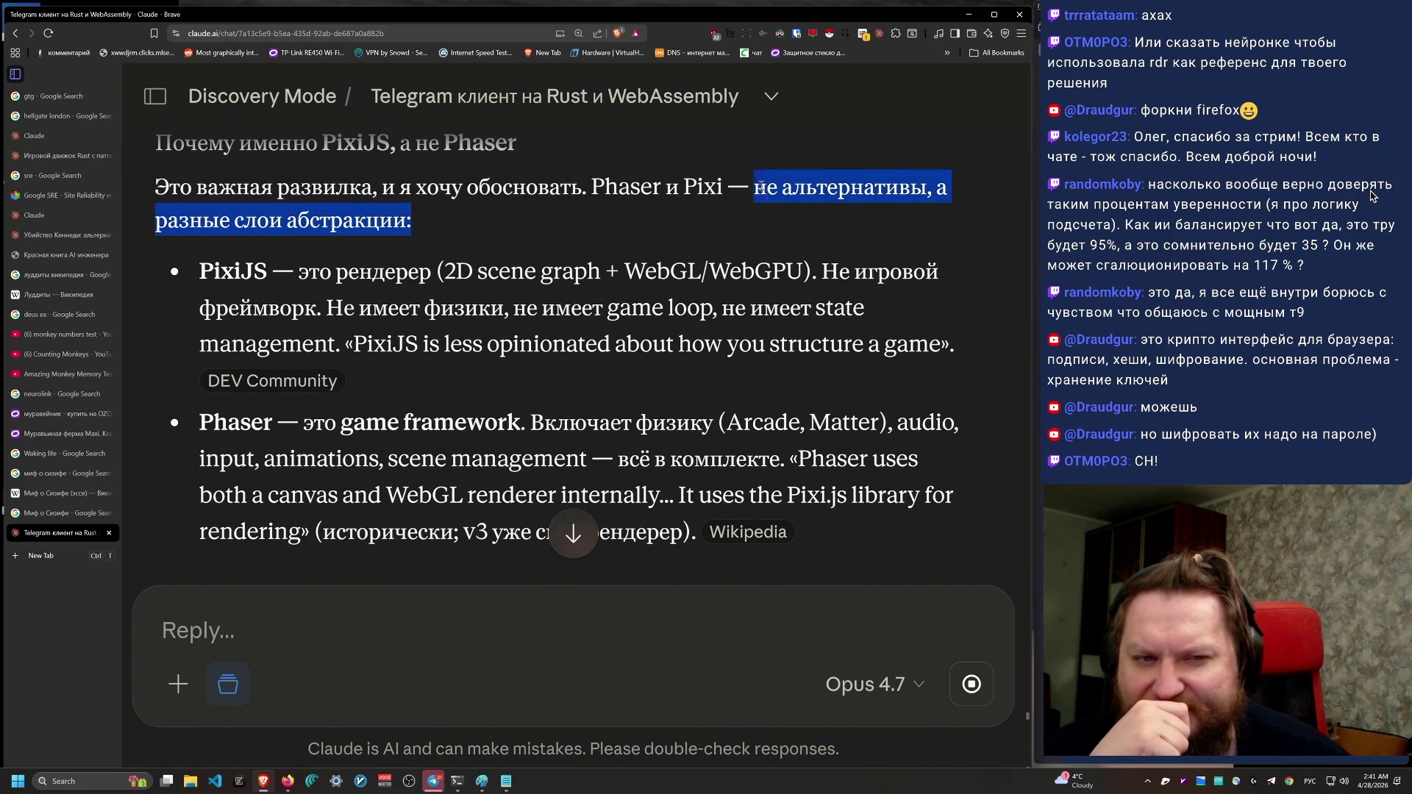
triple_click(776, 395)
left_click(774, 390)
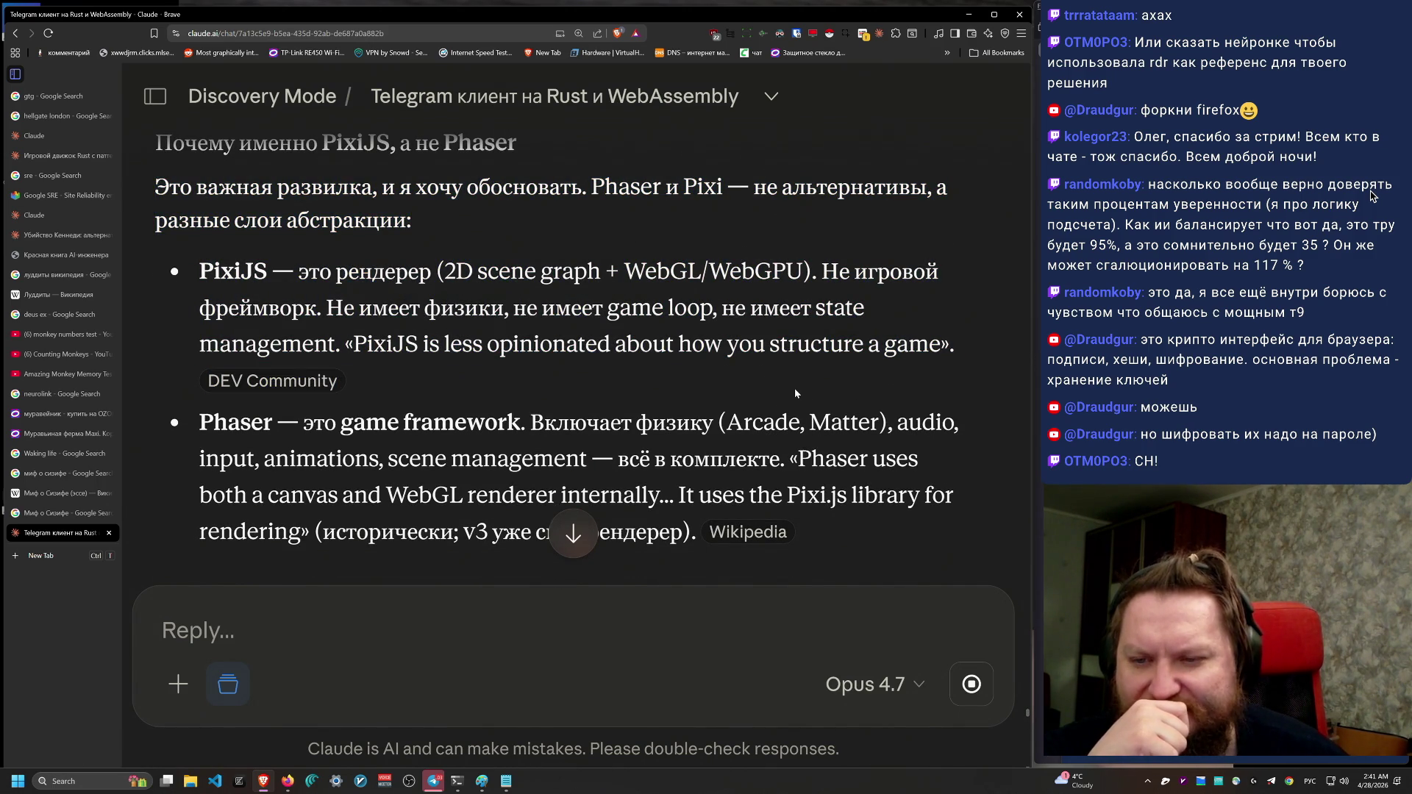
scroll(802, 390, "down", 1)
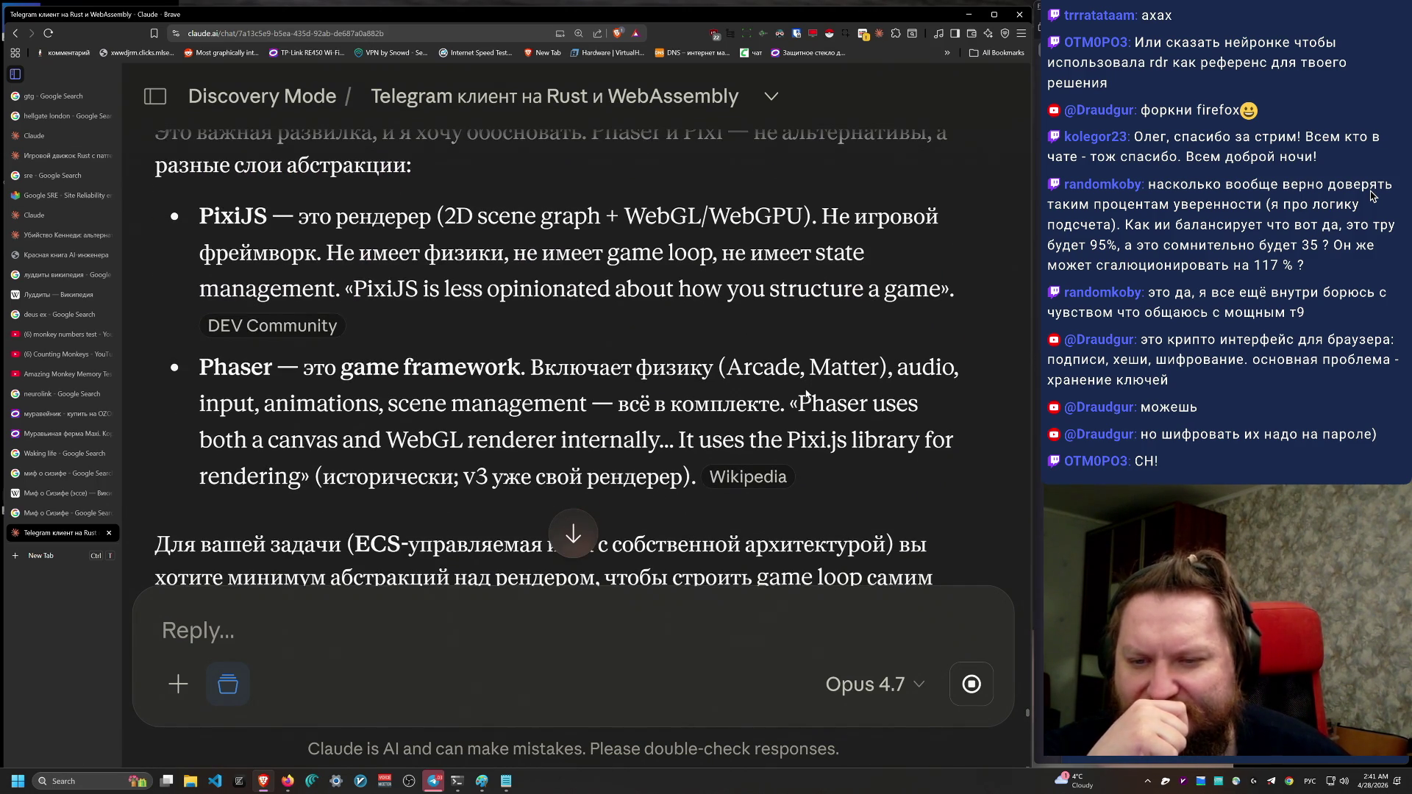
left_click_drag(204, 200, 874, 332)
mouse_move(227, 378)
left_mouse_down()
mouse_move(735, 441)
mouse_move(699, 478)
left_mouse_up()
triple_click(878, 464)
mouse_move(846, 476)
left_mouse_down()
mouse_move(752, 368)
mouse_move(730, 368)
mouse_move(872, 368)
mouse_move(221, 356)
mouse_move(673, 440)
mouse_move(191, 358)
left_mouse_up()
triple_click(190, 358)
triple_click(184, 350)
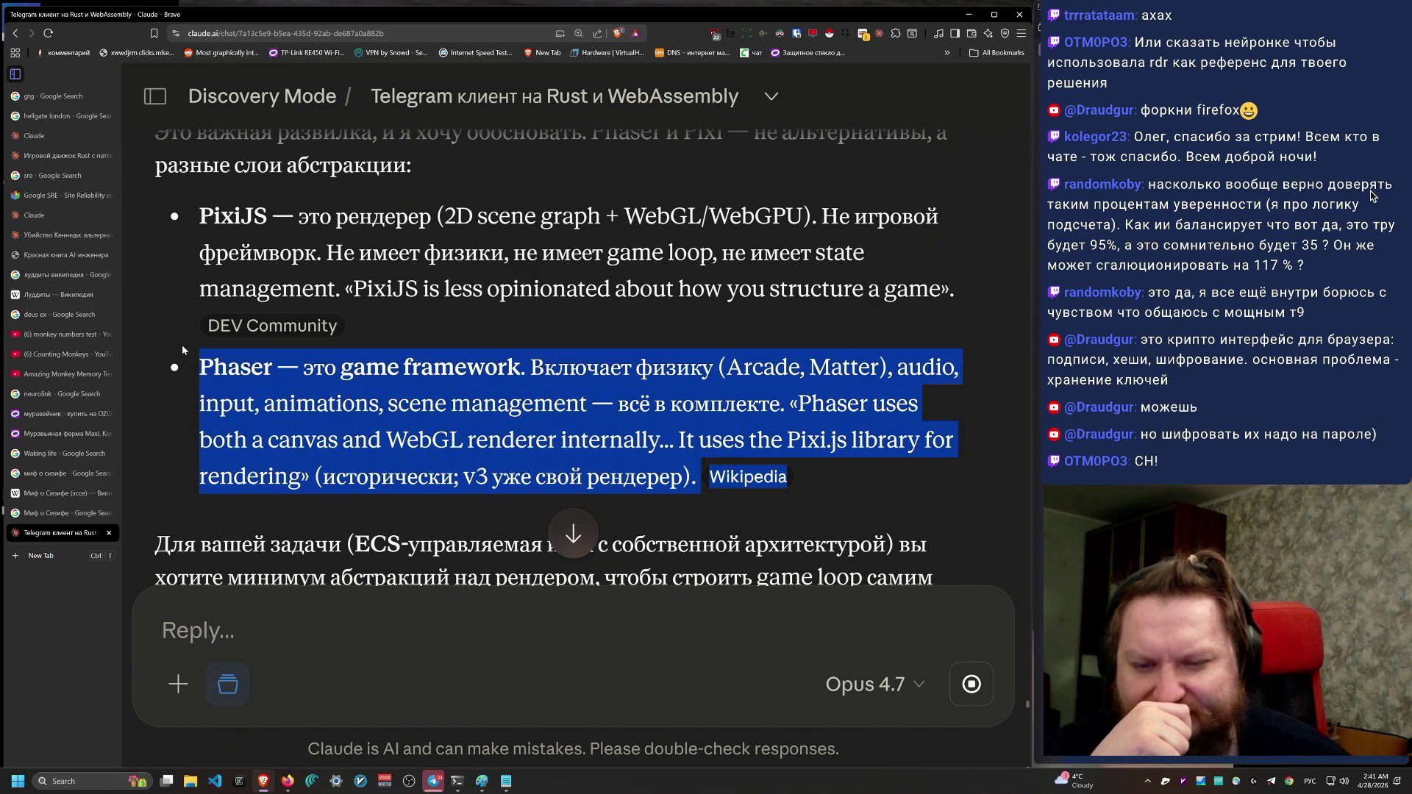
left_click_drag(189, 364, 856, 503)
left_click_drag(193, 364, 856, 503)
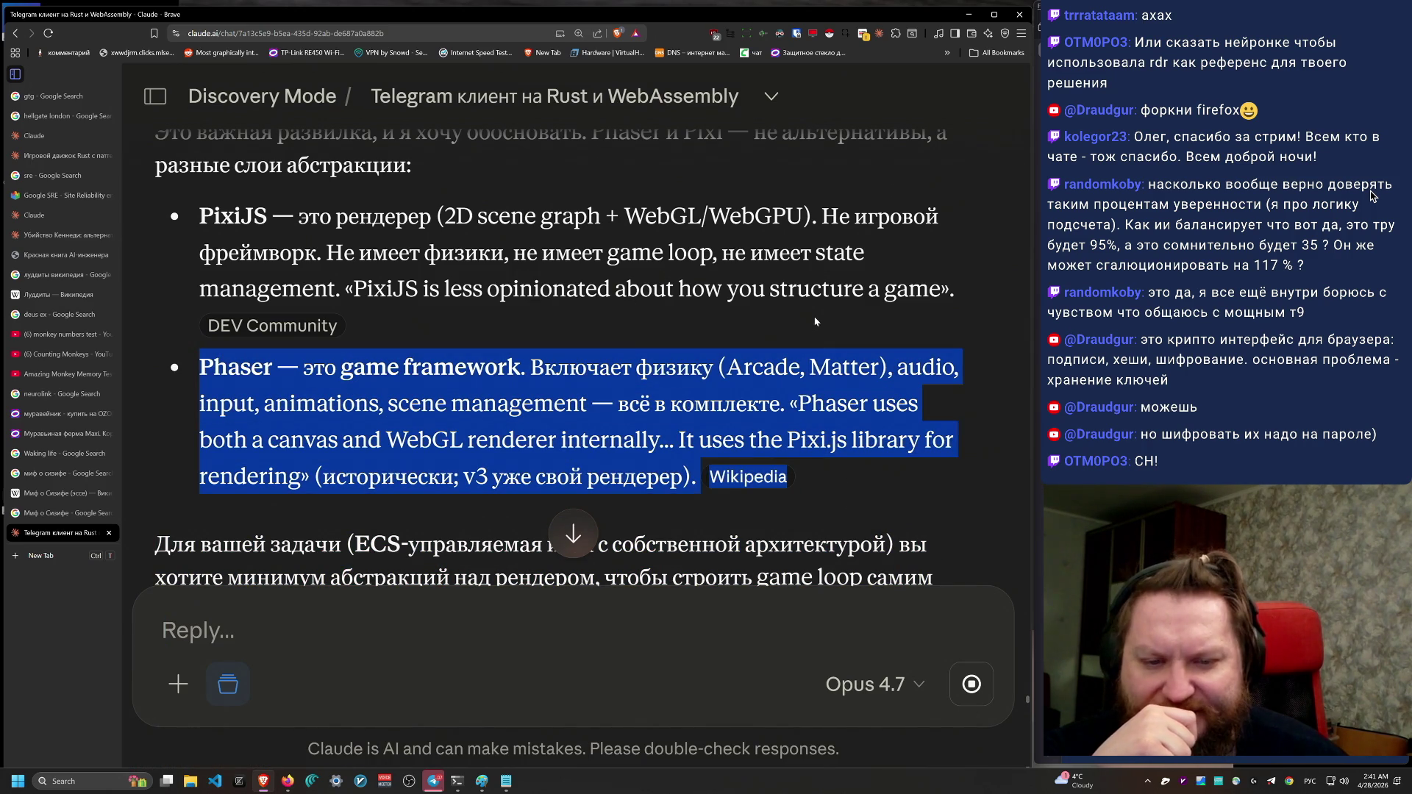
scroll(859, 566, "down", 3)
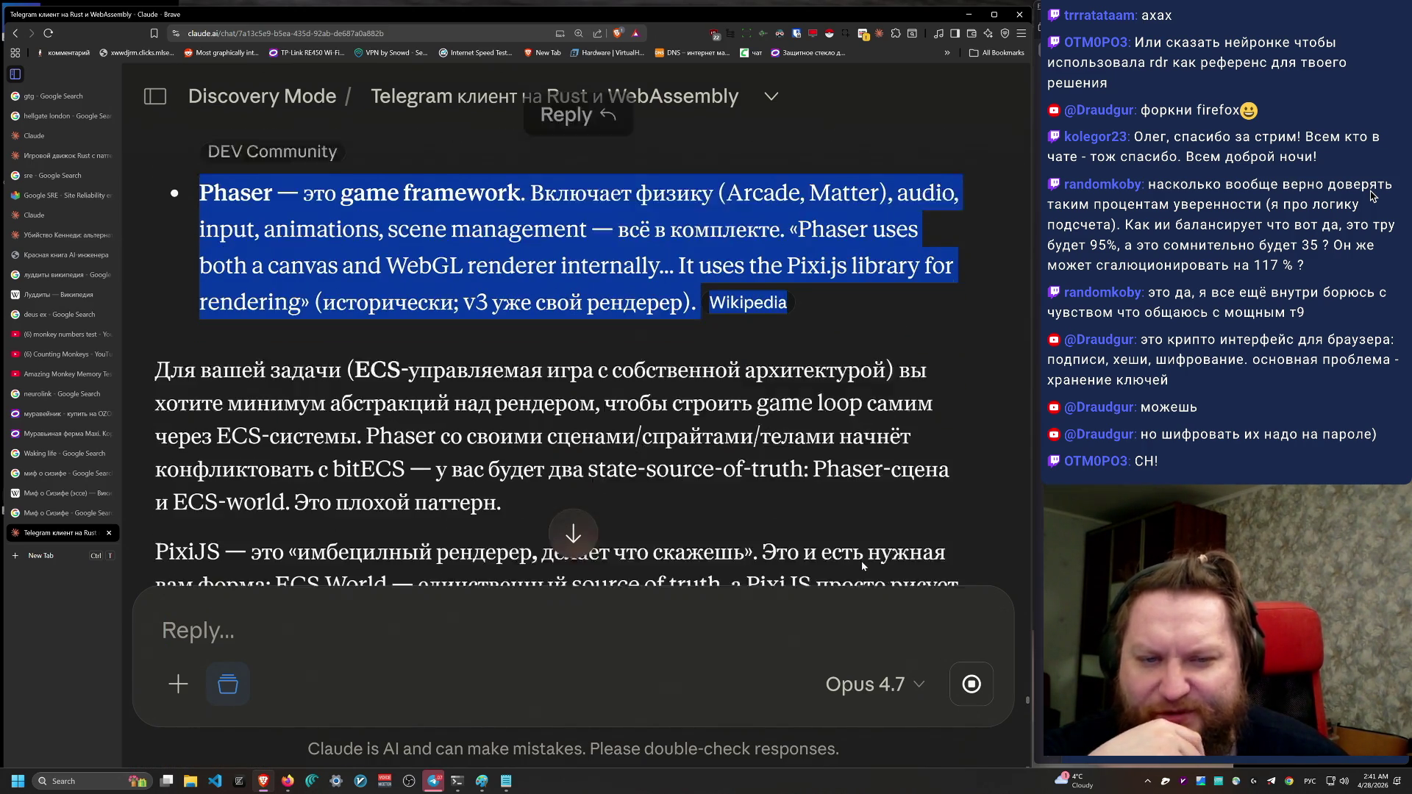
scroll(862, 586, "down", 1)
left_click_drag(178, 283, 691, 390)
left_click(704, 404)
left_click_drag(813, 394, 910, 245)
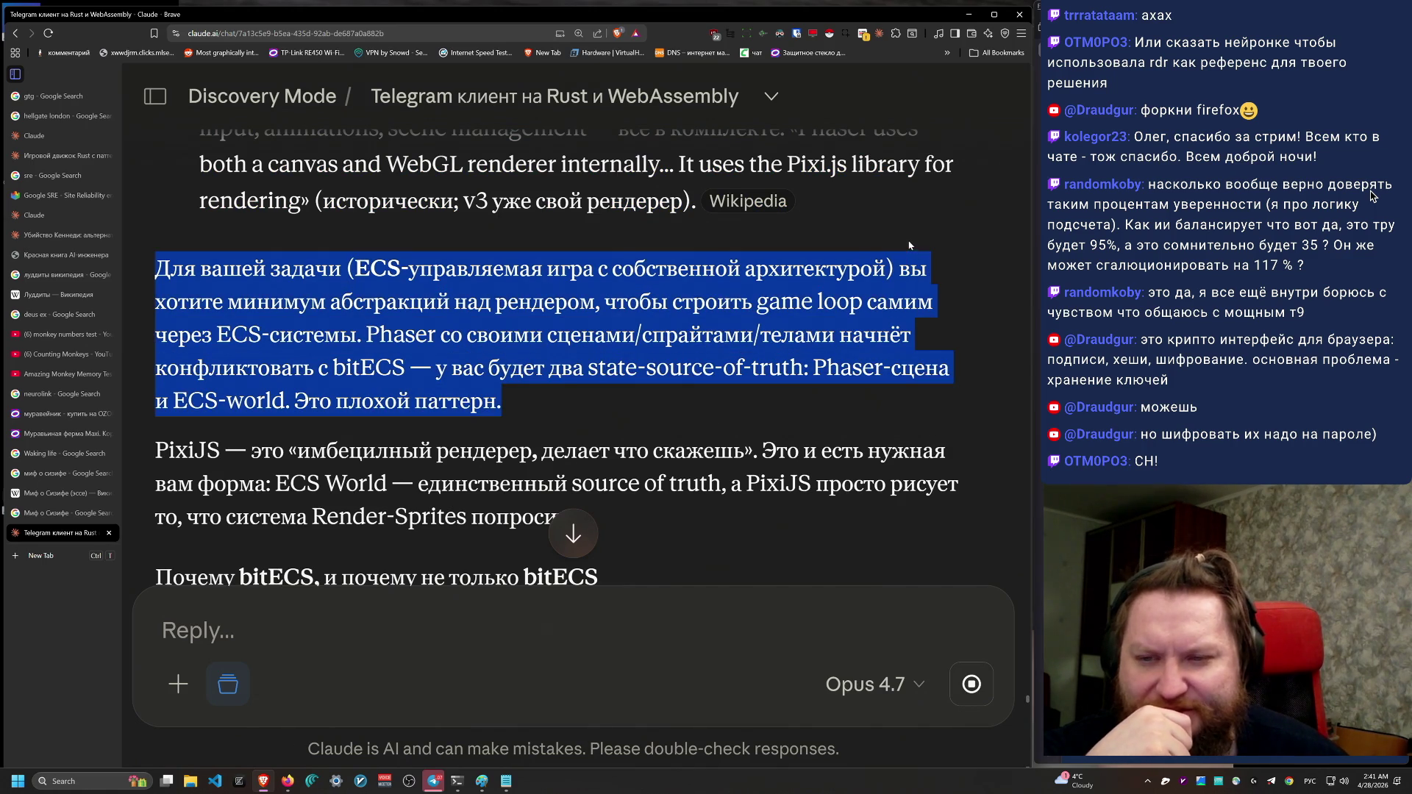
mouse_move(134, 289)
left_mouse_down()
mouse_move(366, 335)
mouse_move(831, 250)
mouse_move(151, 268)
mouse_move(875, 328)
mouse_move(885, 235)
mouse_move(875, 333)
mouse_move(890, 242)
mouse_move(813, 367)
mouse_move(163, 273)
mouse_move(323, 368)
mouse_move(155, 269)
mouse_move(324, 367)
mouse_move(154, 268)
mouse_move(478, 359)
mouse_move(155, 268)
left_mouse_up()
scroll(784, 466, "down", 1)
mouse_move(713, 430)
left_mouse_down()
mouse_move(155, 340)
mouse_move(723, 439)
left_mouse_up()
left_click(723, 439)
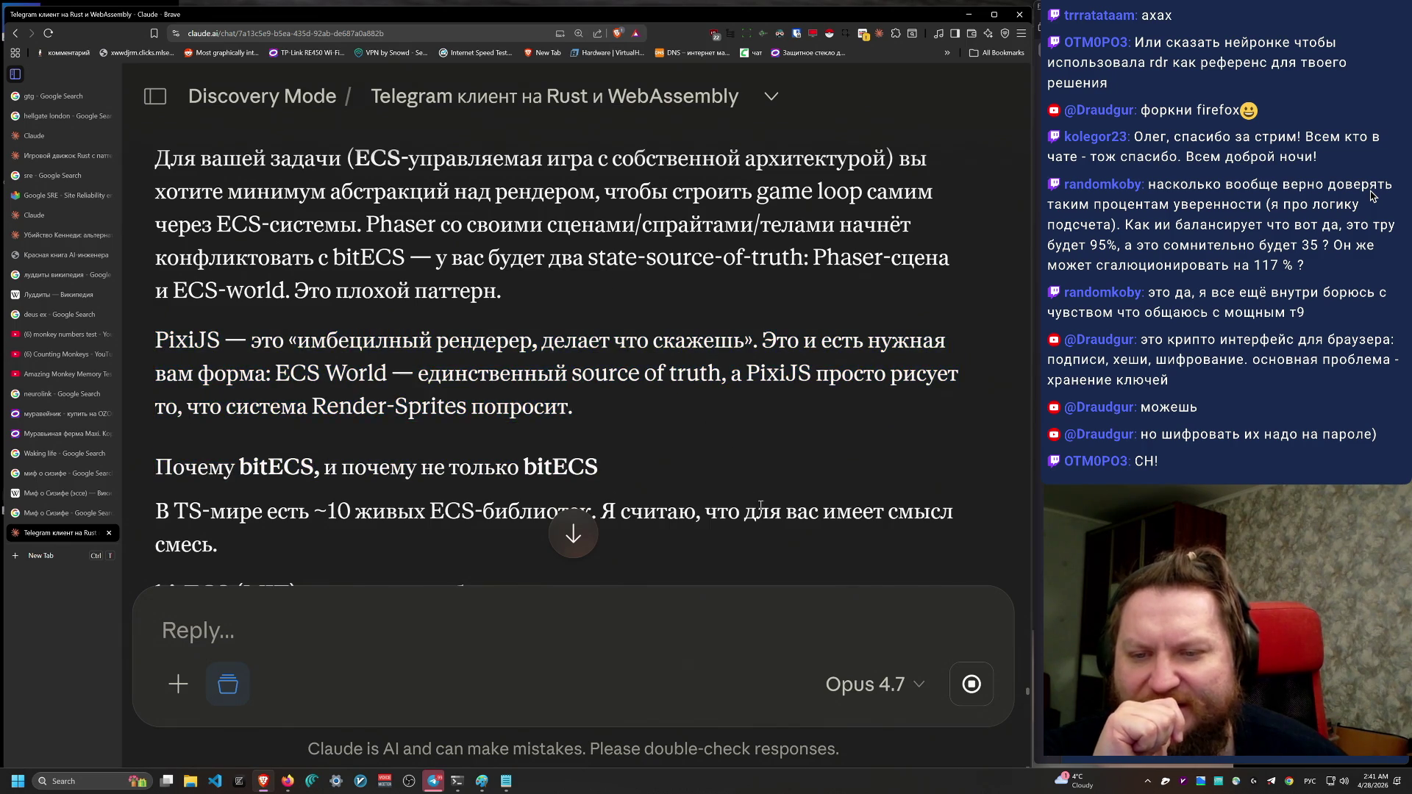
scroll(608, 436, "down", 2)
scroll(579, 414, "up", 1)
left_click_drag(575, 298, 597, 182)
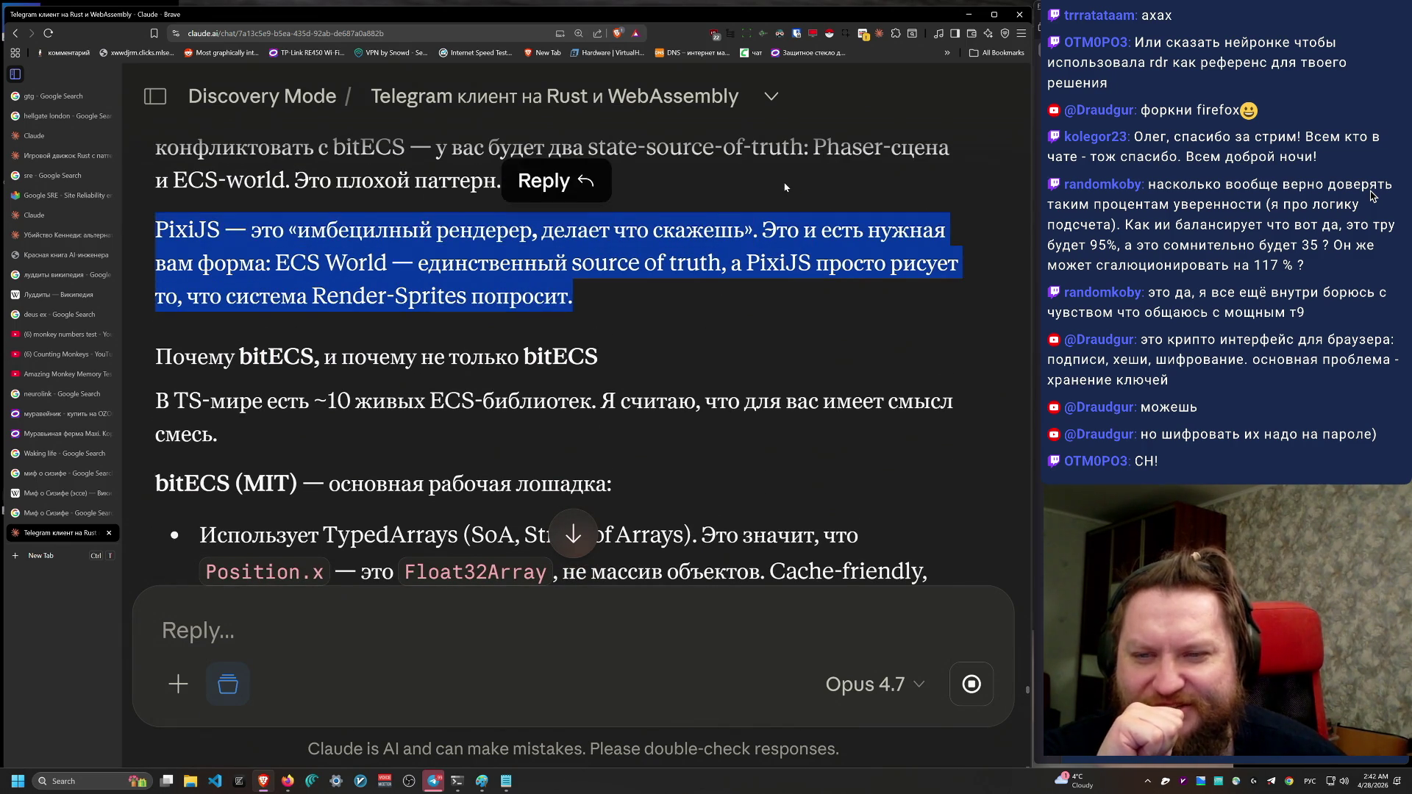
left_click_drag(156, 351, 219, 434)
scroll(726, 559, "down", 1)
triple_click(144, 334)
mouse_move(145, 337)
left_mouse_down()
mouse_move(227, 345)
mouse_move(219, 380)
left_mouse_up()
left_click_drag(462, 390, 709, 316)
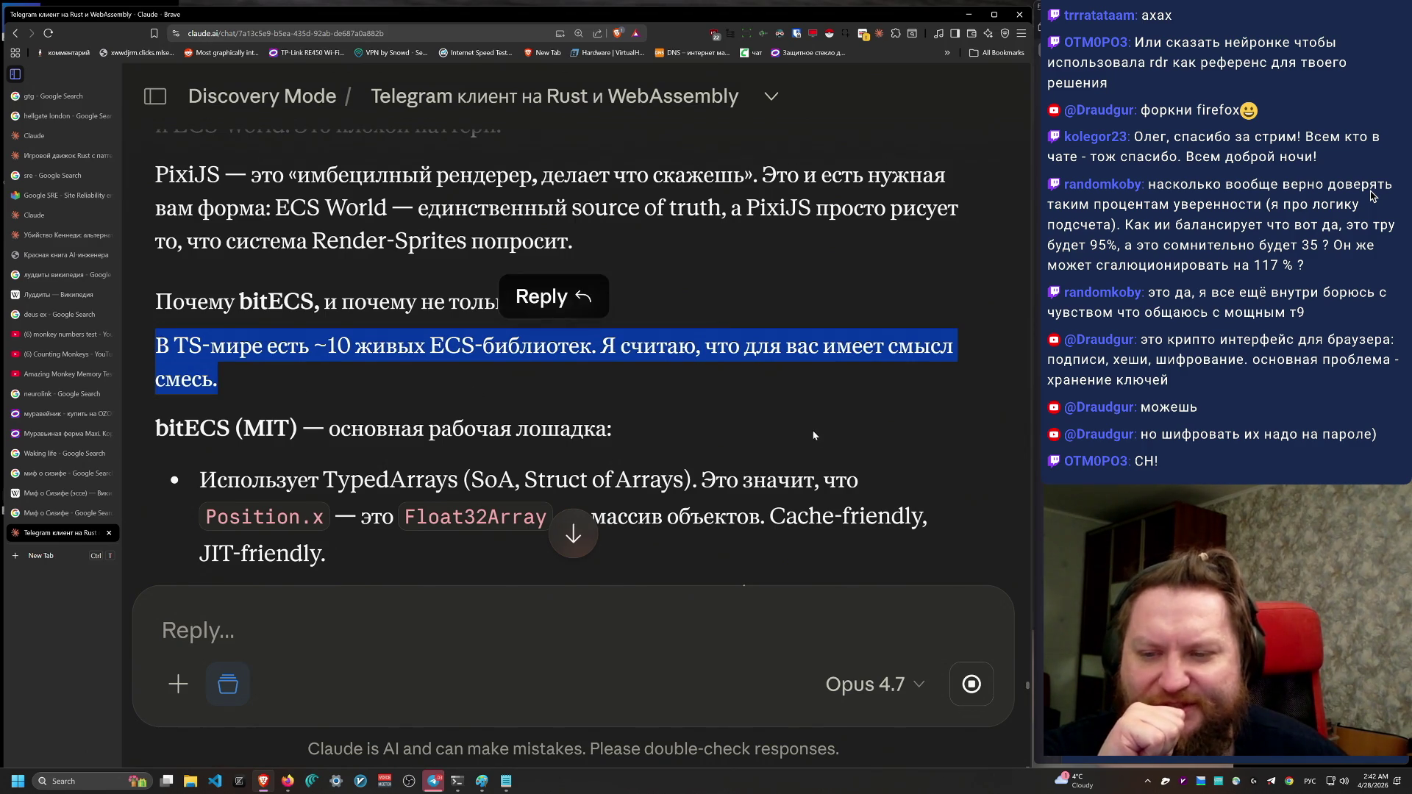
scroll(814, 430, "down", 3)
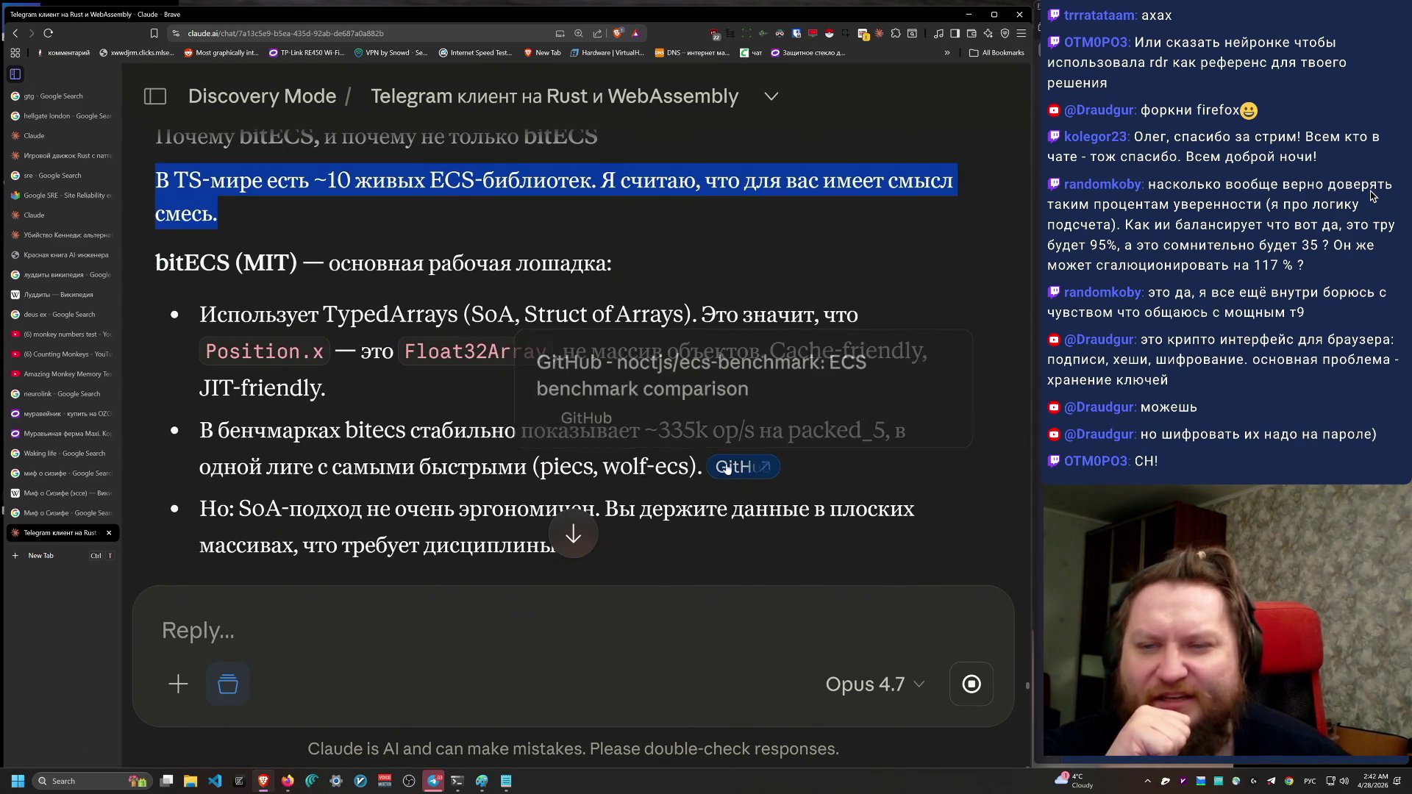
scroll(375, 457, "down", 2)
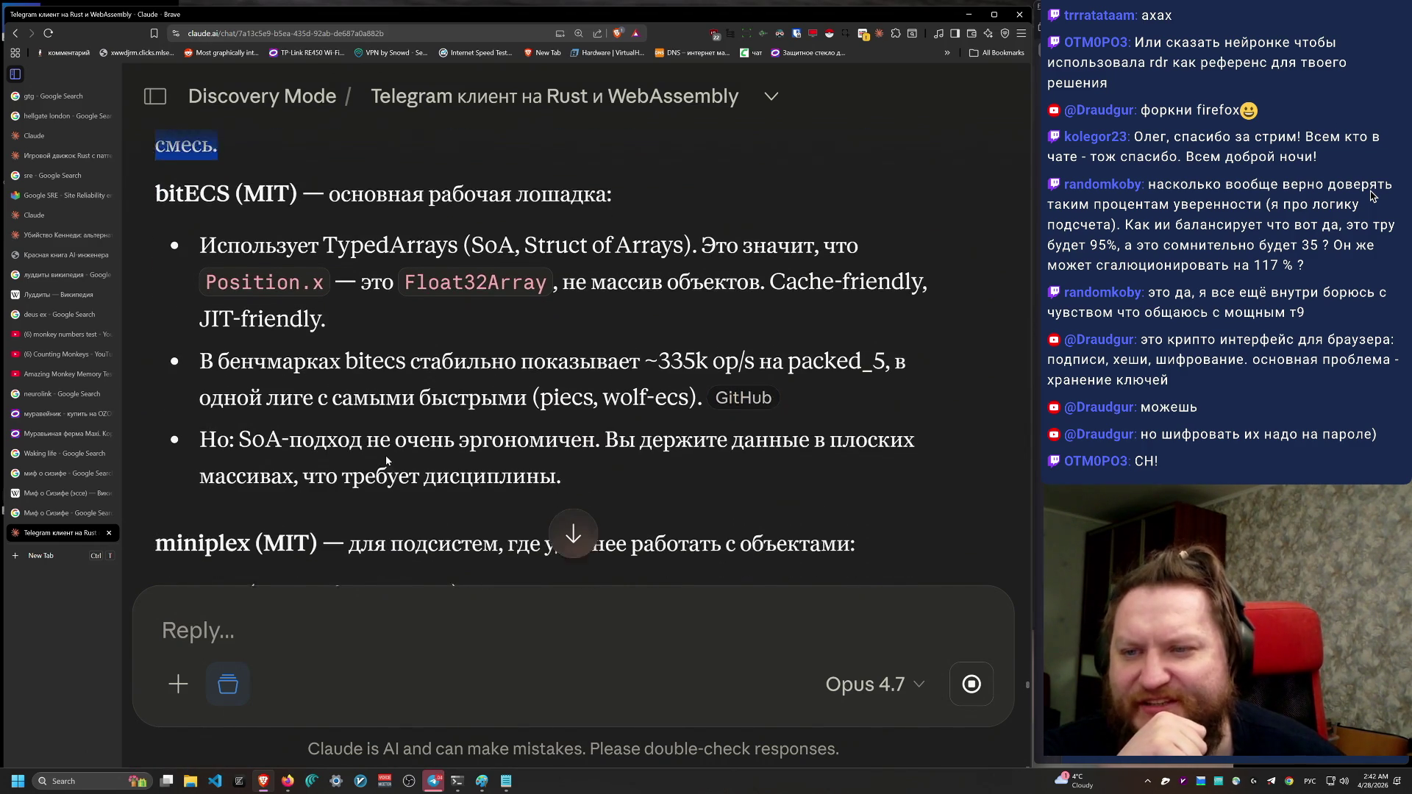
mouse_move(174, 216)
left_mouse_down()
mouse_move(559, 294)
mouse_move(666, 457)
mouse_move(187, 273)
mouse_move(134, 213)
left_mouse_up()
scroll(703, 507, "down", 2)
scroll(702, 507, "down", 2)
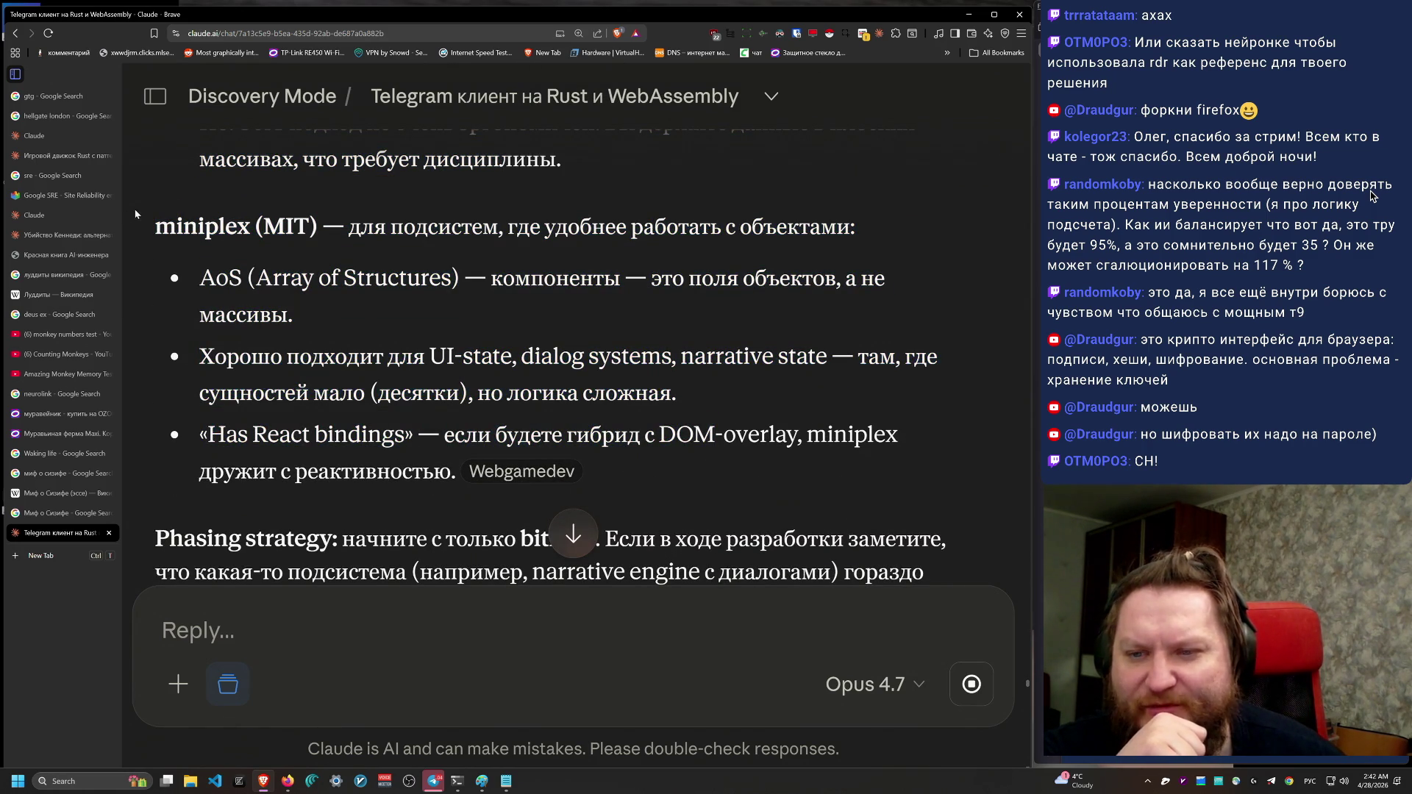
left_click_drag(686, 486, 177, 220)
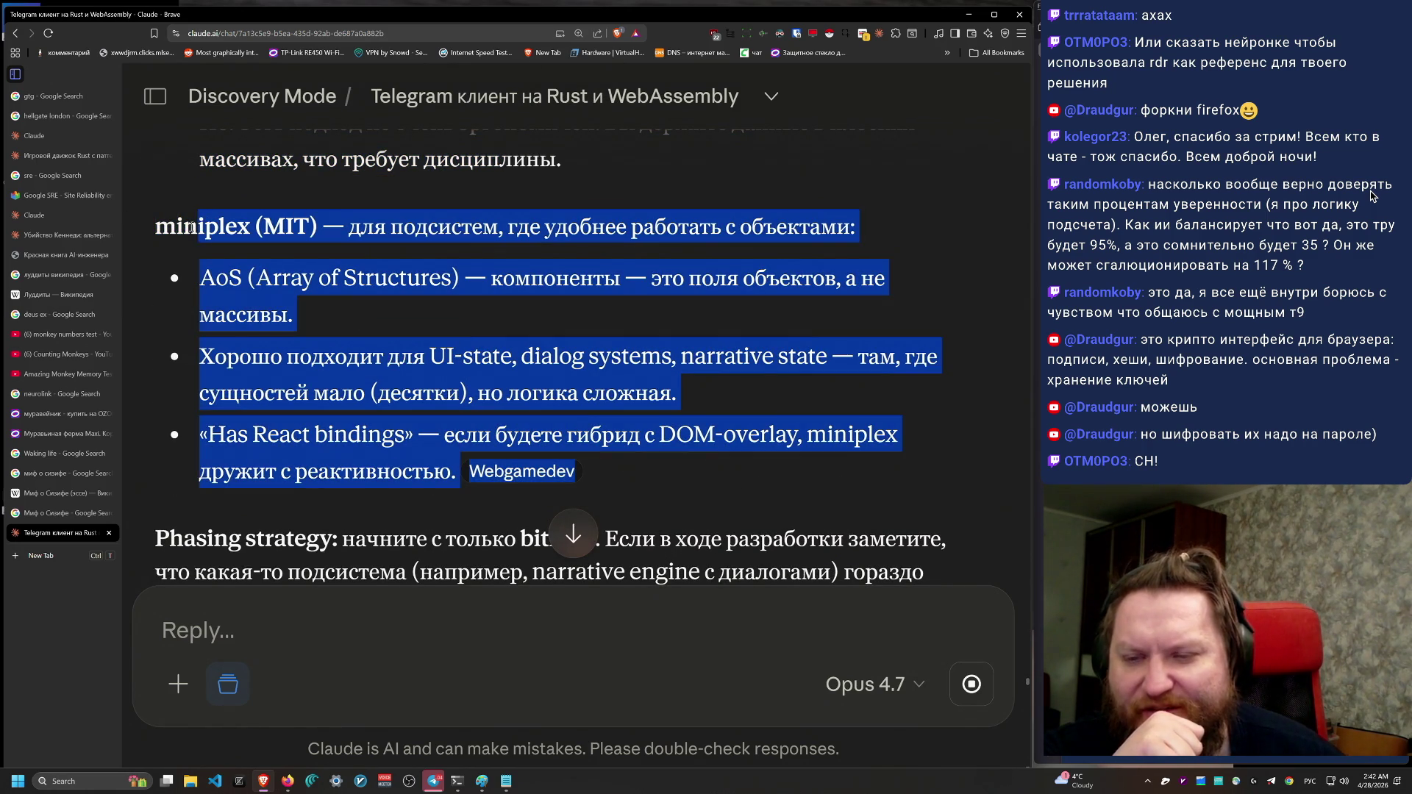
scroll(701, 500, "up", 3)
scroll(701, 499, "up", 2)
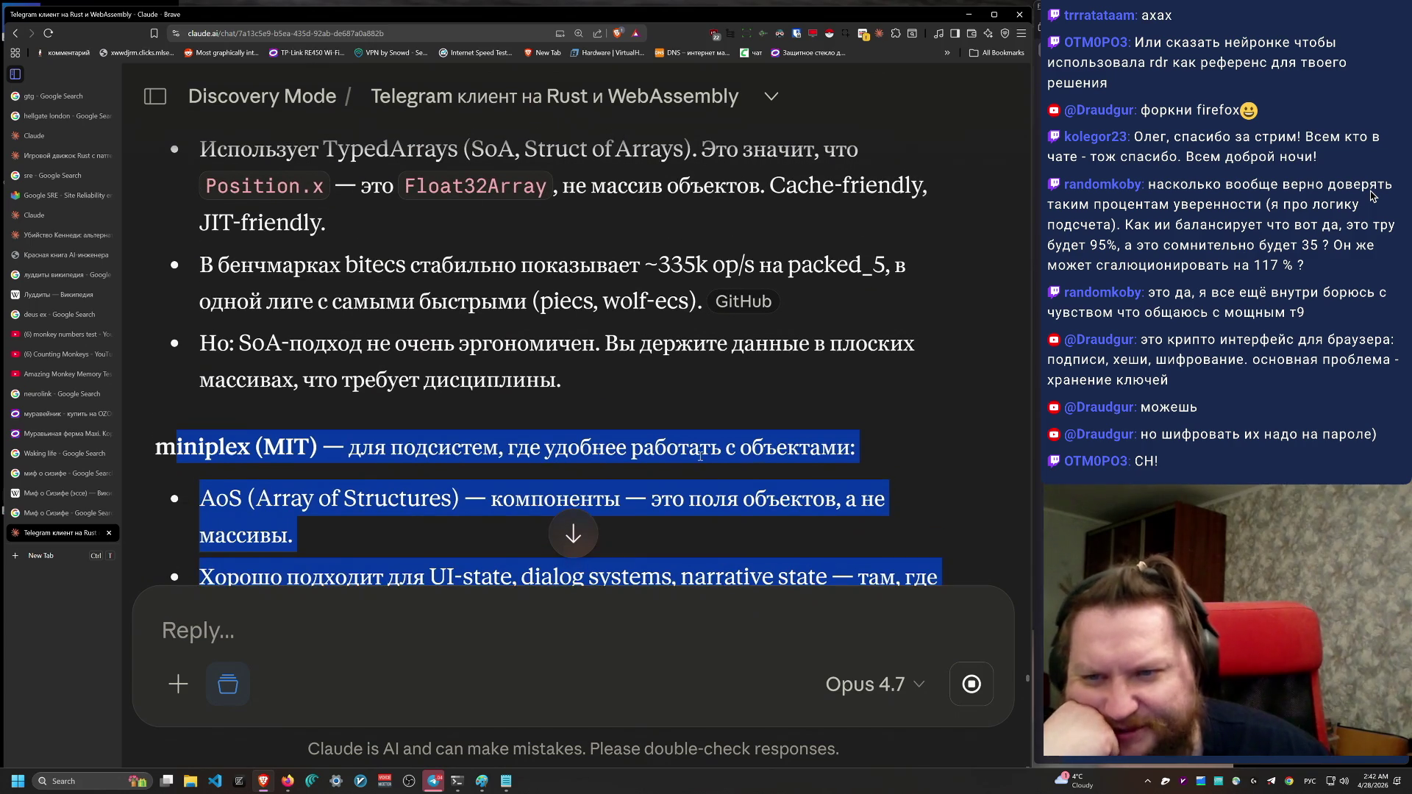
scroll(717, 478, "down", 3)
mouse_move(821, 465)
left_mouse_down()
mouse_move(840, 244)
mouse_move(892, 153)
left_mouse_up()
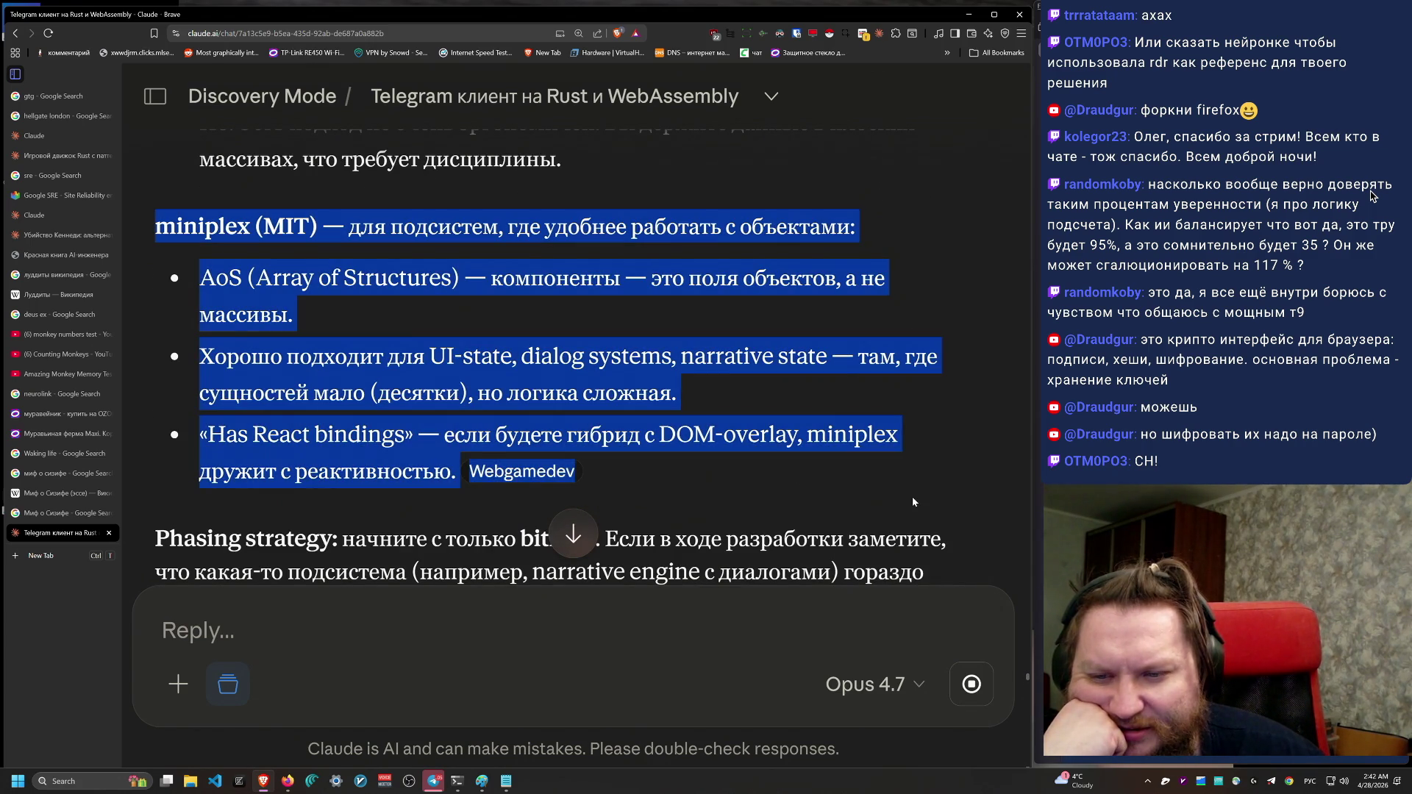
scroll(912, 499, "down", 3)
mouse_move(912, 501)
left_mouse_down()
mouse_move(737, 417)
mouse_move(867, 256)
mouse_move(858, 472)
mouse_move(820, 295)
mouse_move(830, 279)
mouse_move(820, 298)
left_mouse_up()
left_click(869, 277)
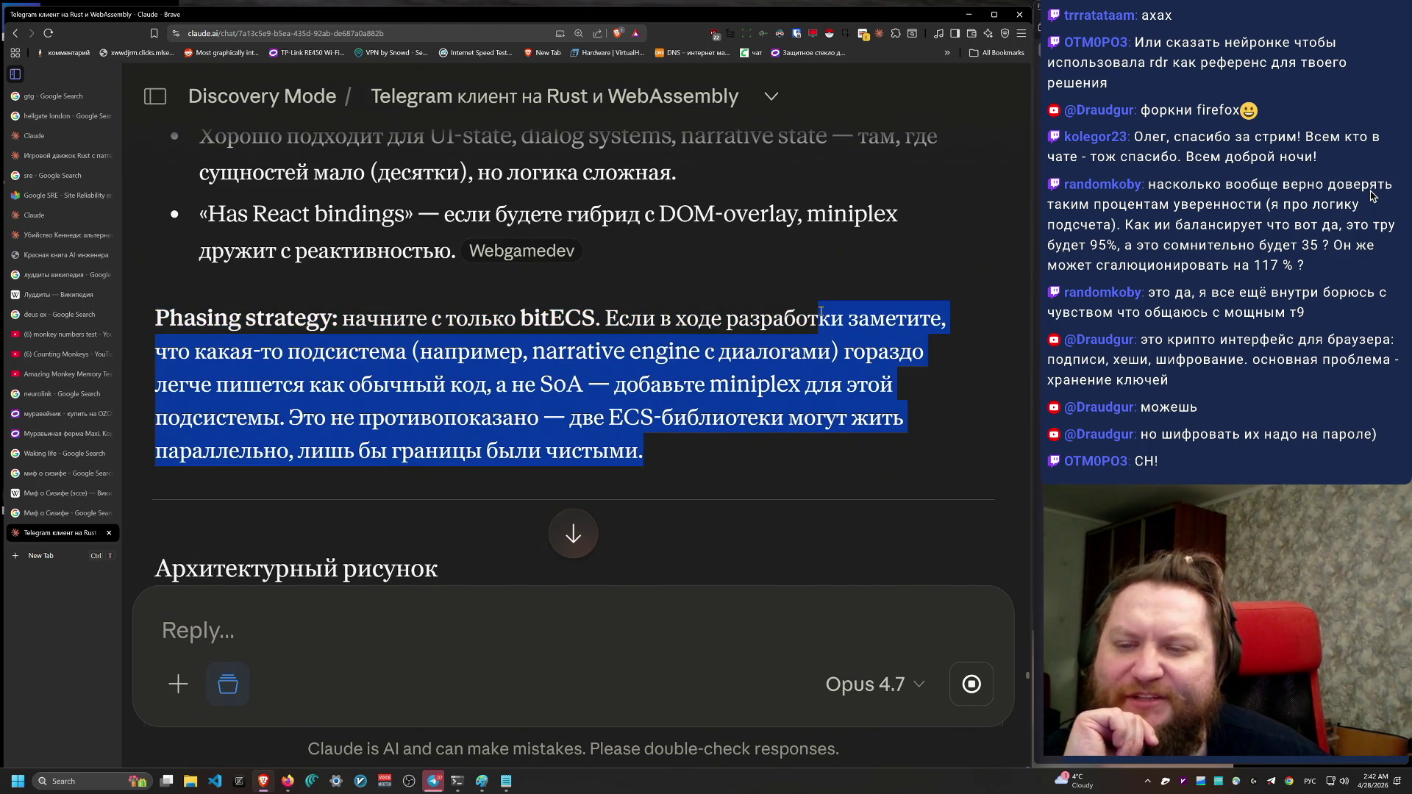
triple_click(792, 465)
left_click(857, 249)
triple_click(809, 450)
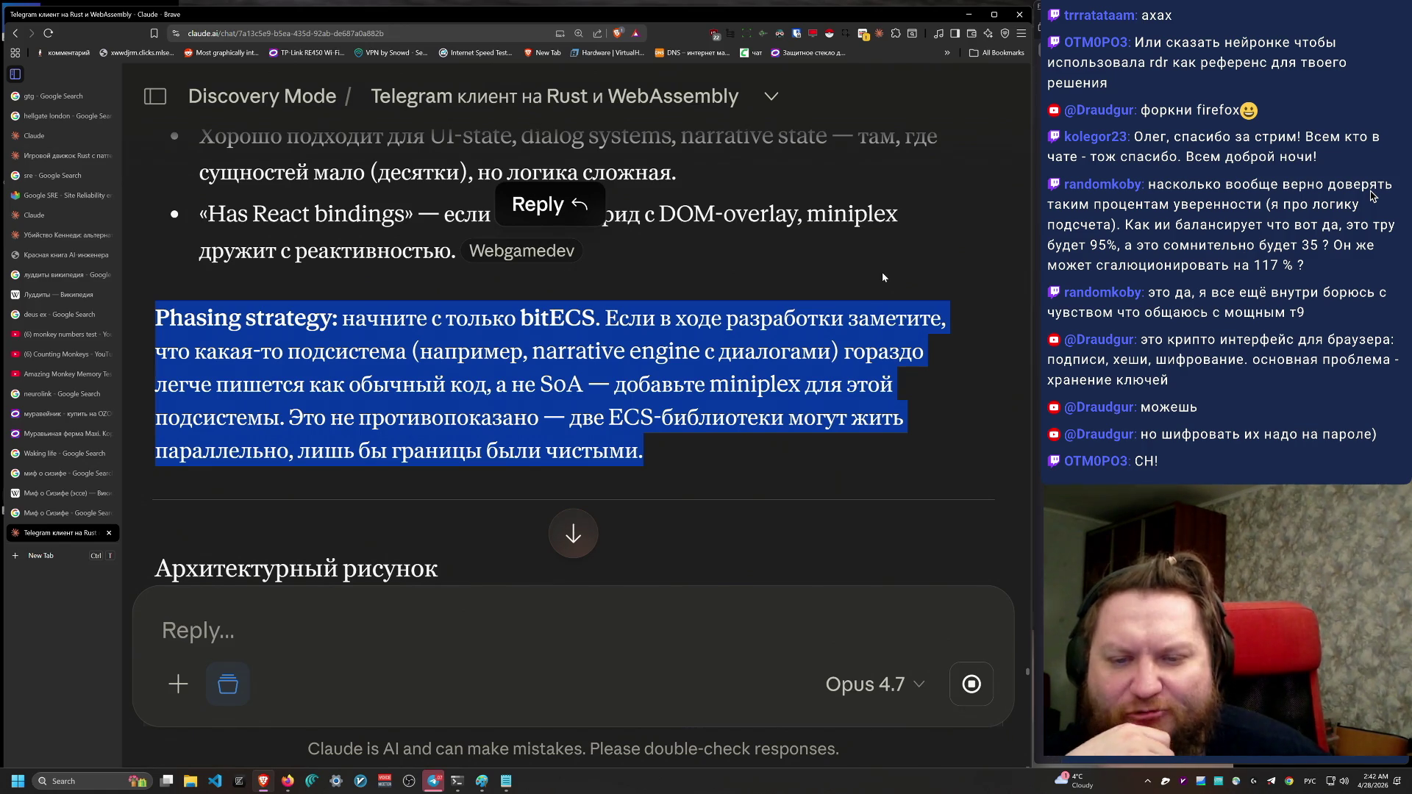
mouse_move(881, 466)
left_mouse_down()
mouse_move(813, 276)
mouse_move(846, 439)
mouse_move(833, 281)
mouse_move(845, 439)
left_mouse_up()
left_click(833, 281)
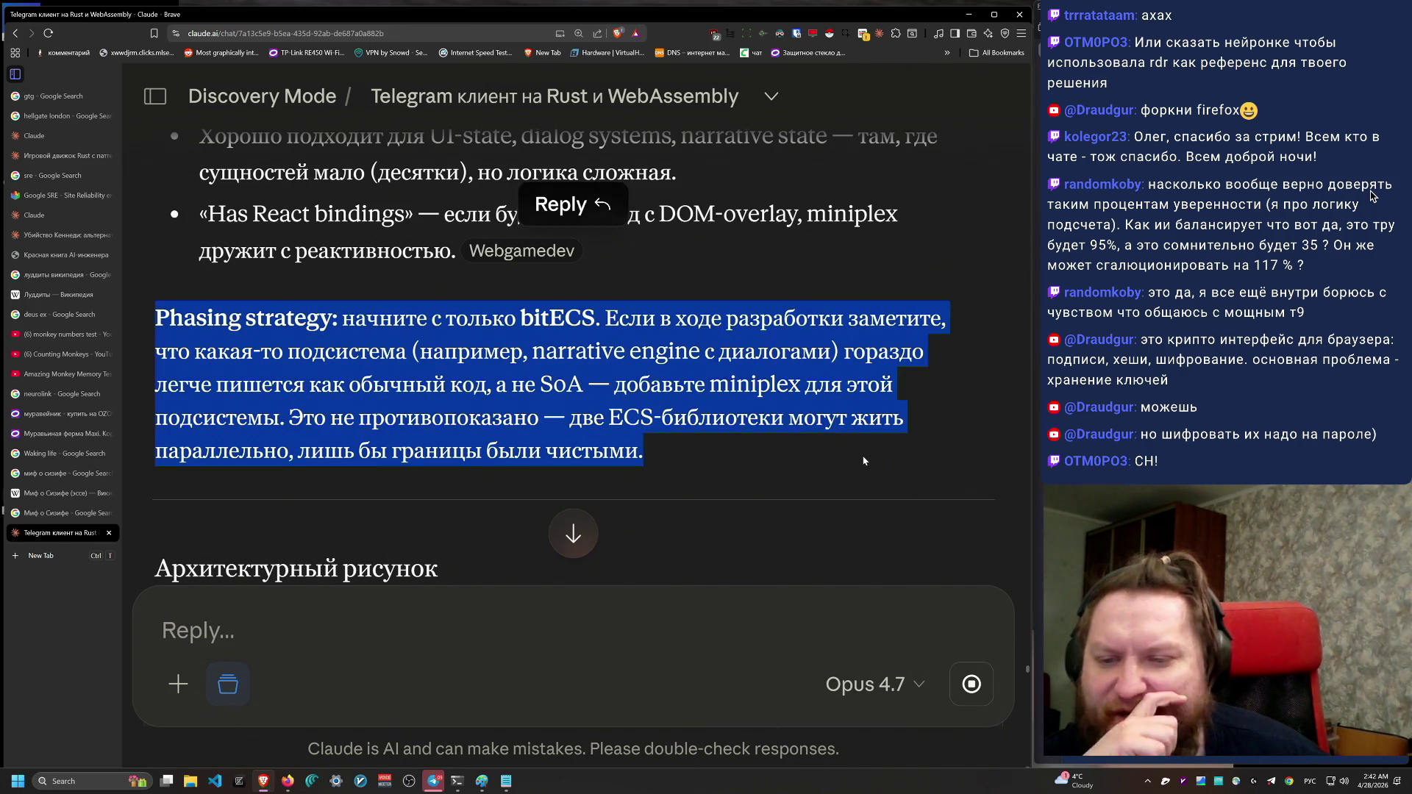
left_click(863, 456)
scroll(863, 456, "down", 4)
scroll(895, 510, "down", 5)
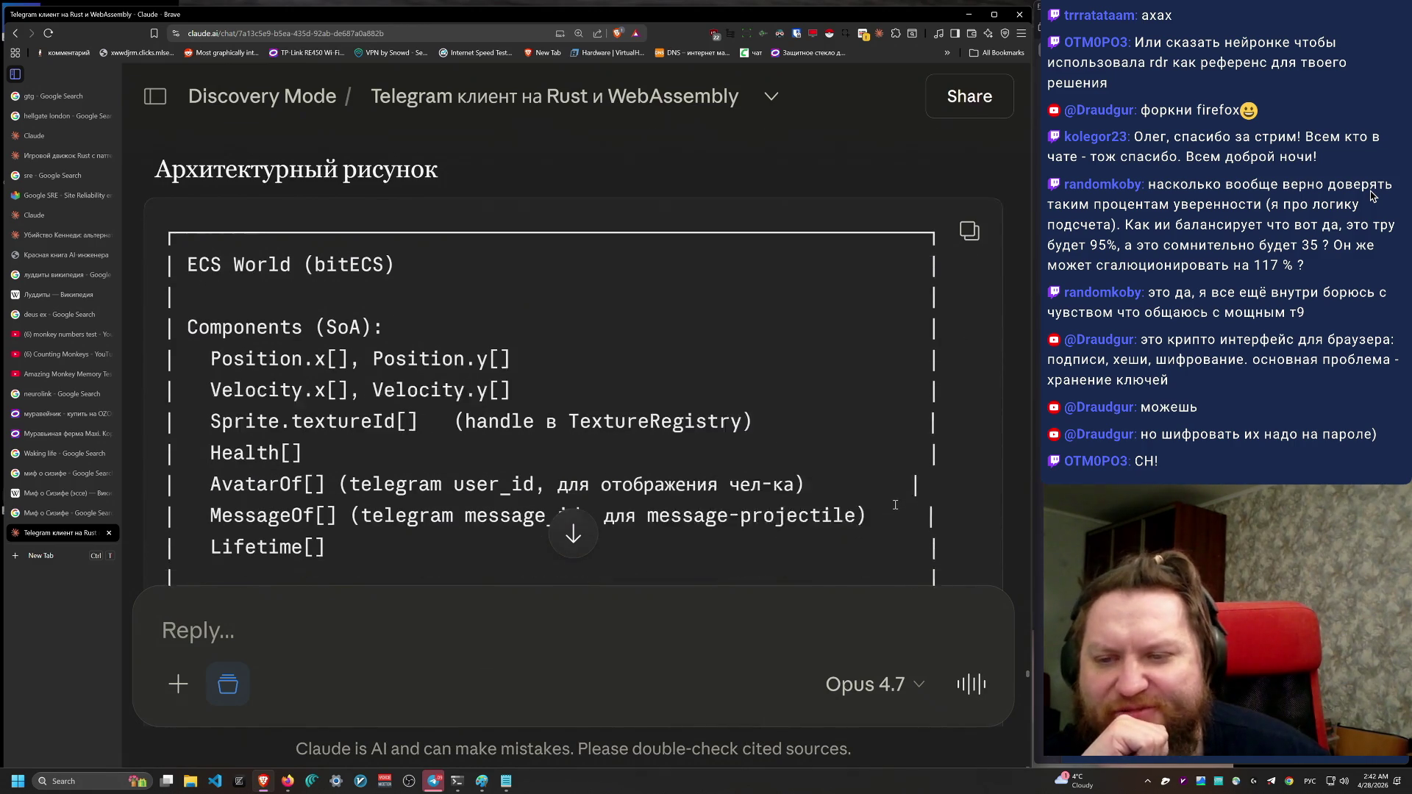
scroll(895, 504, "down", 9)
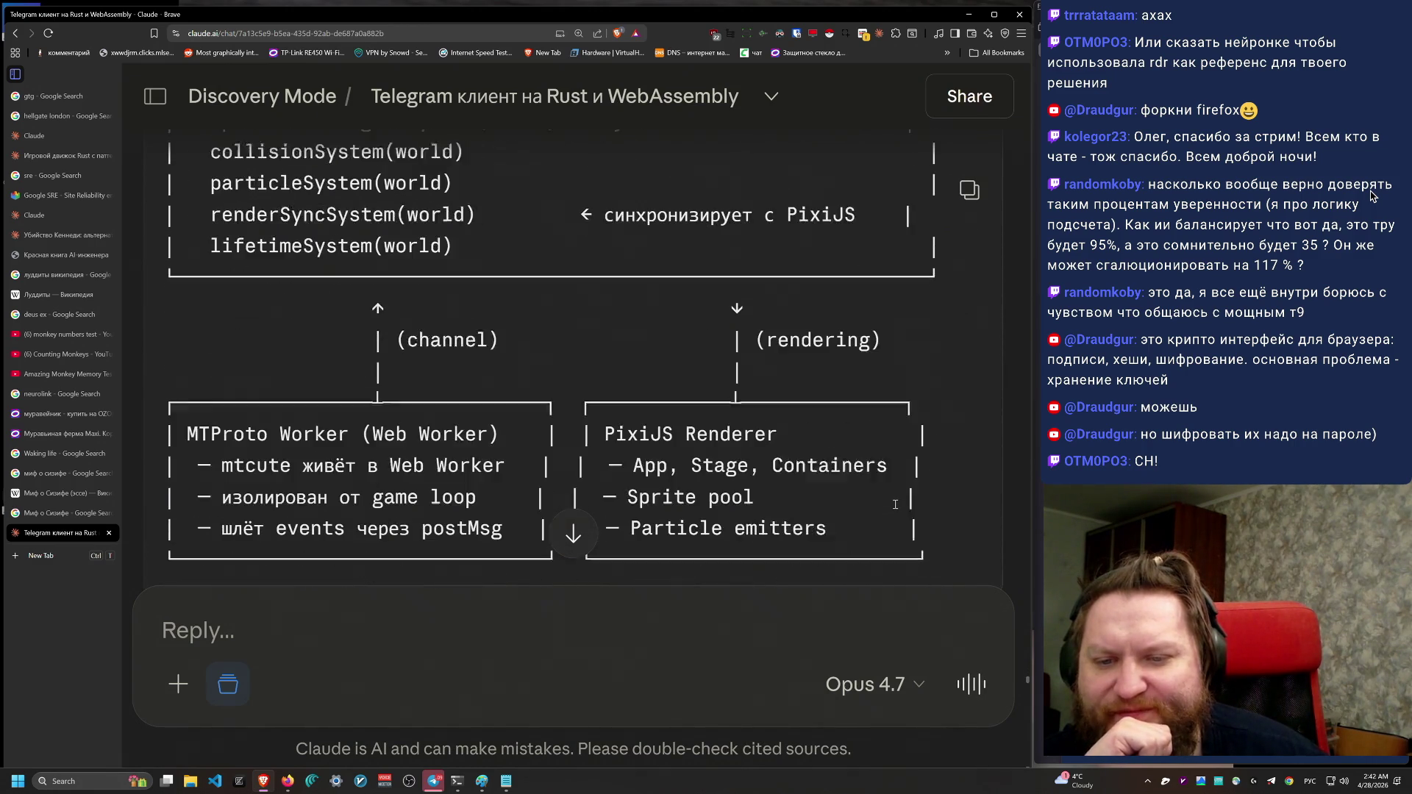
scroll(894, 505, "down", 1)
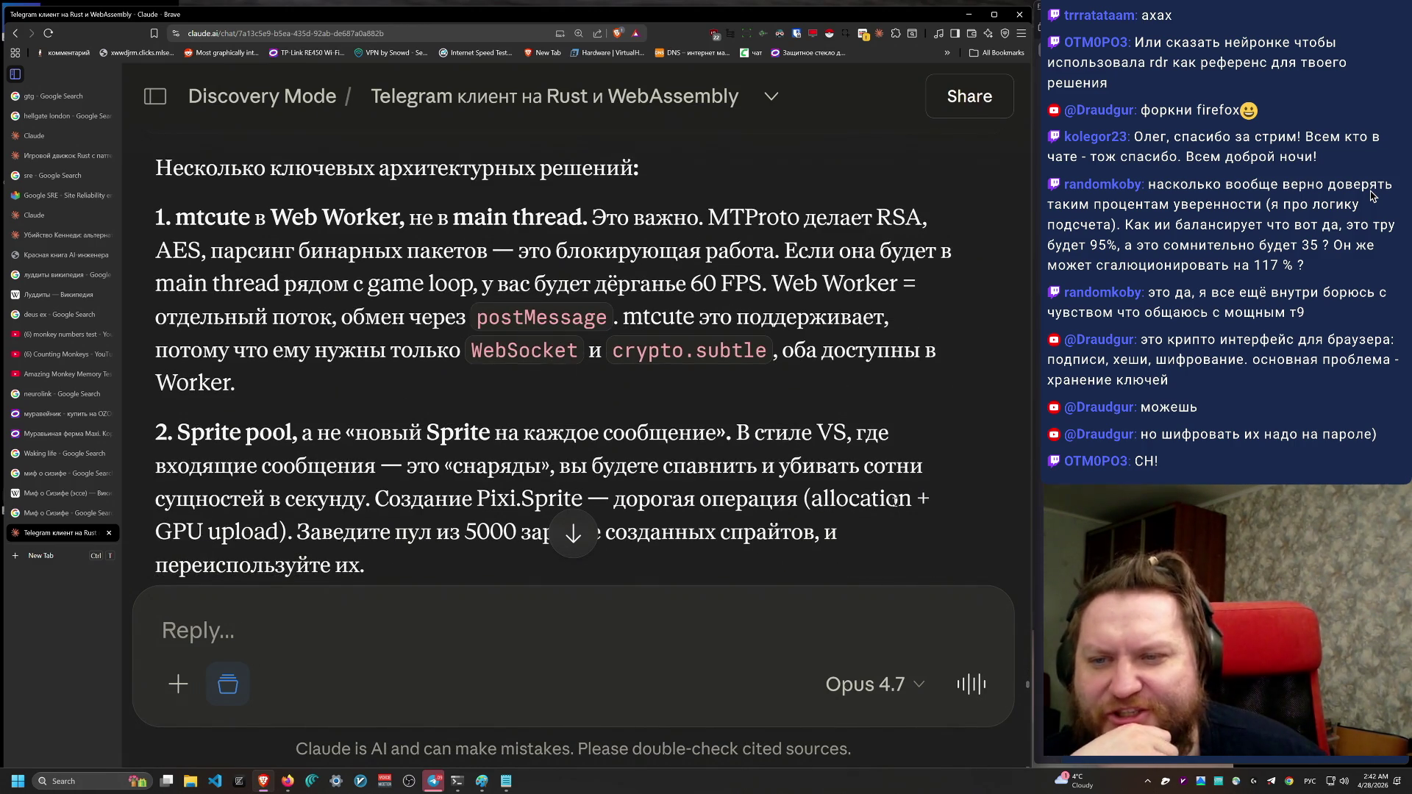
scroll(893, 492, "down", 1)
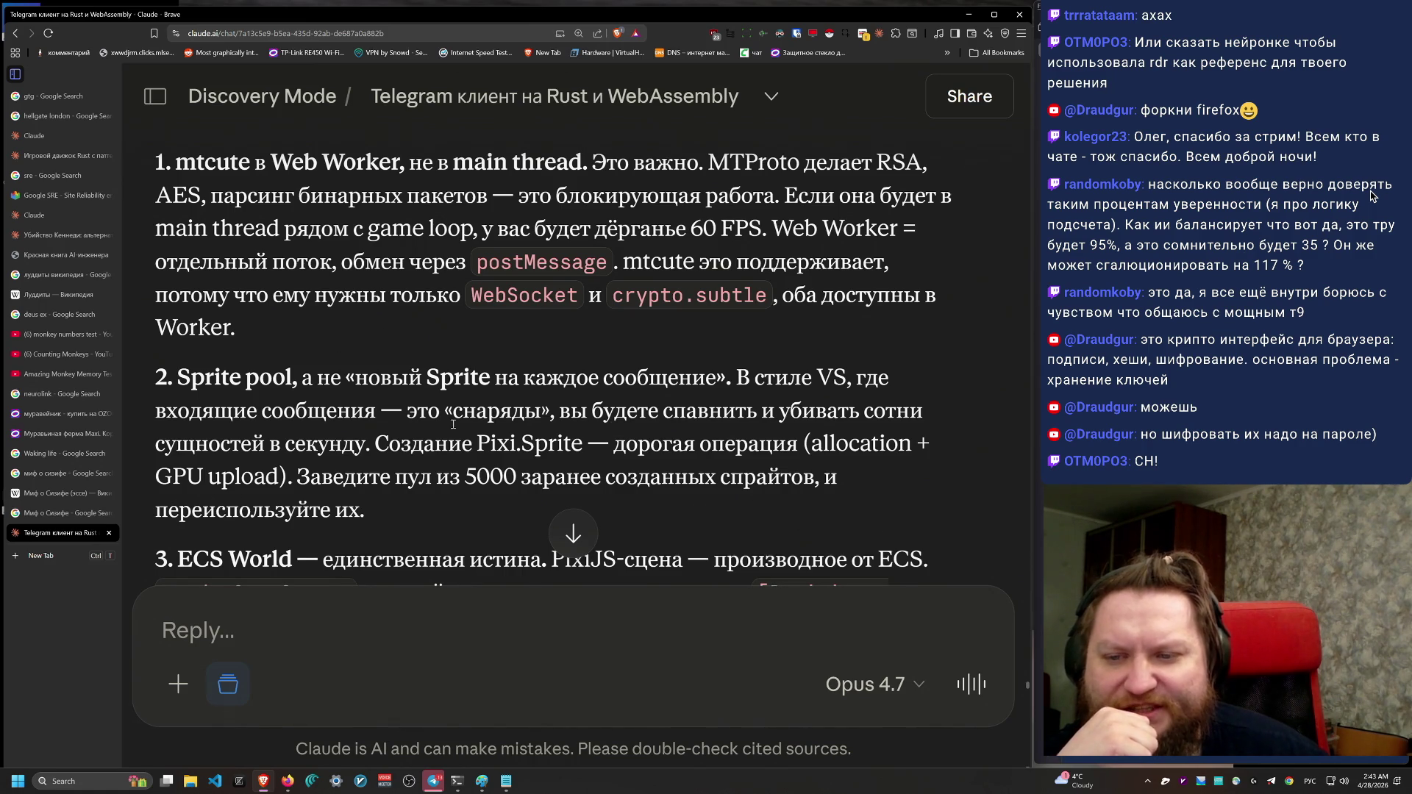
scroll(475, 382, "down", 7)
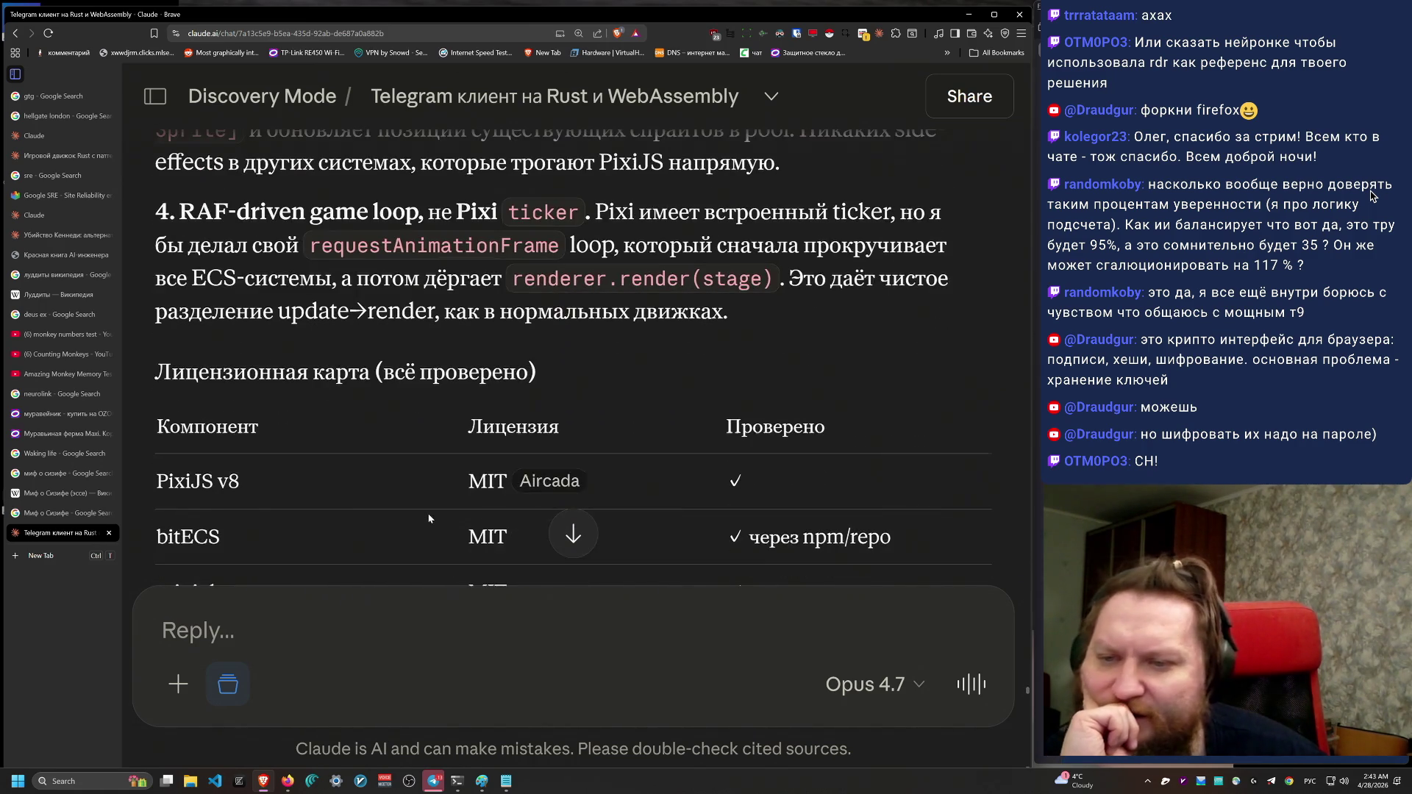
mouse_move(156, 211)
left_mouse_down()
mouse_move(698, 278)
mouse_move(856, 327)
mouse_move(537, 375)
left_mouse_up()
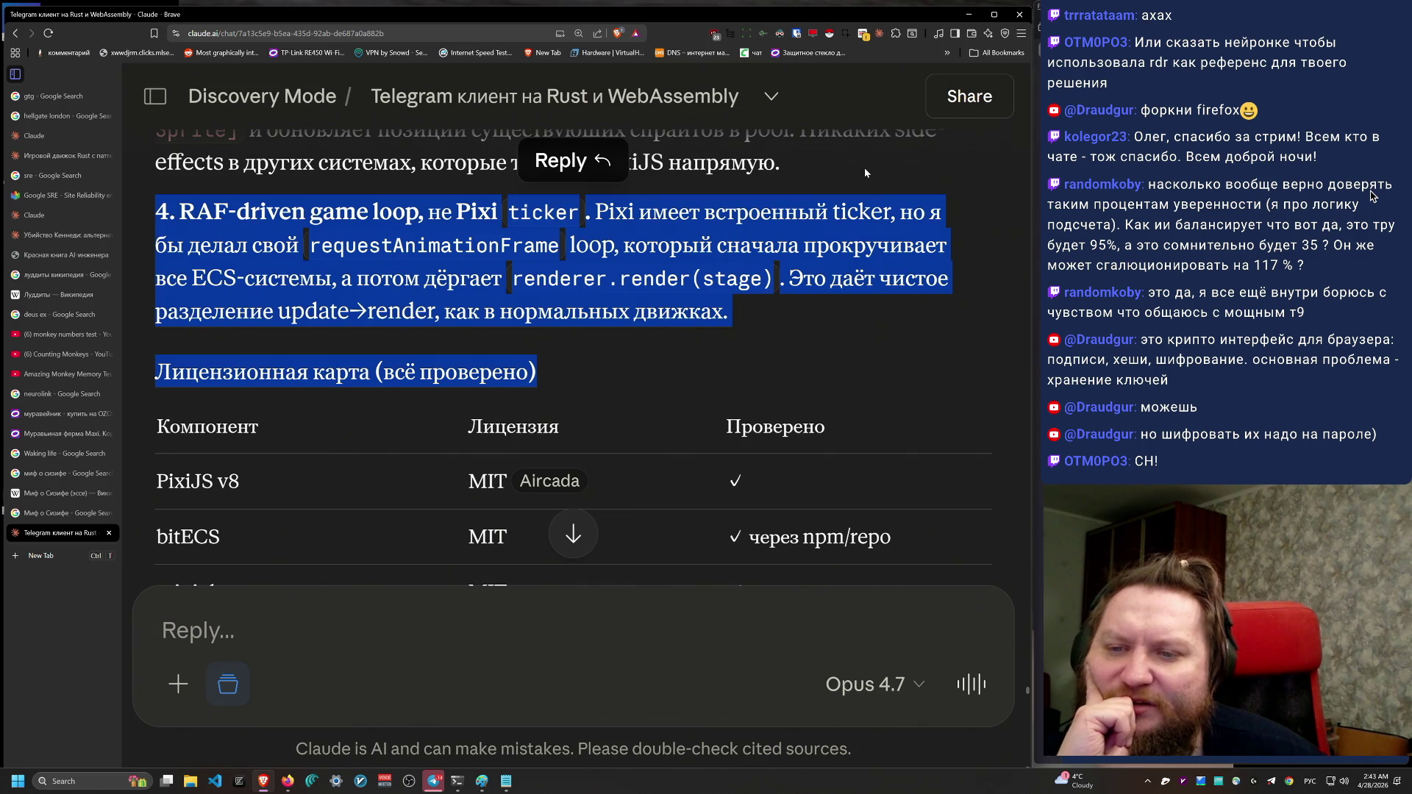
left_click(865, 171)
scroll(865, 171, "up", 2)
mouse_move(887, 423)
left_mouse_down()
mouse_move(804, 355)
mouse_move(784, 295)
mouse_move(459, 355)
mouse_move(433, 324)
mouse_move(903, 324)
mouse_move(911, 284)
mouse_move(193, 389)
mouse_move(146, 328)
left_mouse_up()
mouse_move(730, 420)
left_mouse_down()
mouse_move(441, 324)
mouse_move(145, 328)
left_mouse_up()
mouse_move(730, 421)
left_mouse_down()
mouse_move(158, 388)
mouse_move(875, 388)
mouse_move(877, 286)
left_mouse_up()
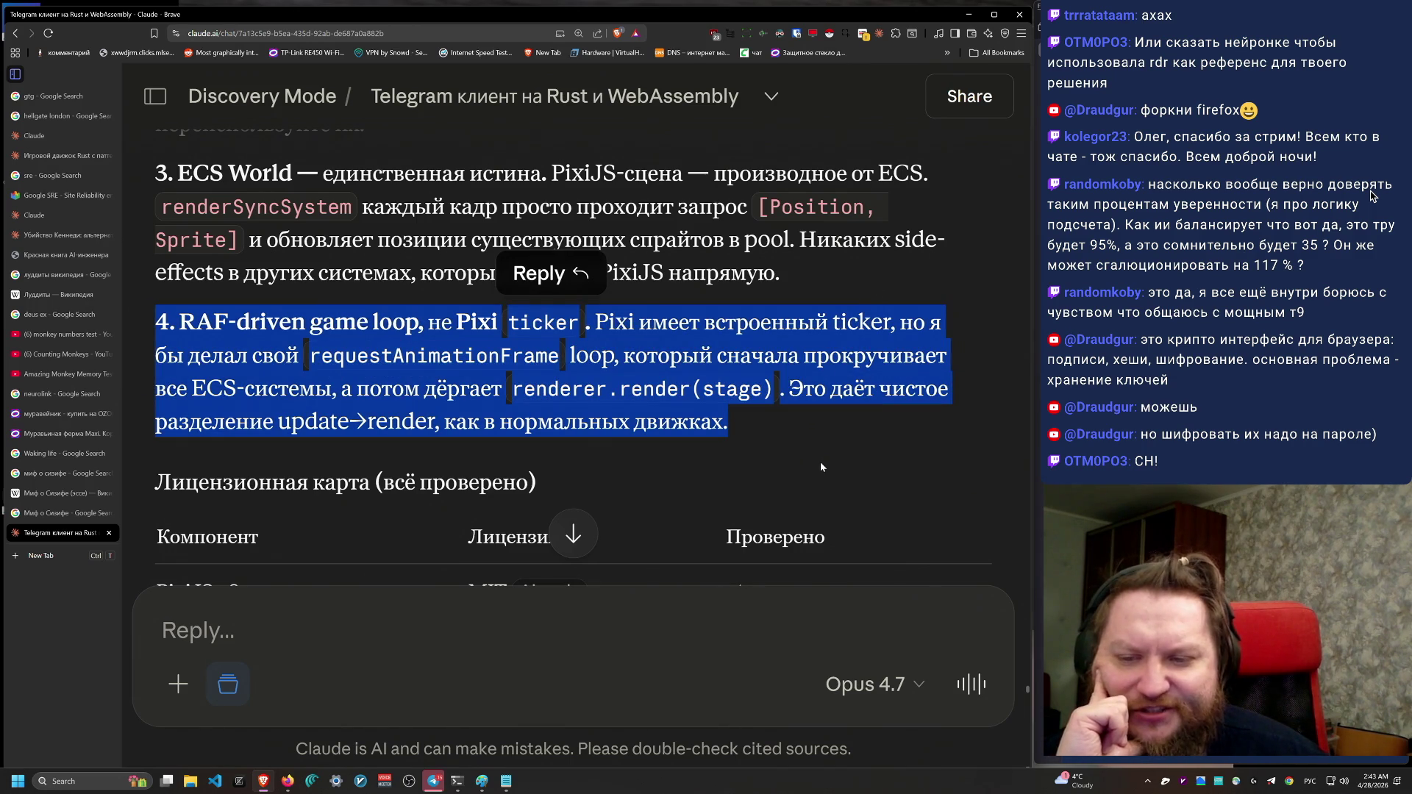
left_click(790, 464)
scroll(814, 488, "up", 1)
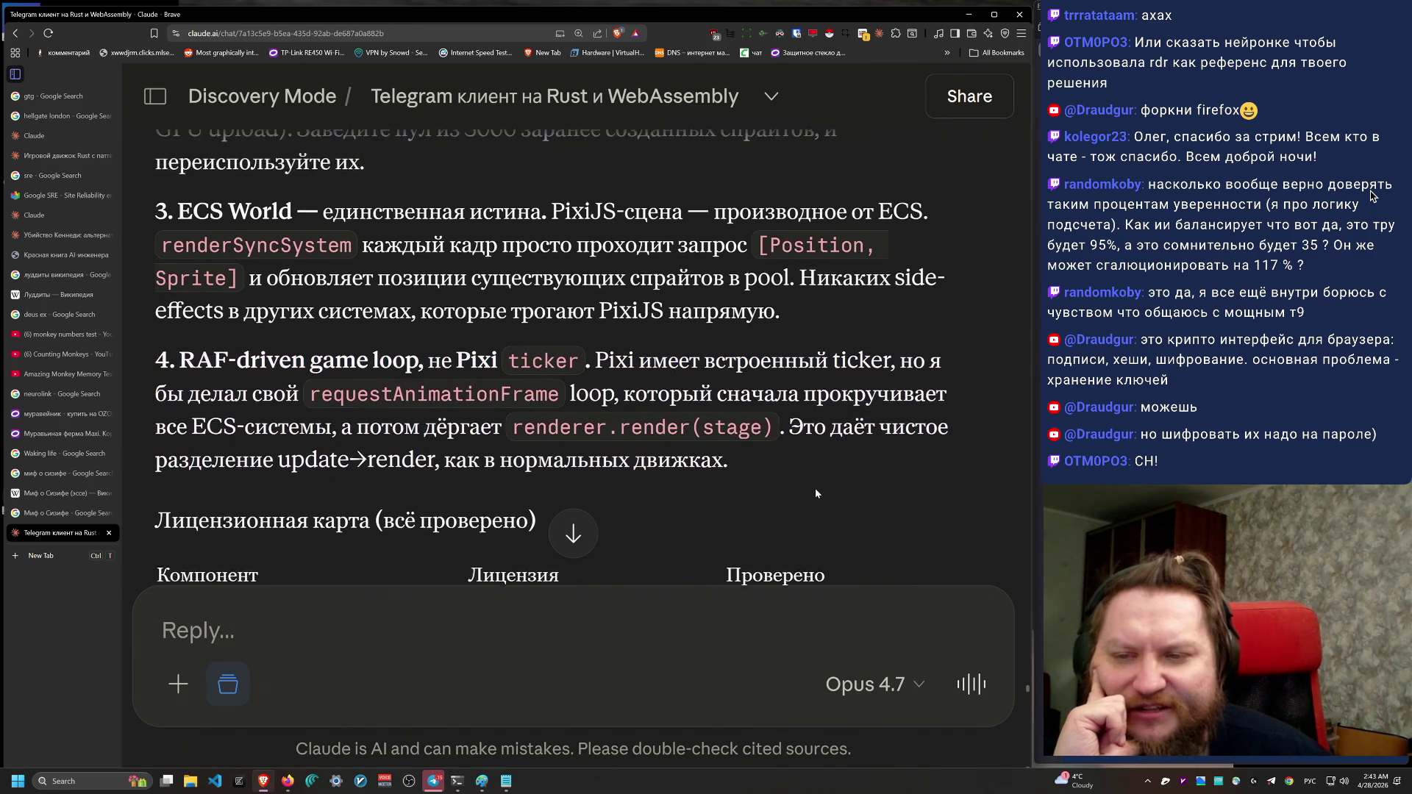
scroll(815, 488, "down", 8)
scroll(820, 492, "down", 3)
scroll(849, 499, "up", 12)
scroll(835, 520, "down", 3)
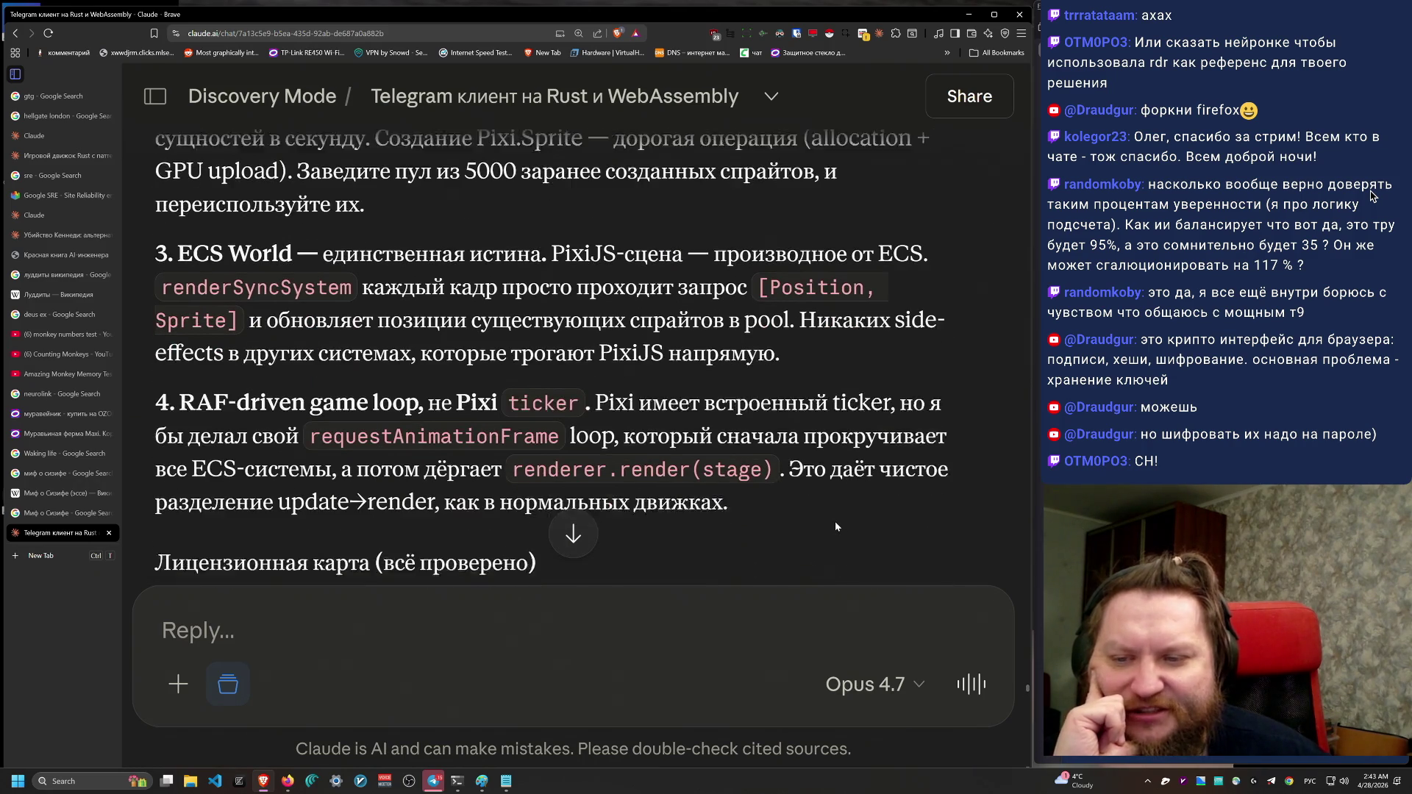
triple_click(919, 461)
scroll(947, 490, "up", 1)
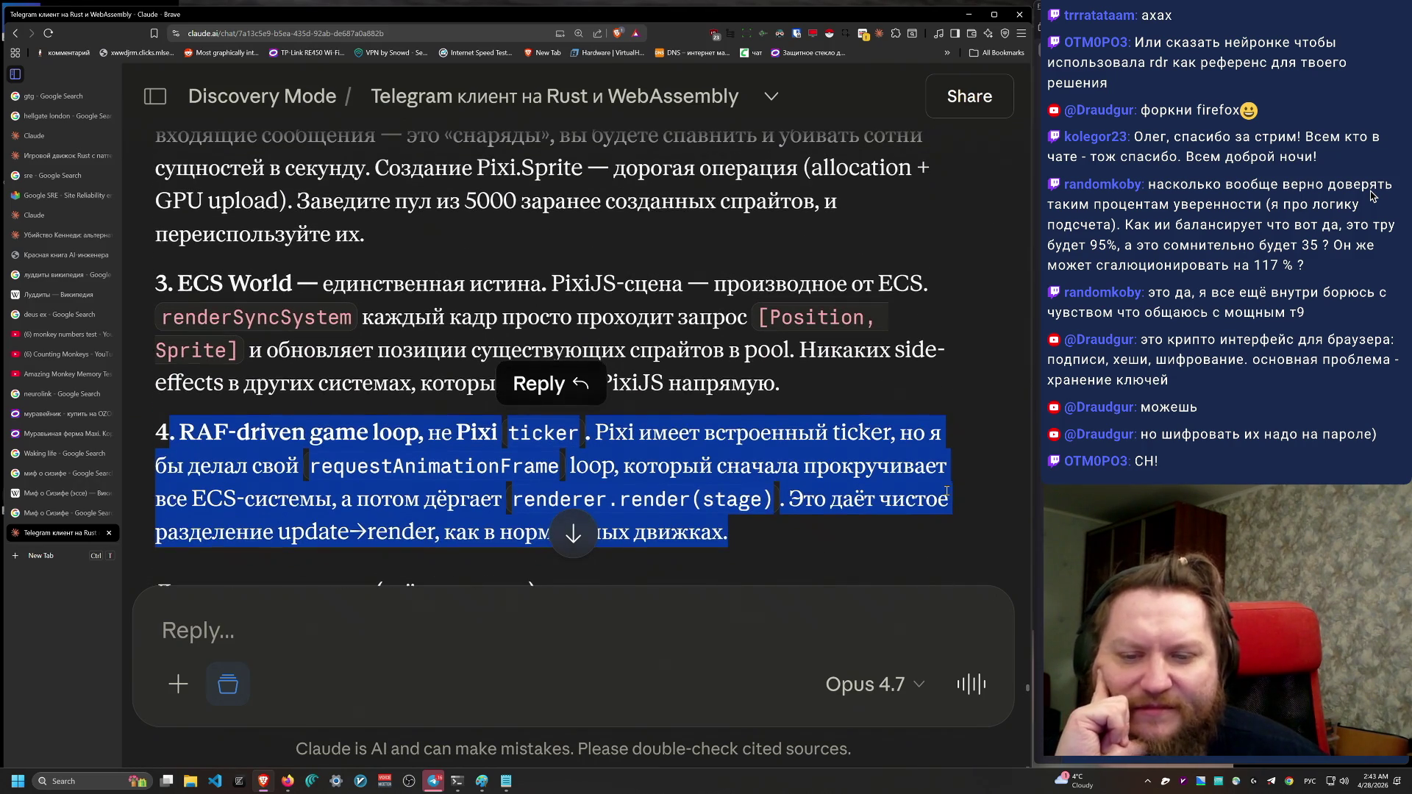
scroll(947, 492, "up", 1)
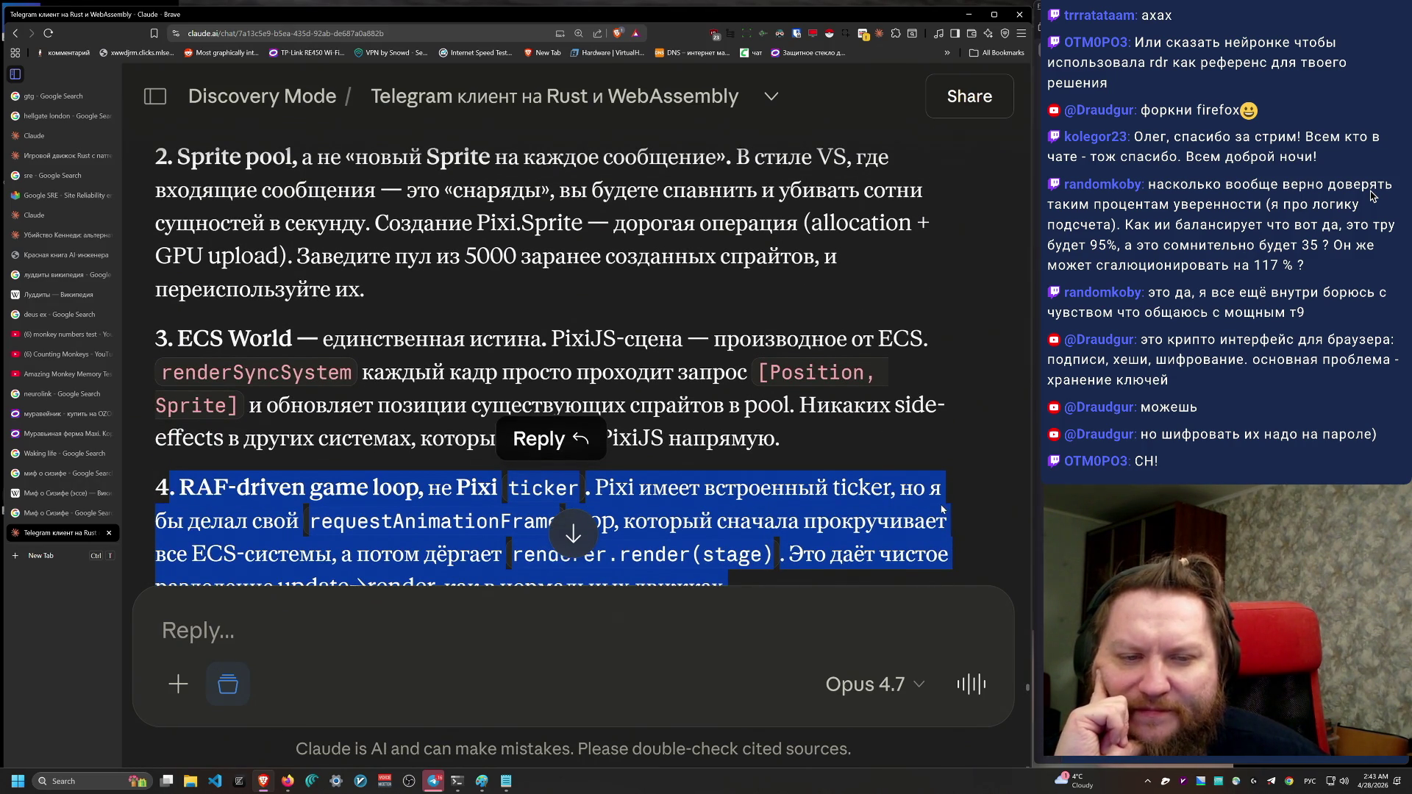
scroll(941, 509, "down", 12)
scroll(902, 557, "down", 5)
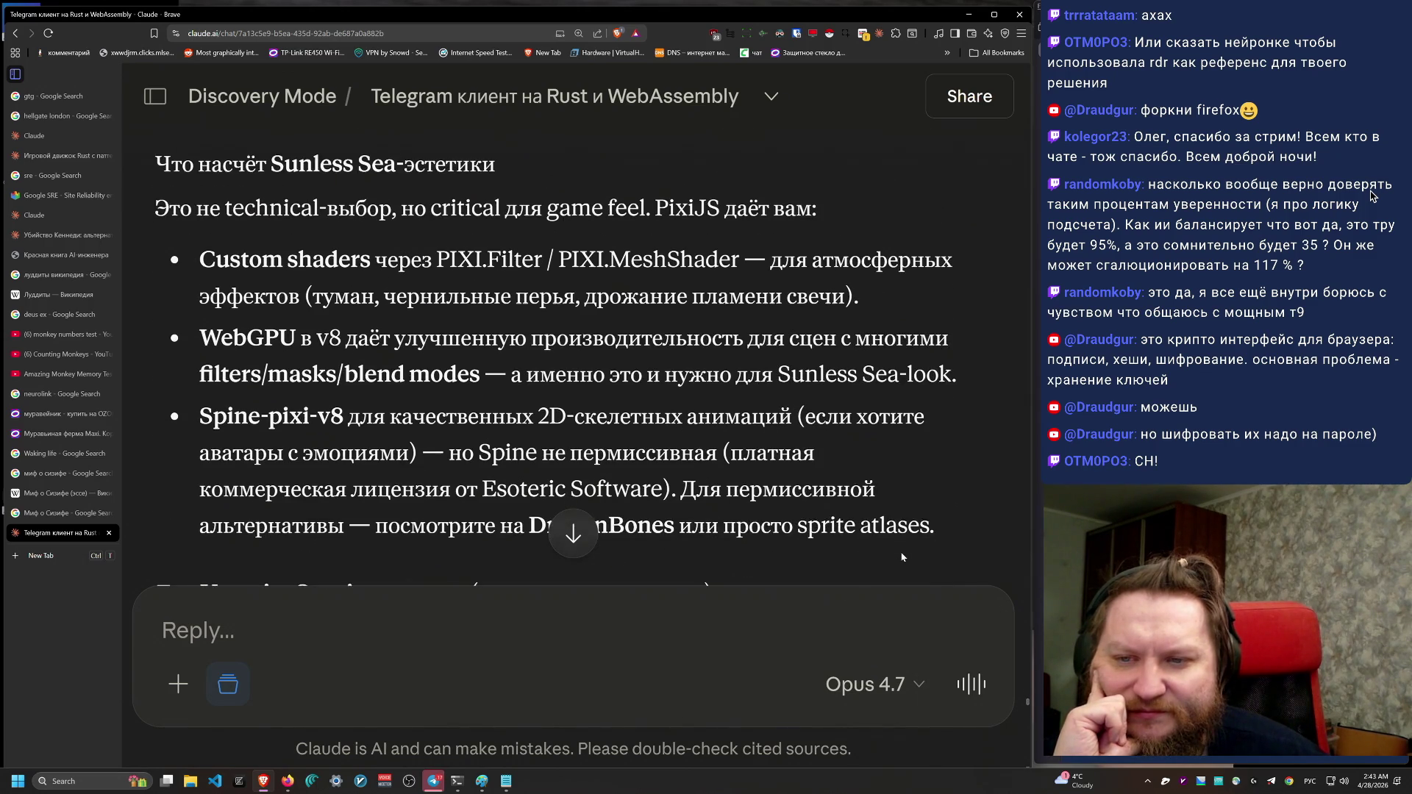
scroll(903, 556, "down", 2)
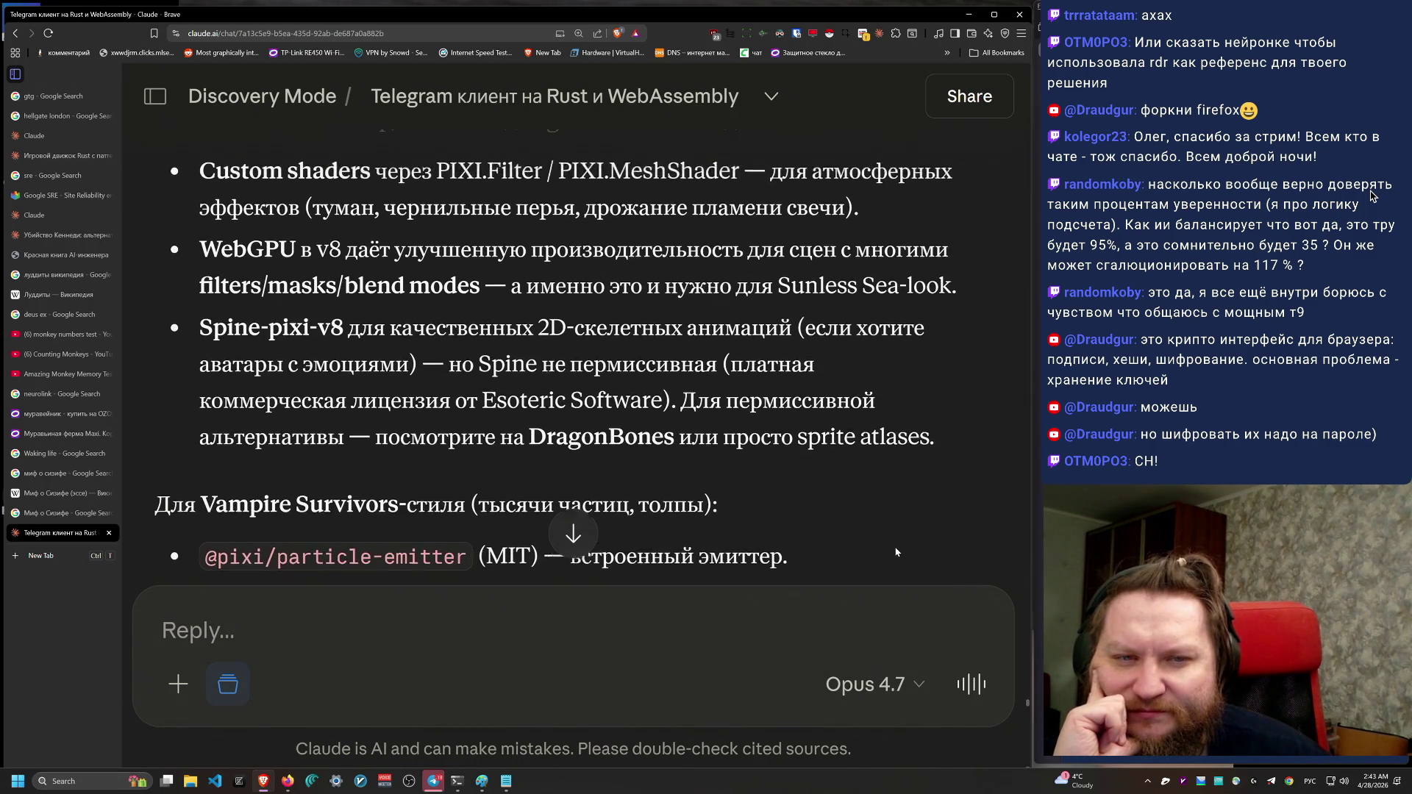
scroll(896, 552, "up", 1)
mouse_move(934, 498)
left_mouse_down()
mouse_move(157, 213)
mouse_move(383, 243)
left_mouse_up()
left_click_drag(481, 276, 933, 471)
left_click(897, 555)
scroll(800, 551, "down", 2)
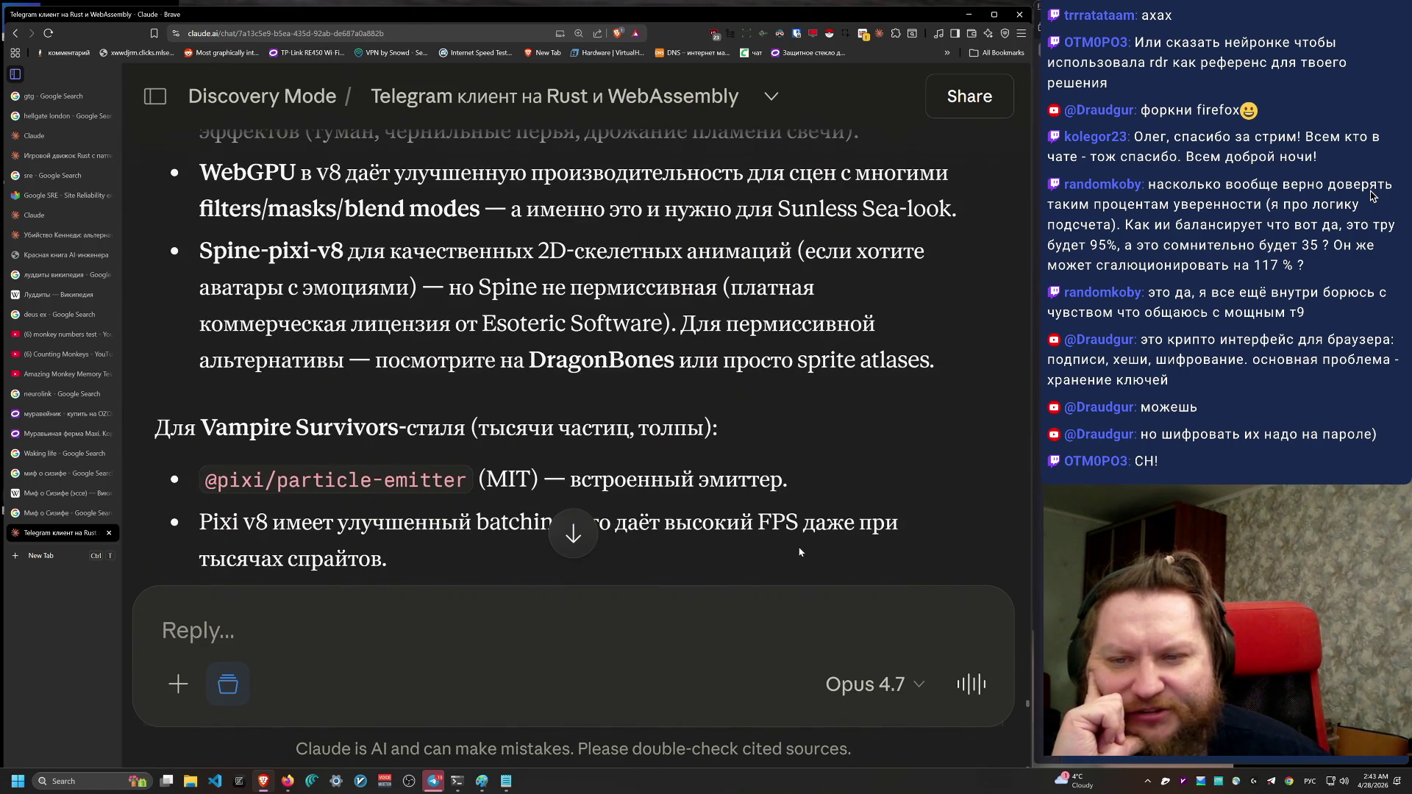
mouse_move(198, 250)
left_mouse_down()
mouse_move(814, 294)
mouse_move(987, 386)
mouse_move(191, 266)
mouse_move(452, 323)
mouse_move(431, 289)
mouse_move(680, 361)
mouse_move(674, 326)
mouse_move(556, 361)
mouse_move(200, 361)
mouse_move(622, 366)
left_mouse_up()
left_click(885, 442)
scroll(855, 470, "down", 2)
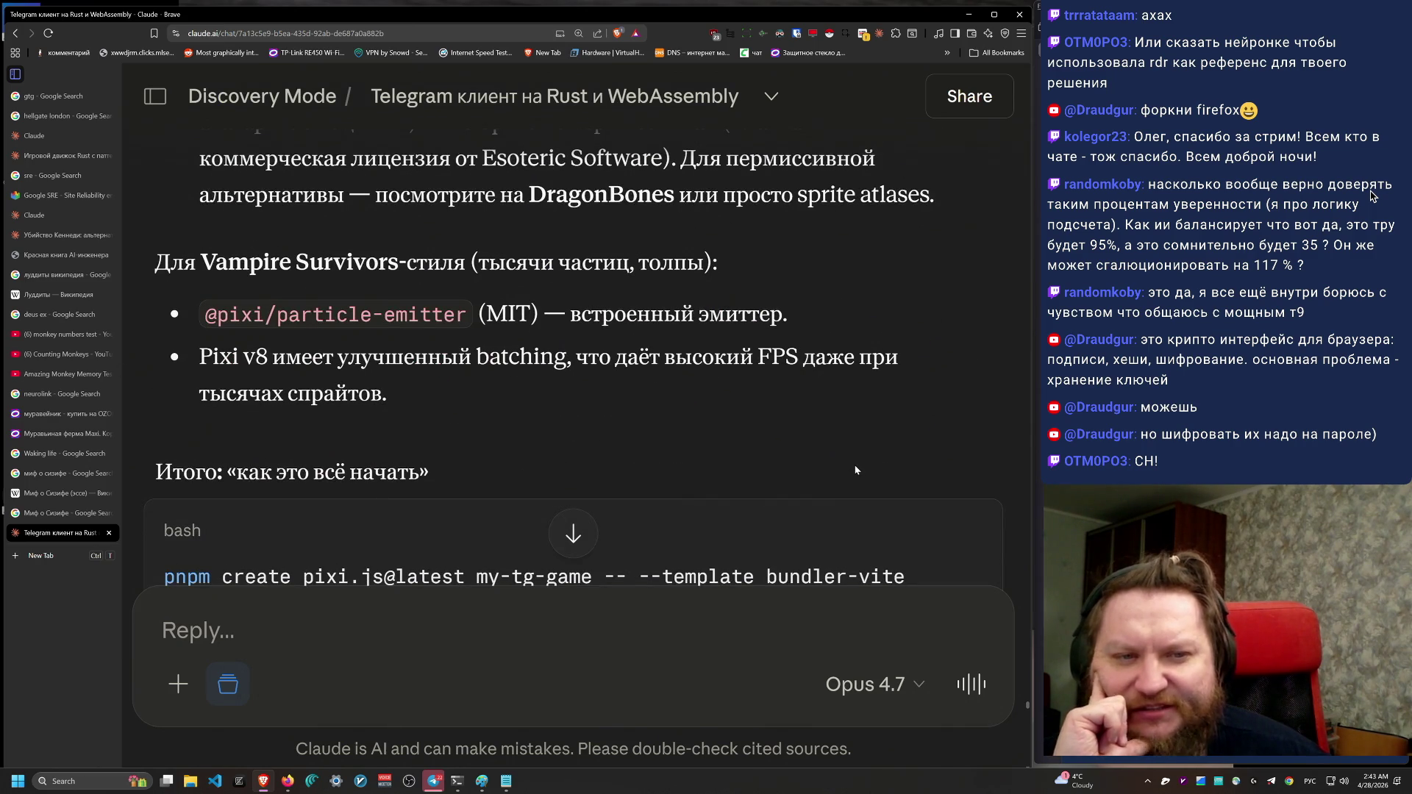
scroll(855, 470, "down", 1)
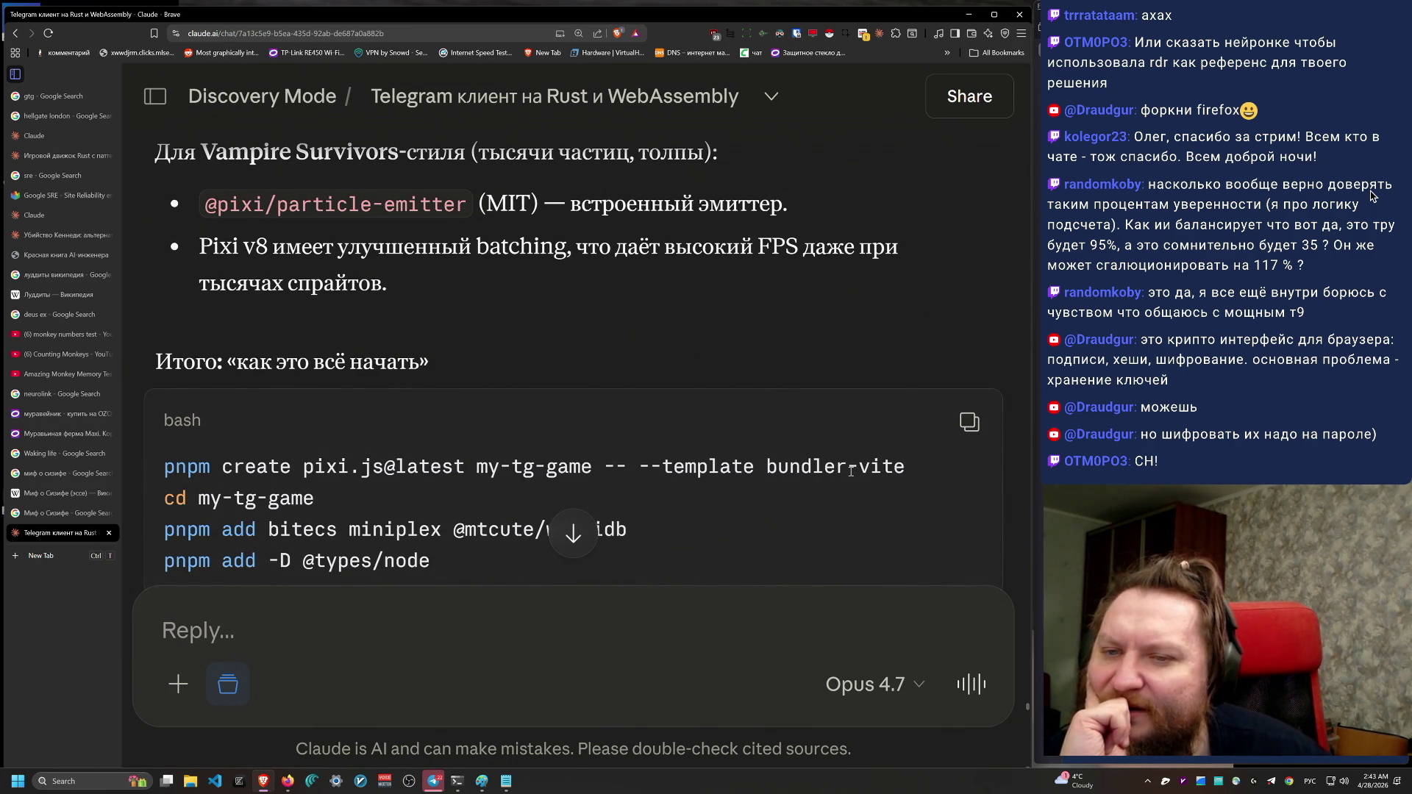
scroll(851, 469, "down", 6)
scroll(851, 474, "up", 1)
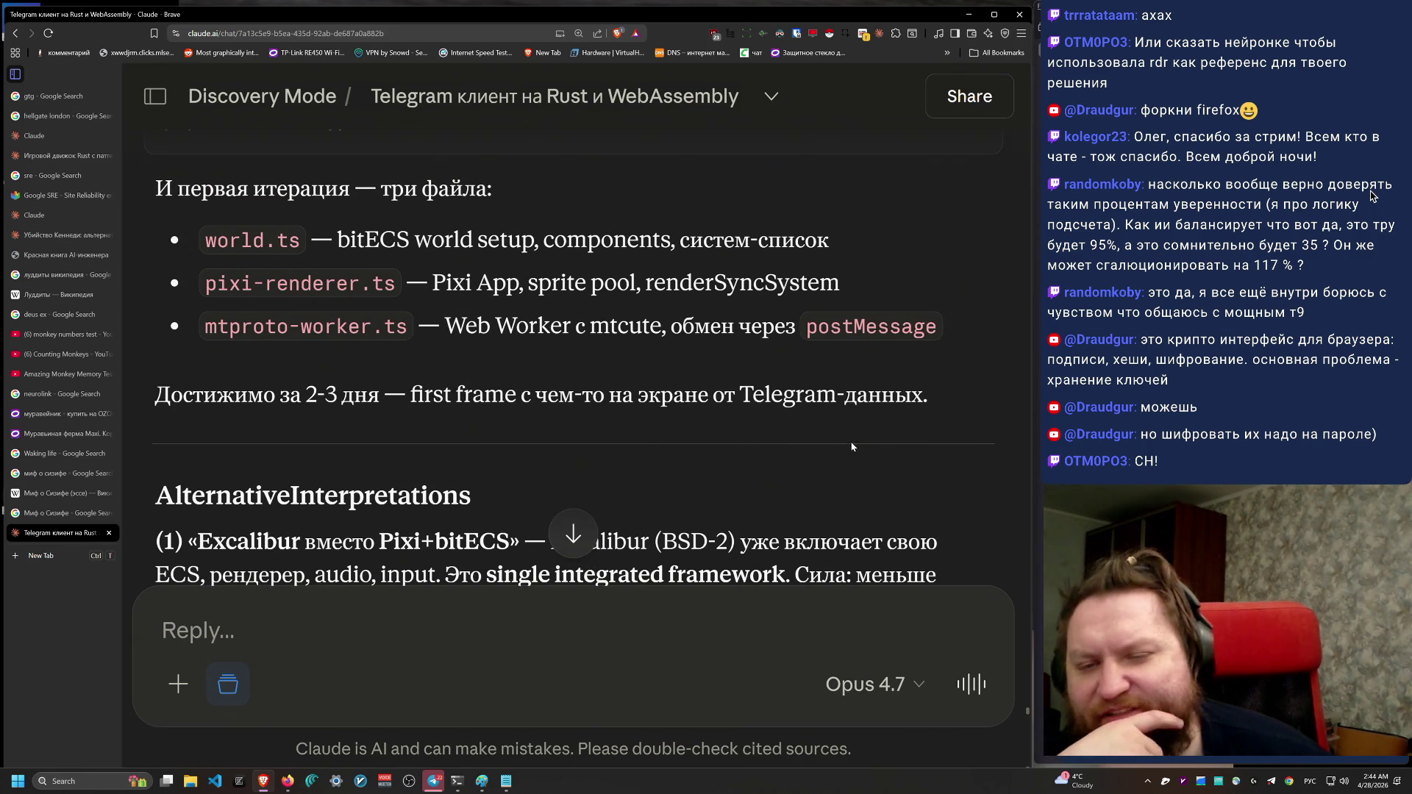
scroll(846, 455, "down", 2)
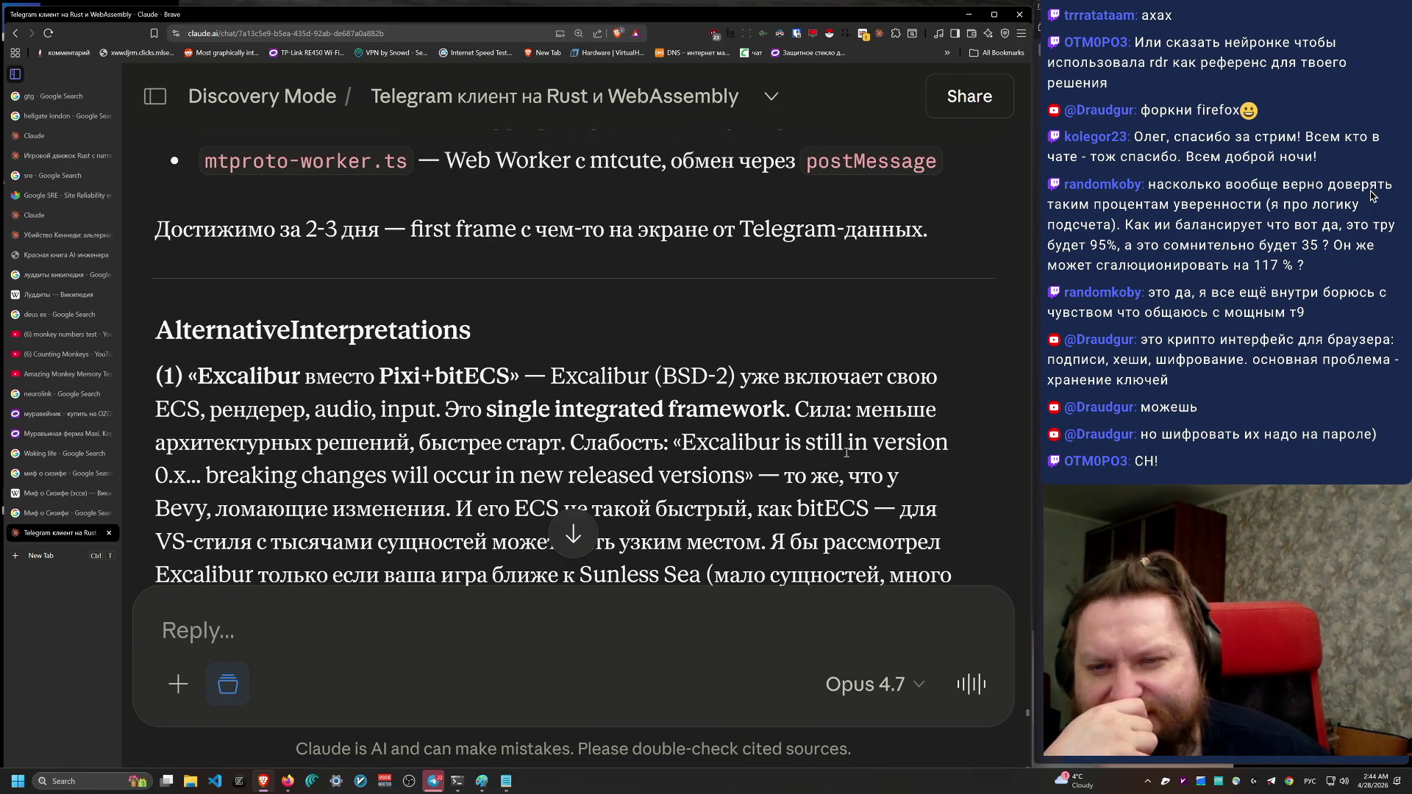
scroll(843, 460, "up", 2)
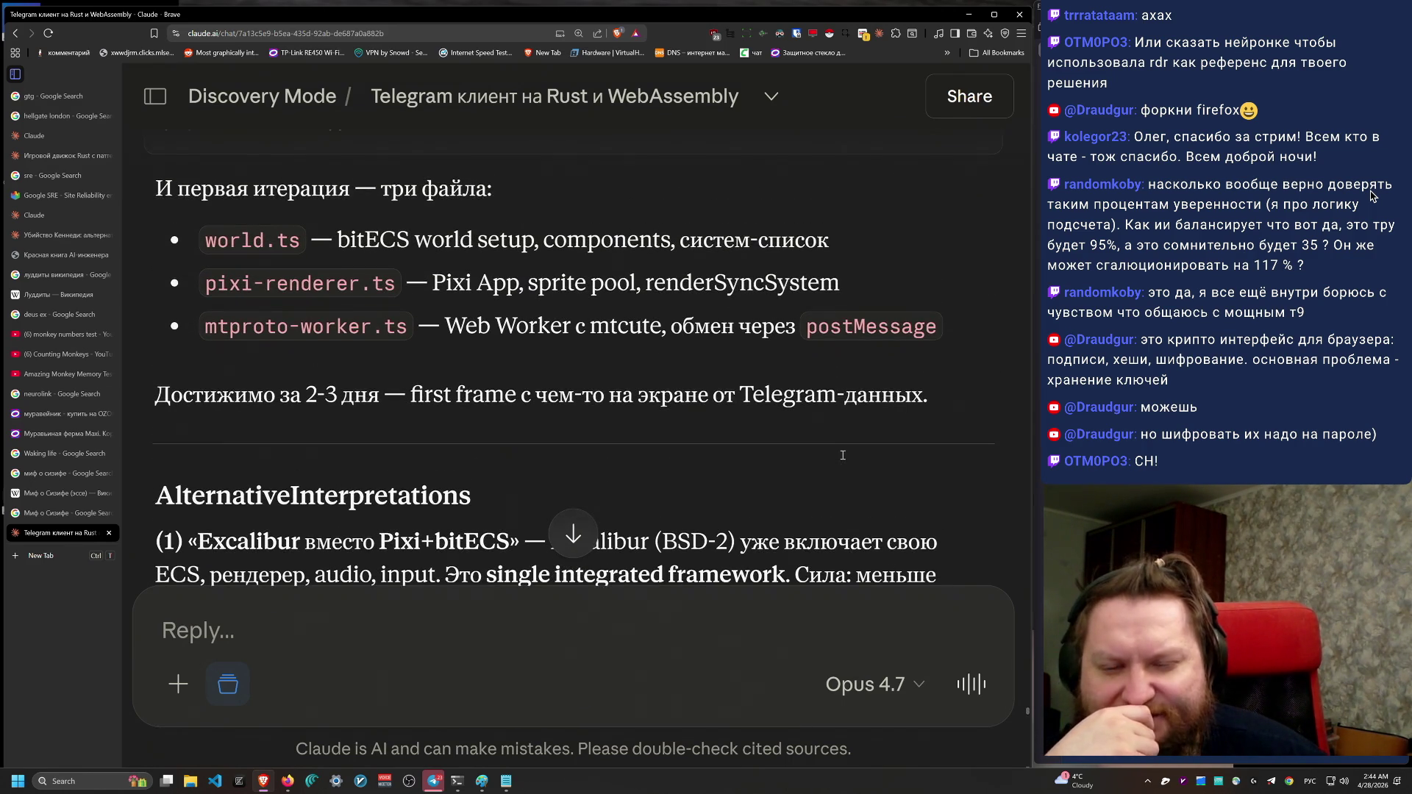
scroll(843, 459, "down", 4)
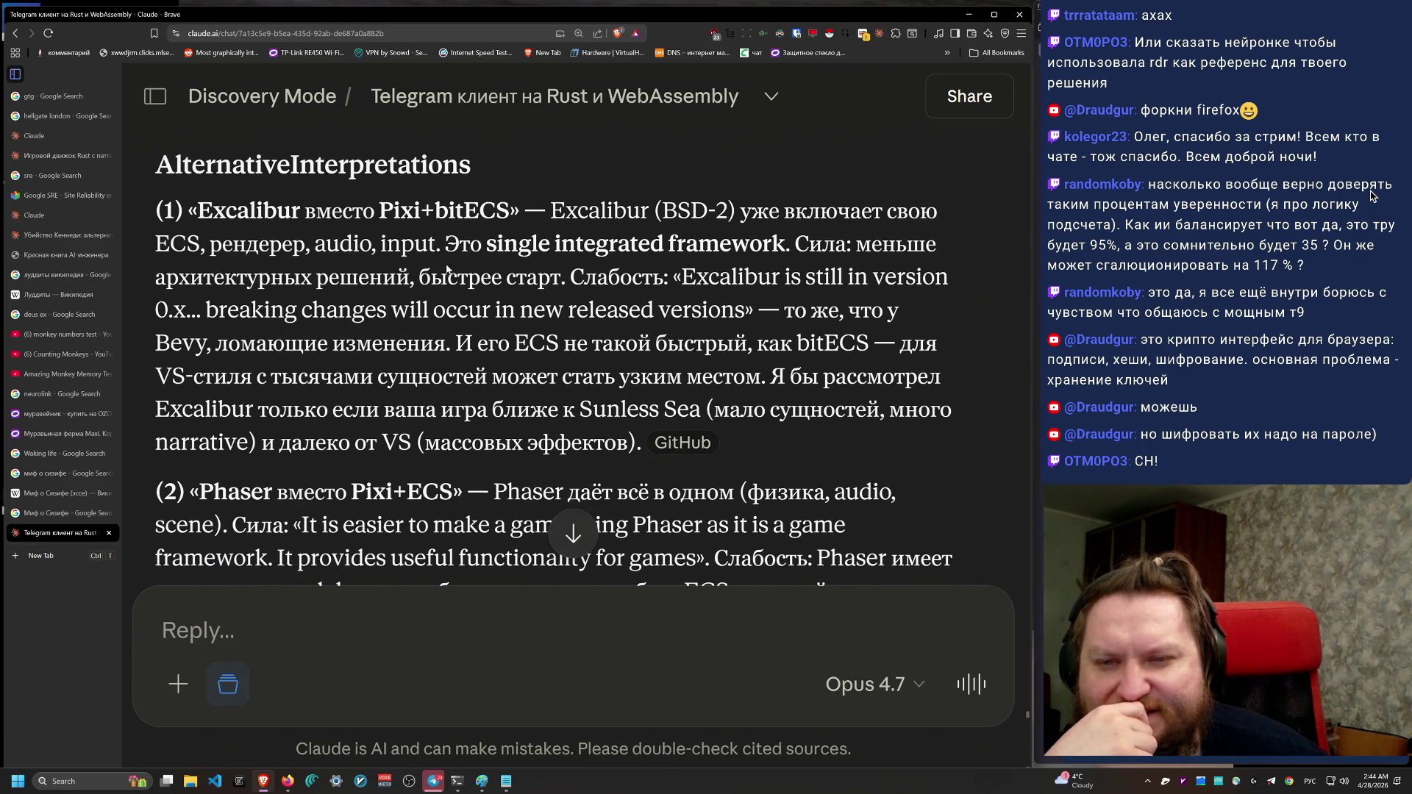
double_click(219, 212)
mouse_move(606, 212)
left_mouse_down()
mouse_move(977, 218)
mouse_move(246, 248)
mouse_move(947, 252)
mouse_move(899, 312)
left_mouse_up()
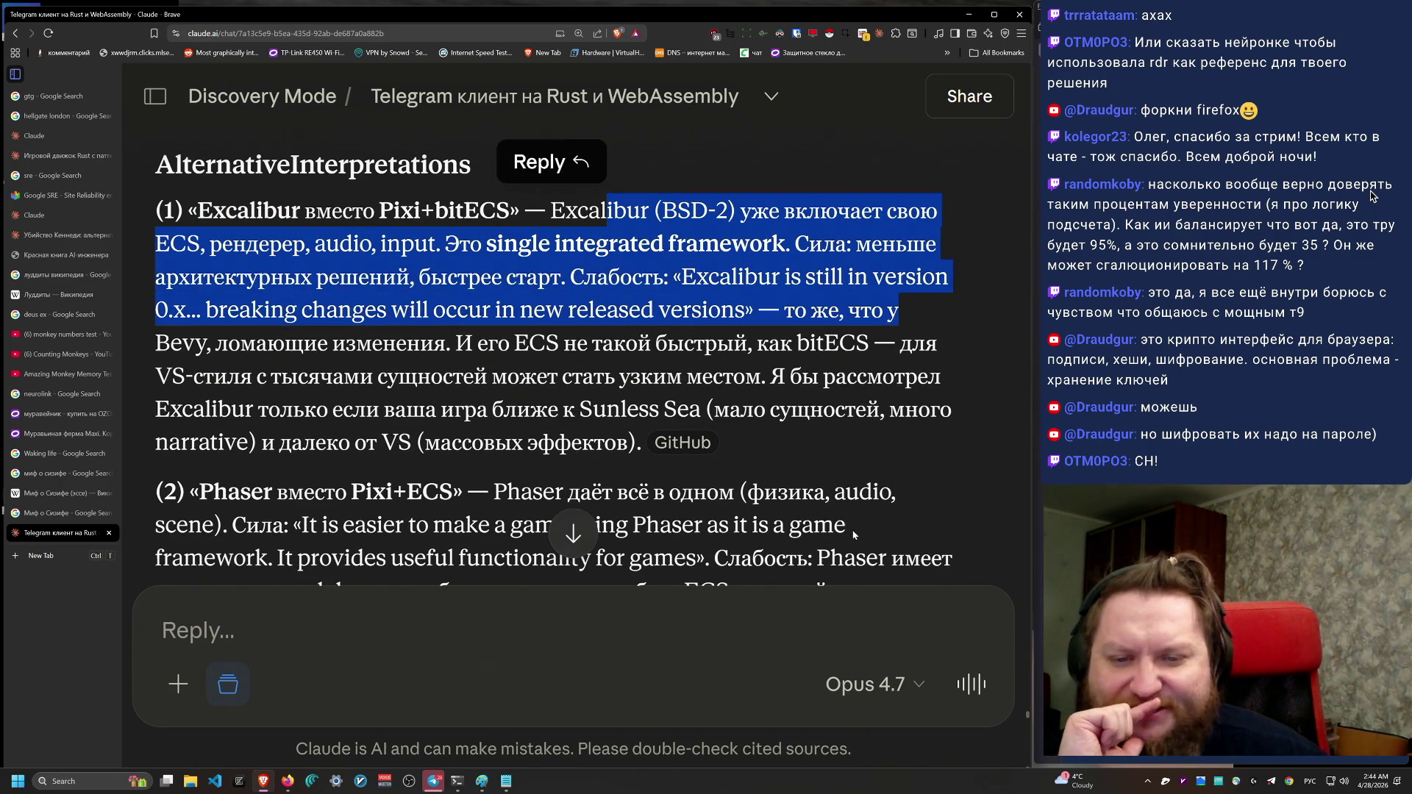
scroll(850, 530, "down", 2)
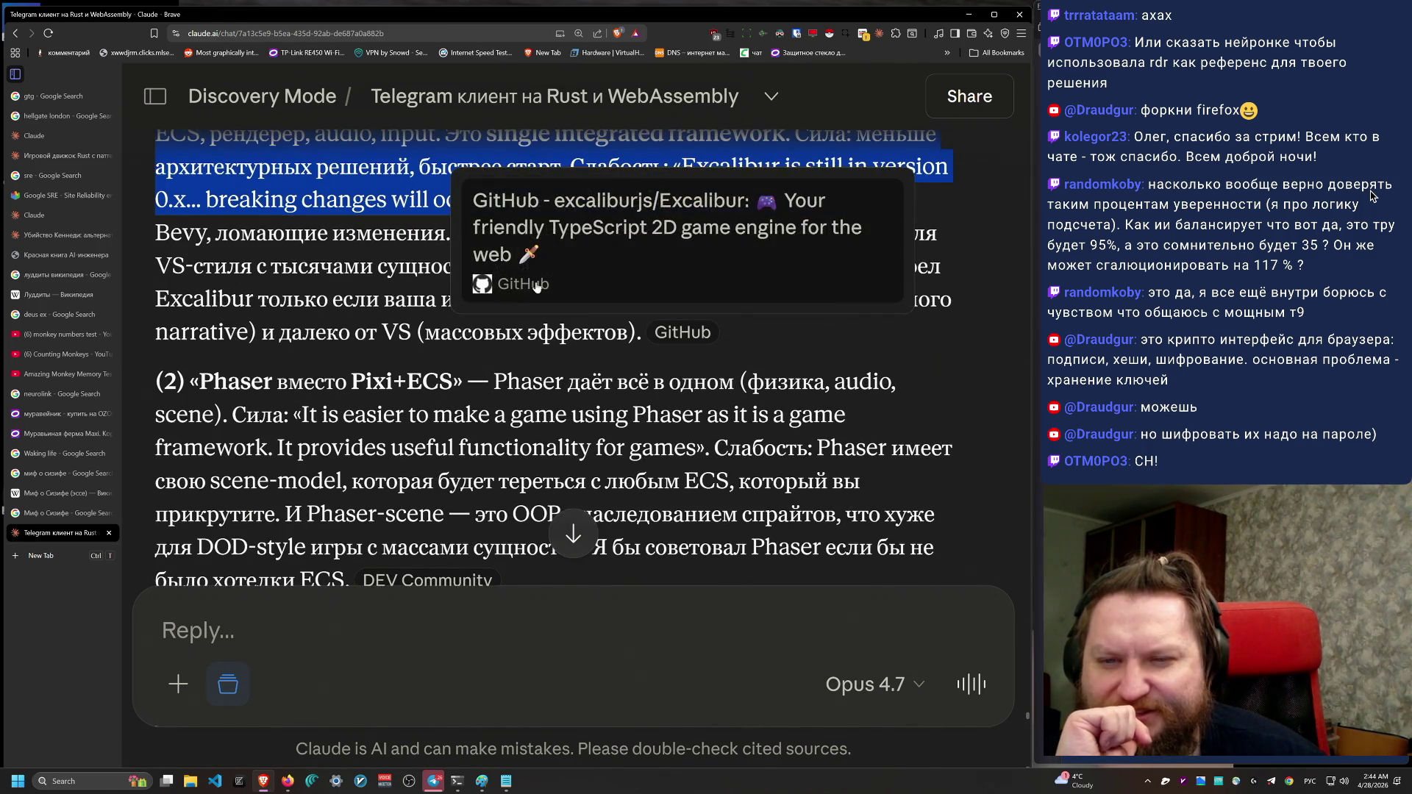
left_click(351, 300)
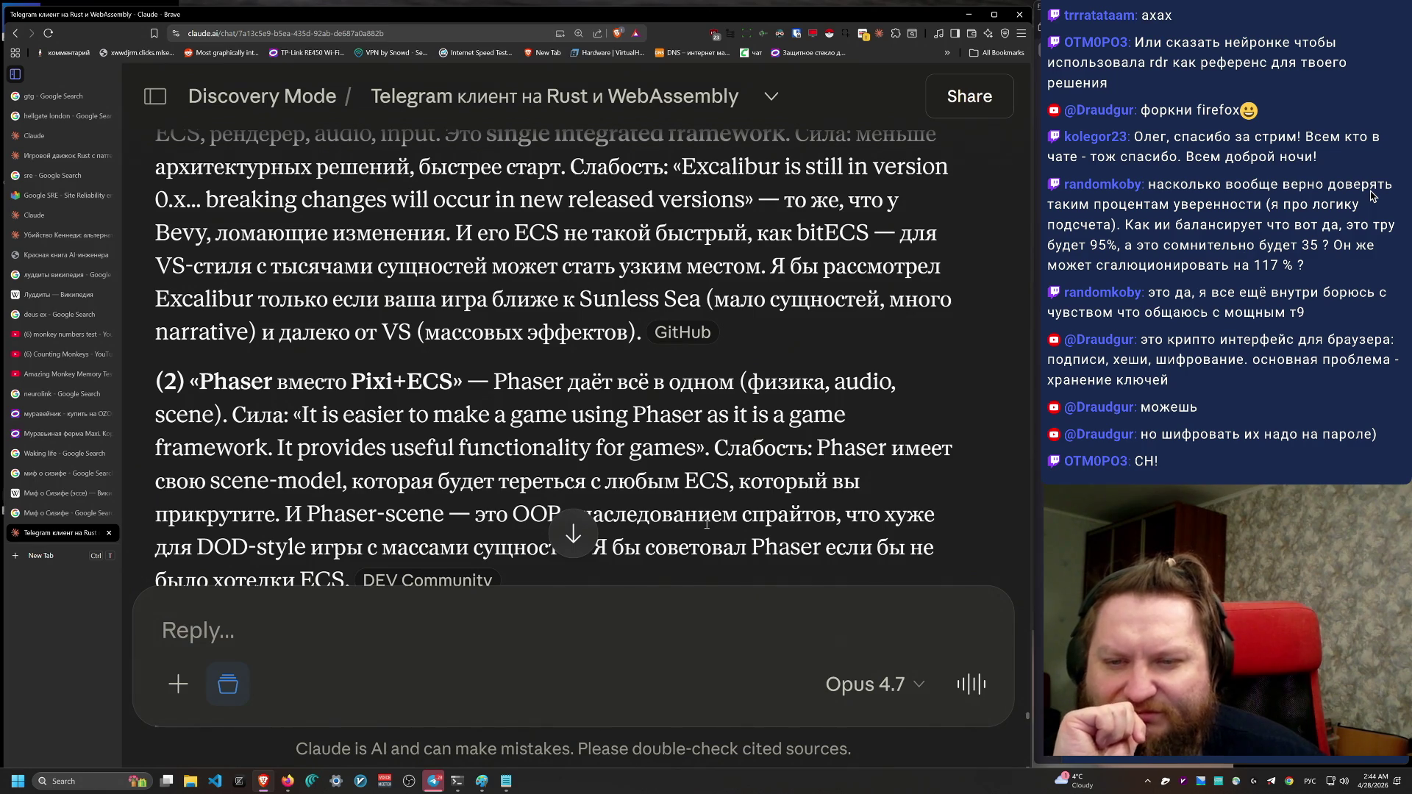
scroll(706, 533, "down", 1)
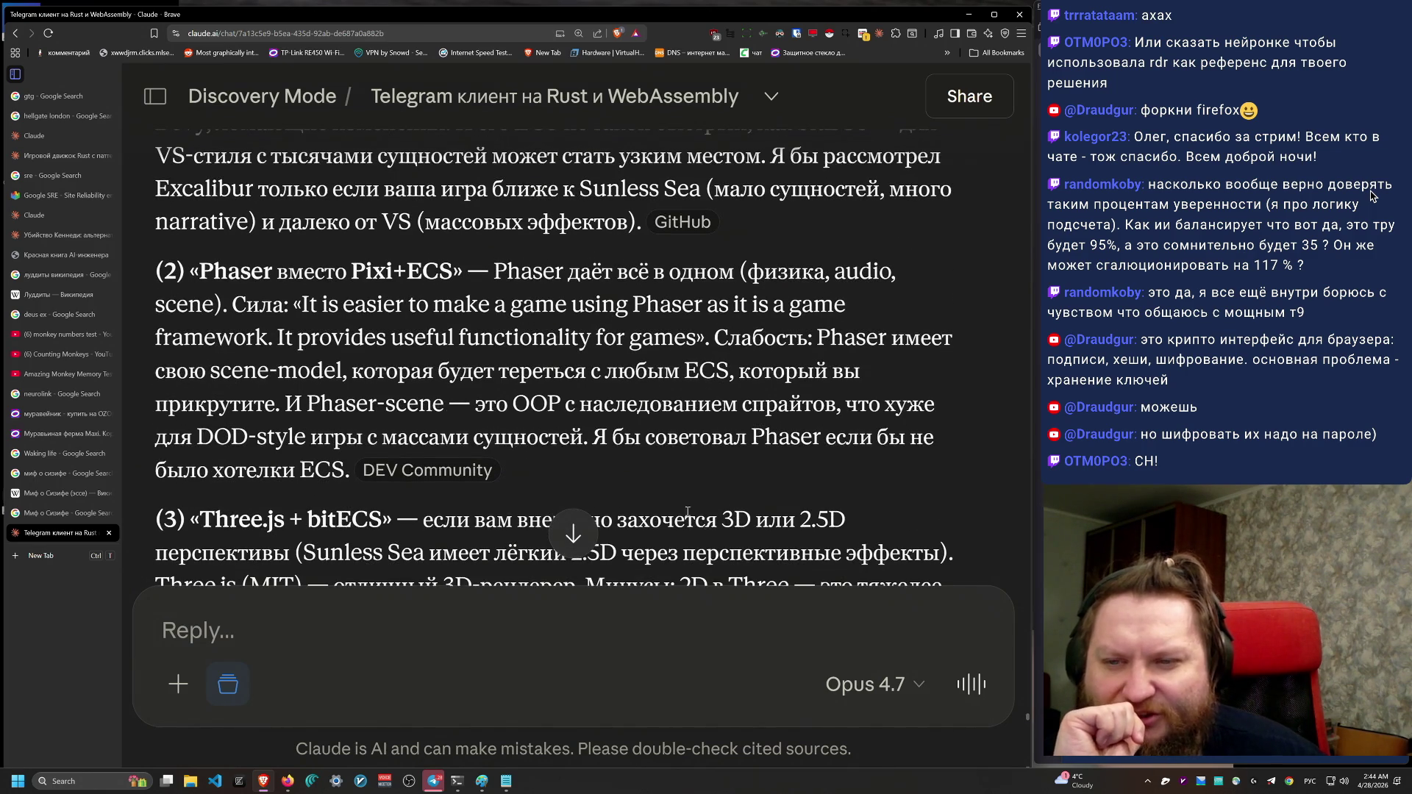
left_click_drag(176, 259, 691, 515)
left_click_drag(500, 475, 888, 226)
left_click(874, 481)
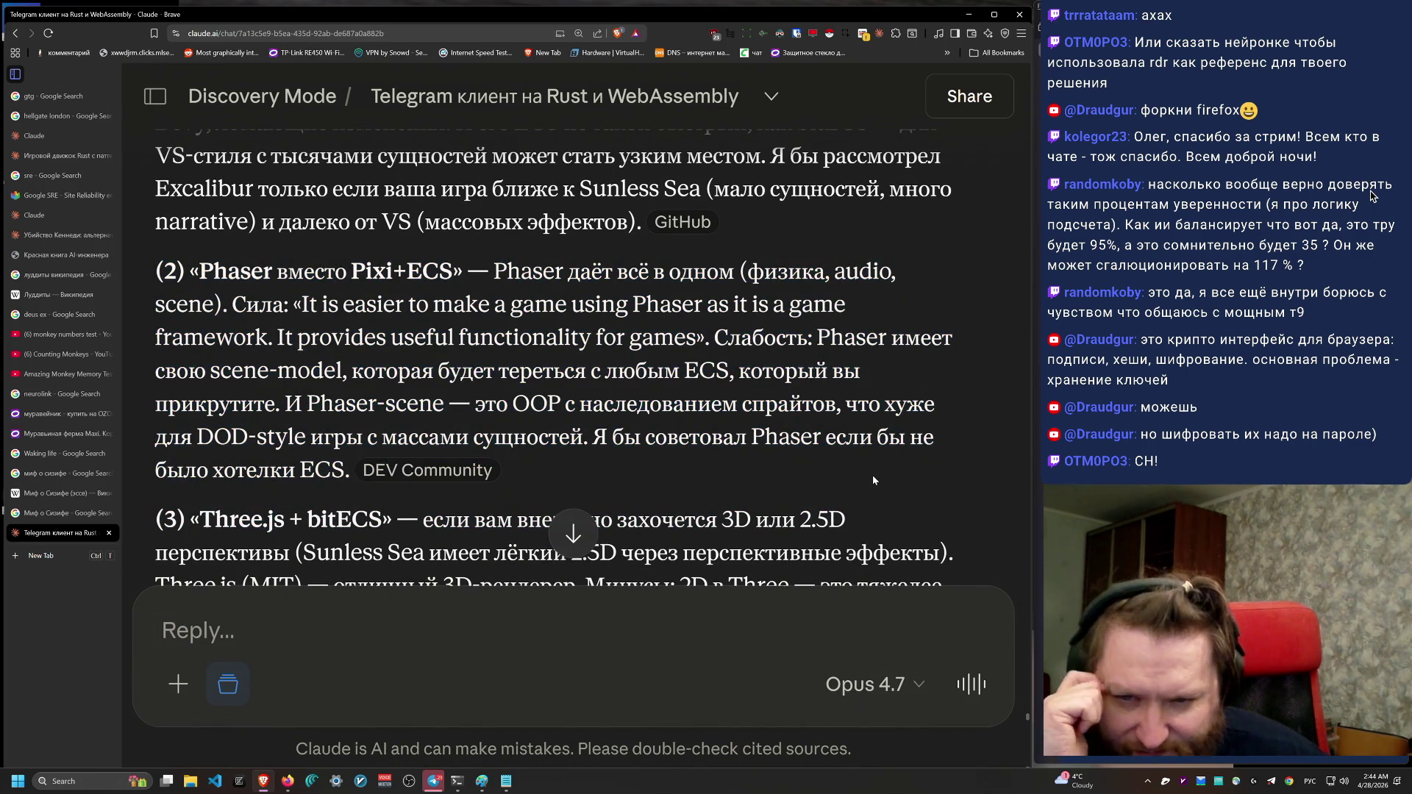
mouse_move(858, 467)
left_mouse_down()
mouse_move(850, 178)
mouse_move(857, 467)
mouse_move(841, 222)
mouse_move(867, 465)
mouse_move(835, 305)
mouse_move(835, 323)
left_mouse_up()
left_click(863, 475)
scroll(866, 481, "down", 2)
left_click_drag(867, 486, 839, 349)
left_click(862, 517)
scroll(862, 517, "down", 2)
scroll(863, 517, "down", 3)
scroll(863, 516, "up", 1)
left_click_drag(932, 354, 319, 238)
mouse_move(231, 233)
left_mouse_down()
mouse_move(131, 200)
mouse_move(935, 361)
left_mouse_up()
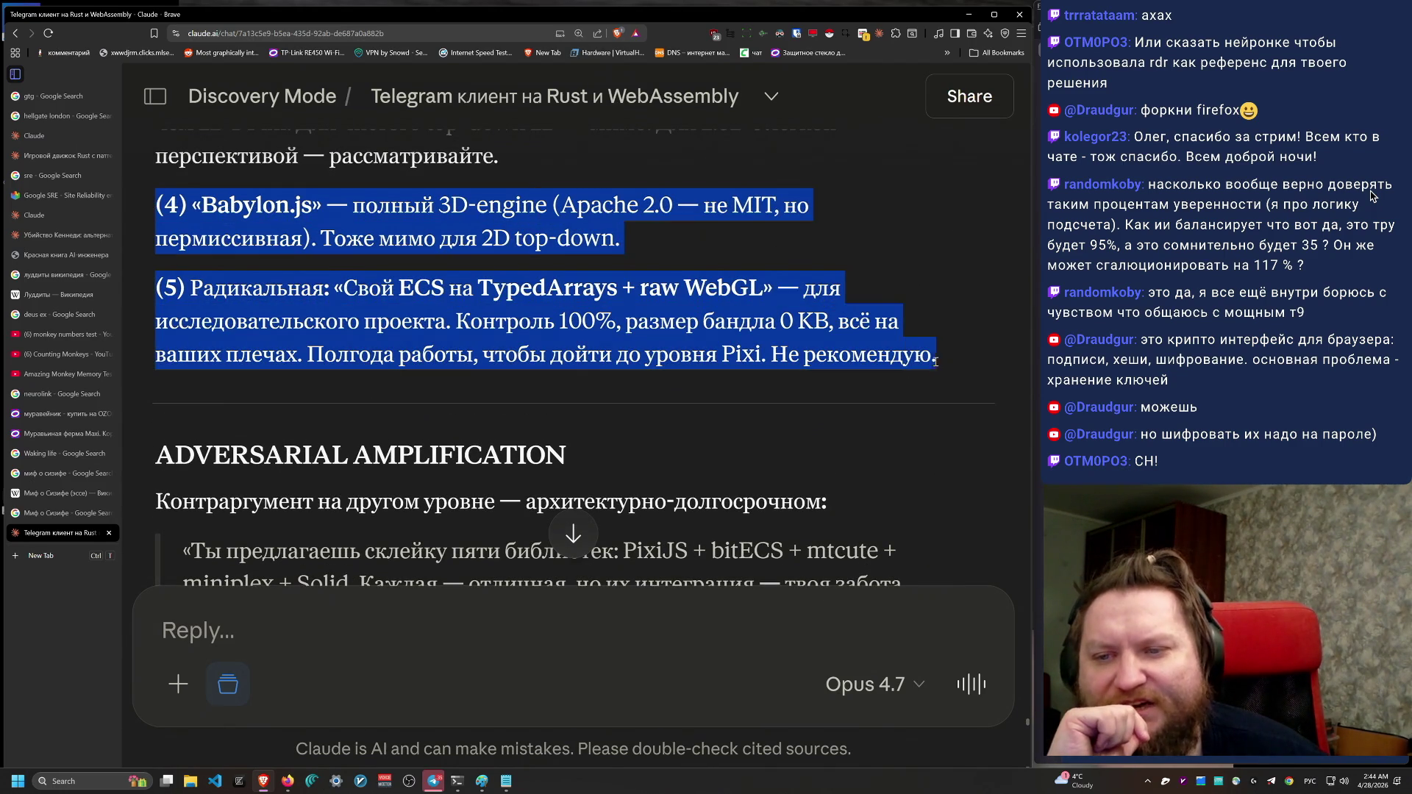
left_click(817, 338)
left_click_drag(214, 204, 314, 214)
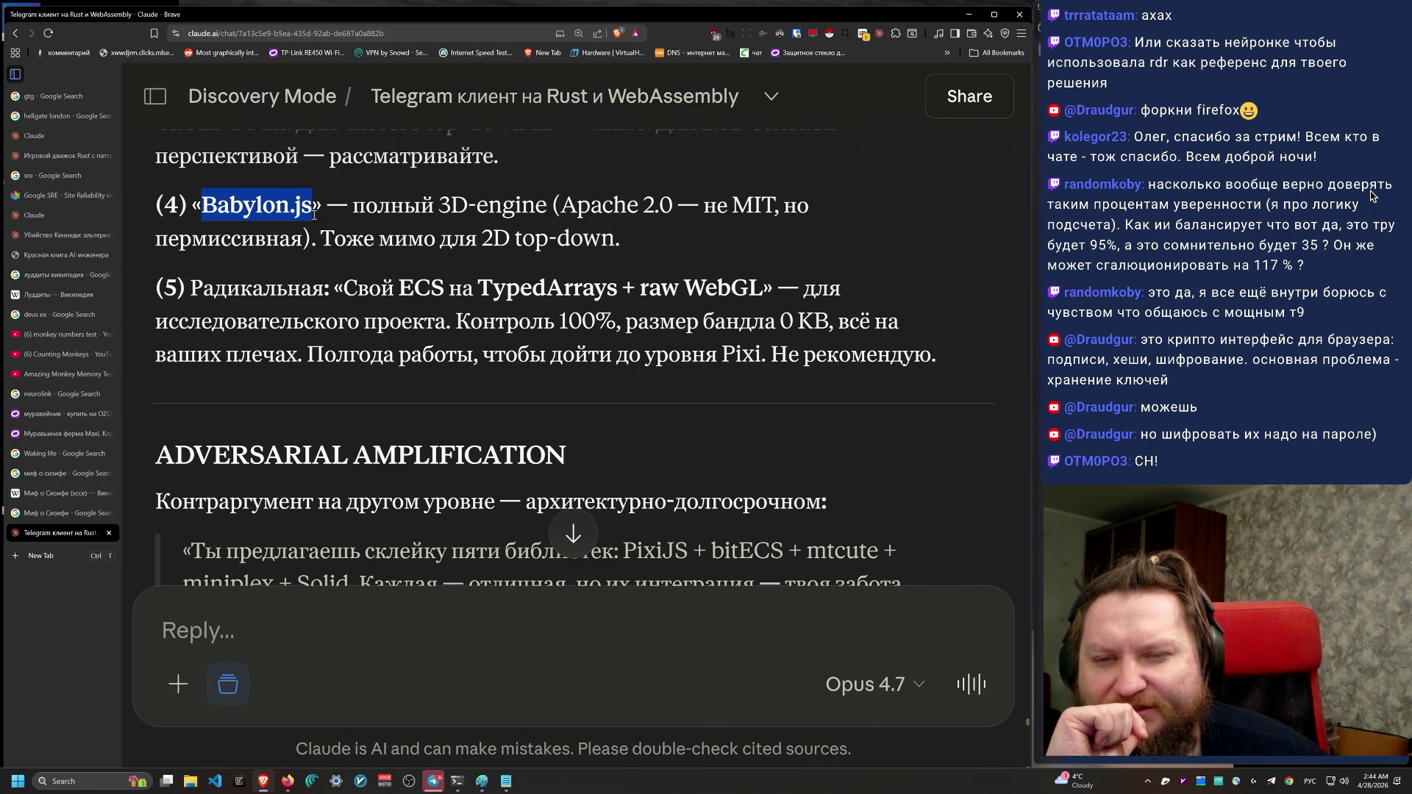
scroll(559, 407, "up", 3)
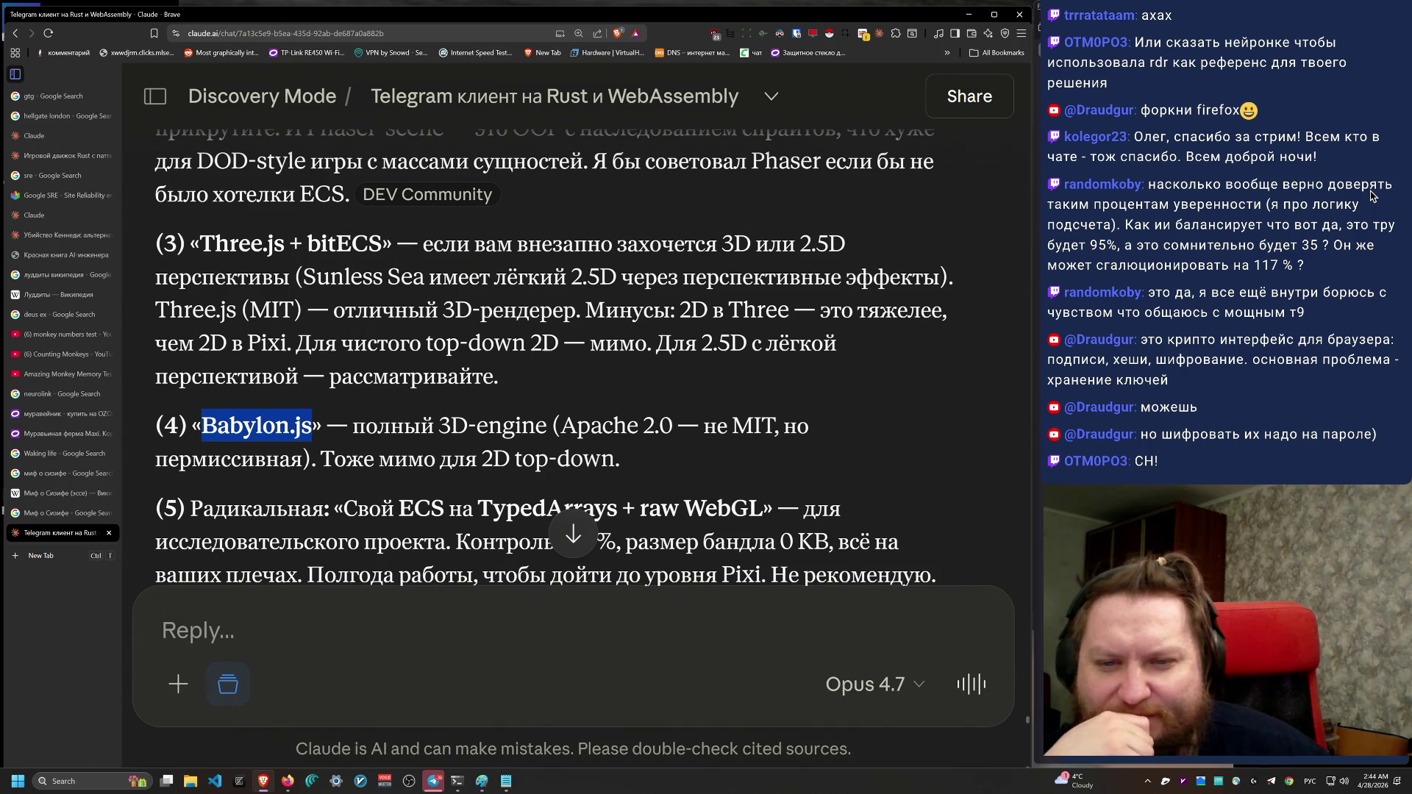
mouse_move(607, 407)
left_mouse_down()
mouse_move(530, 246)
mouse_move(568, 207)
left_mouse_up()
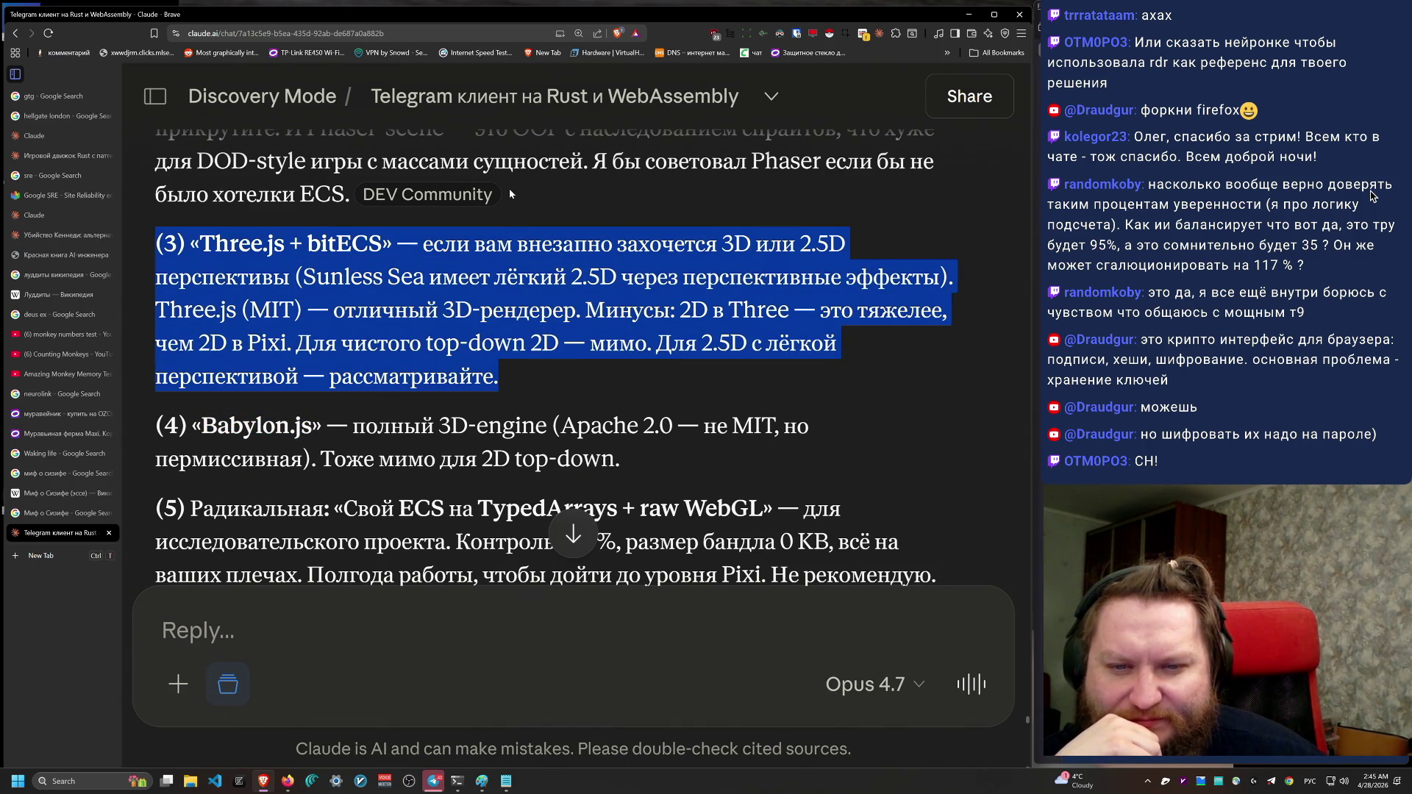
mouse_move(501, 376)
left_mouse_down()
mouse_move(655, 363)
mouse_move(654, 346)
mouse_move(156, 243)
left_mouse_up()
mouse_move(755, 386)
left_mouse_down()
mouse_move(753, 400)
mouse_move(156, 425)
mouse_move(159, 235)
left_mouse_up()
left_click(159, 235)
triple_click(159, 235)
scroll(787, 476, "down", 3)
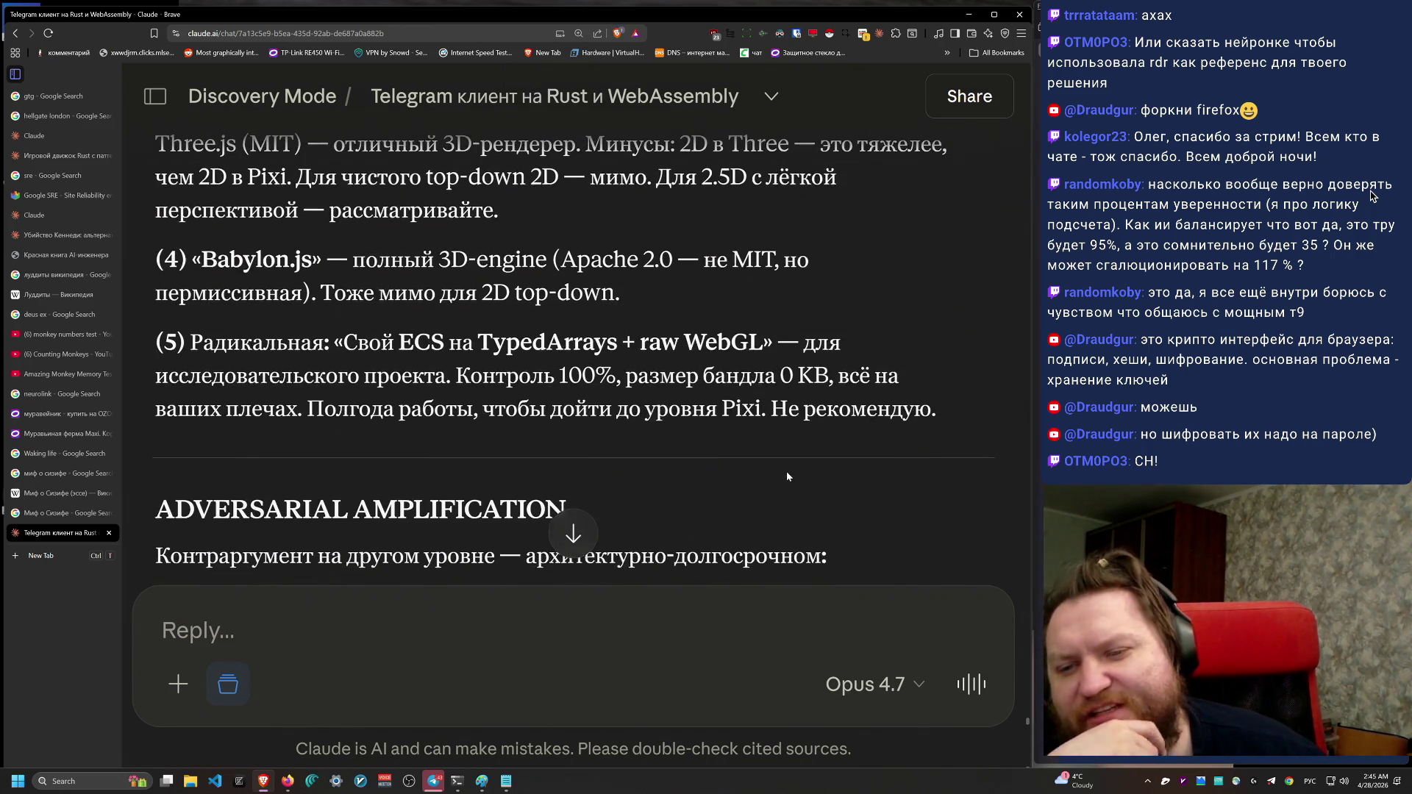
scroll(787, 477, "down", 2)
scroll(778, 483, "up", 1)
triple_click(882, 324)
scroll(878, 441, "down", 7)
scroll(879, 441, "up", 7)
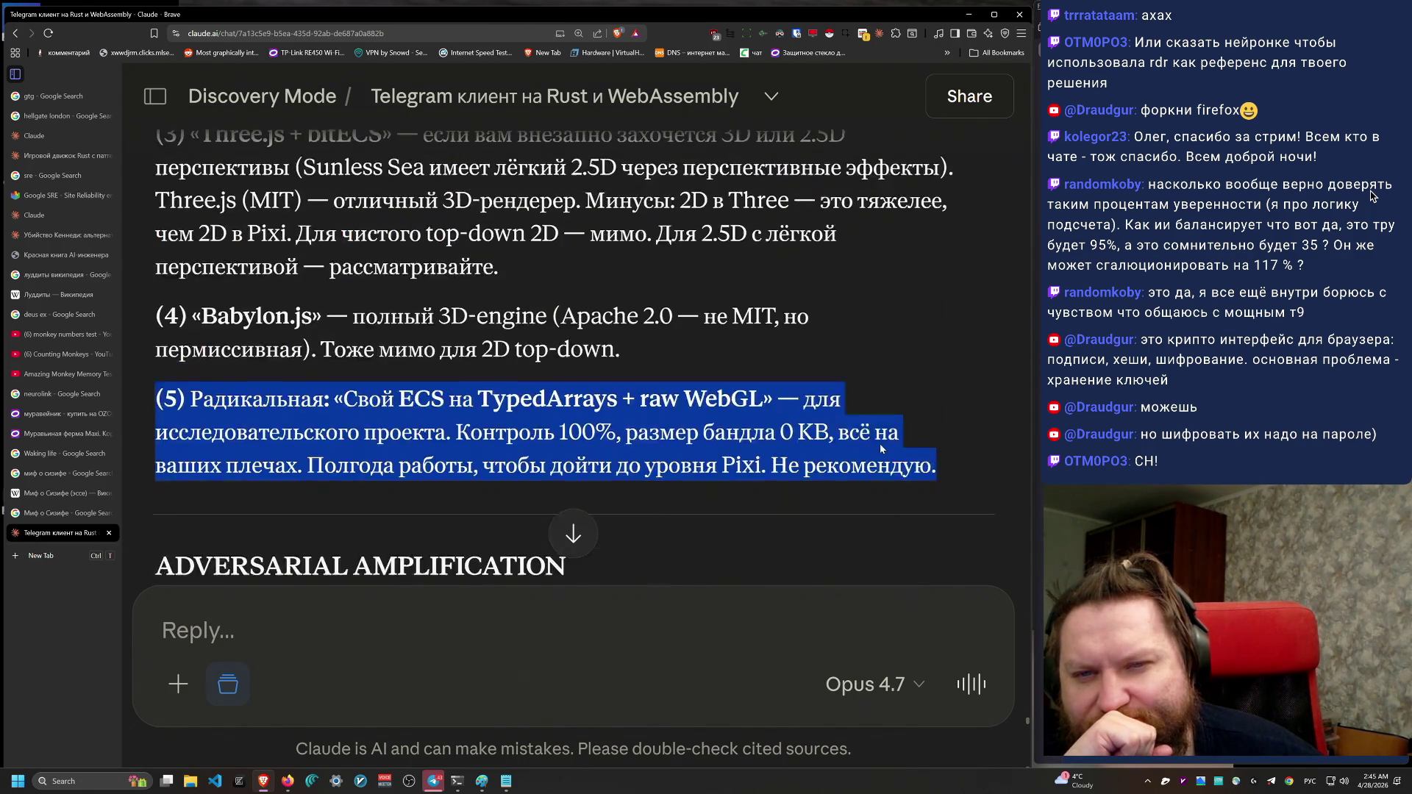
scroll(879, 449, "up", 3)
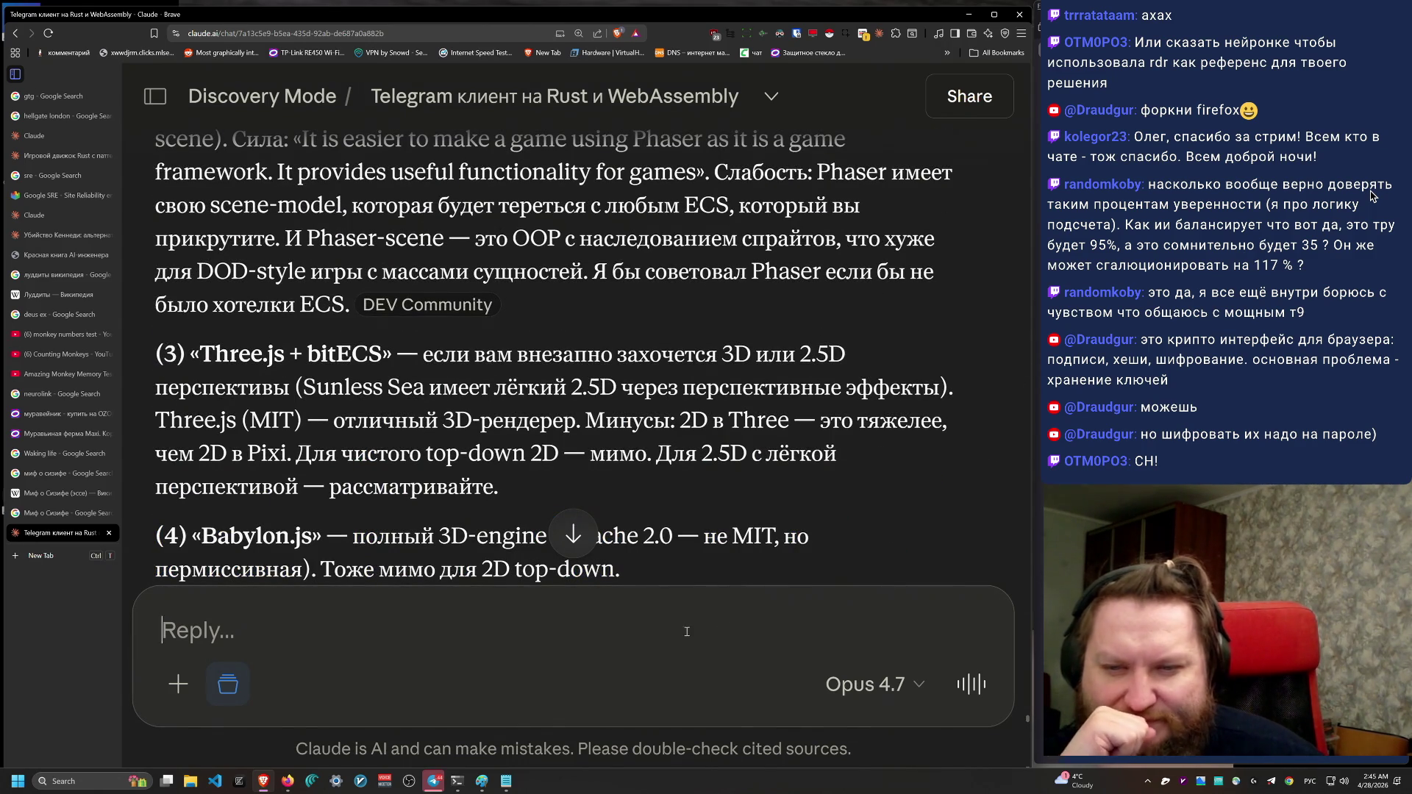
Step: Start a Russian follow-up saying 3D elements in the interface and good shaders are wanted
left_click(691, 630)
type("мне ин")
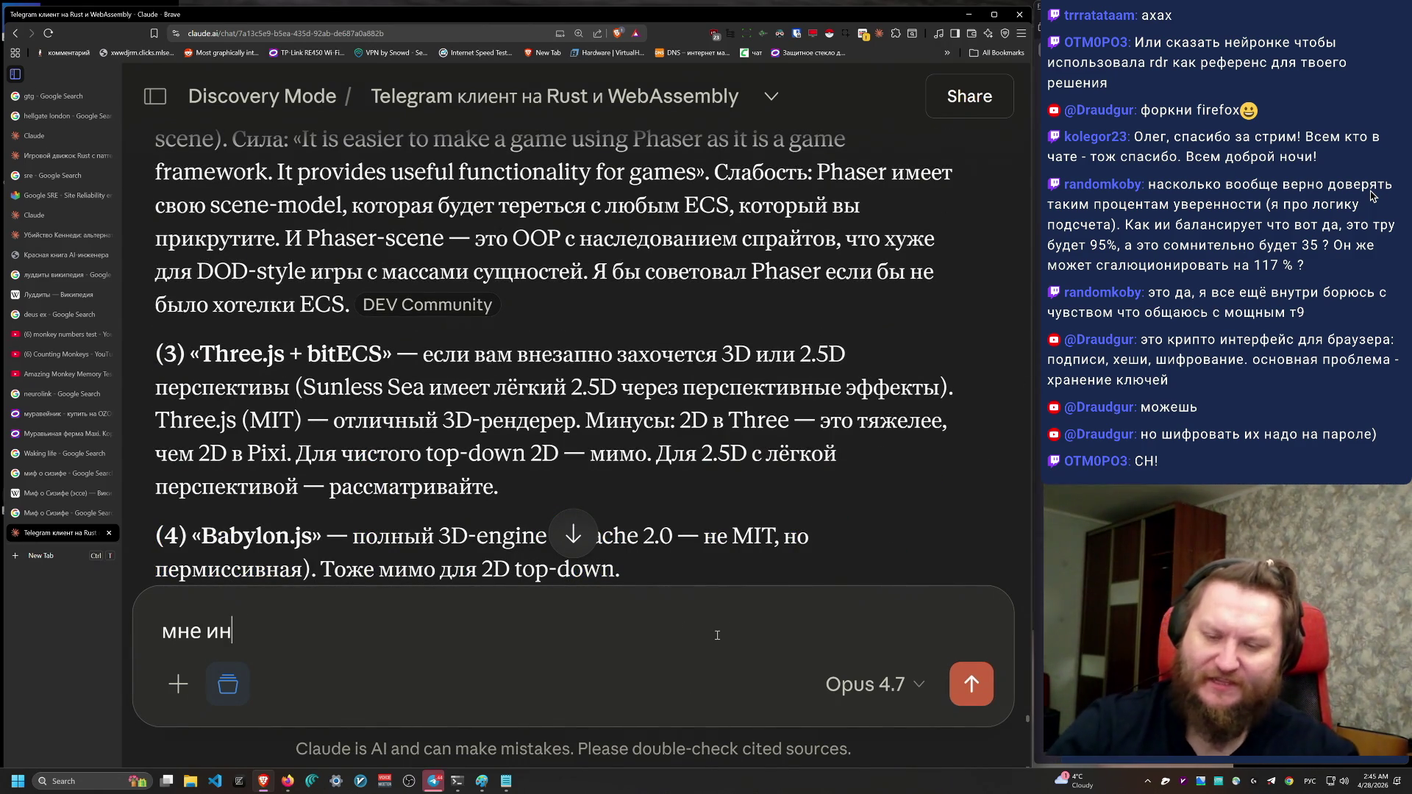
type("огда захочется ")
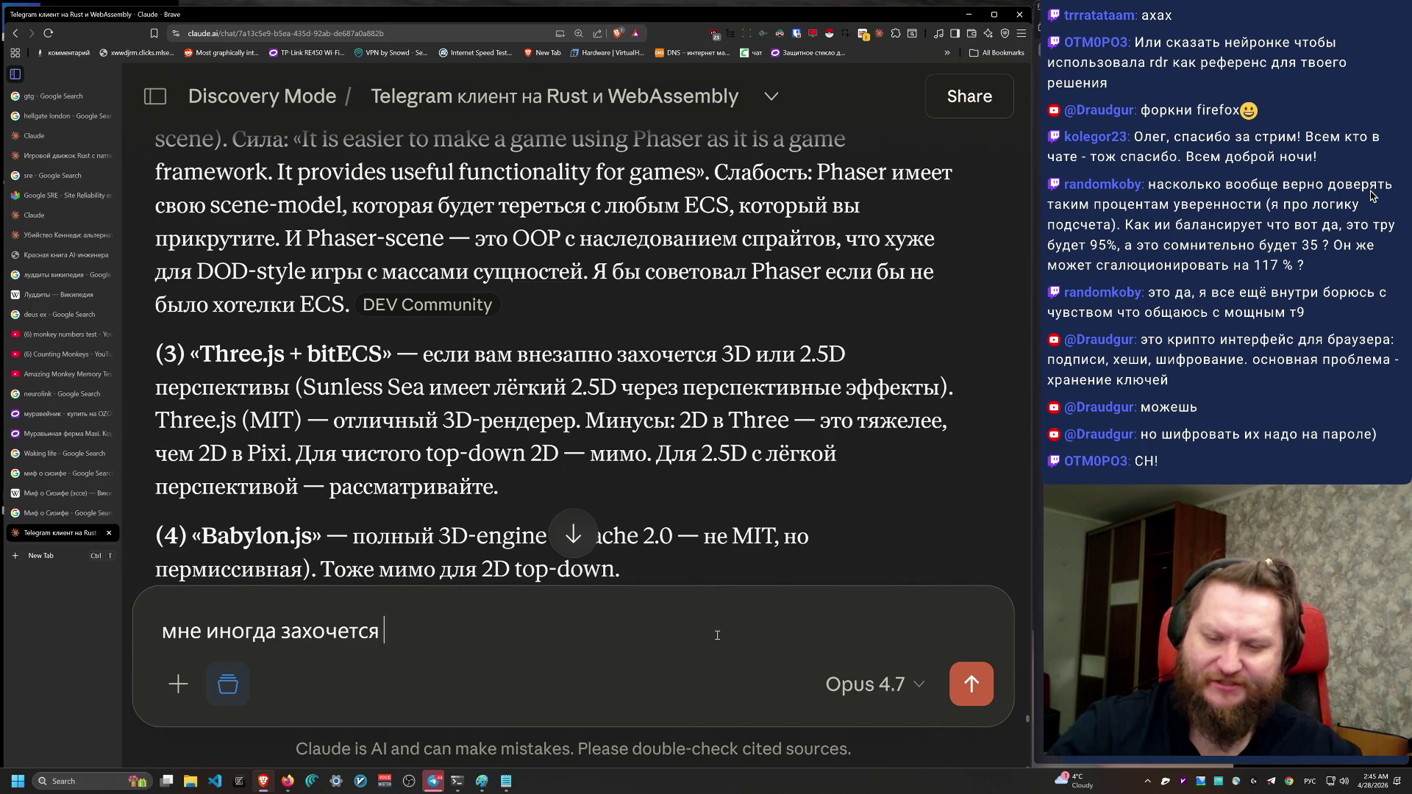
type("использовать 3D ")
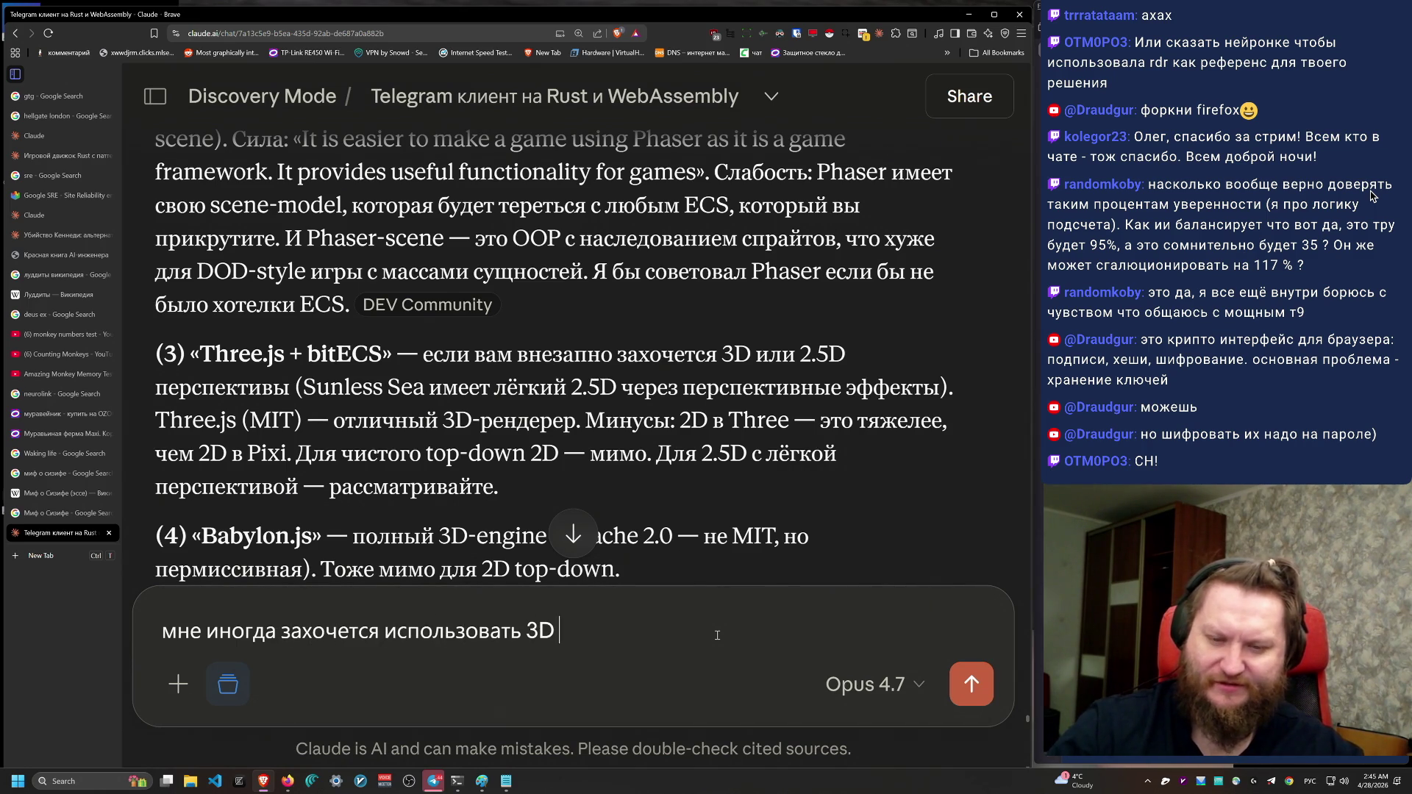
type("штуки в интерфейсе, и")
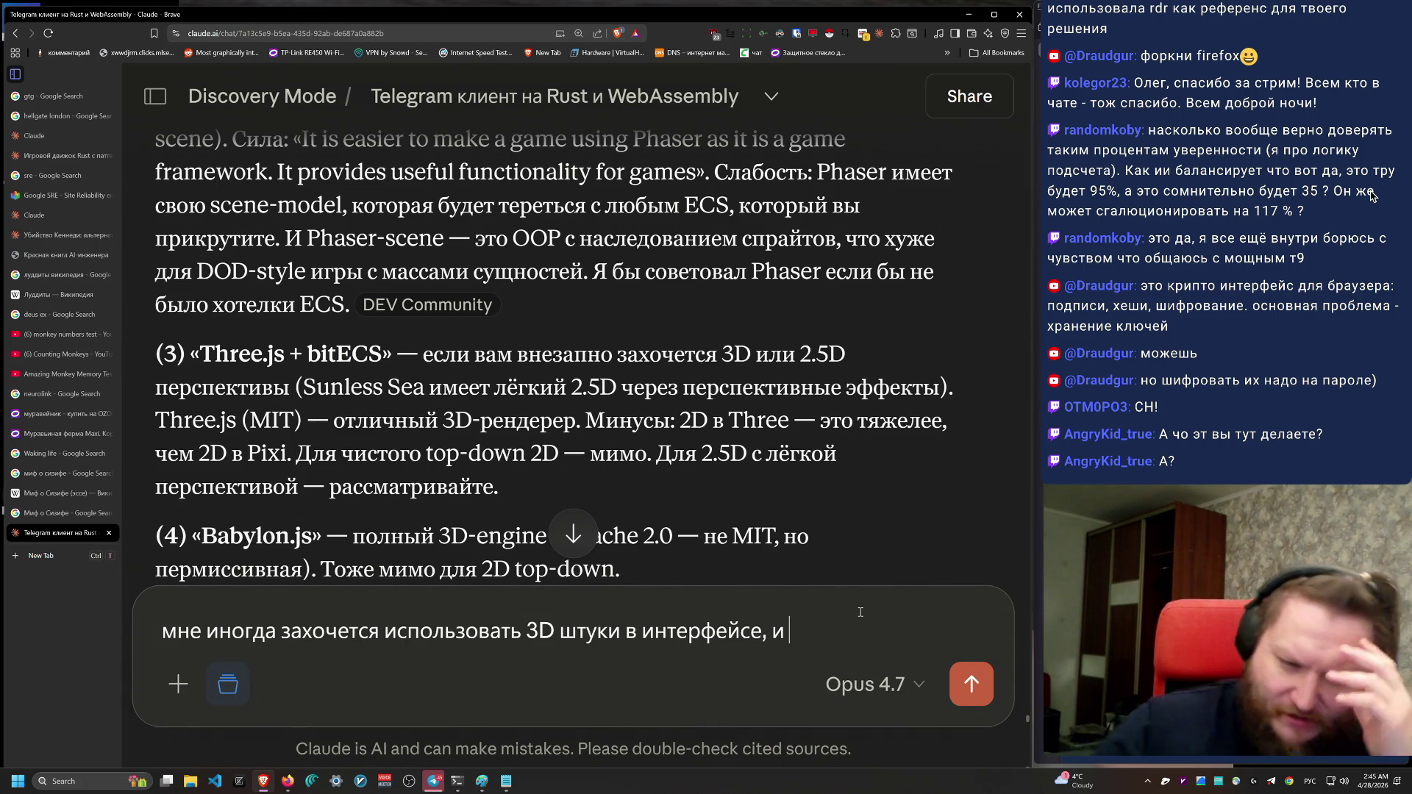
type("пр")
key("BackSpace")
type("оэтому я хочу Th")
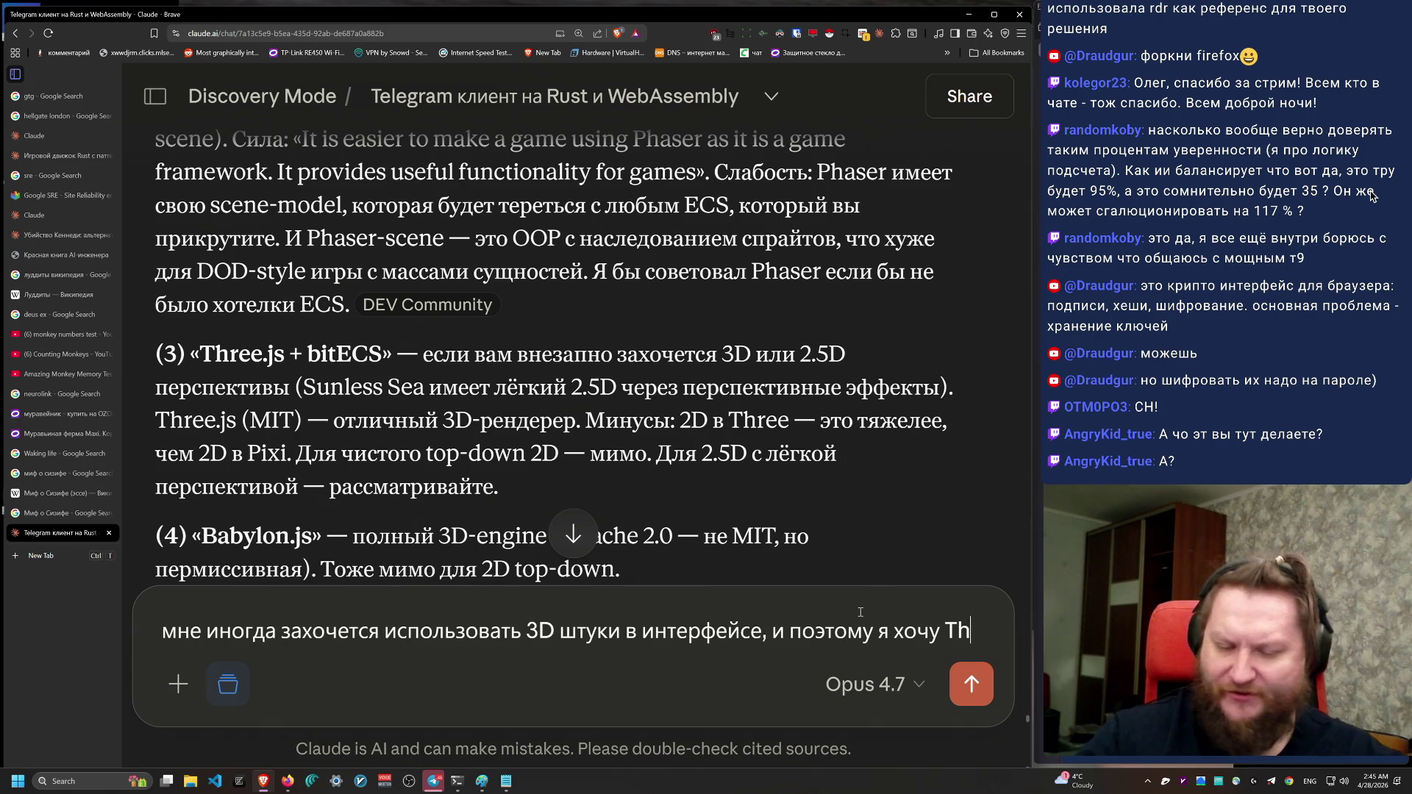
type("ree.js")
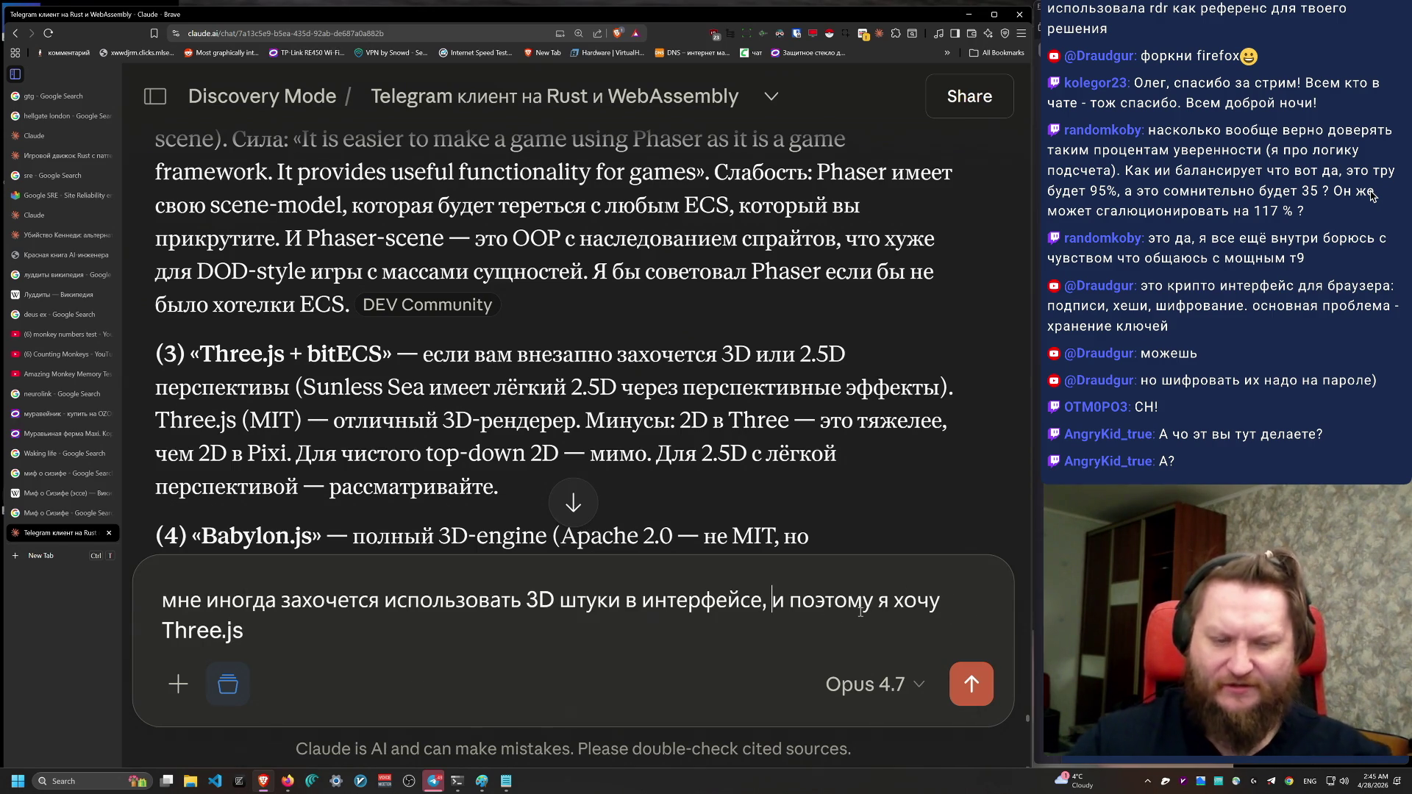
key("alt+shift")
type("плюс ")
type("настоящие хорошие")
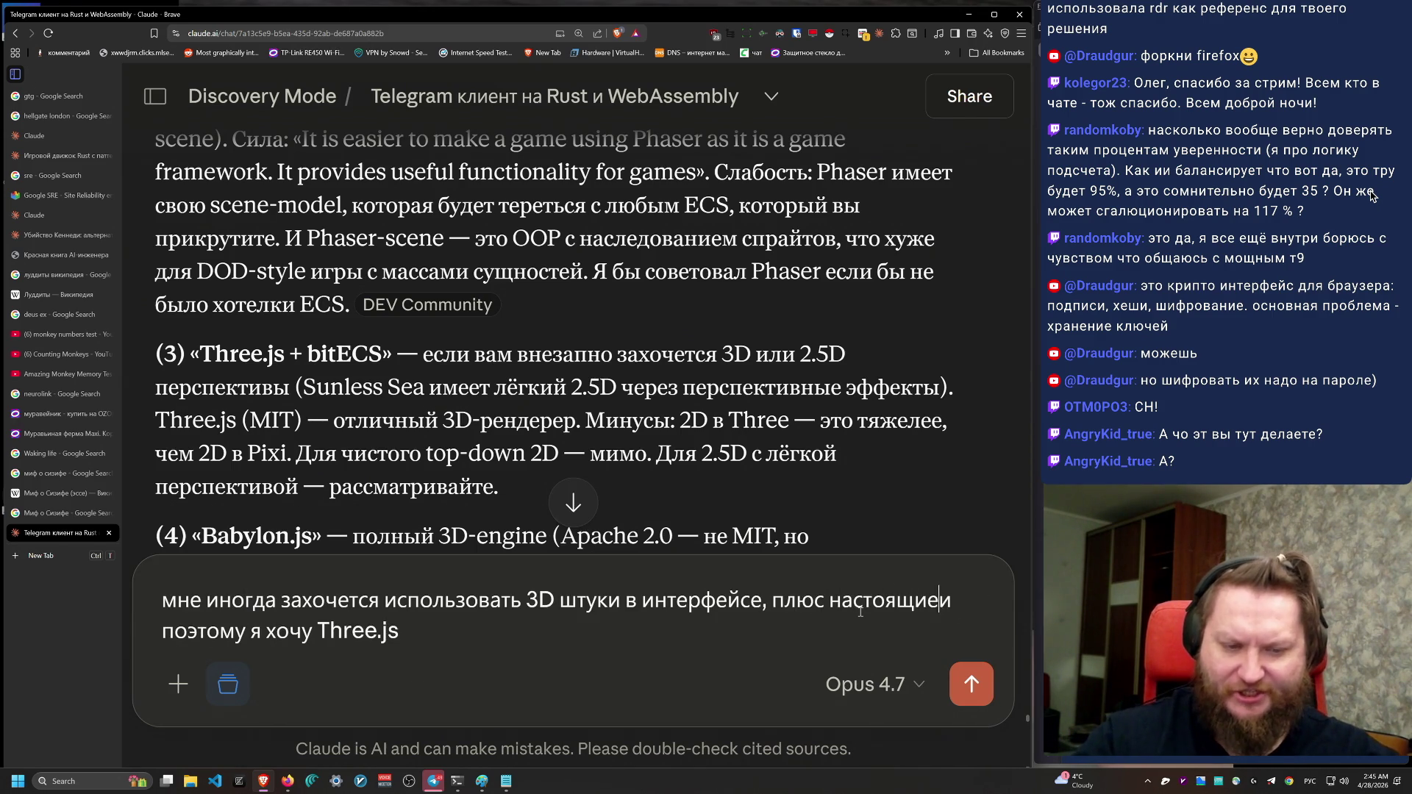
type(" шейдеры,")
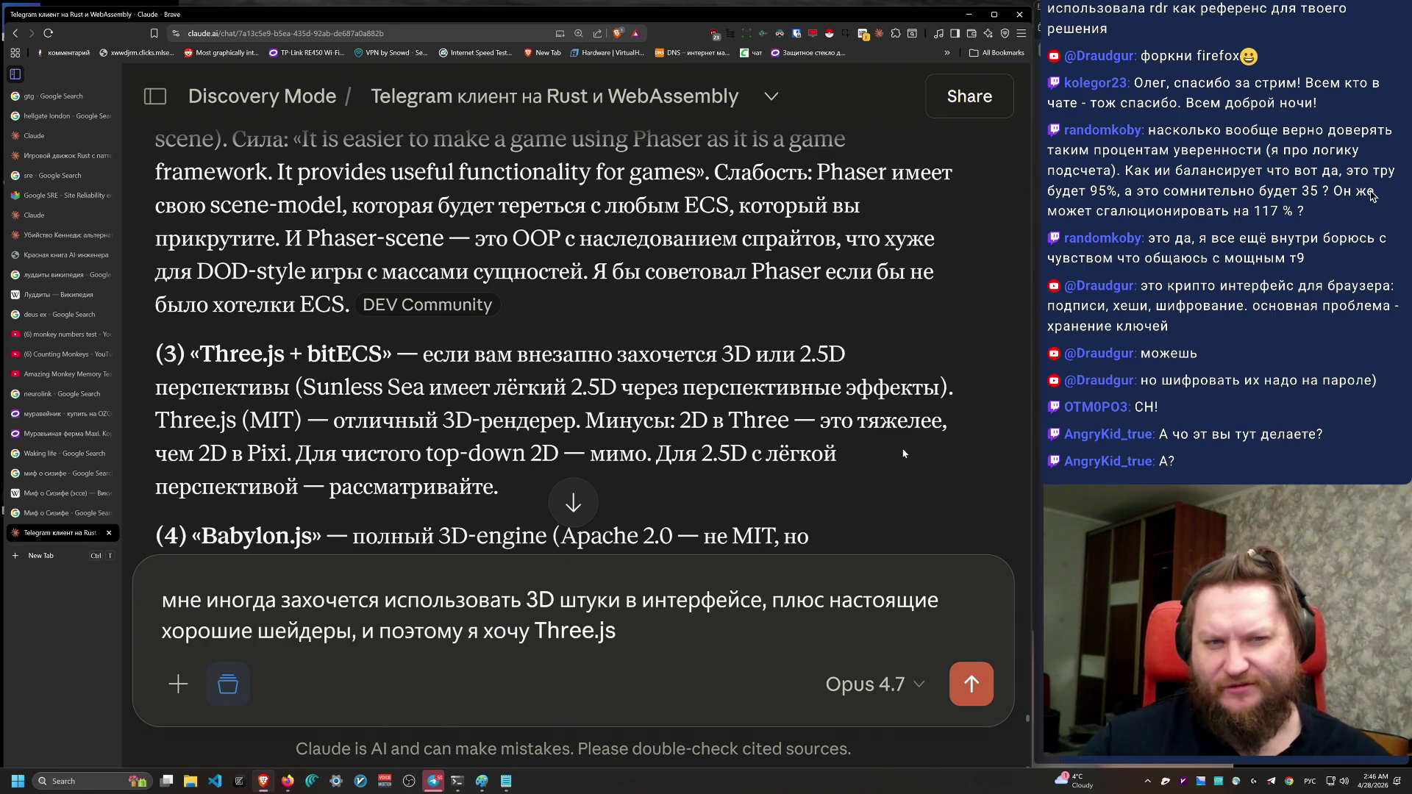
Step: Finish asking whether Three.js copes with an ECS world and many objects, and send it
scroll(904, 460, "up", 1)
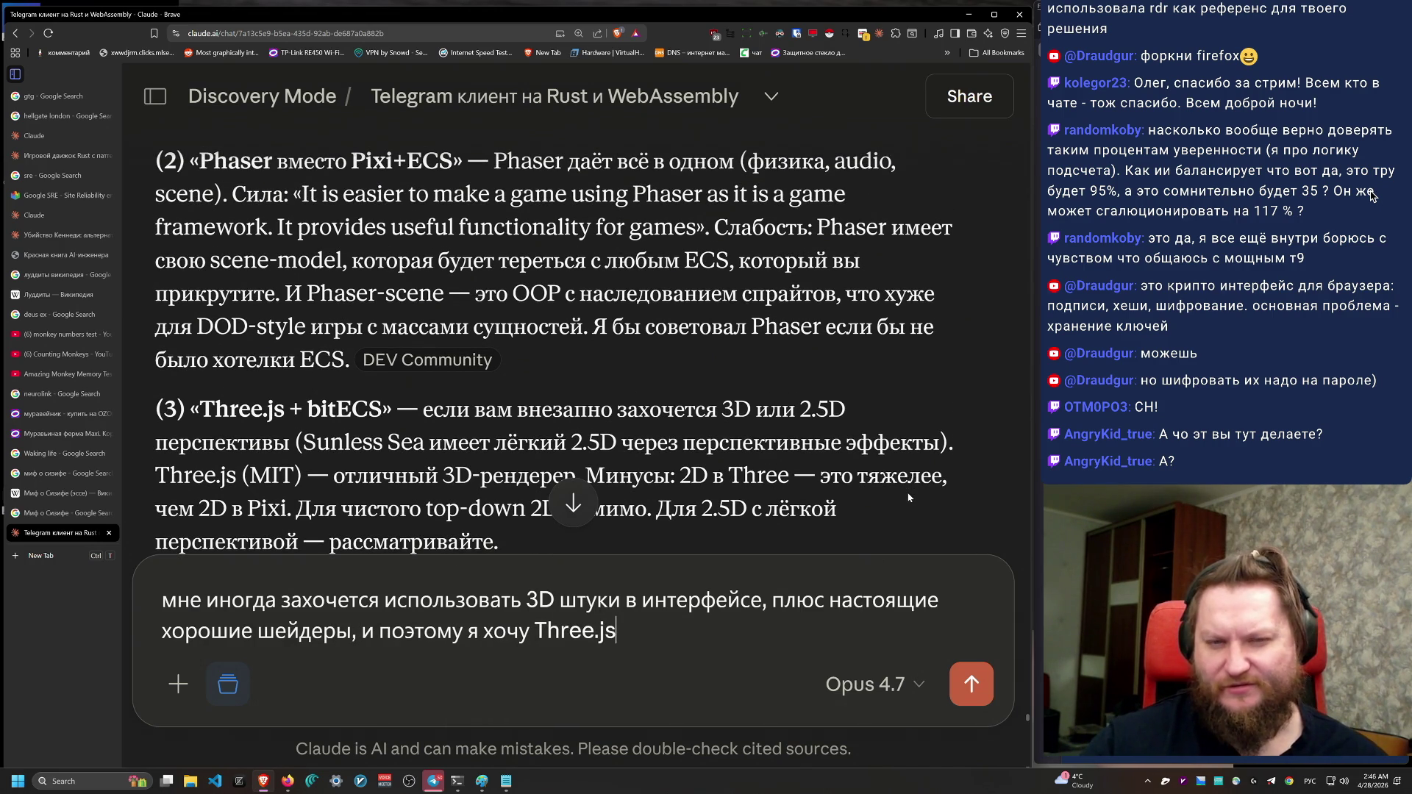
scroll(683, 297, "up", 3)
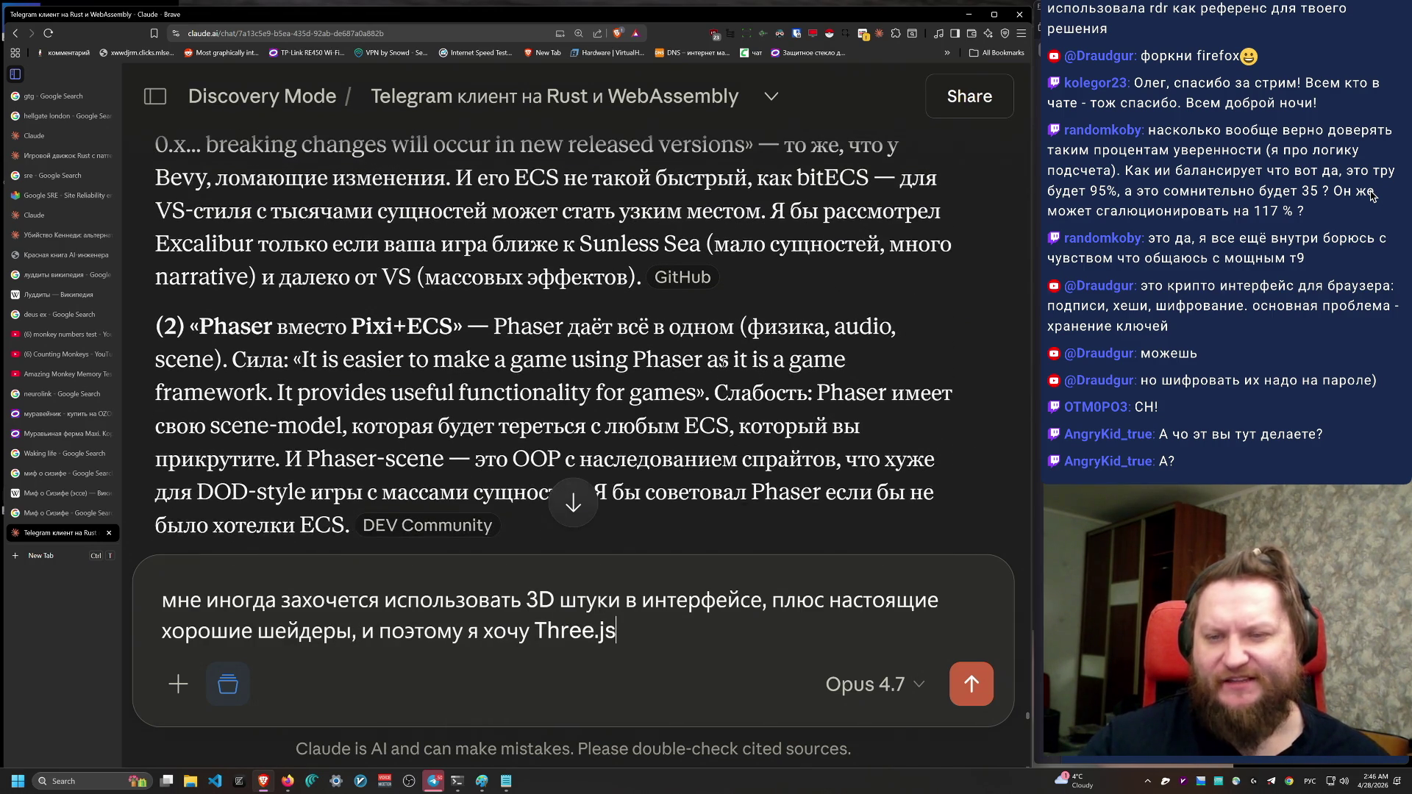
scroll(728, 369, "down", 3)
type(". Х")
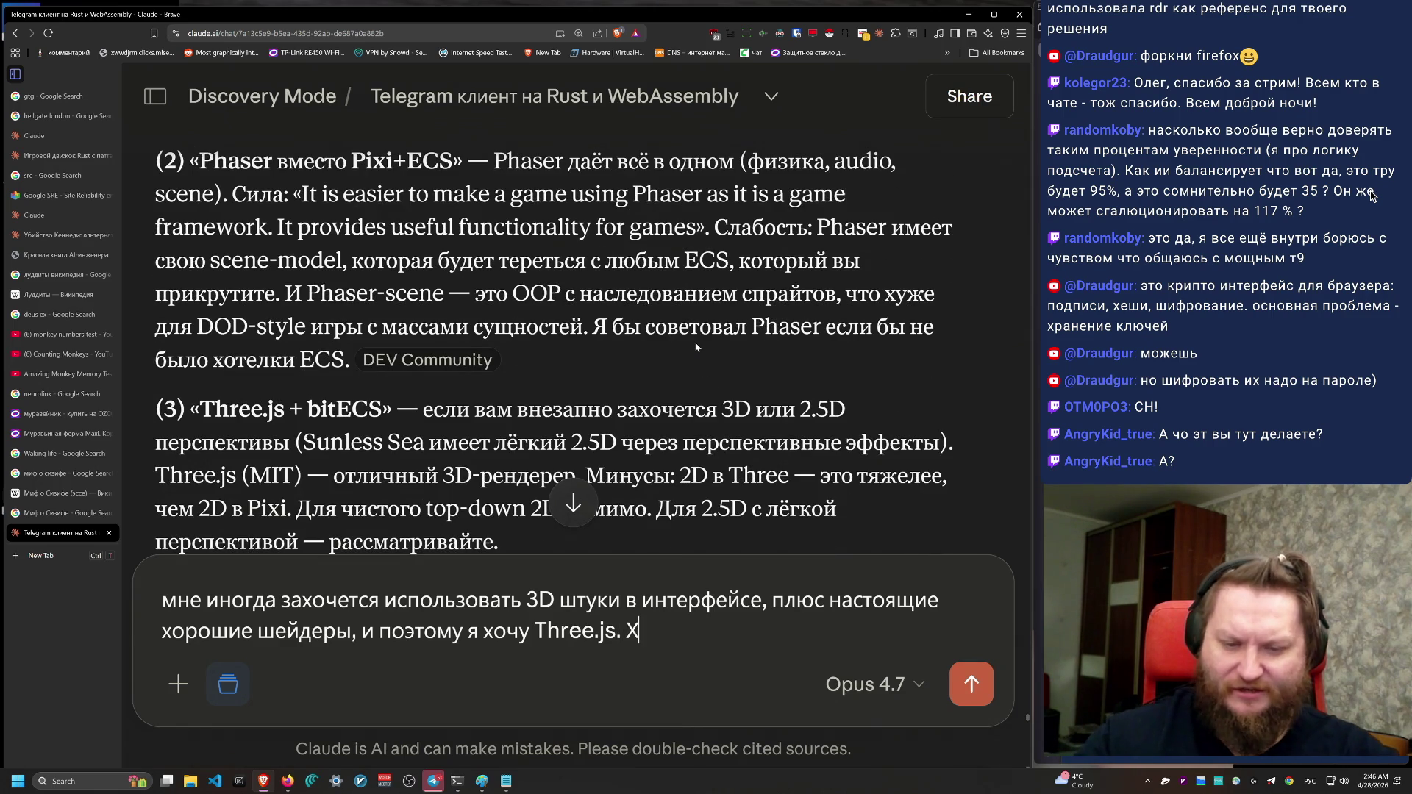
type("орошо ли он совместим с")
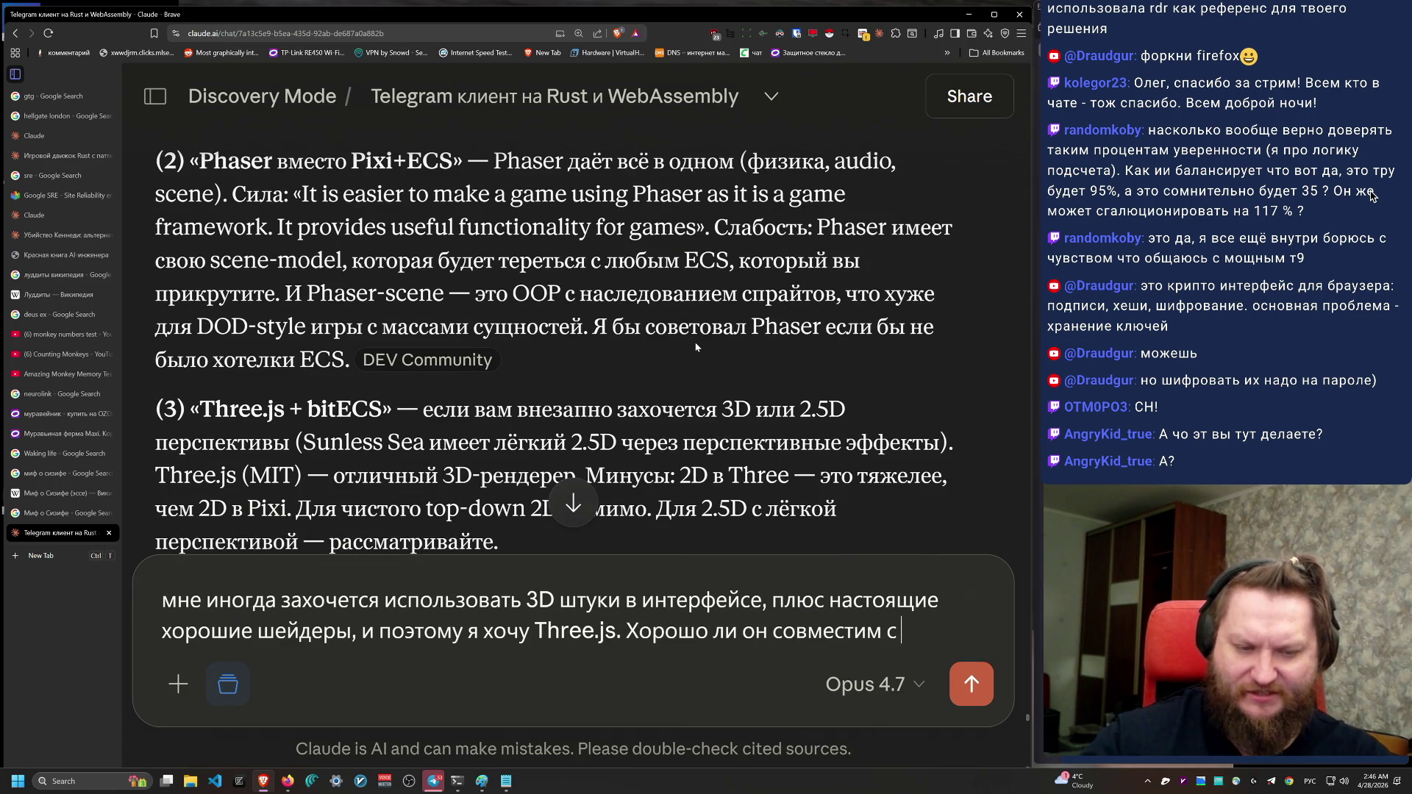
type("SC")
key("BackSpace")
key("BackSpace")
type("CS ")
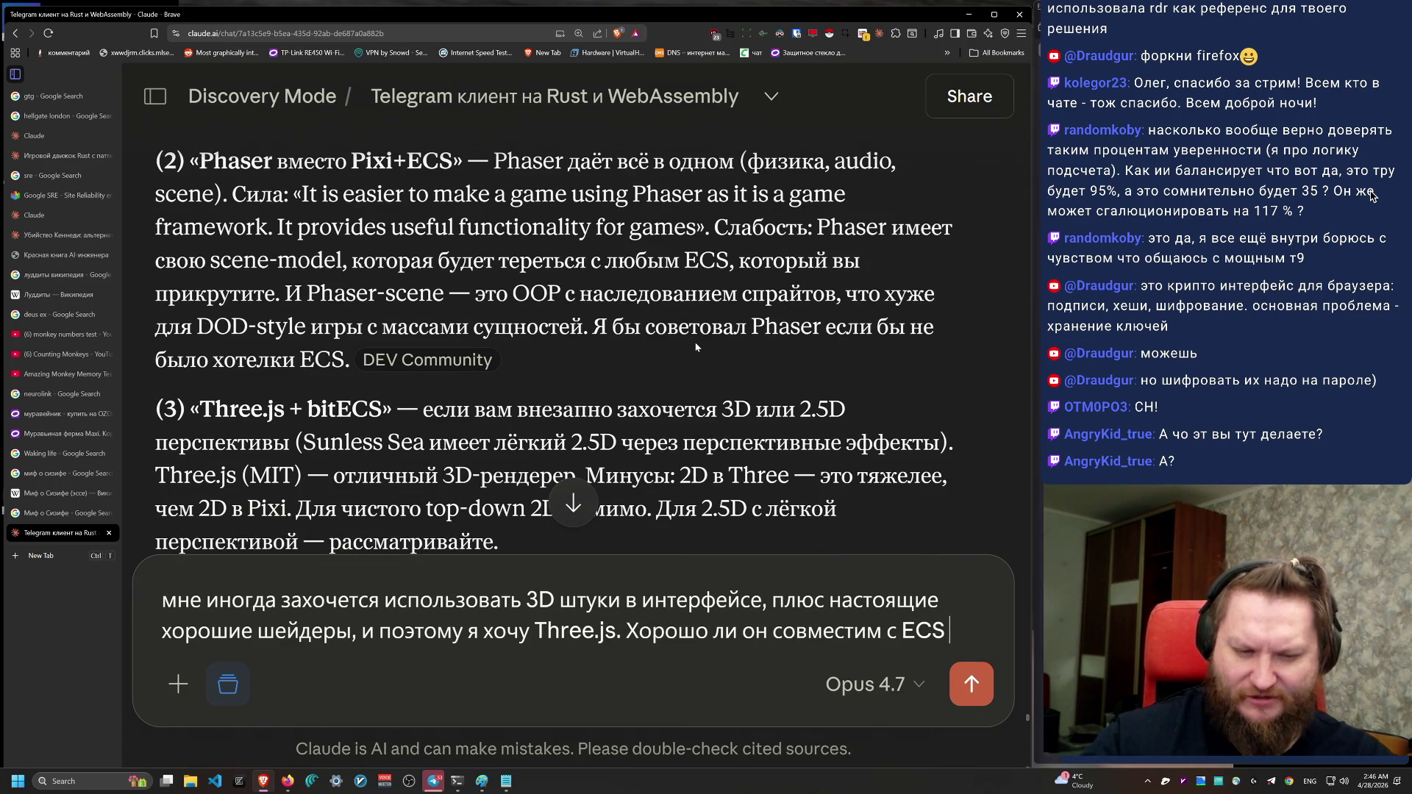
type("world и ")
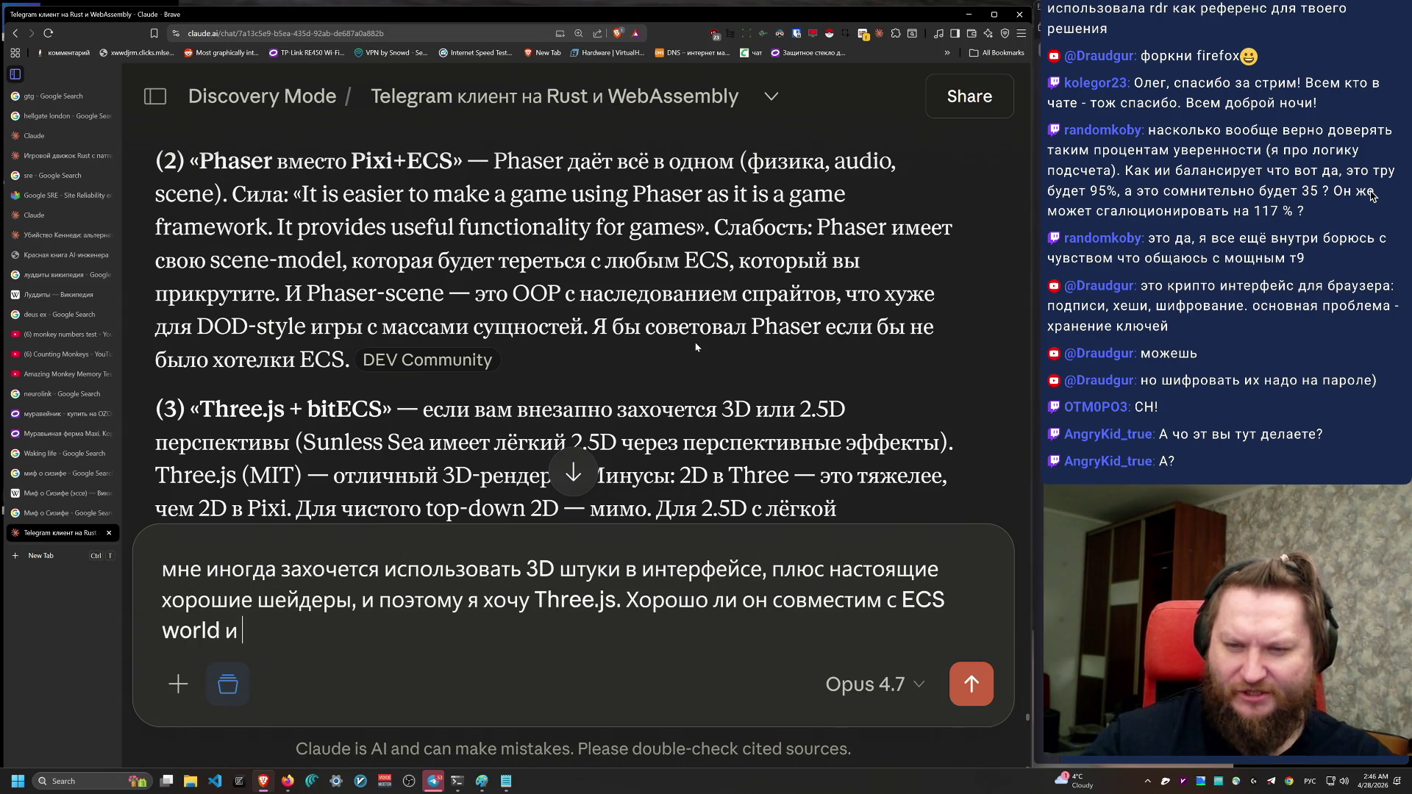
type("большим количе")
key("BackSpace")
type("м объектов?*")
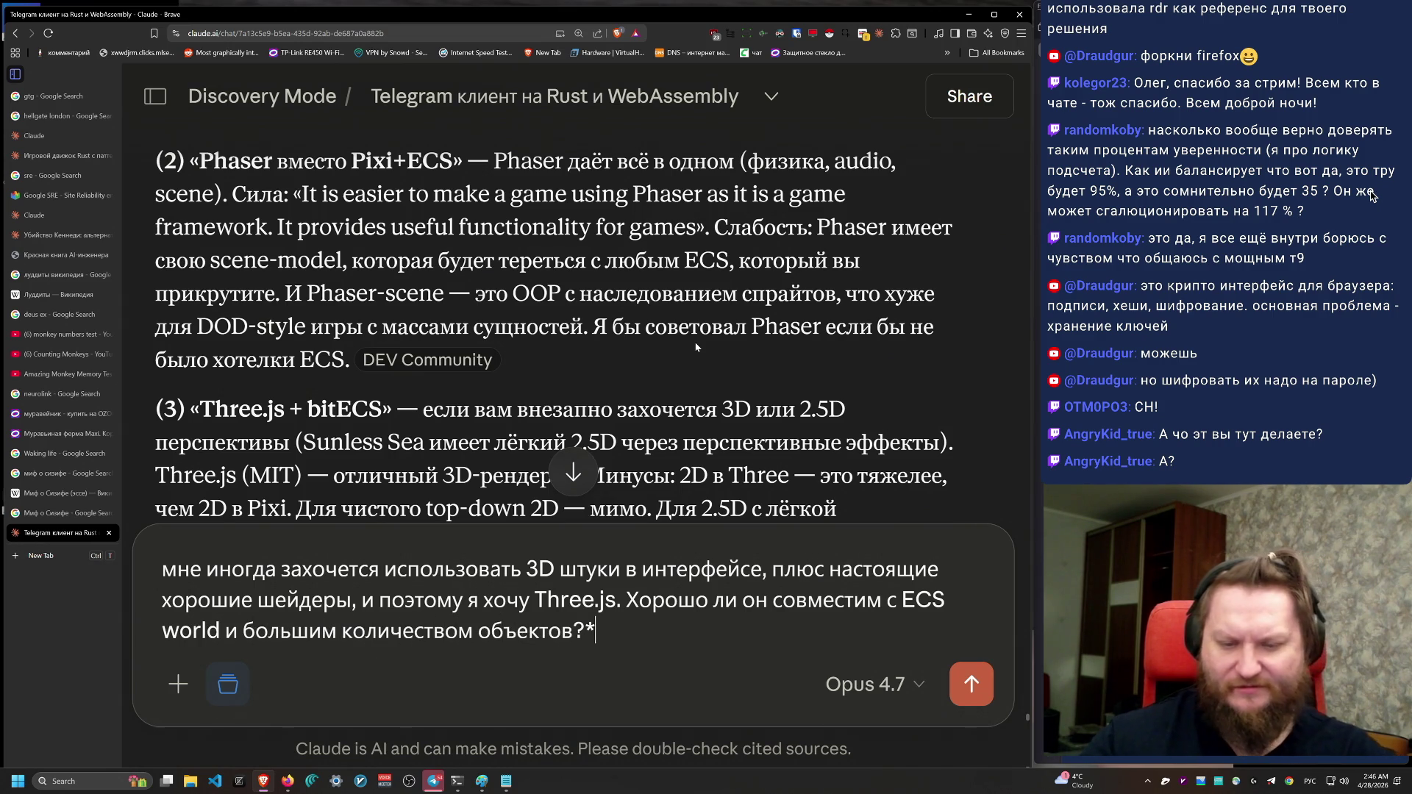
key("Return")
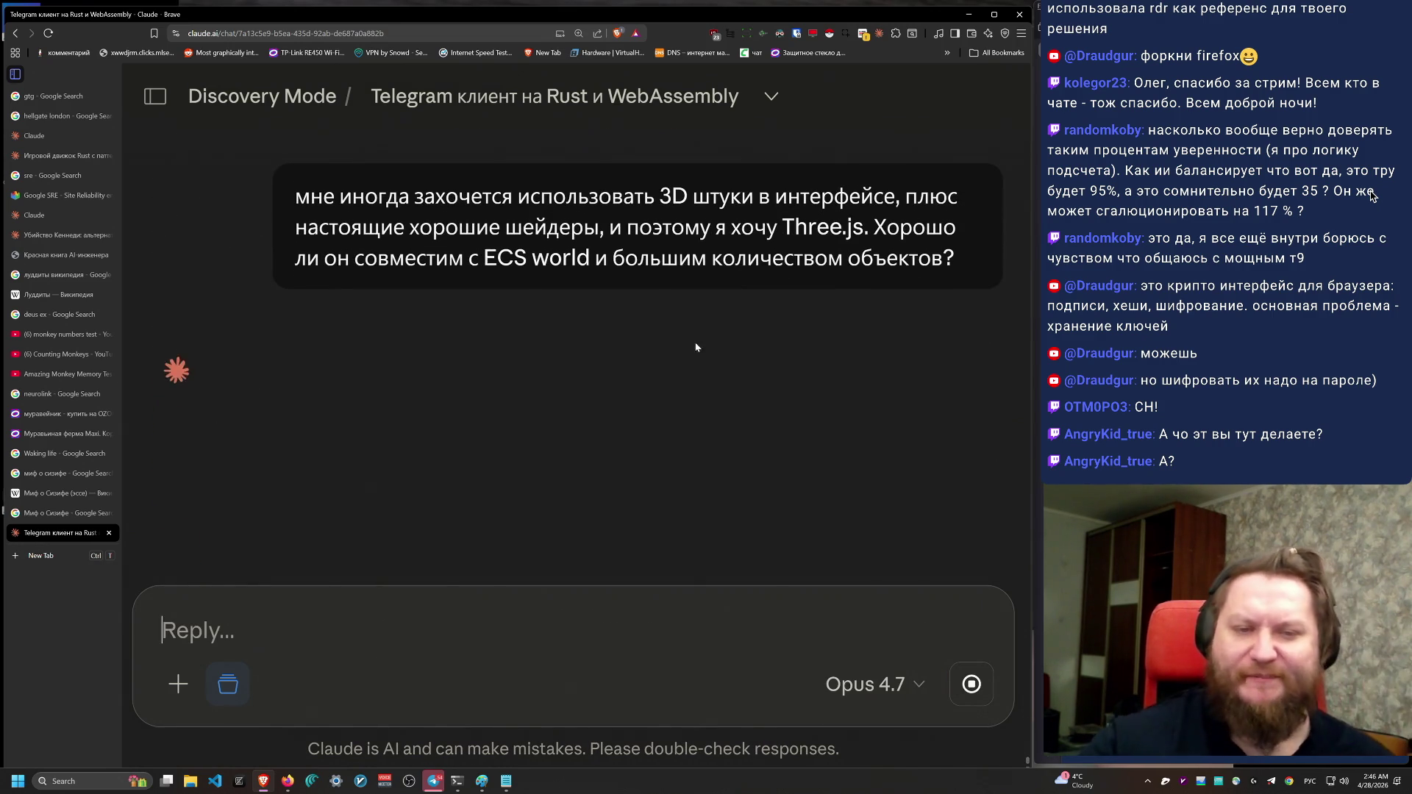
Step: Scroll to Claude's streaming reply 'Three.js + ECS + большое количество объектов: жизнеспособно?'
scroll(663, 438, "up", 10)
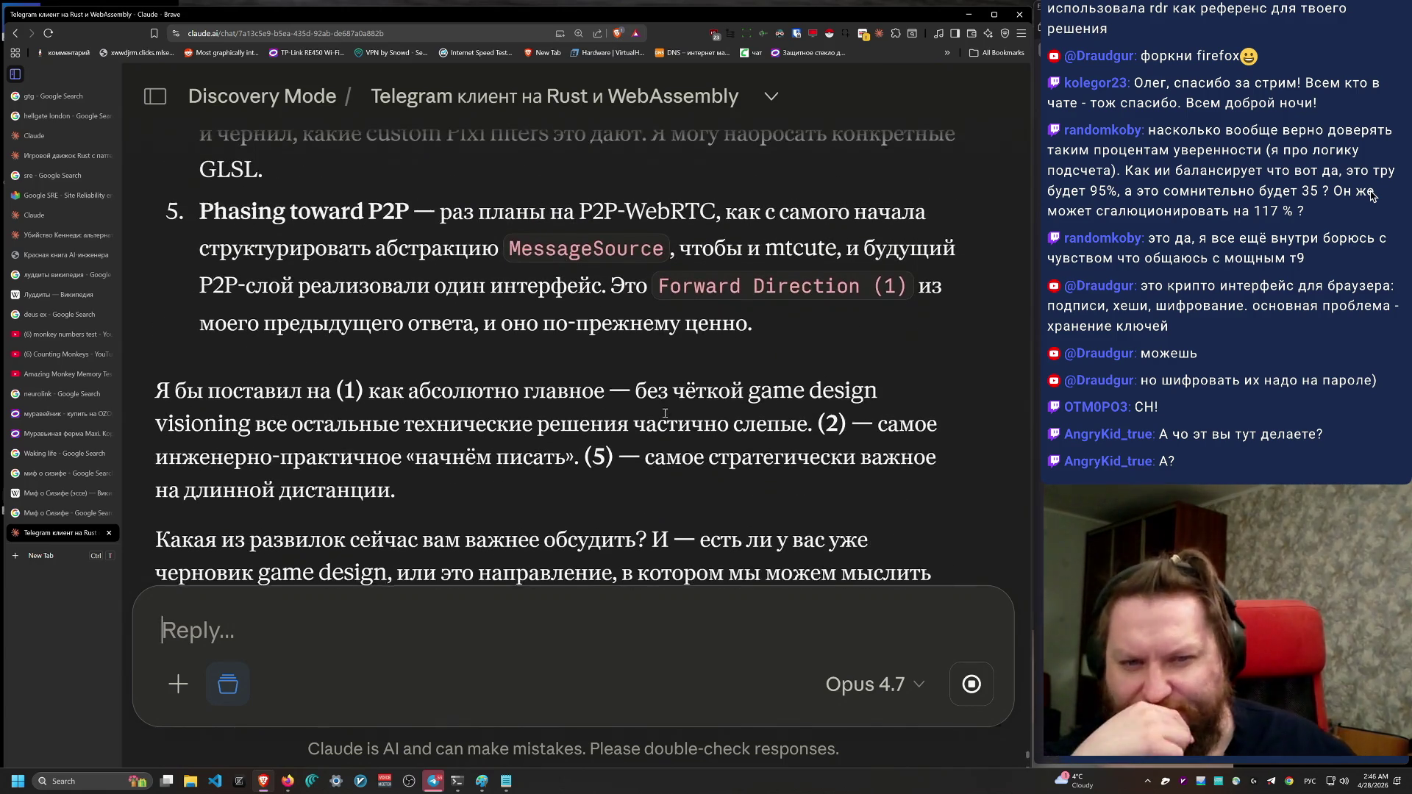
scroll(661, 436, "up", 6)
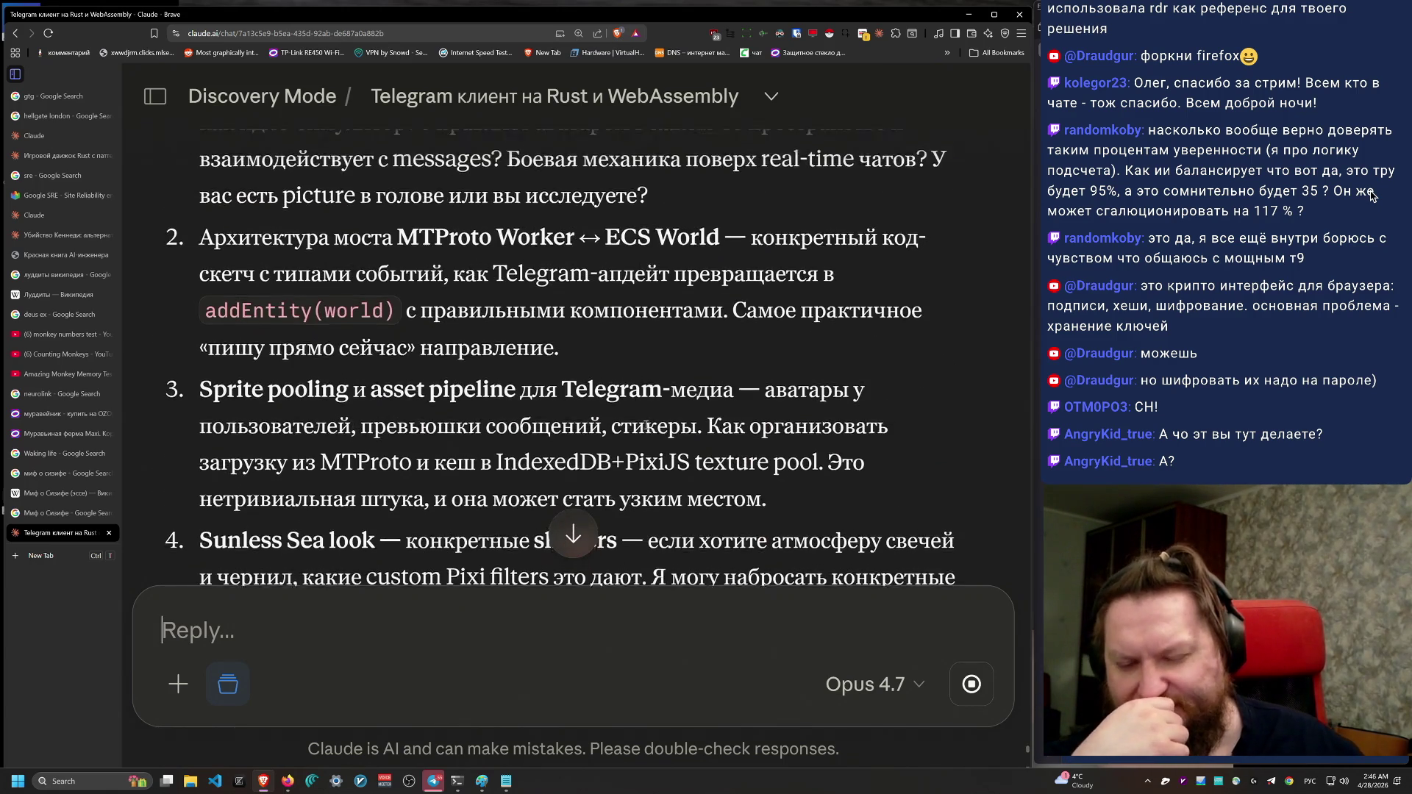
scroll(658, 436, "up", 5)
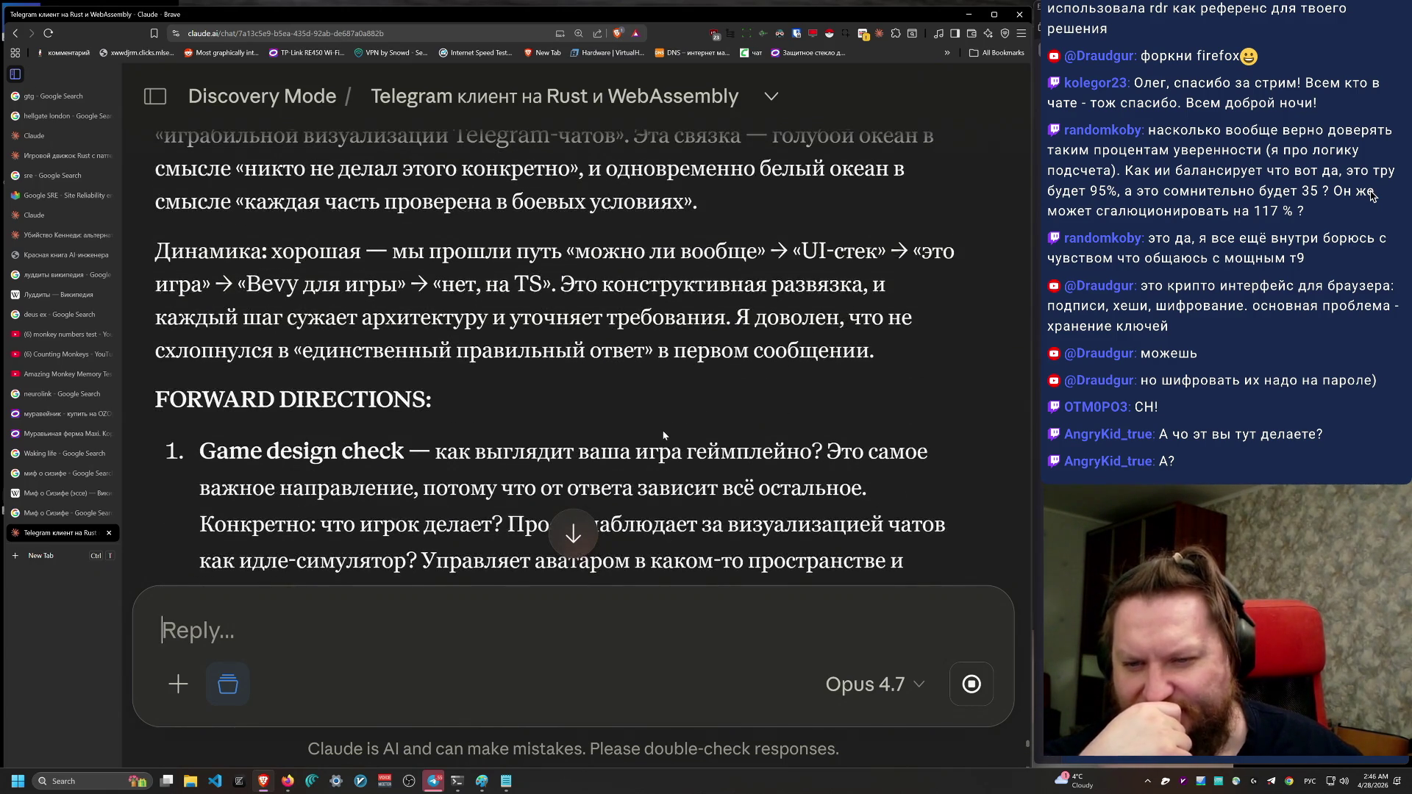
scroll(663, 435, "up", 8)
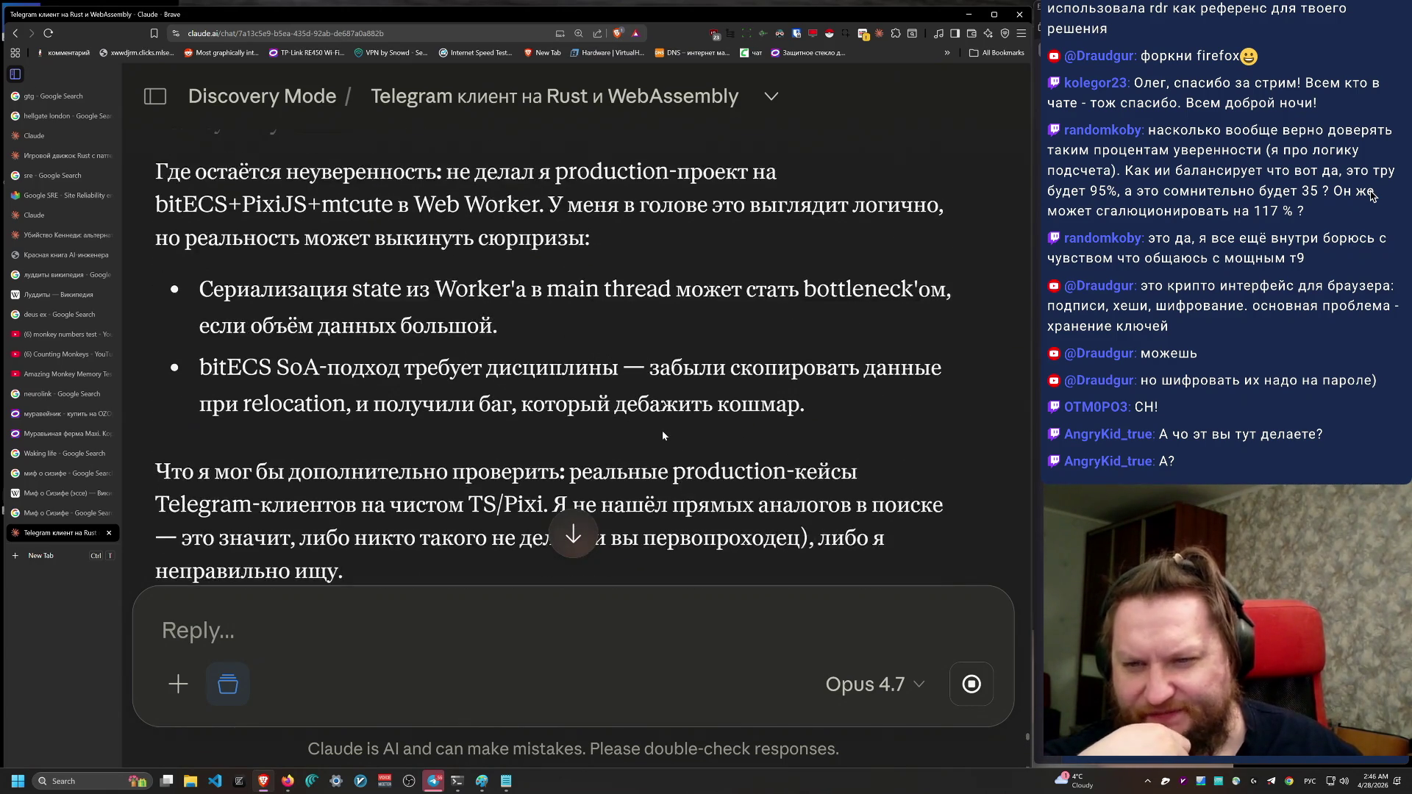
scroll(663, 434, "up", 1)
scroll(662, 436, "down", 12)
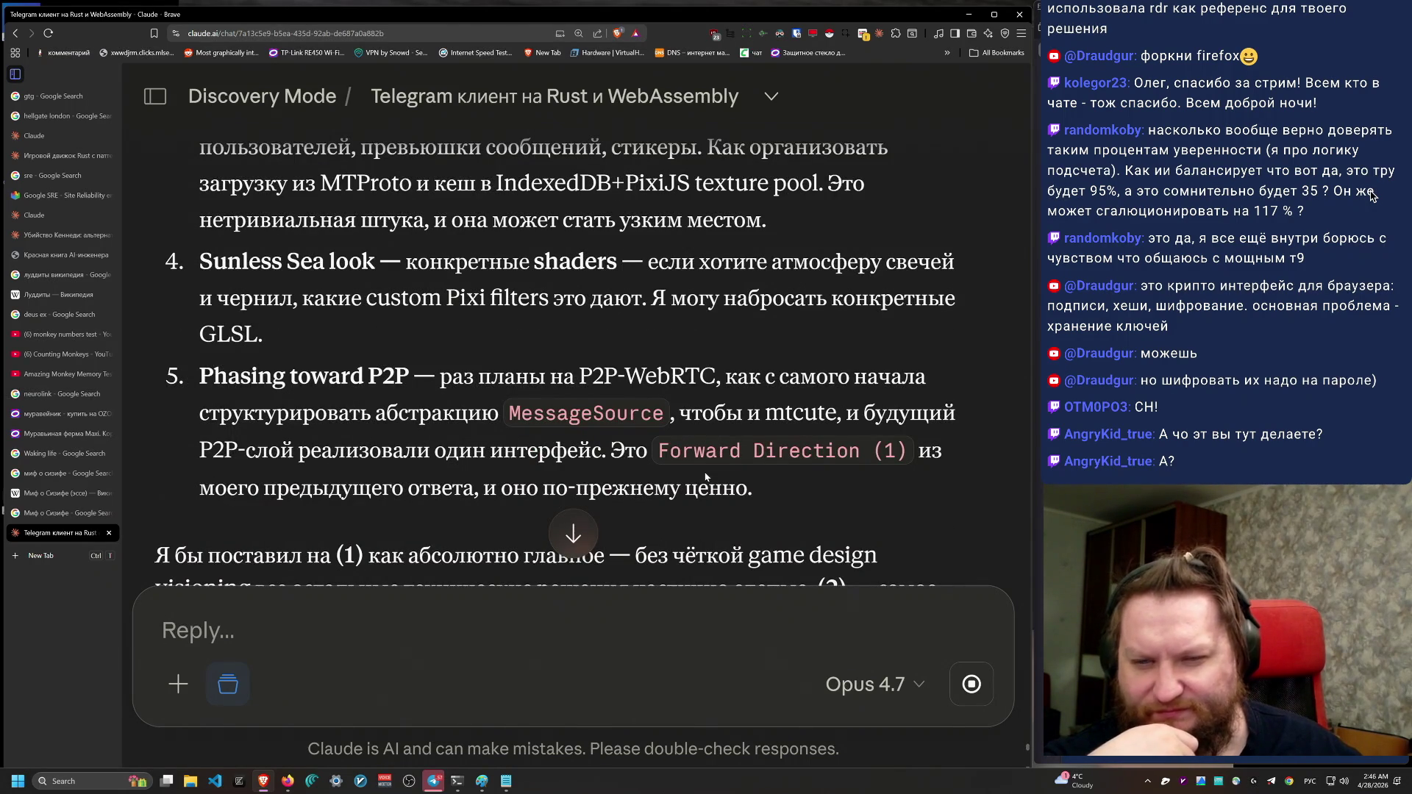
scroll(705, 476, "down", 2)
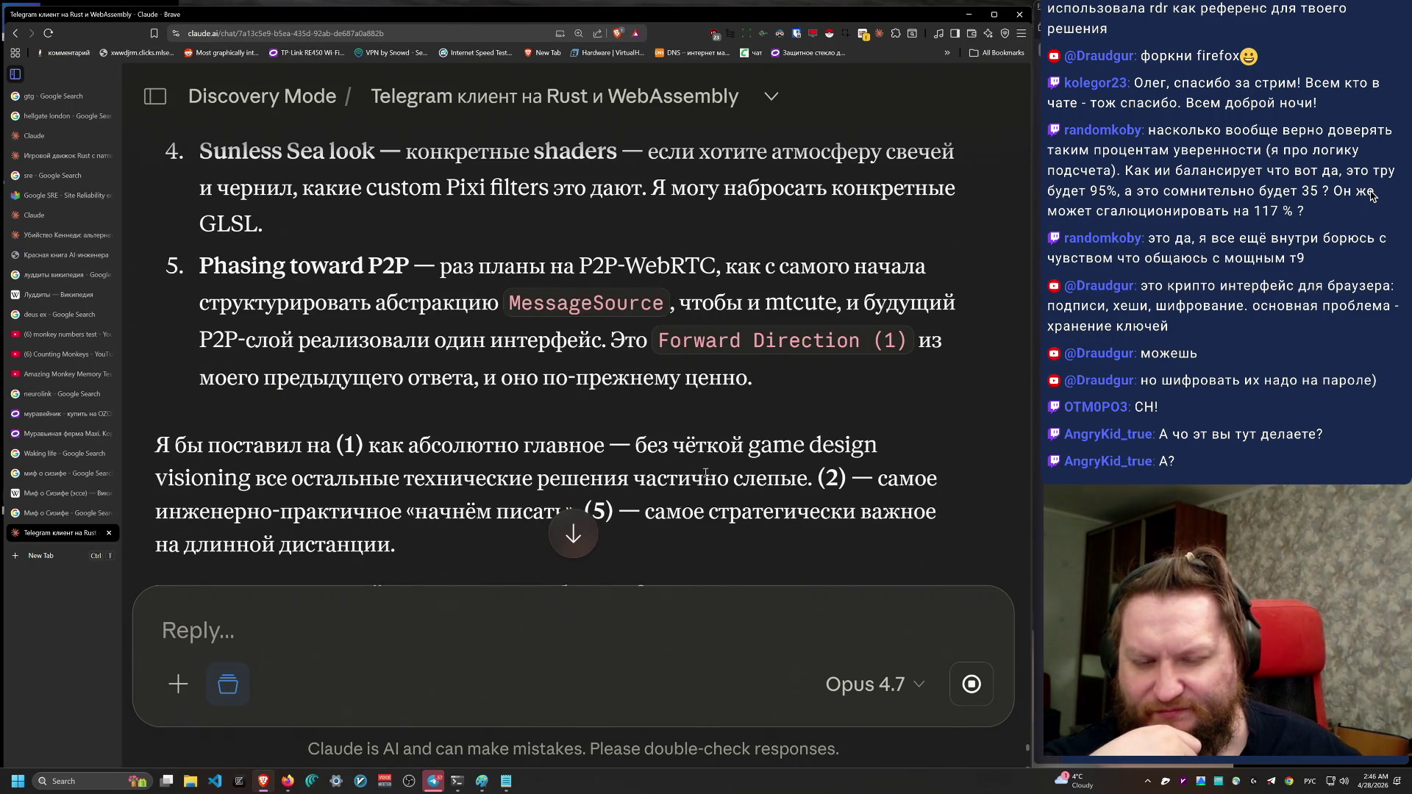
scroll(705, 472, "up", 4)
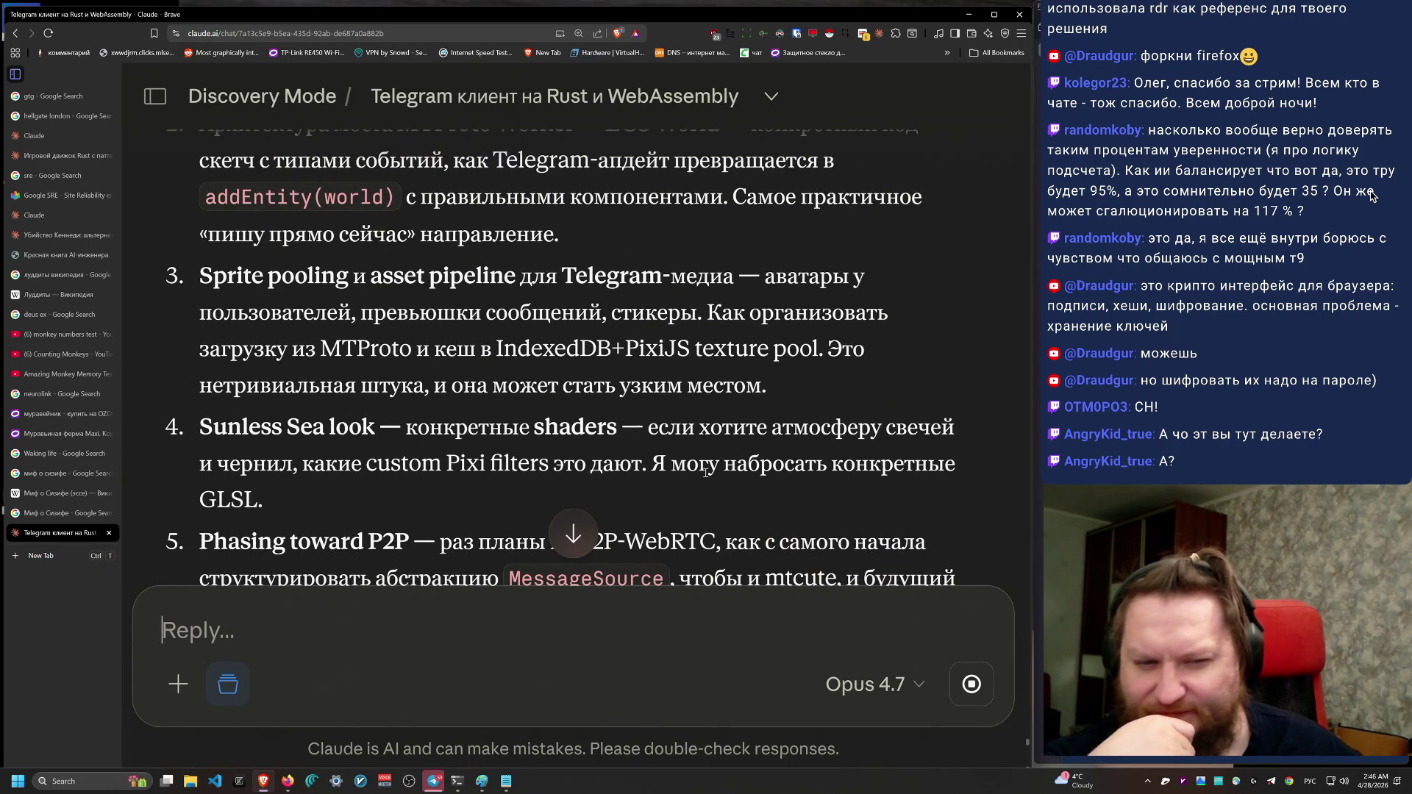
scroll(705, 473, "up", 1)
scroll(773, 399, "down", 1)
mouse_move(662, 500)
left_mouse_down()
mouse_move(725, 464)
mouse_move(768, 386)
mouse_move(910, 383)
left_mouse_up()
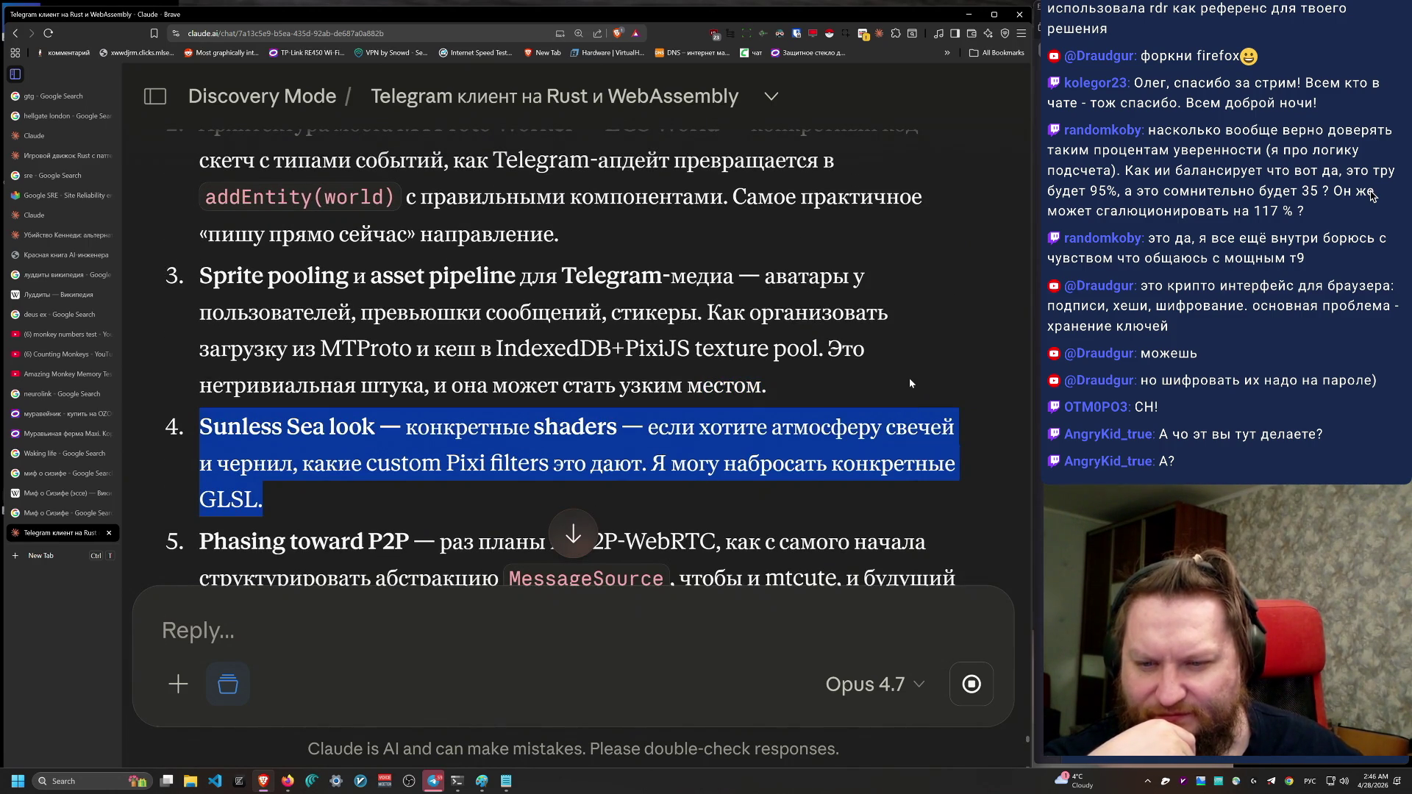
scroll(919, 411, "down", 15)
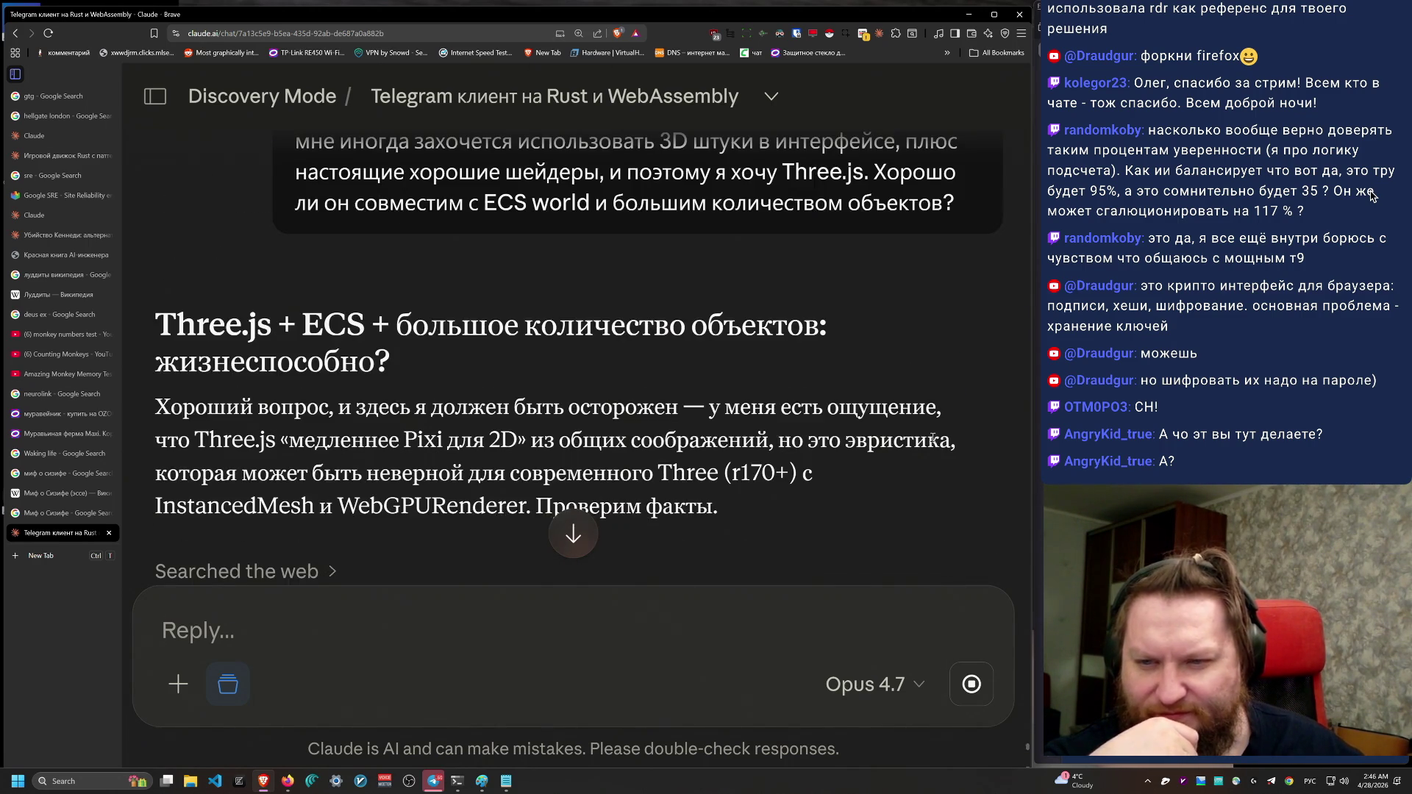
scroll(933, 441, "down", 2)
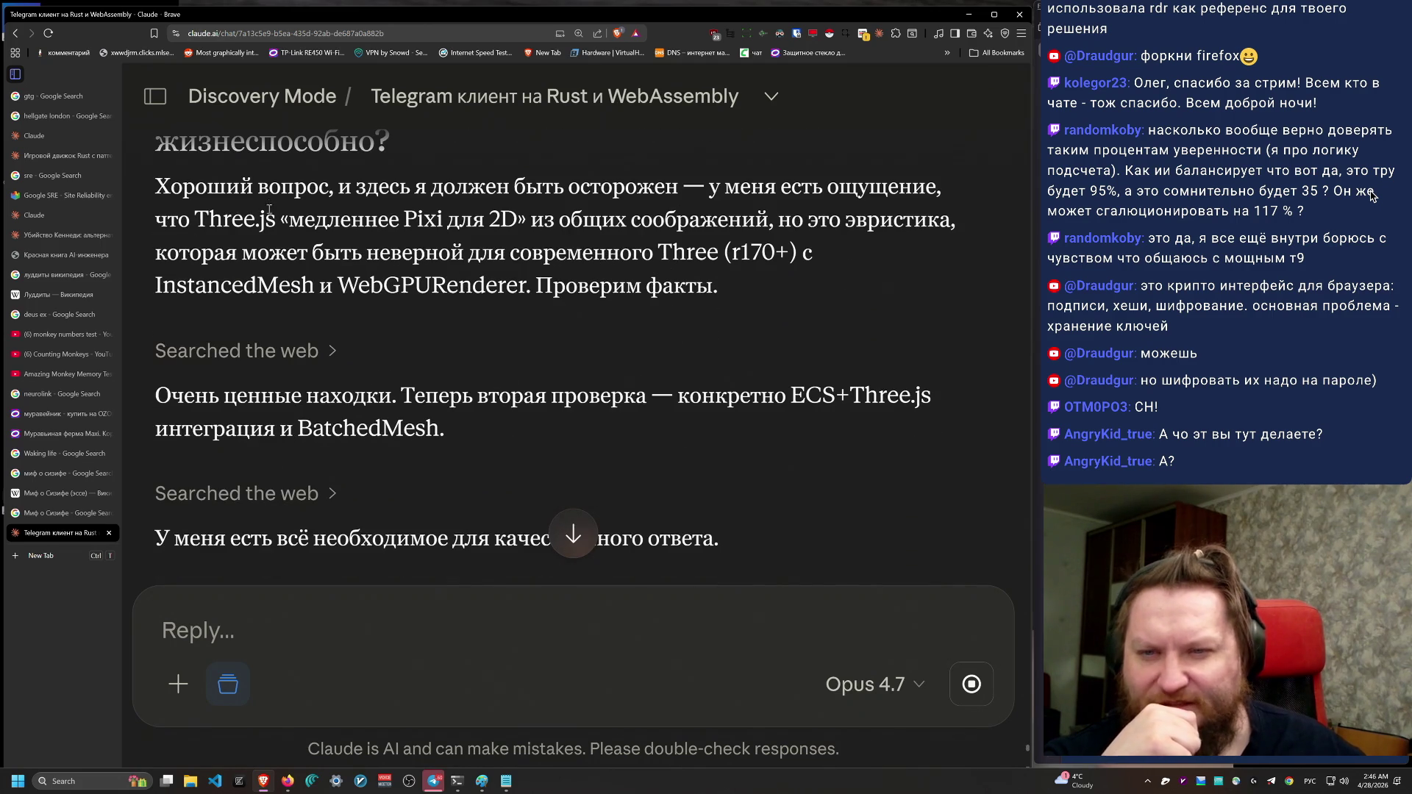
mouse_move(416, 189)
left_mouse_down()
mouse_move(814, 307)
mouse_move(845, 301)
mouse_move(562, 220)
mouse_move(156, 189)
mouse_move(515, 192)
mouse_move(147, 188)
left_mouse_up()
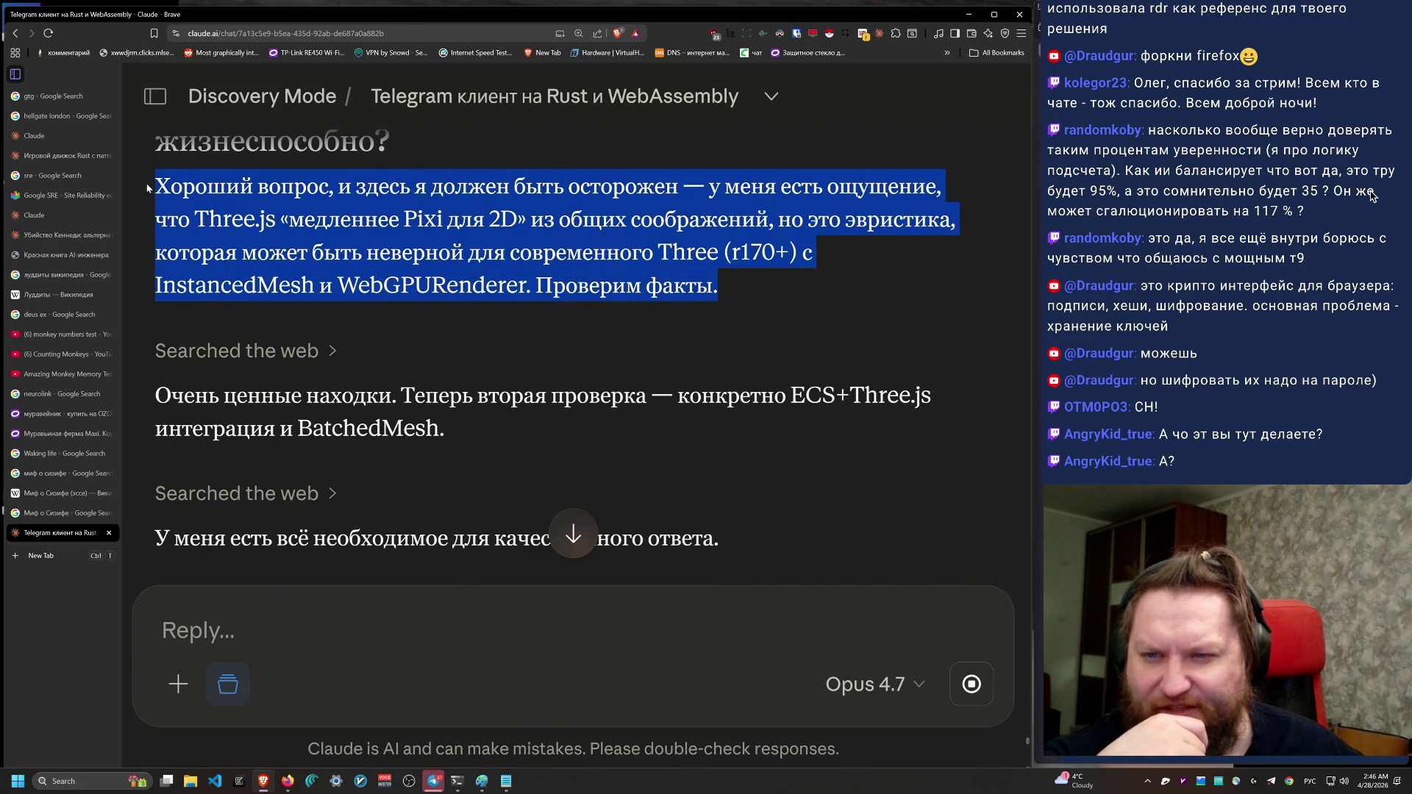
scroll(441, 294, "down", 3)
mouse_move(439, 228)
left_mouse_down()
mouse_move(736, 411)
mouse_move(760, 450)
left_mouse_up()
scroll(760, 451, "down", 6)
mouse_move(171, 205)
left_mouse_down()
mouse_move(855, 309)
mouse_move(156, 195)
mouse_move(838, 239)
mouse_move(759, 192)
mouse_move(141, 206)
mouse_move(447, 238)
mouse_move(735, 238)
mouse_move(156, 239)
mouse_move(390, 284)
mouse_move(747, 279)
mouse_move(371, 279)
mouse_move(146, 192)
mouse_move(170, 250)
mouse_move(156, 271)
mouse_move(151, 205)
mouse_move(441, 194)
mouse_move(853, 215)
mouse_move(840, 218)
left_mouse_up()
scroll(315, 414, "down", 2)
left_click(380, 195)
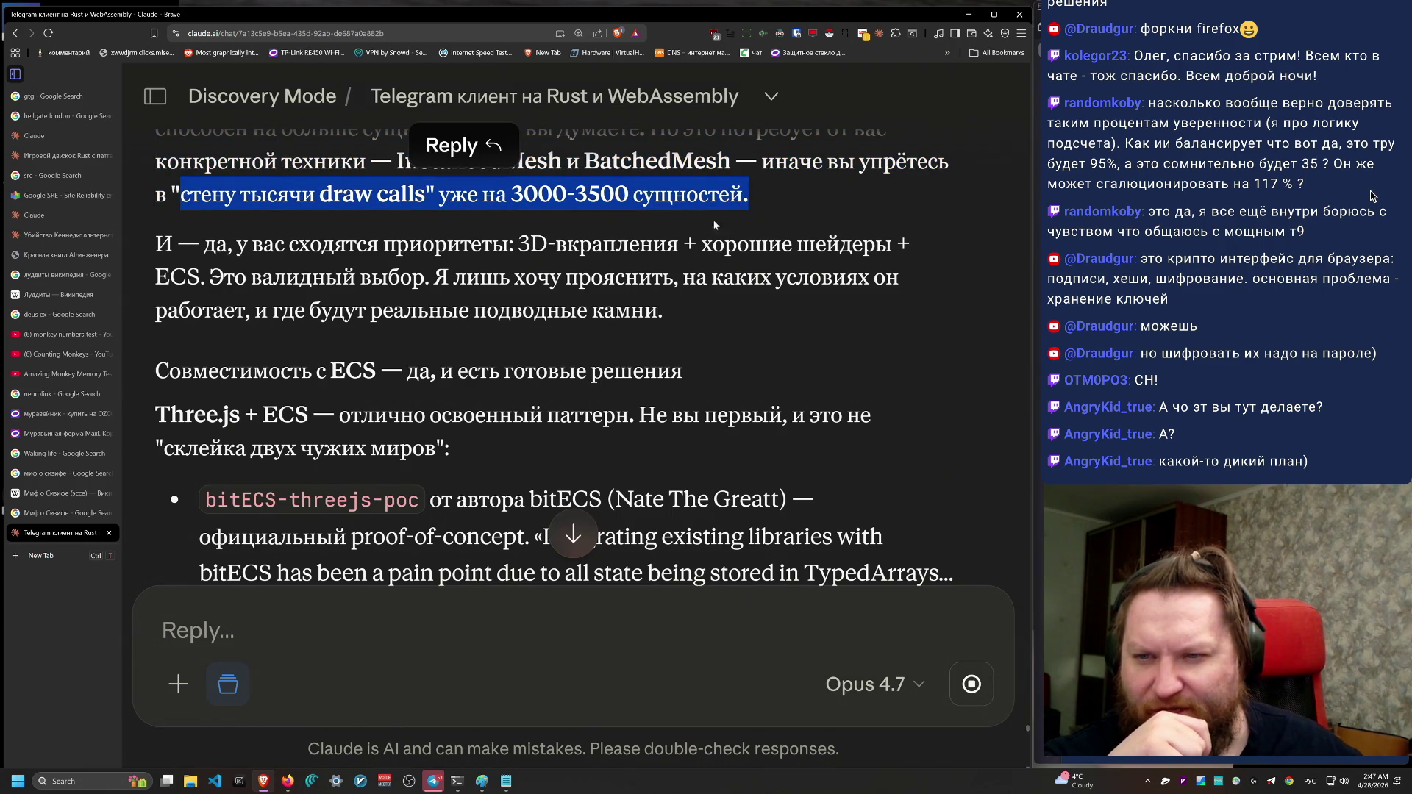
mouse_move(159, 243)
left_mouse_down()
mouse_move(716, 318)
mouse_move(741, 316)
mouse_move(819, 222)
left_mouse_up()
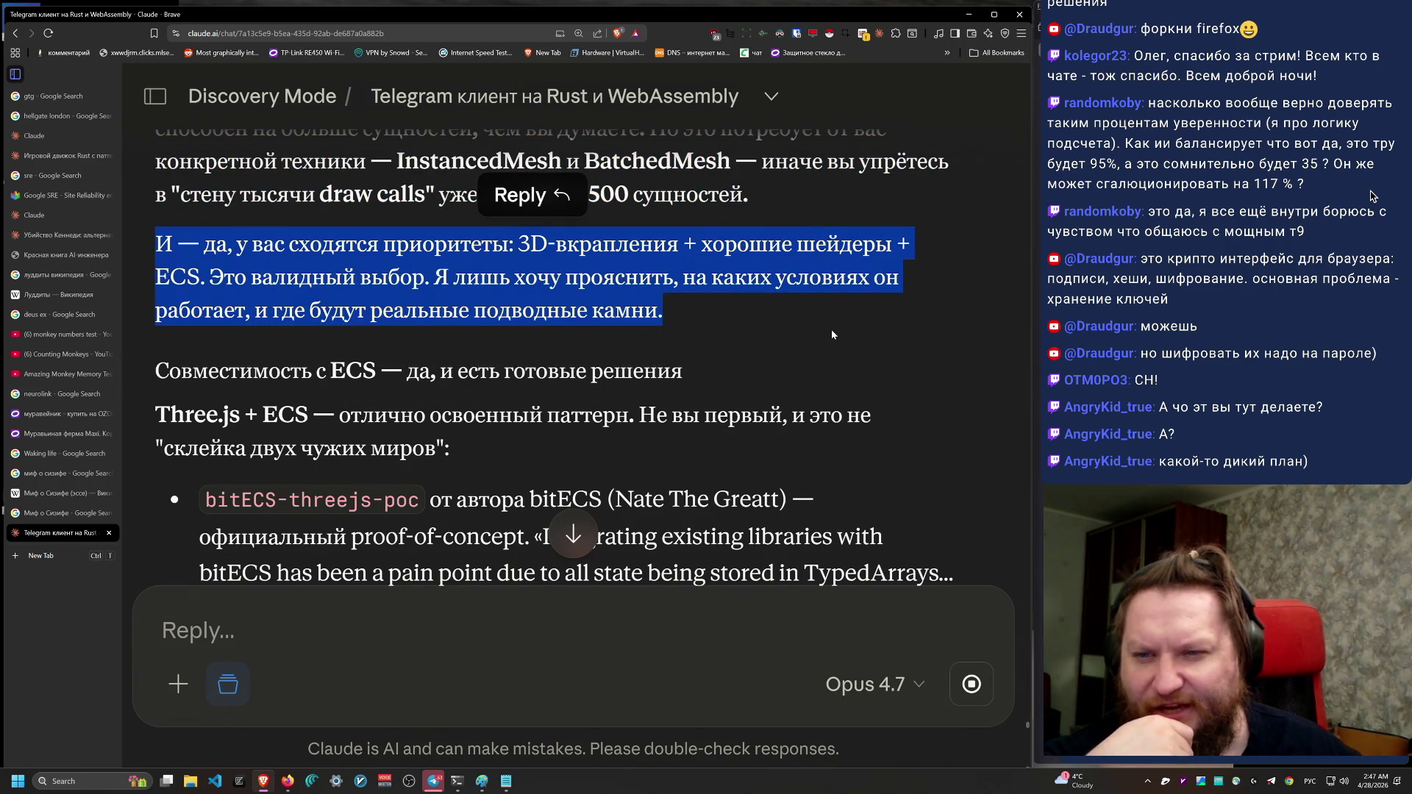
left_click_drag(853, 344, 880, 199)
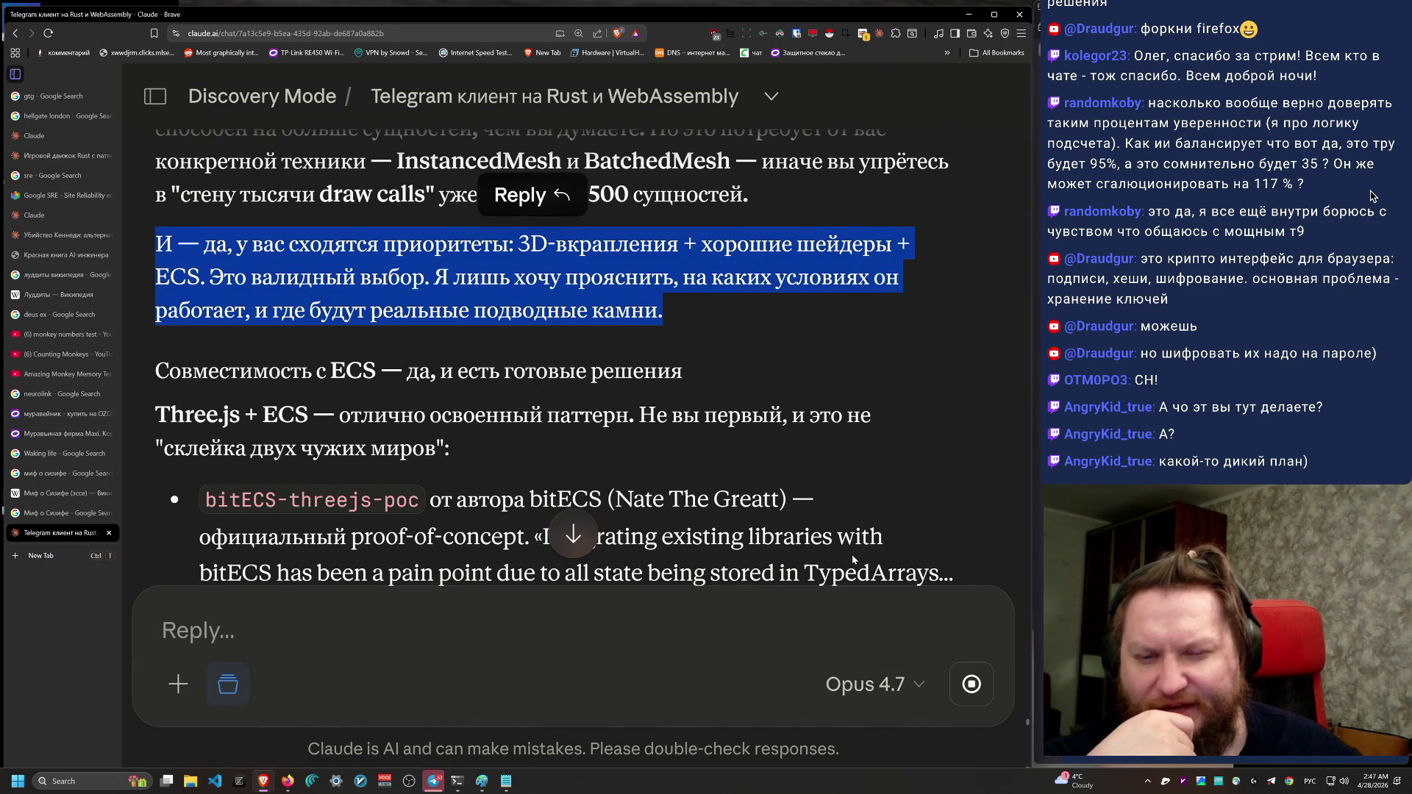
scroll(748, 425, "down", 1)
left_click_drag(747, 424, 157, 315)
left_click(158, 312)
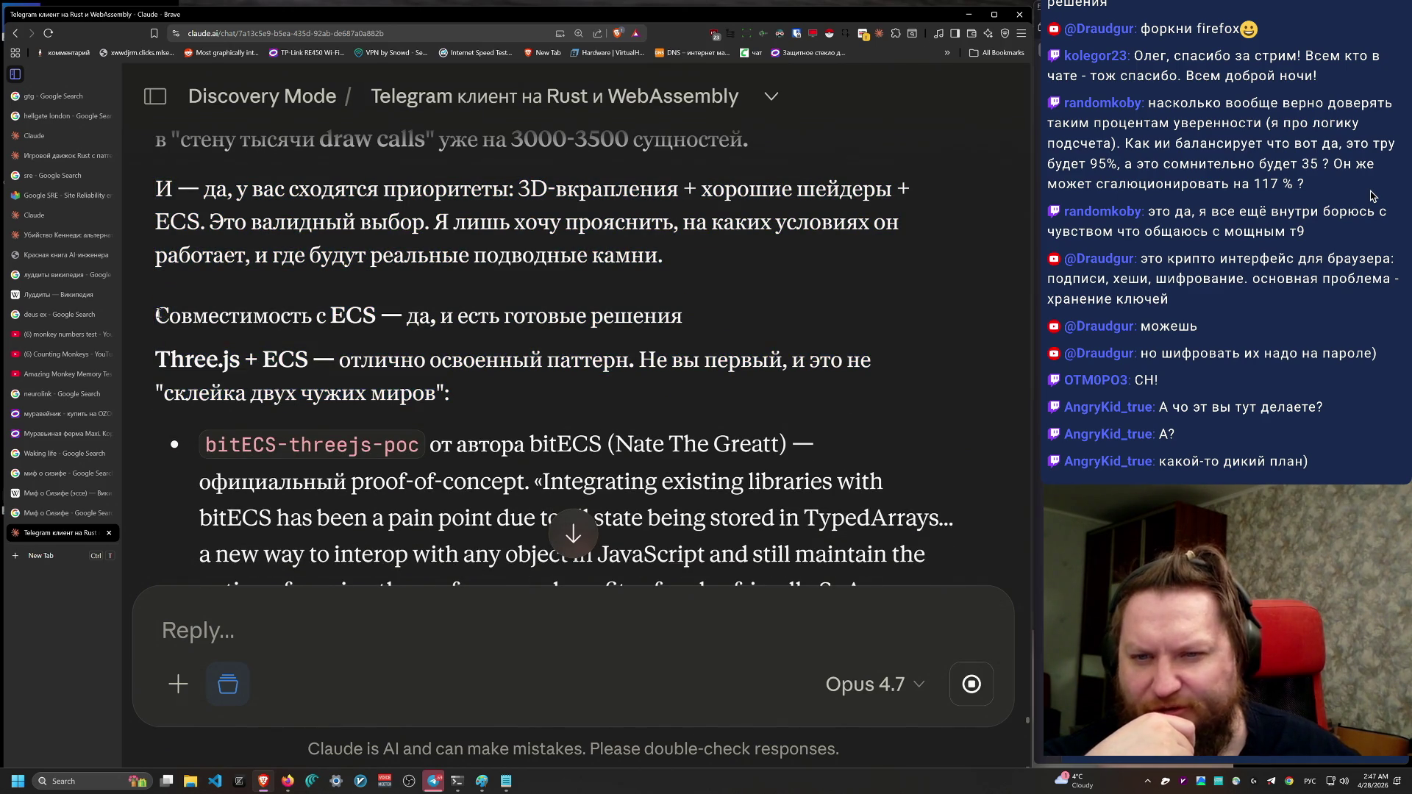
Step: Find the bitECS-threejs-poc bullet among the ready-made Three.js + ECS solutions and select its description
scroll(583, 561, "down", 2)
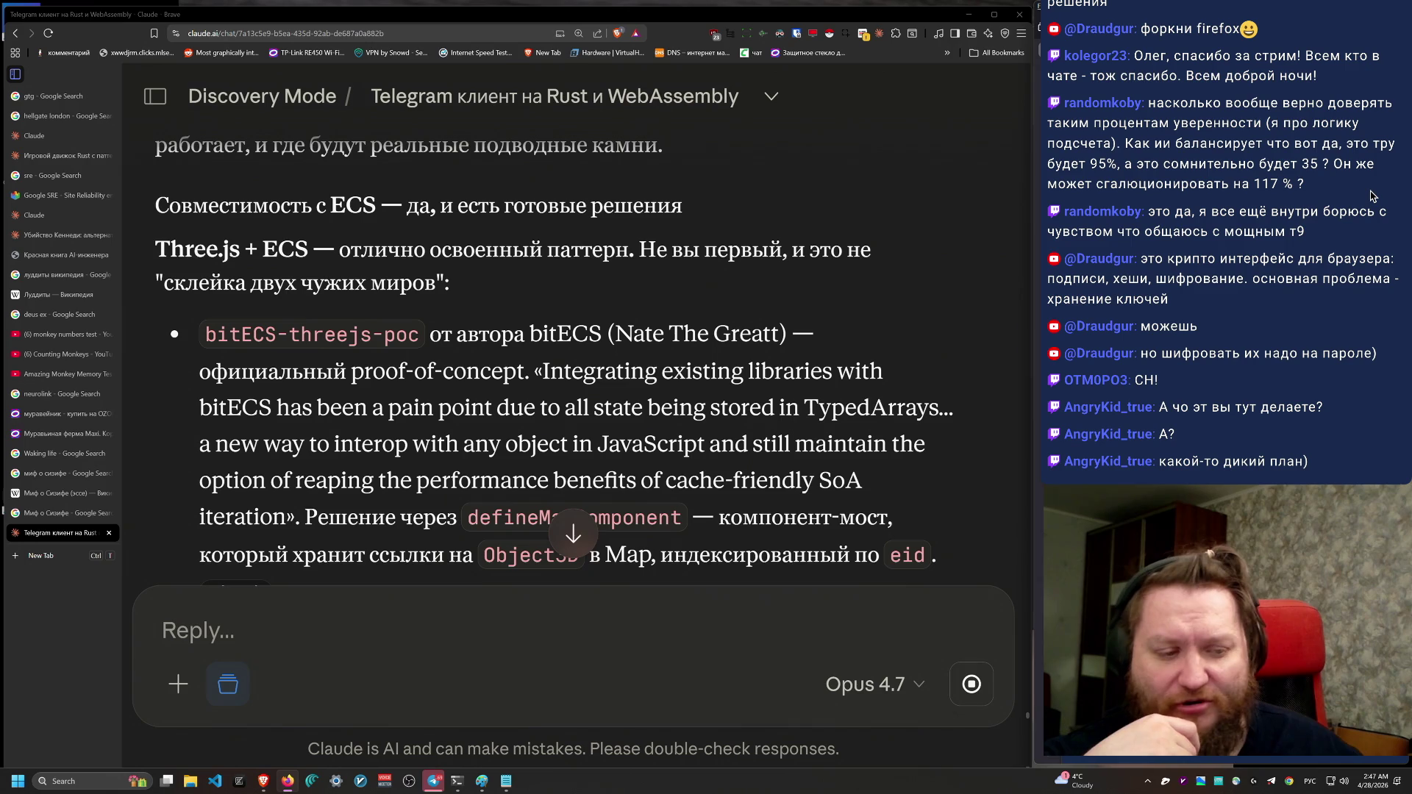
scroll(498, 483, "up", 3)
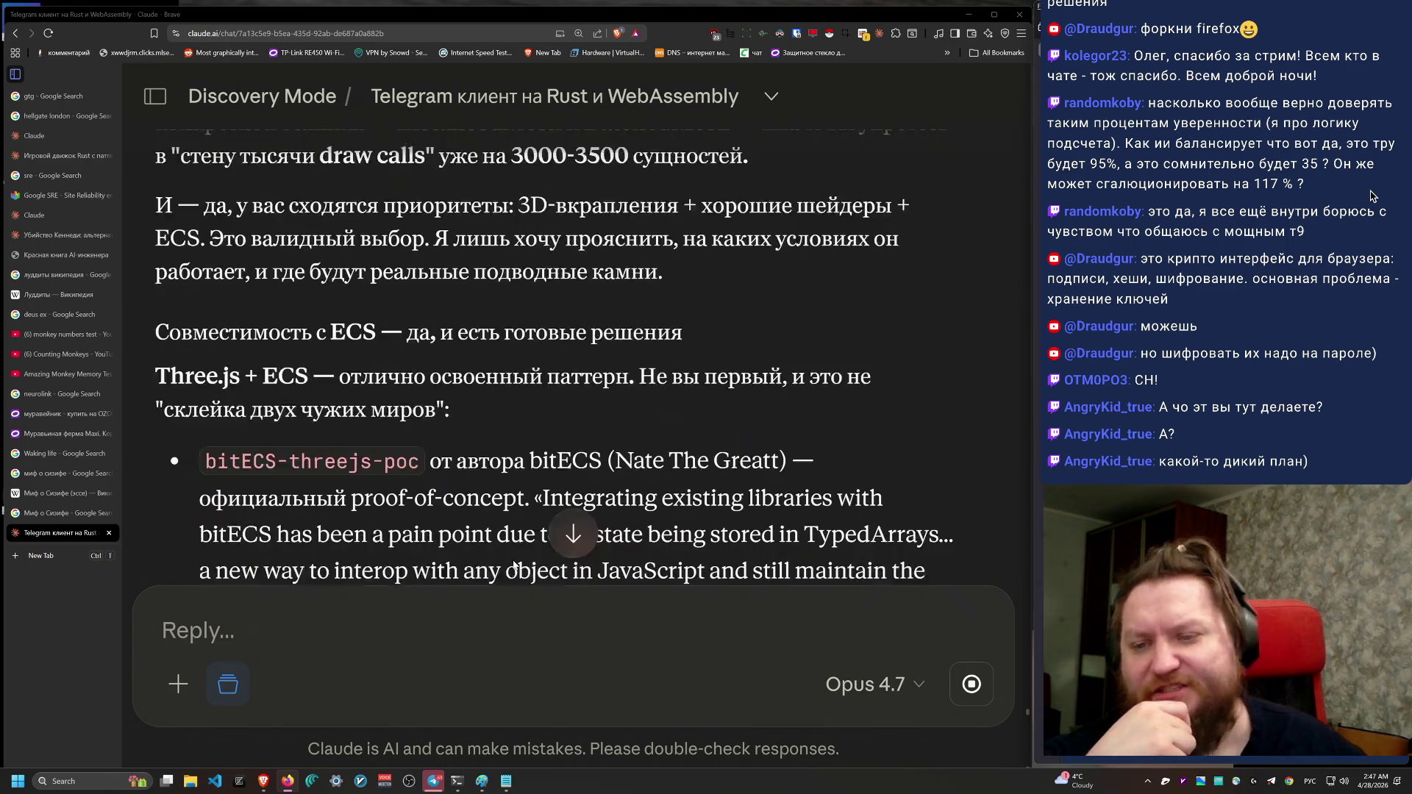
scroll(581, 478, "down", 3)
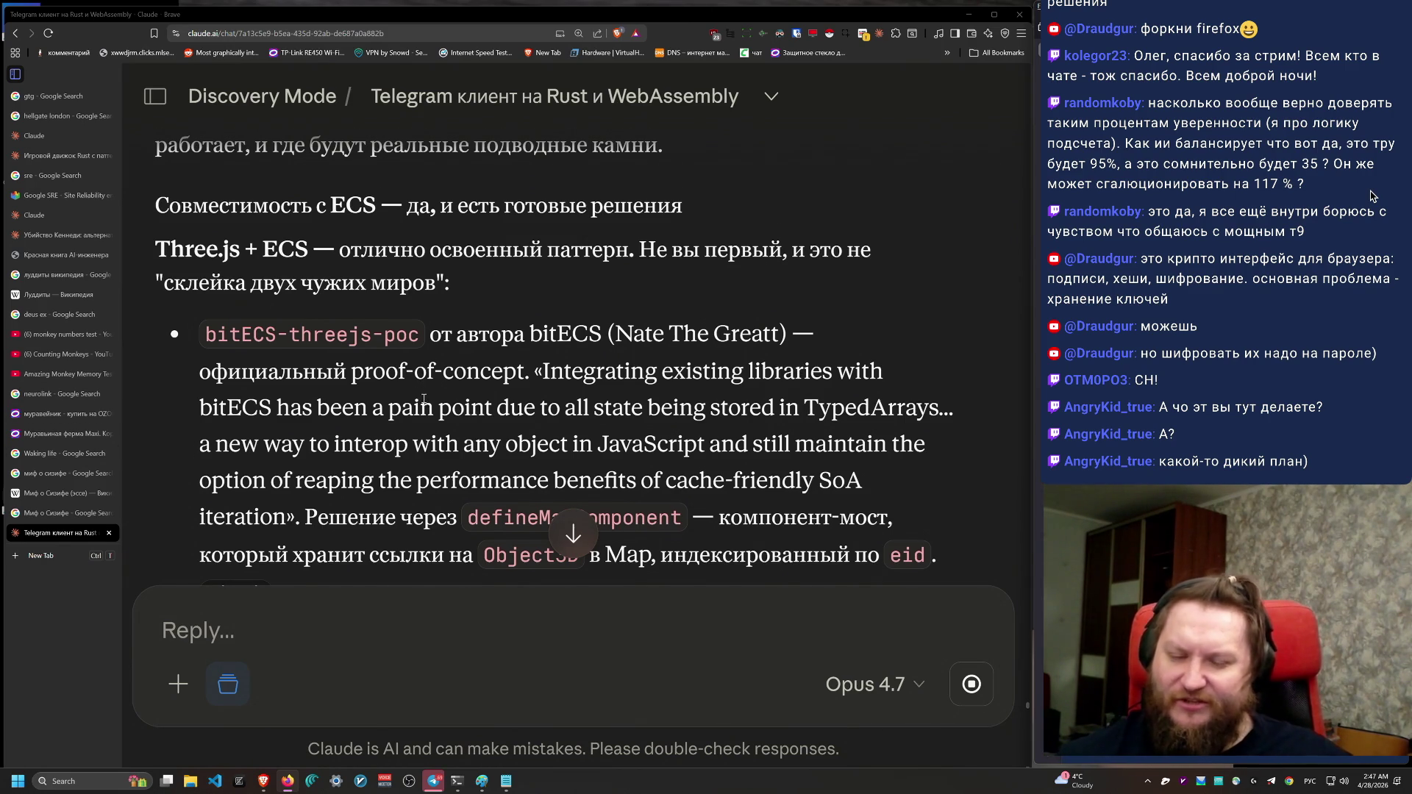
scroll(423, 399, "down", 1)
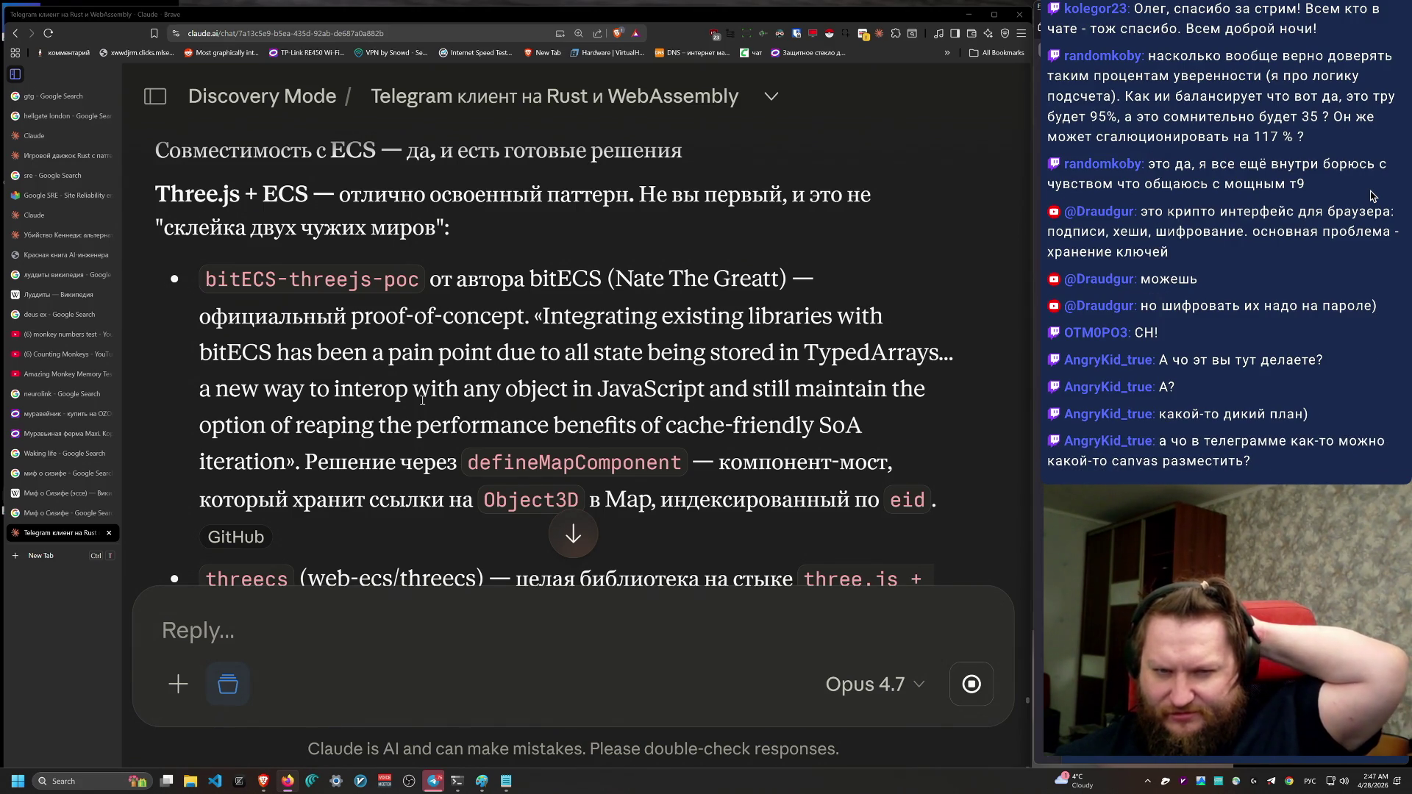
scroll(397, 337, "down", 1)
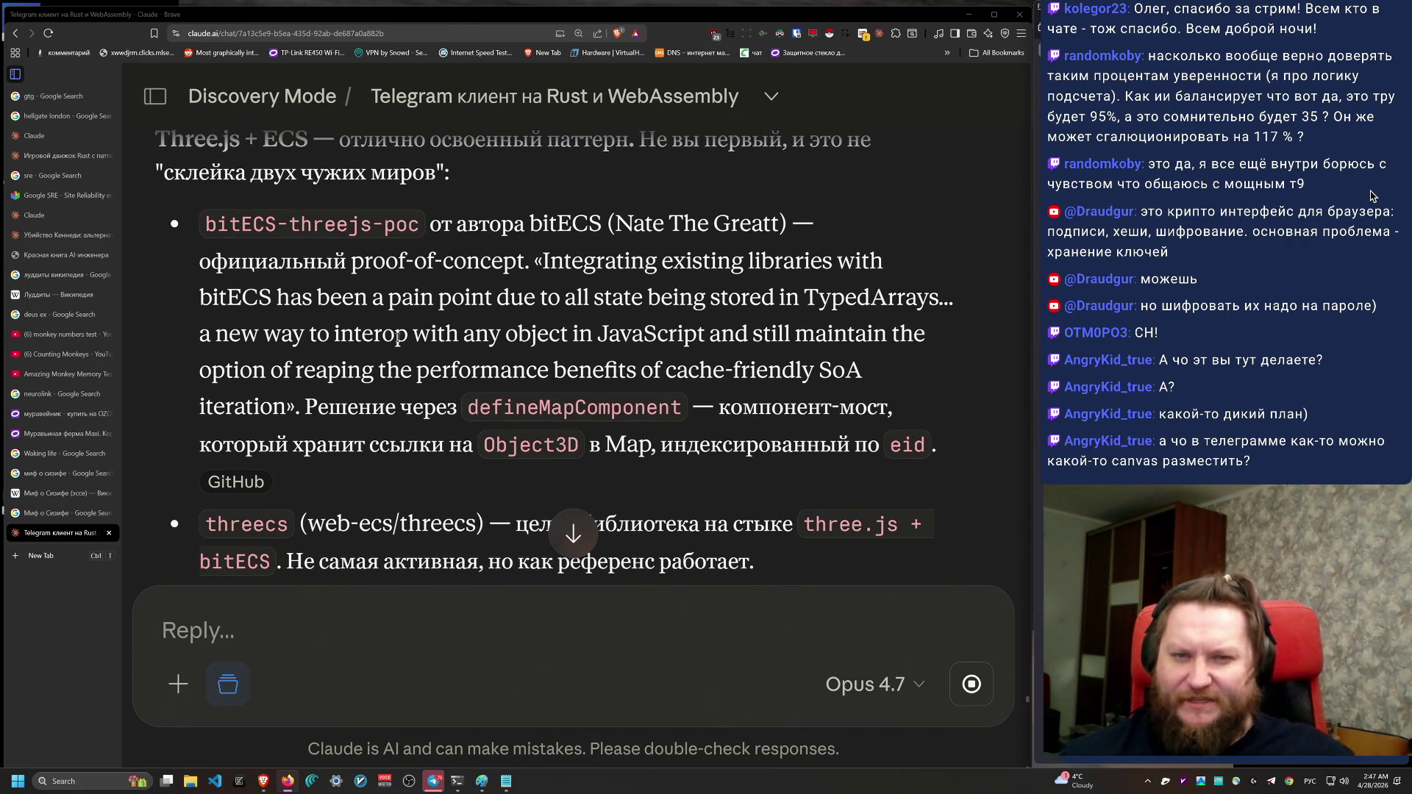
left_click_drag(482, 224, 599, 224)
mouse_move(200, 261)
left_mouse_down()
mouse_move(764, 472)
mouse_move(197, 261)
mouse_move(621, 297)
mouse_move(547, 261)
mouse_move(275, 303)
mouse_move(507, 334)
mouse_move(275, 305)
mouse_move(714, 335)
mouse_move(371, 261)
mouse_move(294, 301)
mouse_move(720, 298)
mouse_move(253, 328)
mouse_move(538, 335)
mouse_move(202, 405)
mouse_move(724, 444)
mouse_move(245, 285)
mouse_move(183, 278)
mouse_move(196, 298)
left_mouse_up()
Step: Copy the name 'bitECS-threejs-poc' into a new browser tab
scroll(289, 351, "down", 2)
scroll(289, 361, "up", 2)
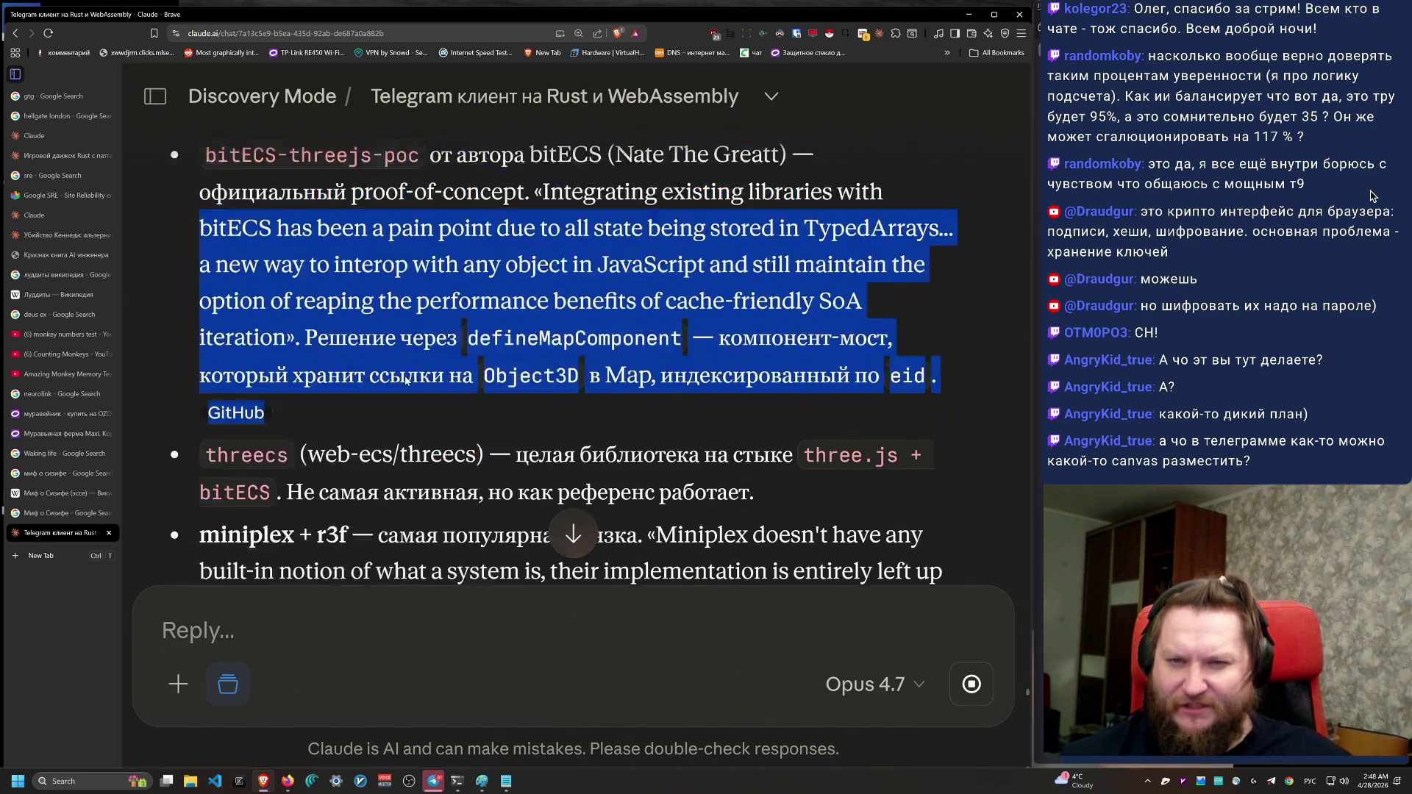
left_click_drag(188, 225, 413, 235)
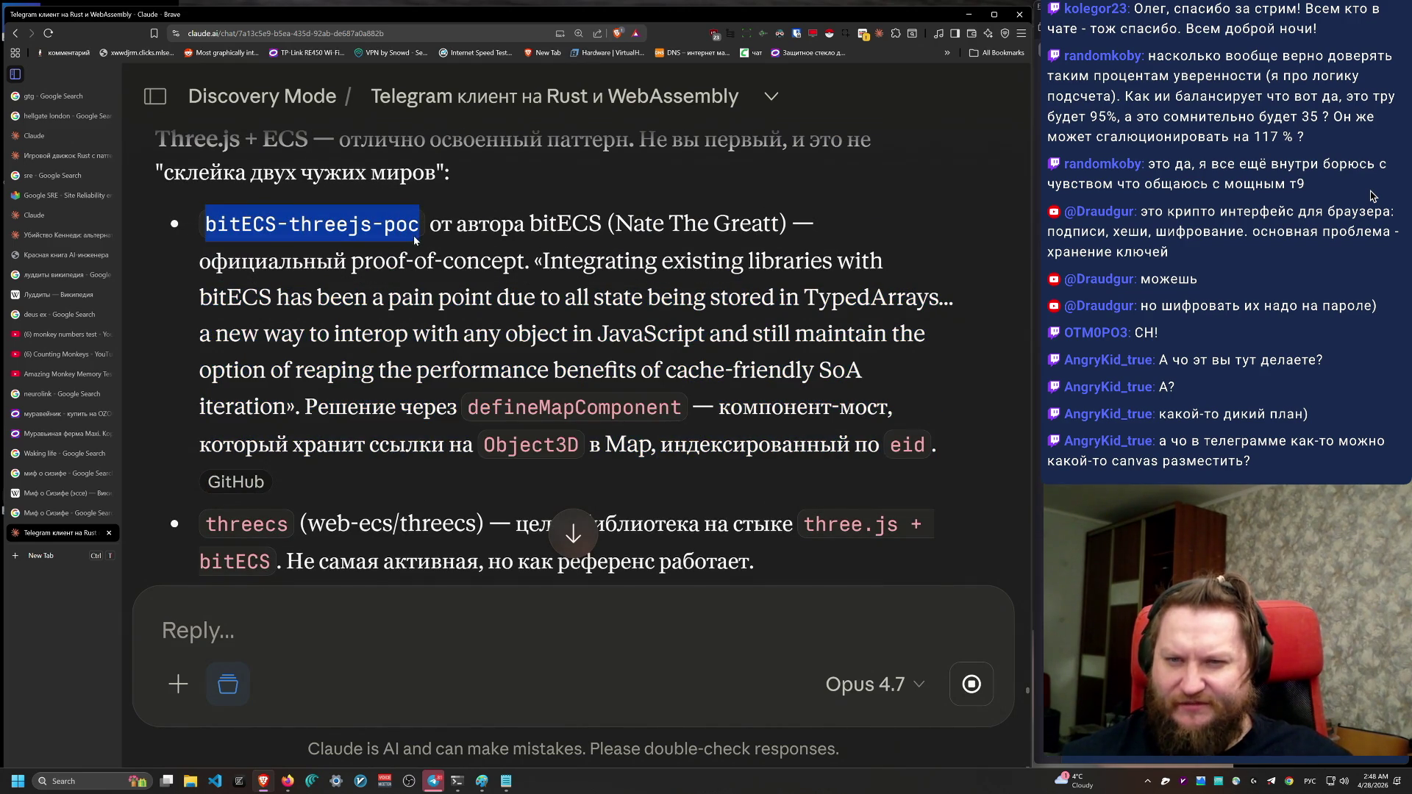
key("ctrl+c")
key("ctrl+t")
key("ctrl+v")
Step: Search bitECS-threejs-poc, open its GitHub repository, and confirm files were last changed 5 years ago
key("Return")
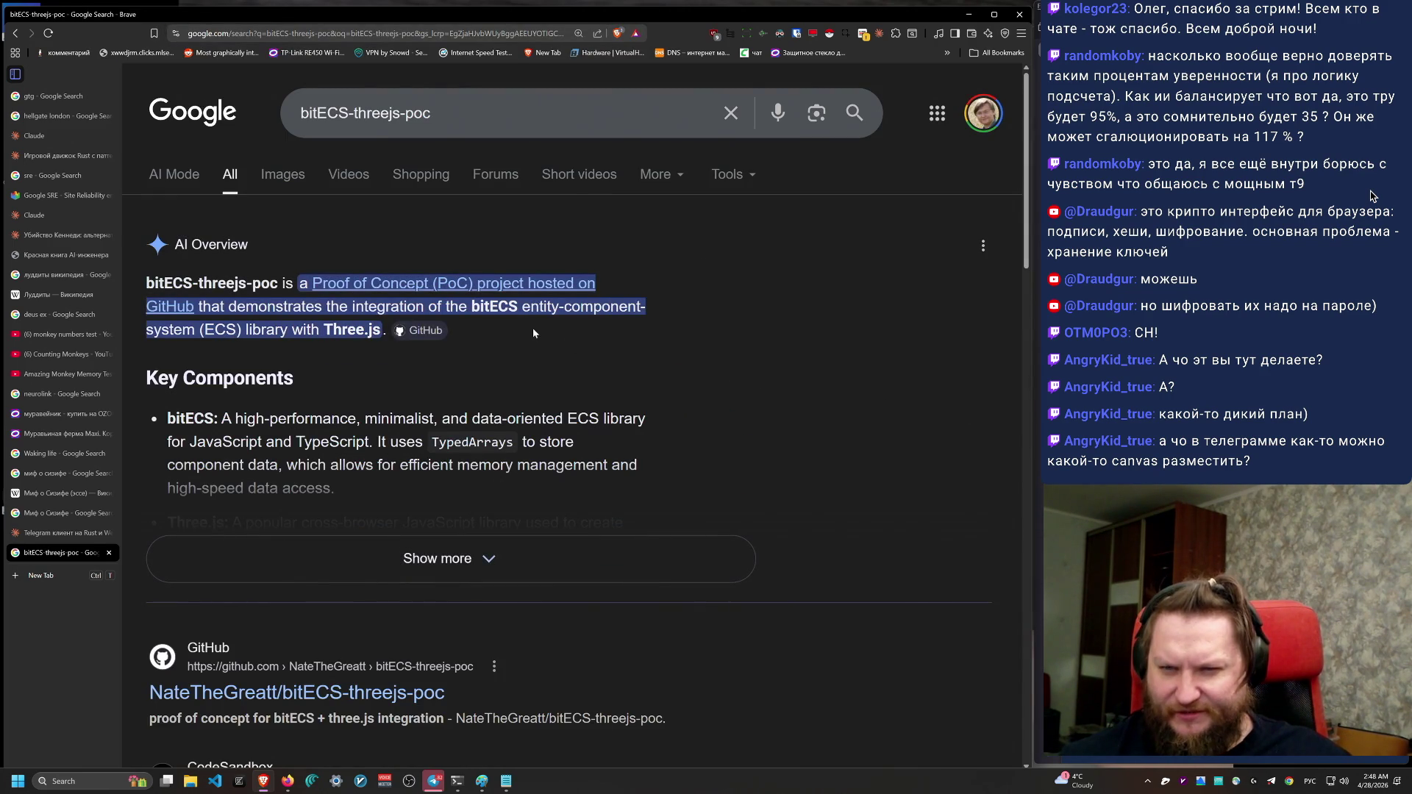
scroll(484, 441, "down", 3)
left_click(424, 481)
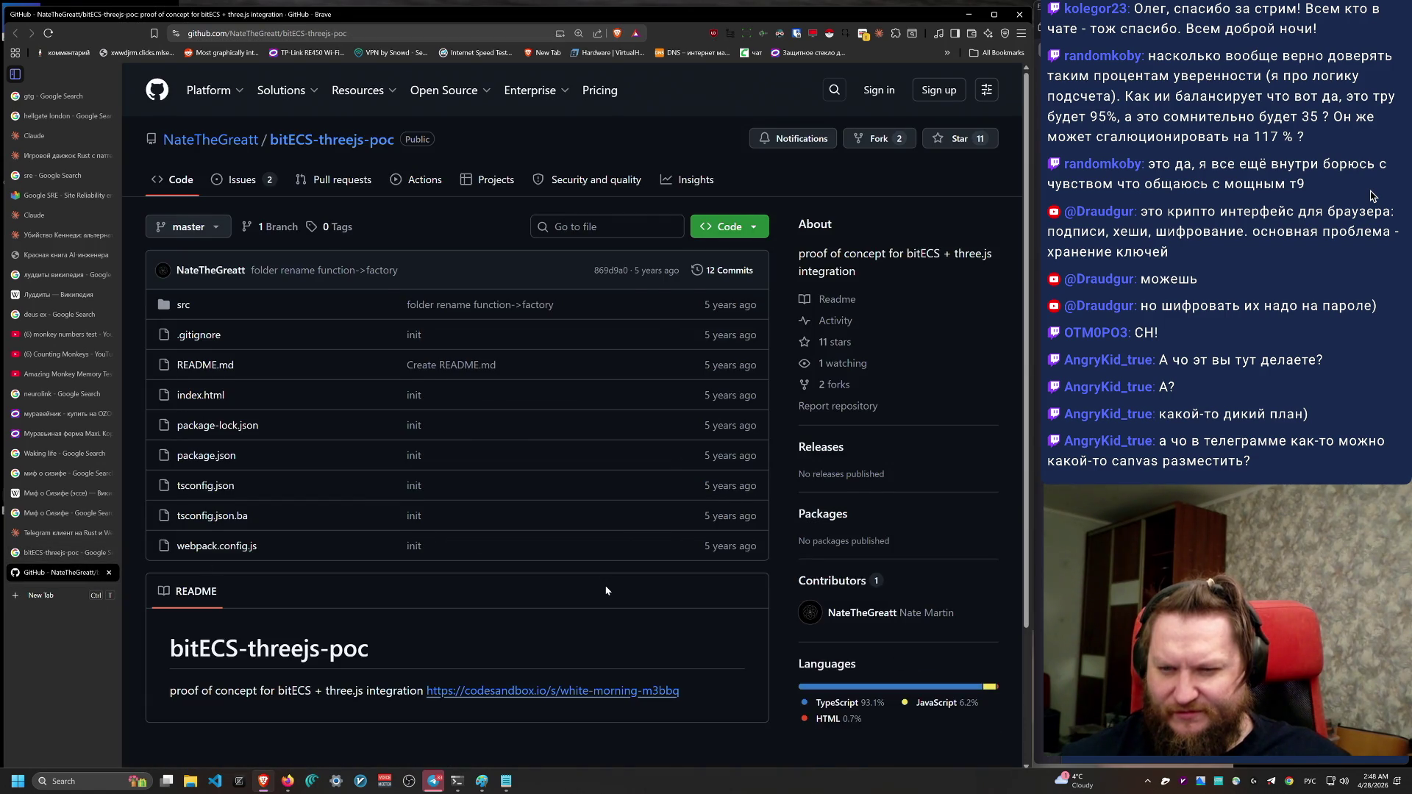
mouse_move(693, 302)
left_mouse_down()
mouse_move(699, 695)
mouse_move(772, 547)
left_mouse_up()
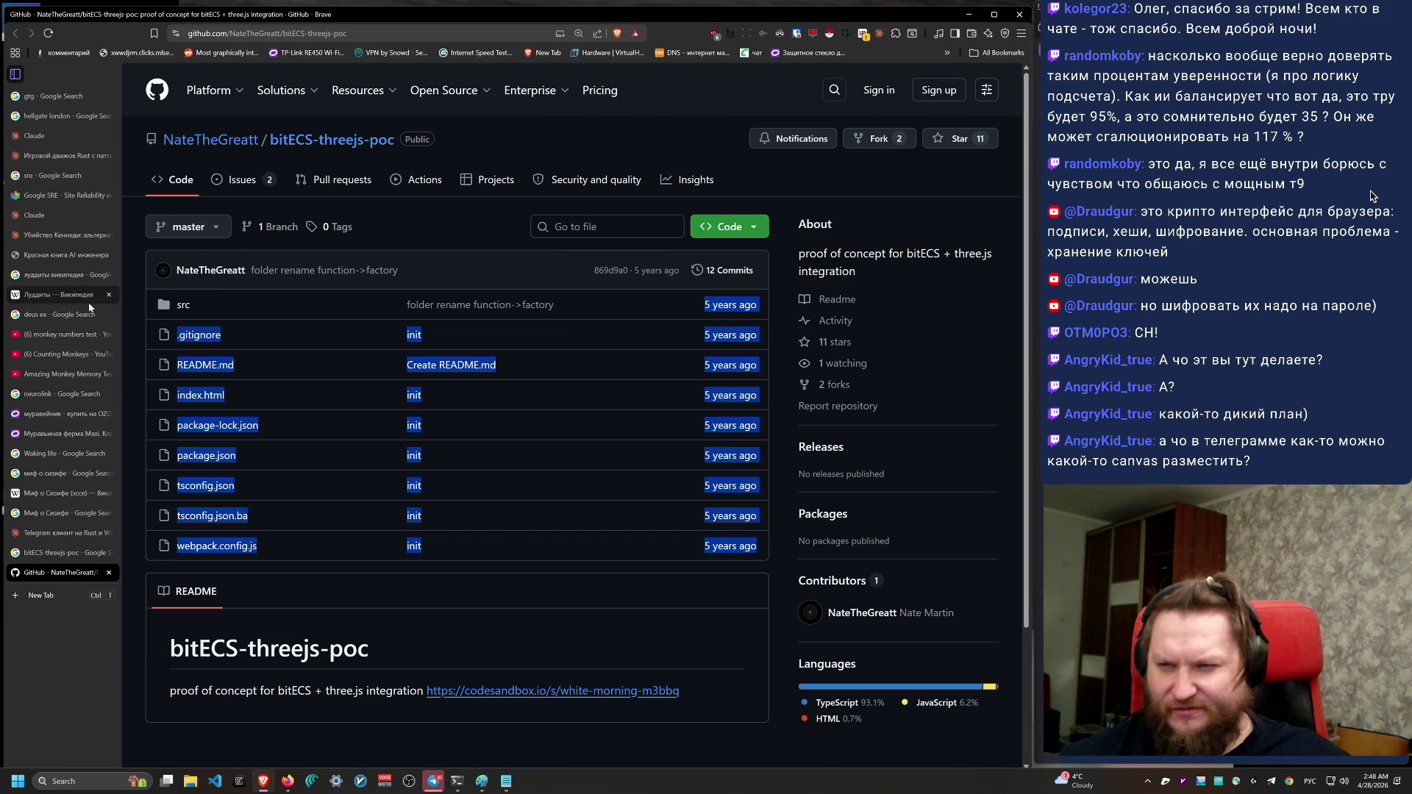
left_click(58, 235)
Step: In the Telegram client on Rust chat, carry the library name 'threecs' into a new tab
left_click(41, 534)
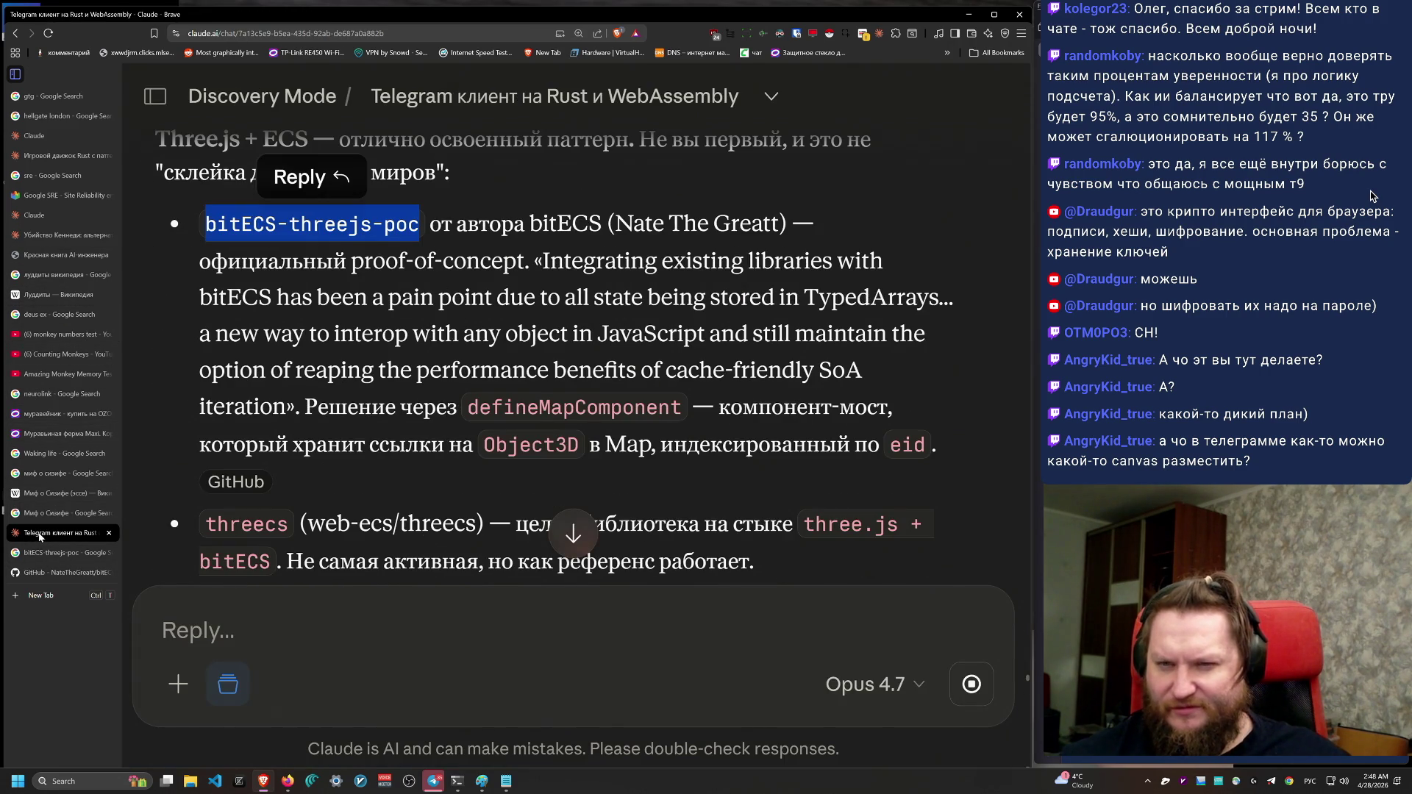
scroll(575, 462, "down", 4)
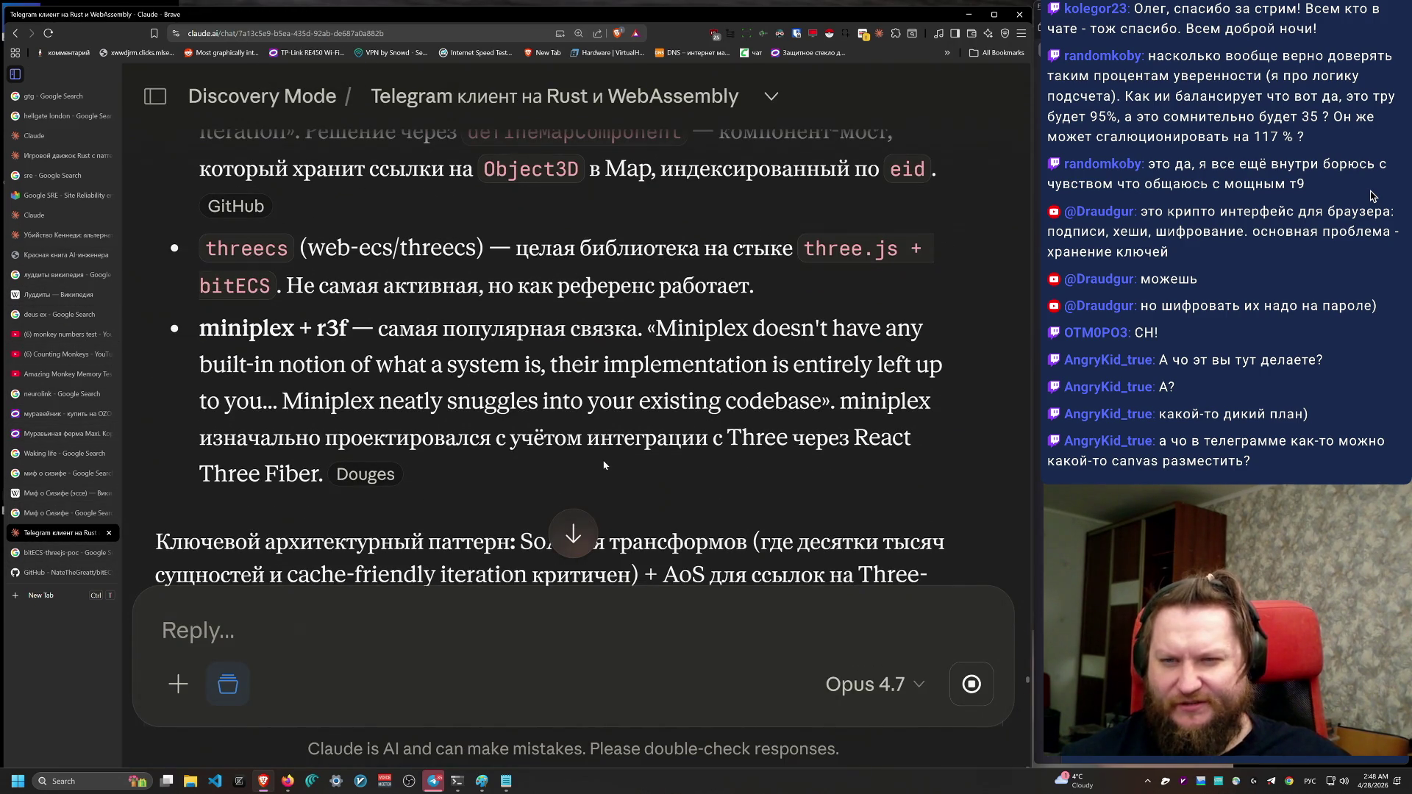
mouse_move(788, 285)
left_mouse_down()
mouse_move(653, 250)
mouse_move(144, 240)
left_mouse_up()
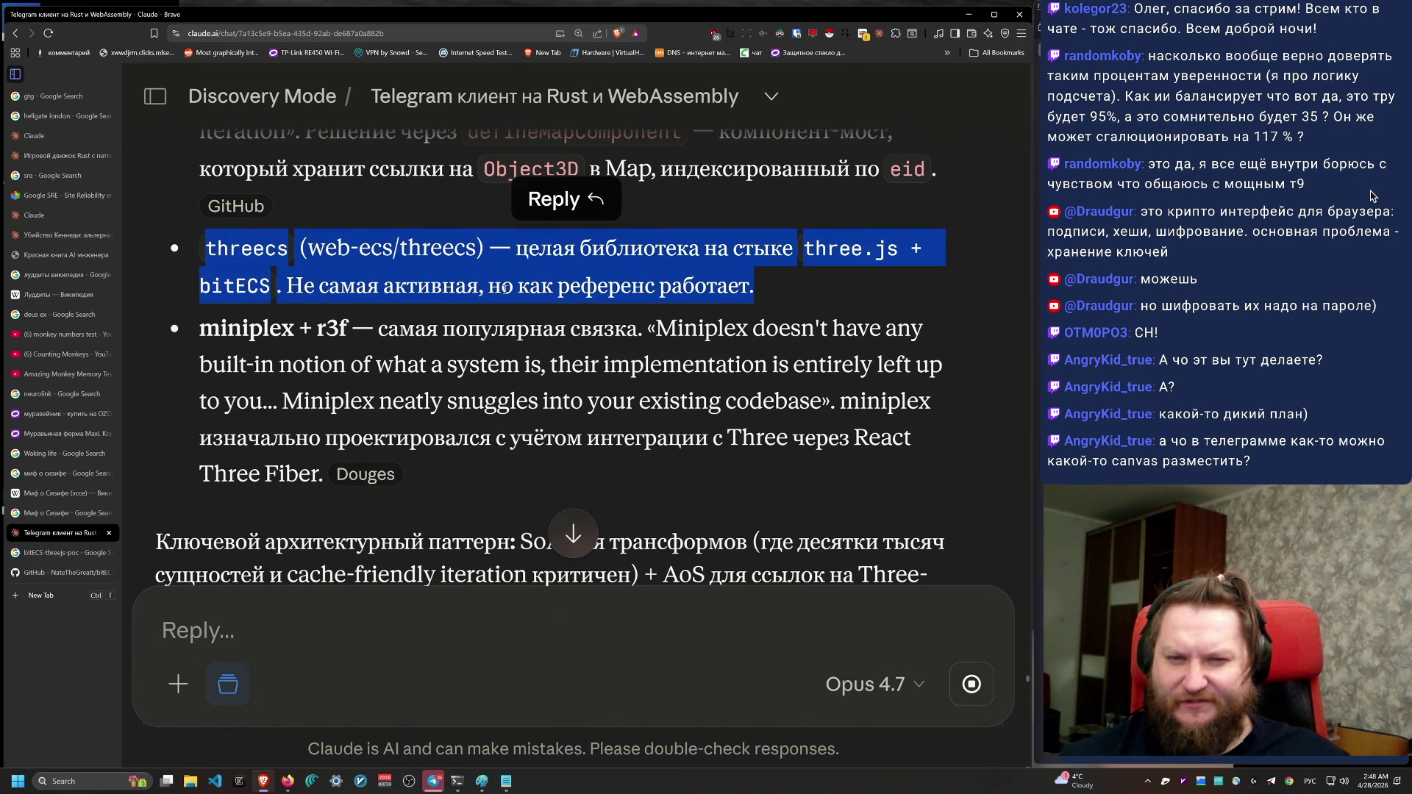
double_click(236, 252)
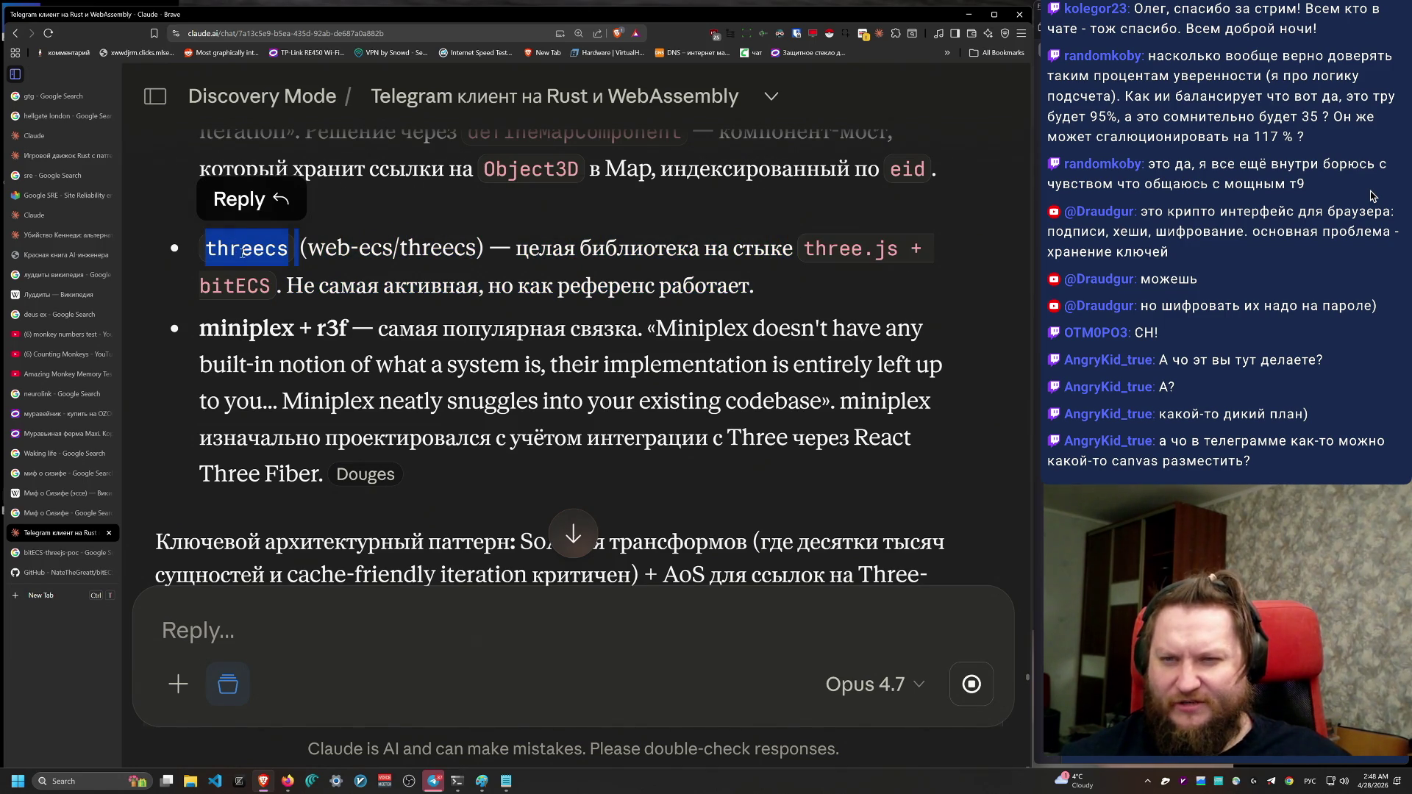
key("ctrl+t")
key("ctrl+v")
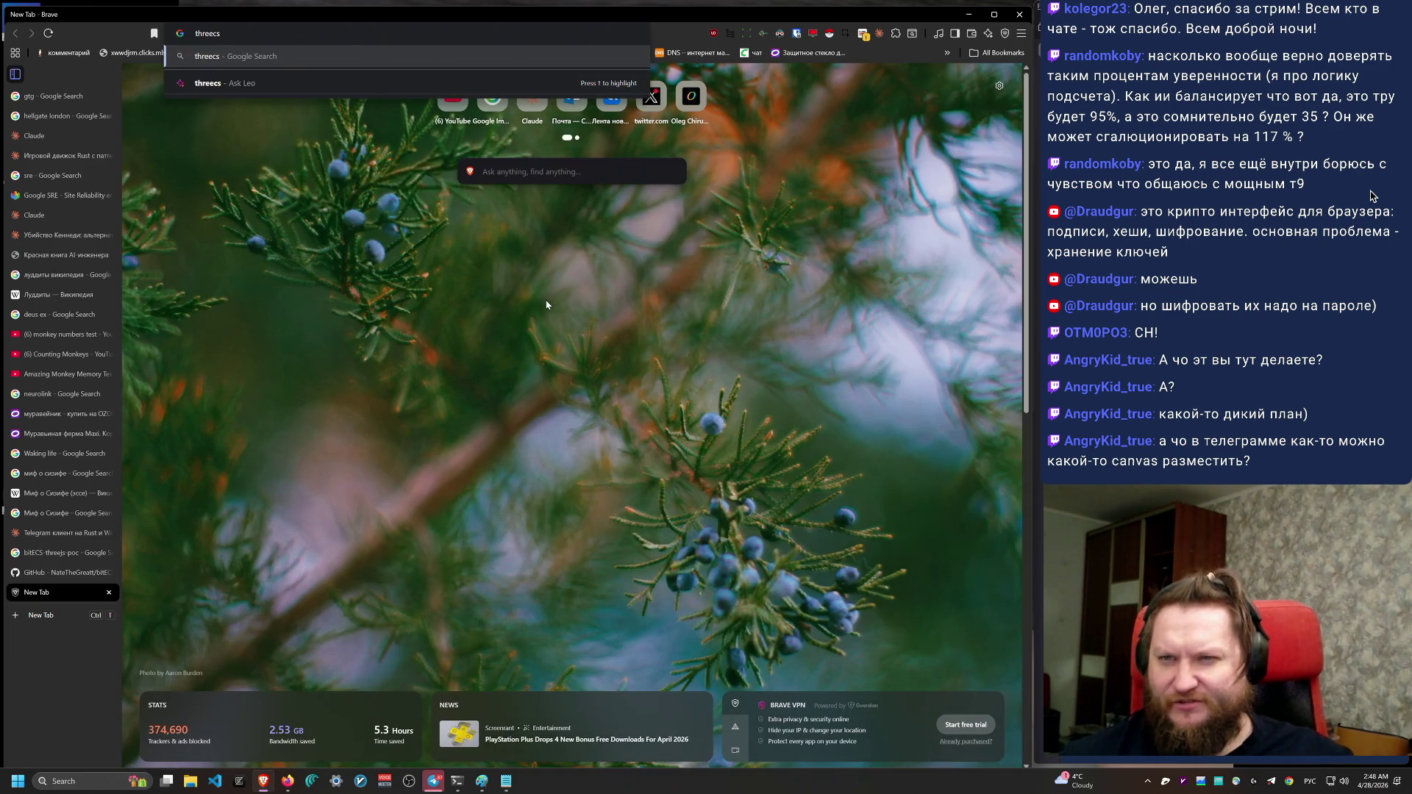
Step: Search the web for threecs and skim the AI Overview paragraph about it
key("Return")
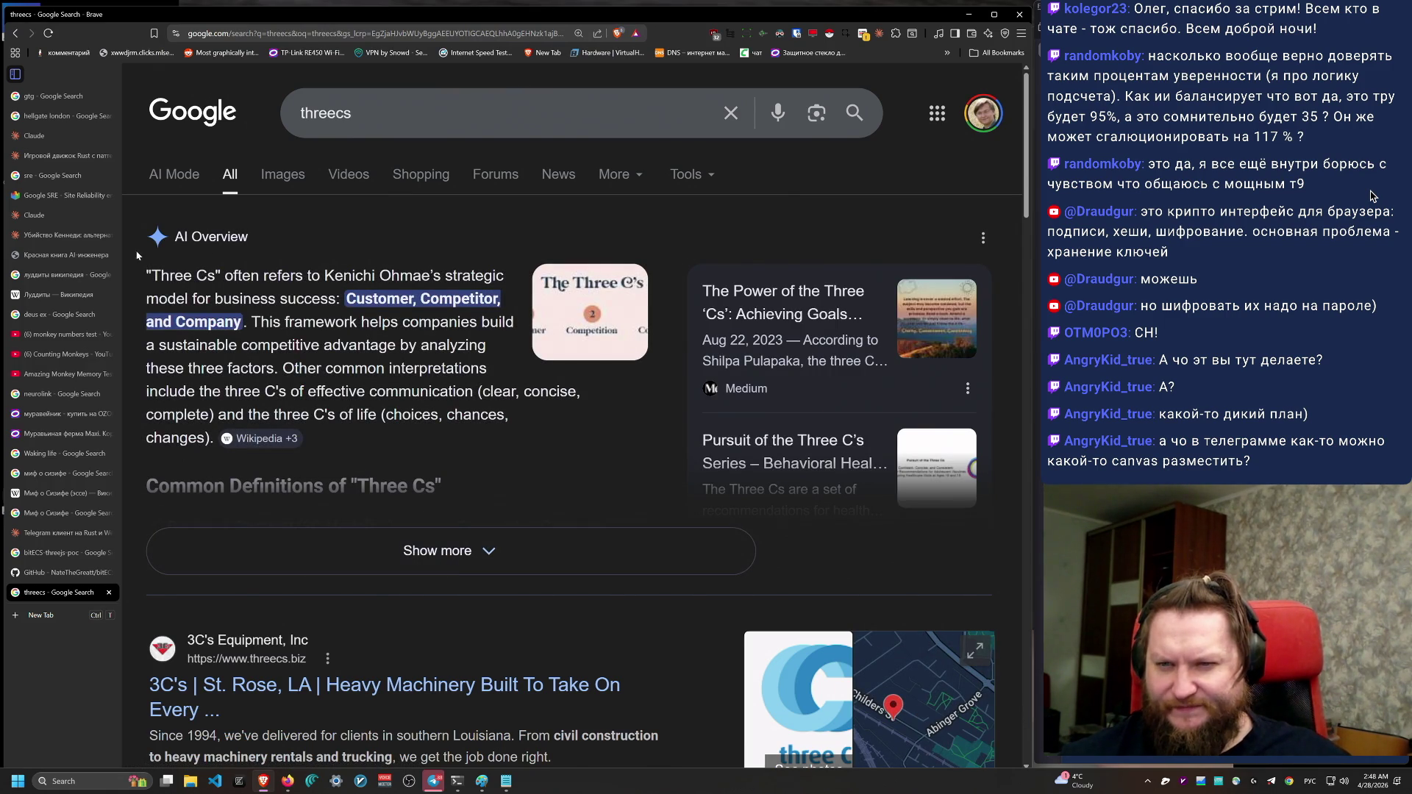
triple_click(421, 430)
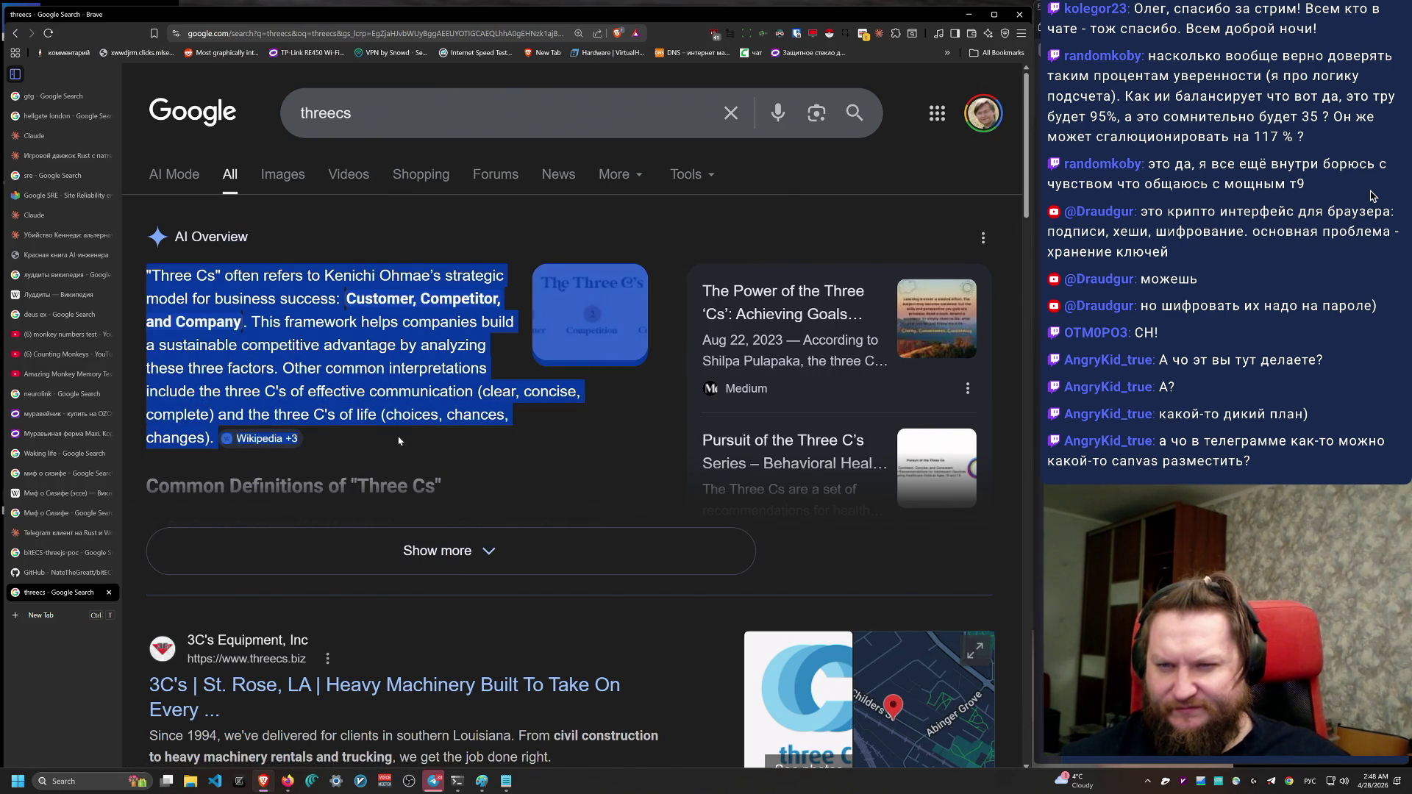
scroll(409, 443, "down", 4)
scroll(409, 443, "up", 4)
Step: Refine the search to 'threecs three.js bitecs' and open the bitECS GitHub result in a background tab
left_click(446, 107)
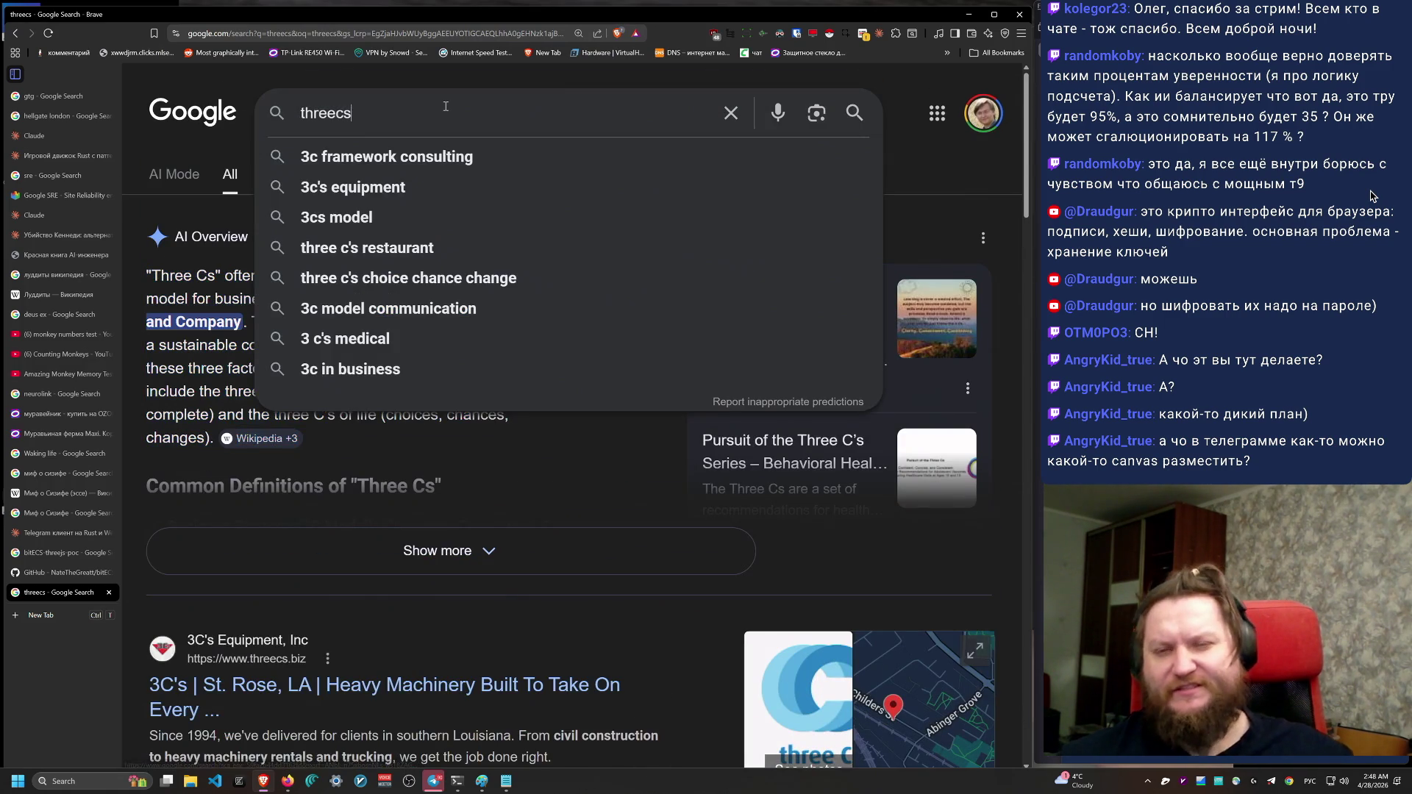
type("three.js ")
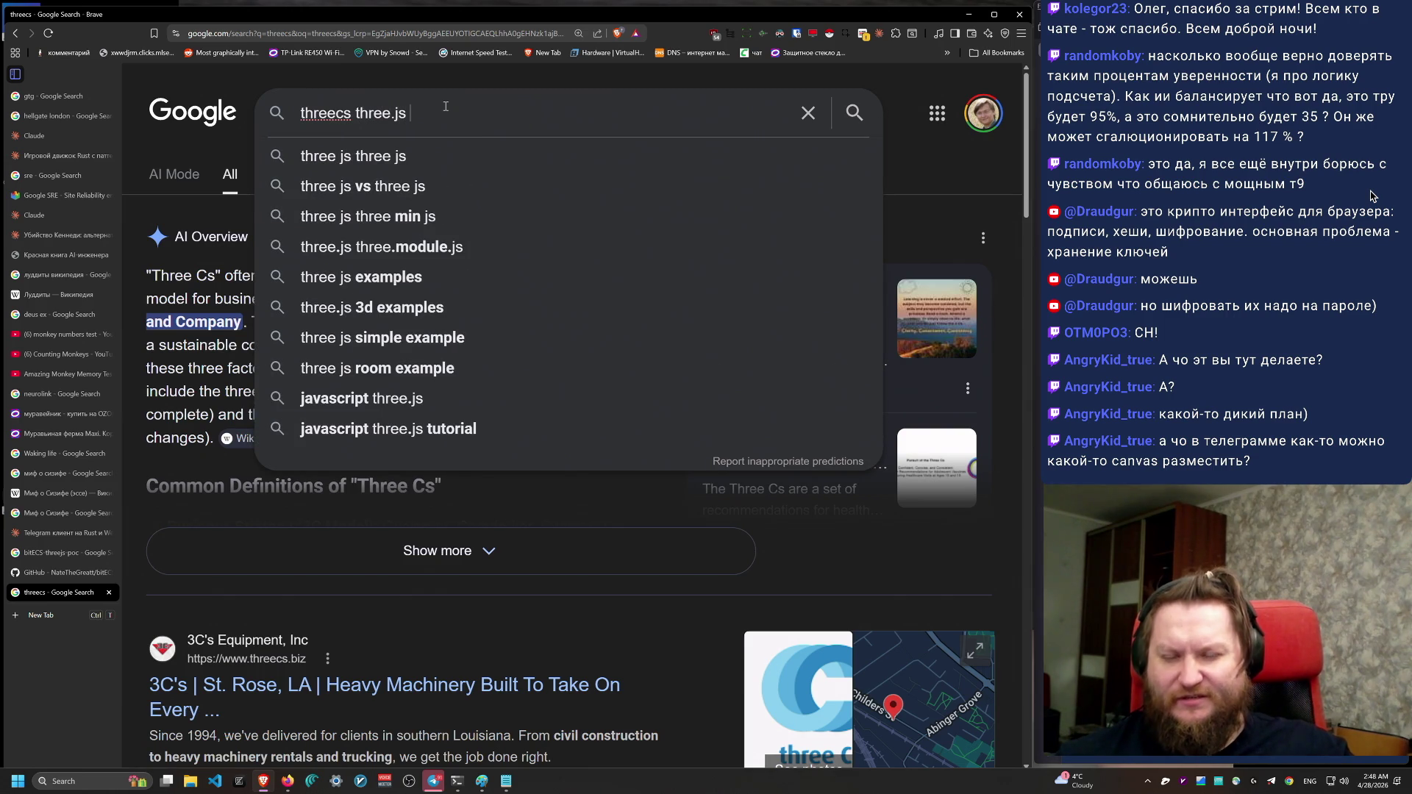
type("bitecs")
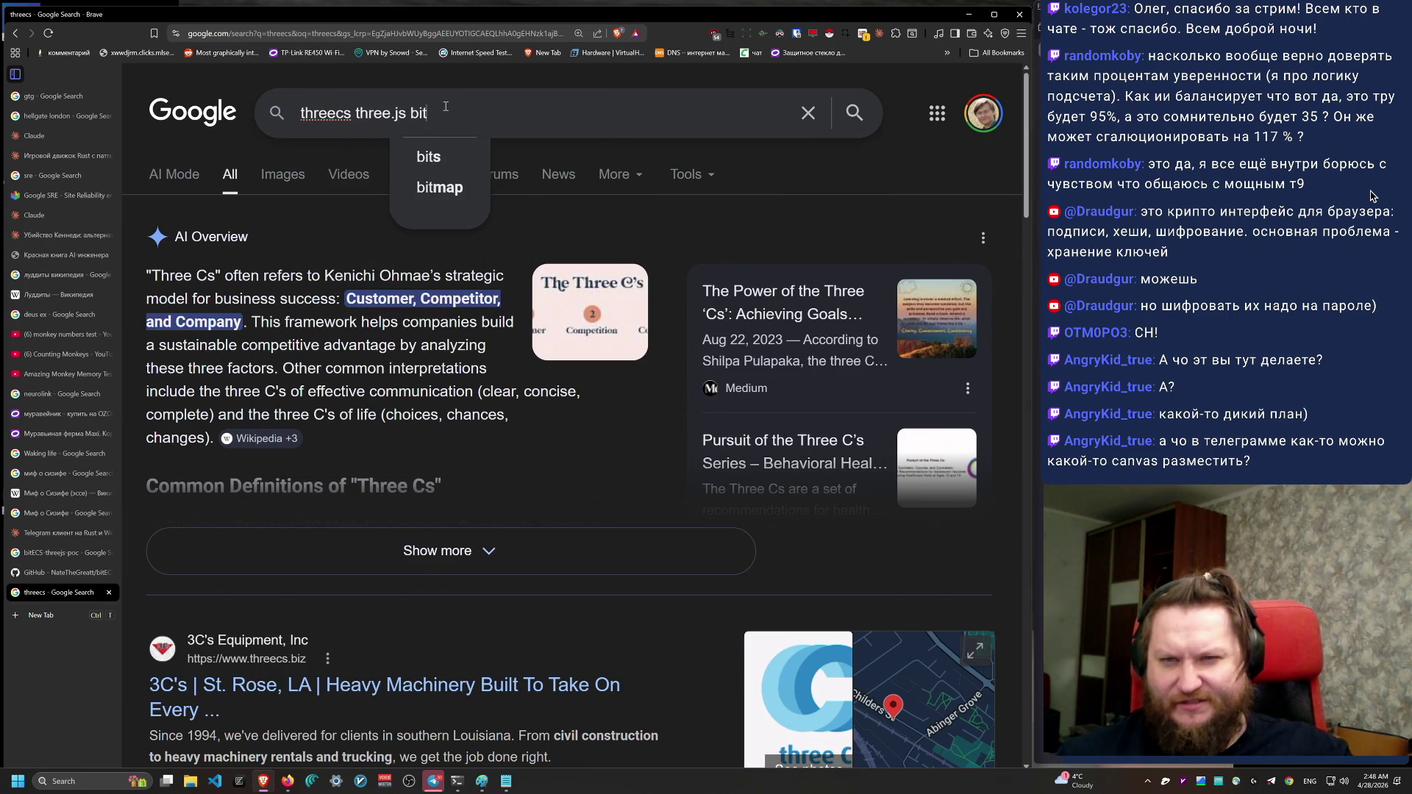
key("Return")
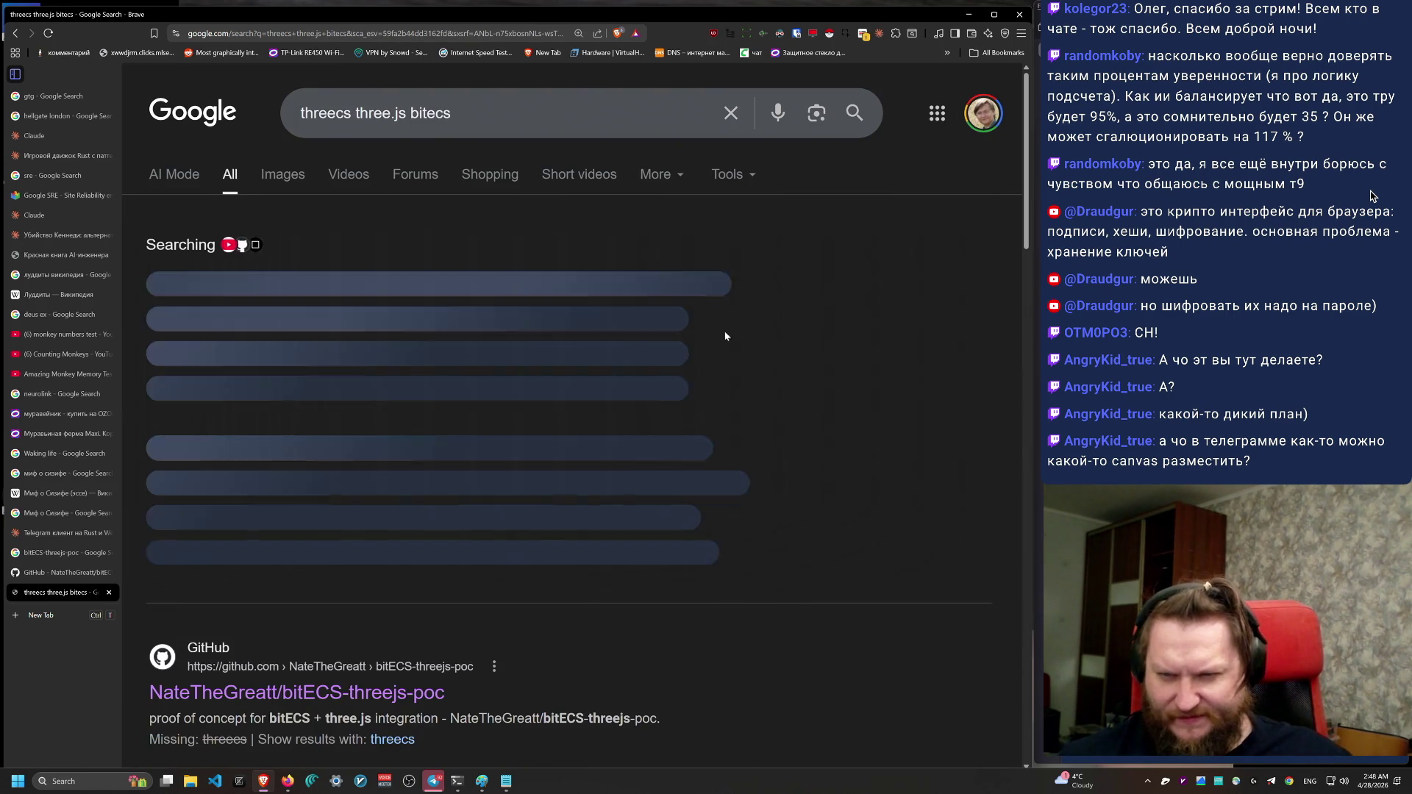
scroll(872, 584, "down", 5)
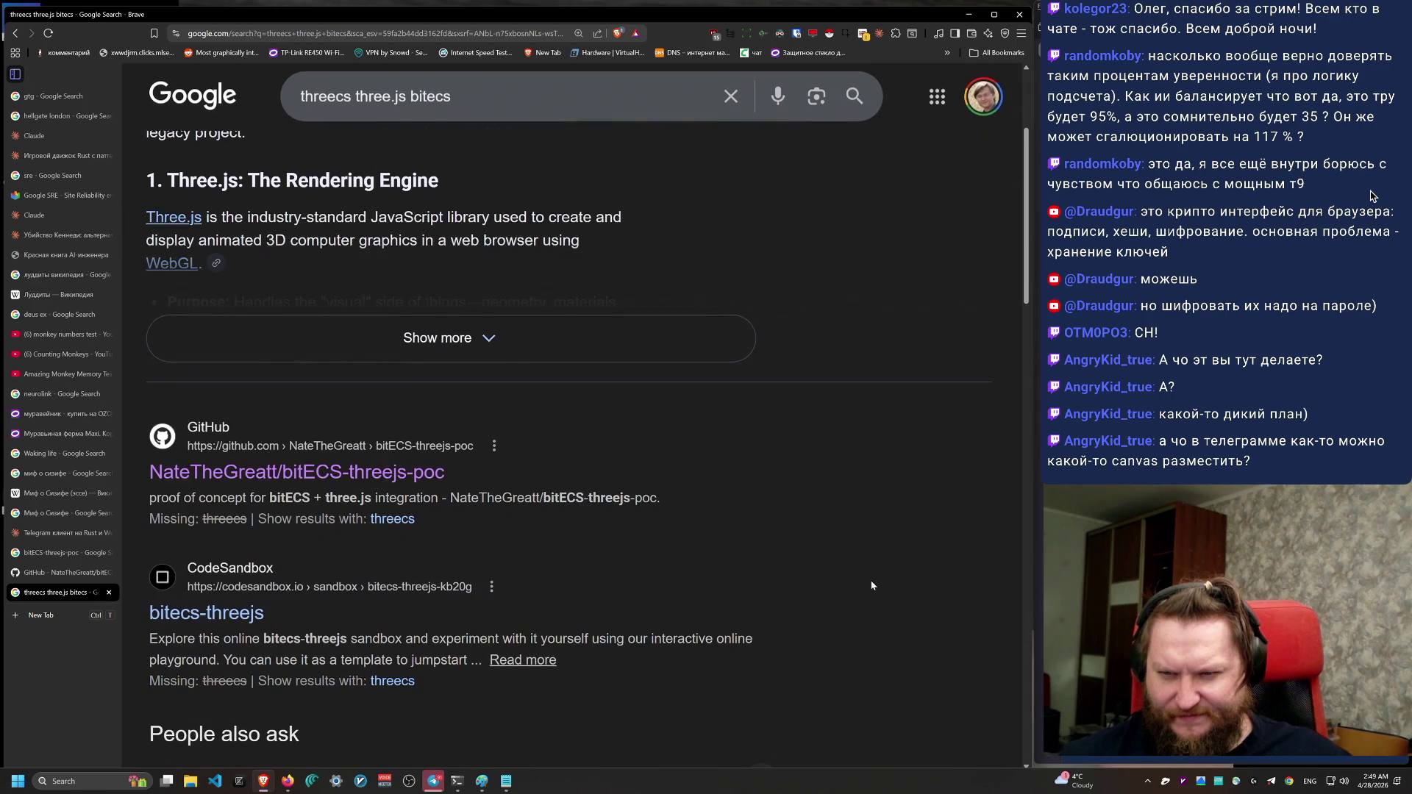
scroll(872, 587, "down", 1)
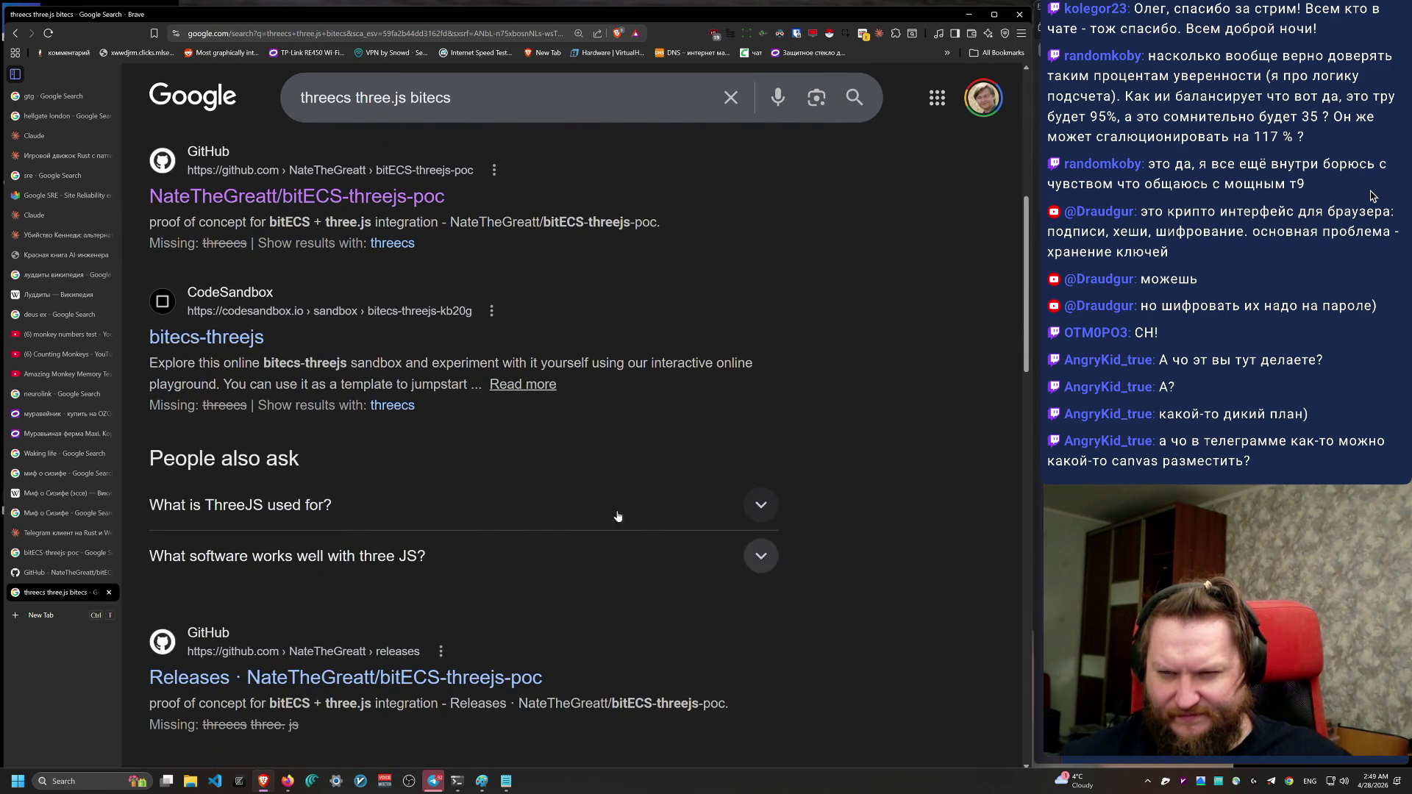
scroll(447, 547, "down", 3)
scroll(448, 547, "down", 5)
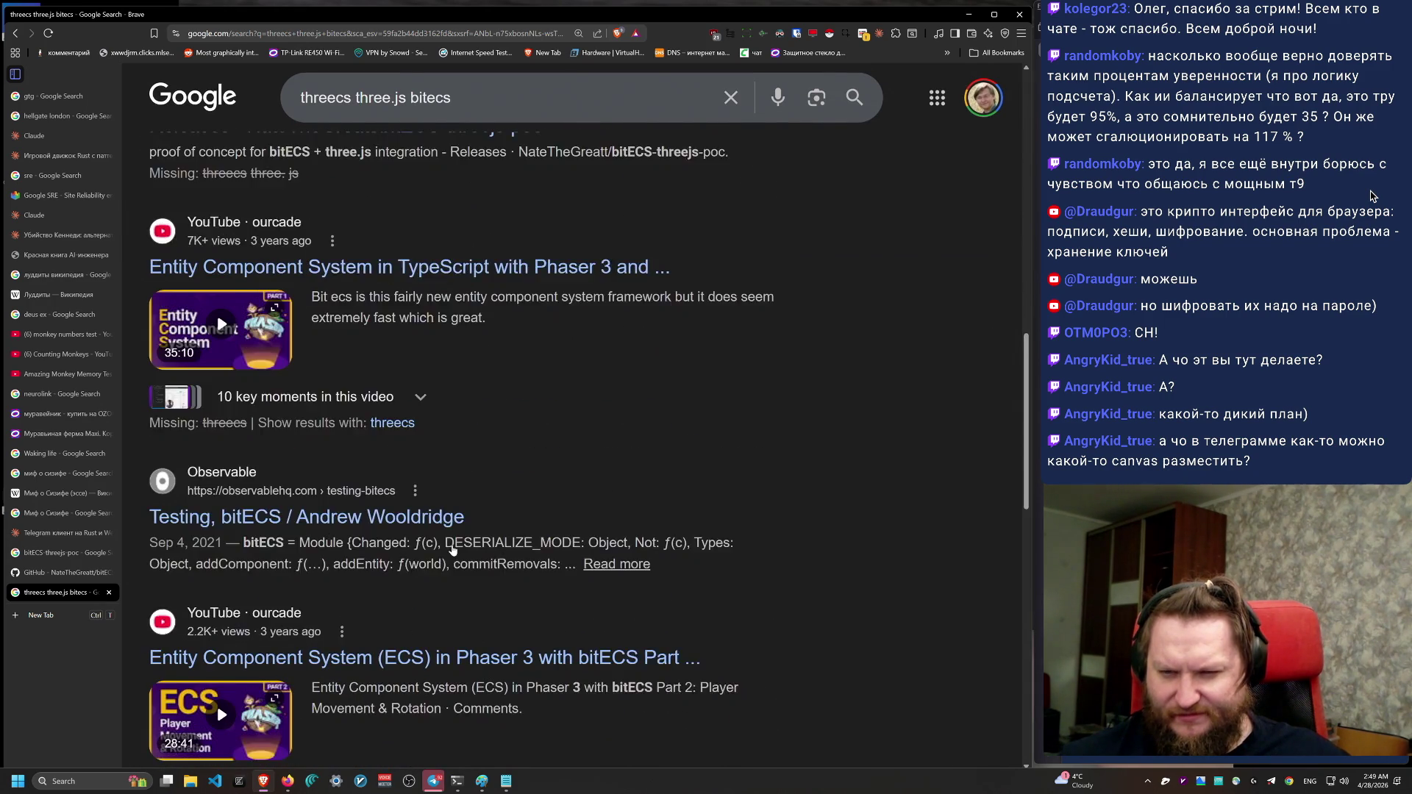
scroll(456, 550, "up", 1)
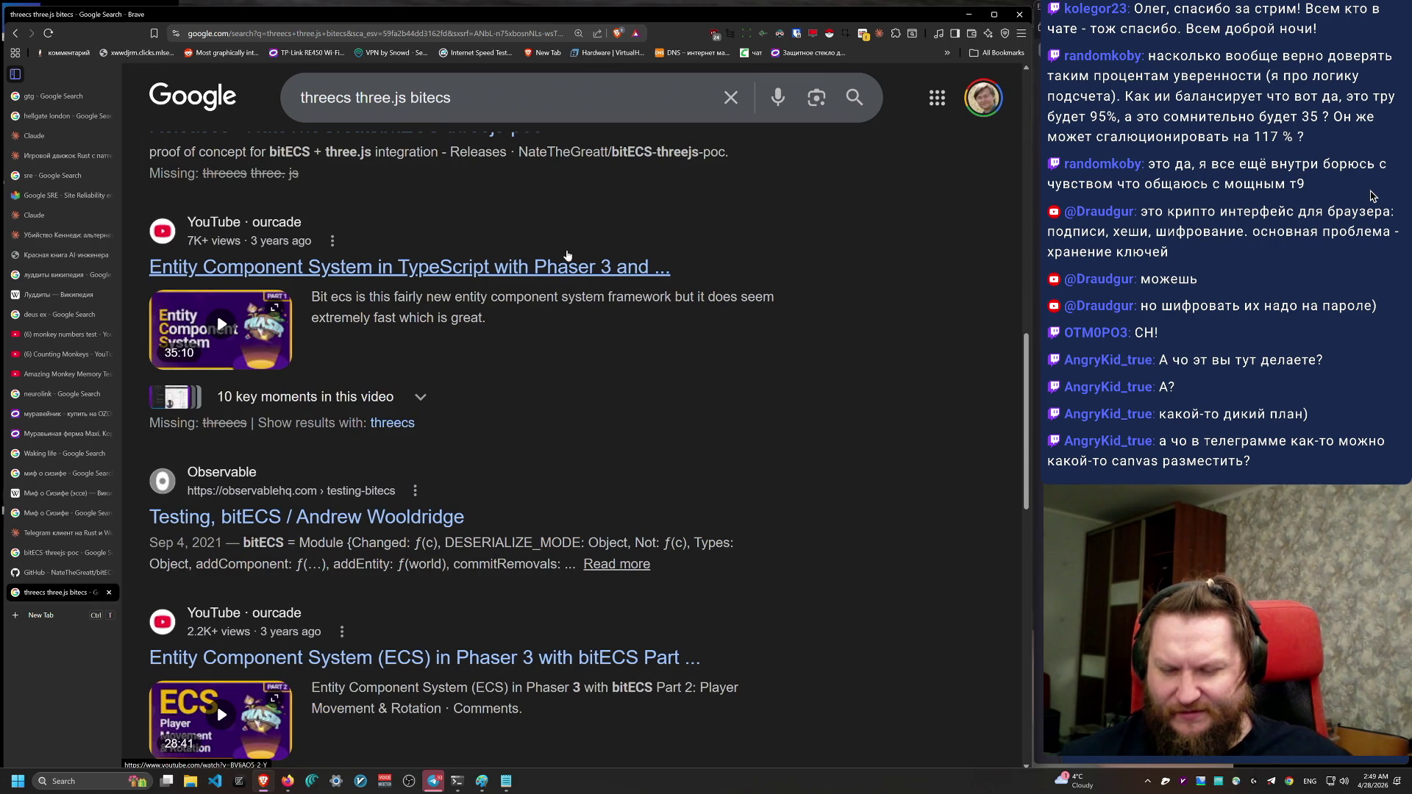
scroll(661, 628, "down", 3)
scroll(661, 629, "down", 3)
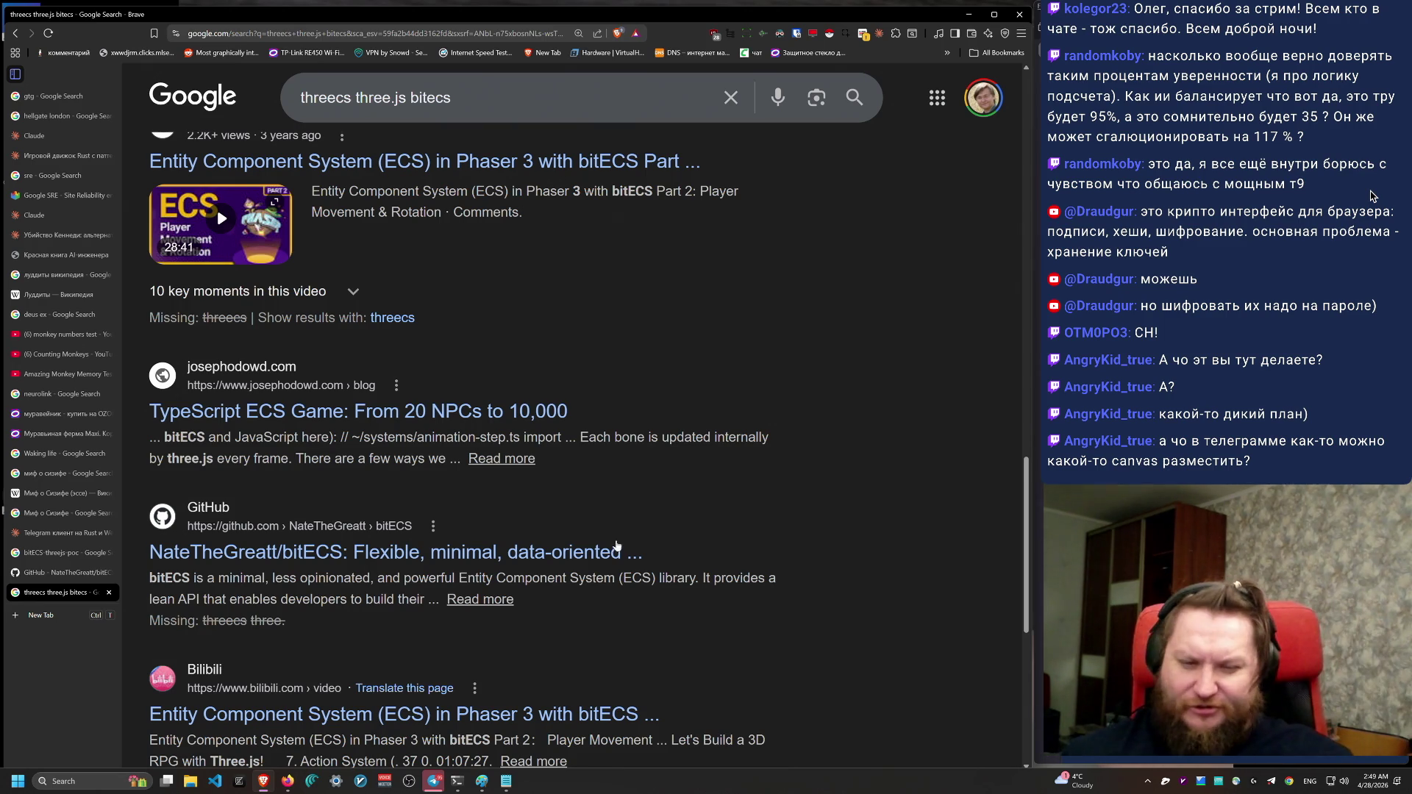
middle_click(559, 552)
Step: Read the NateTheGreatt/bitECS repository's file list and README, then go back to the Google results
key("ctrl+Tab")
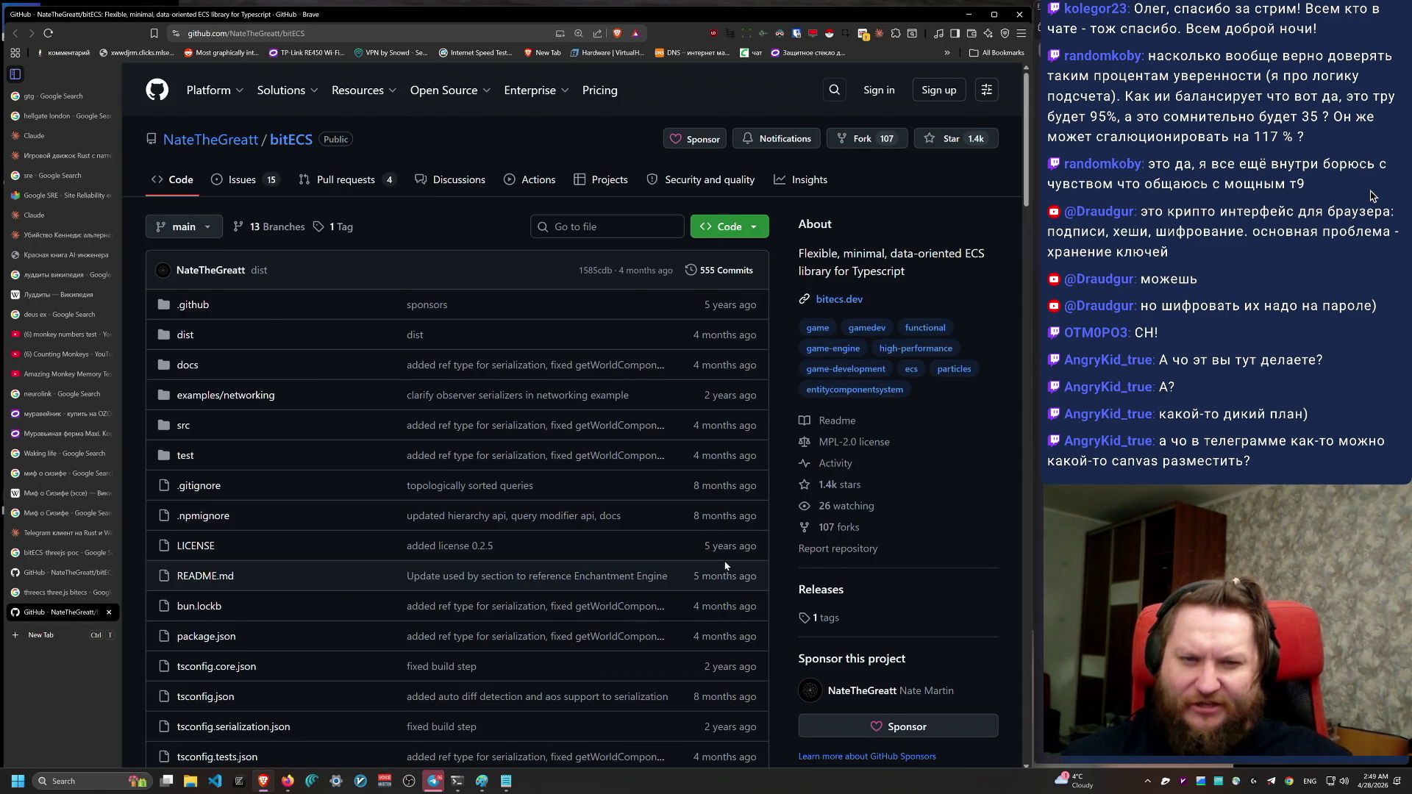
scroll(725, 564, "up", 2)
scroll(728, 561, "down", 4)
scroll(739, 556, "up", 1)
scroll(737, 558, "up", 3)
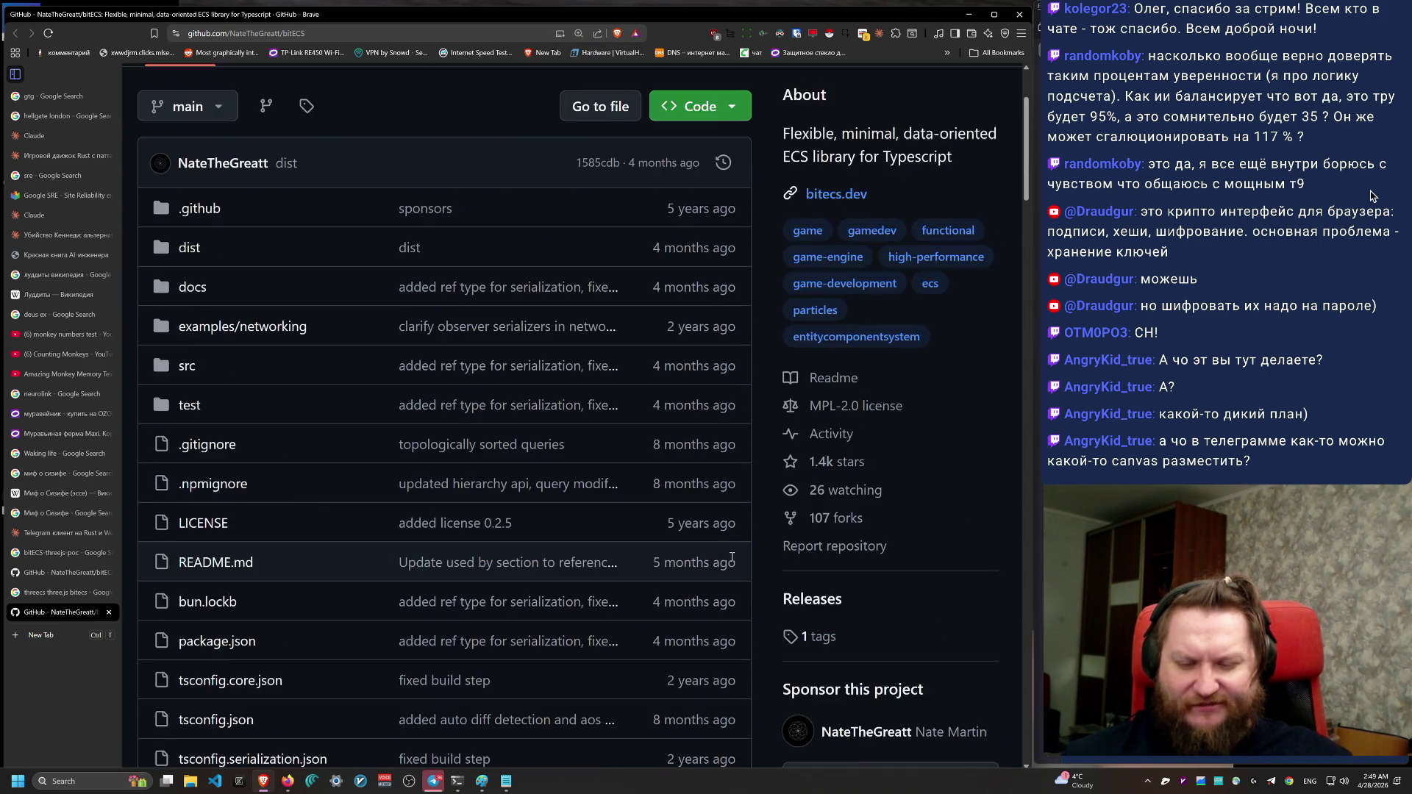
scroll(731, 561, "down", 8)
scroll(728, 564, "down", 2)
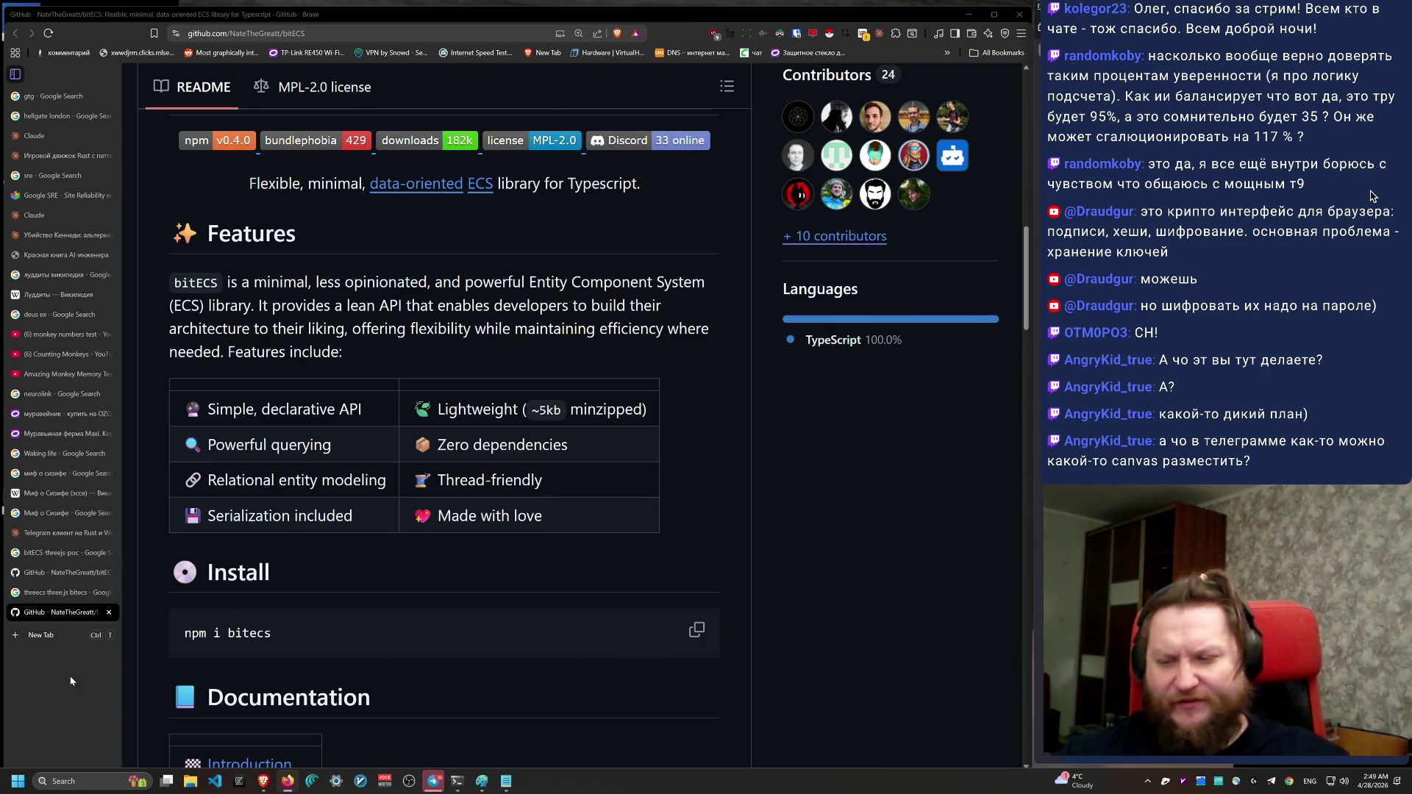
left_click(81, 592)
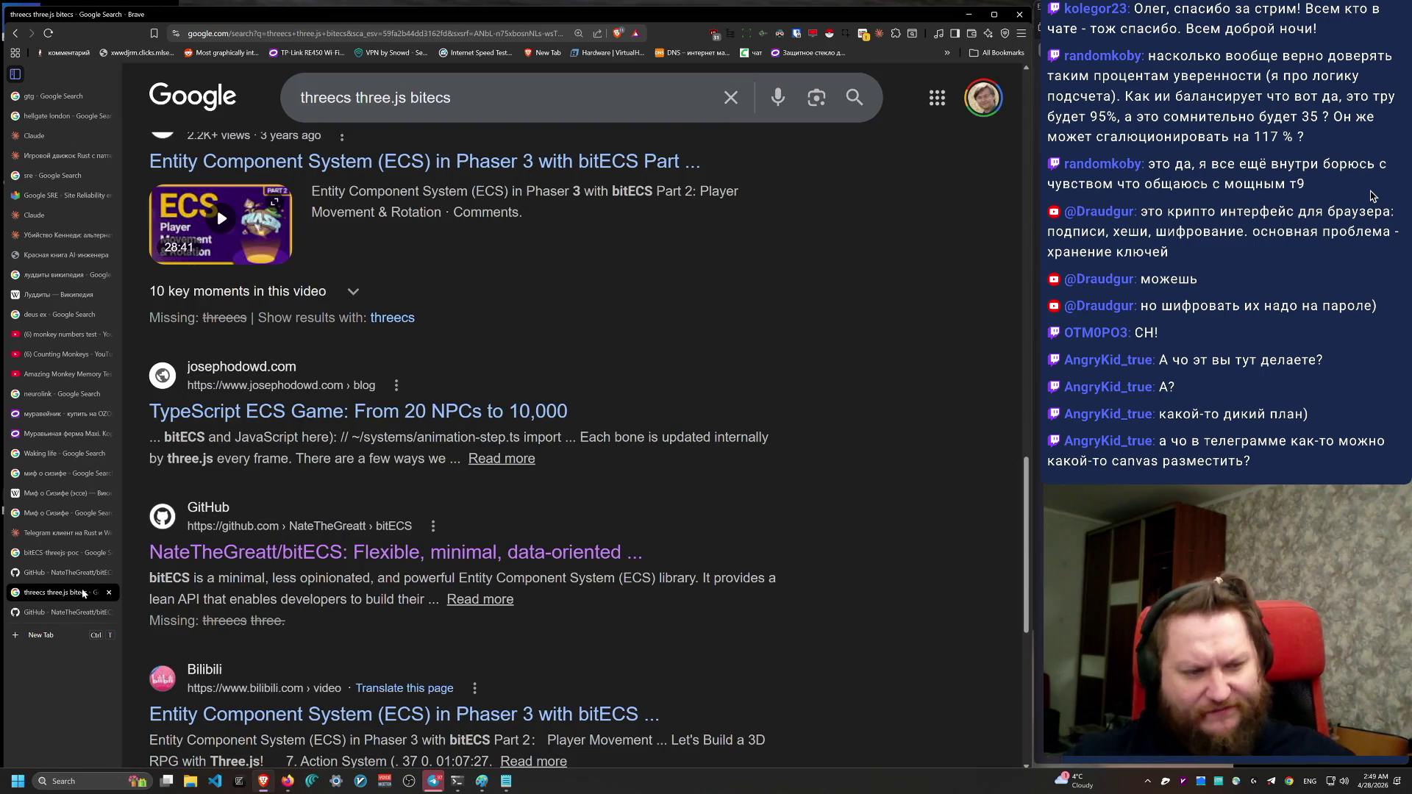
Step: Scroll the 'threecs three.js bitecs' results again and revisit the bitECS repository page
scroll(514, 611, "up", 2)
scroll(514, 611, "down", 5)
scroll(518, 621, "down", 3)
scroll(765, 609, "up", 8)
scroll(765, 608, "up", 10)
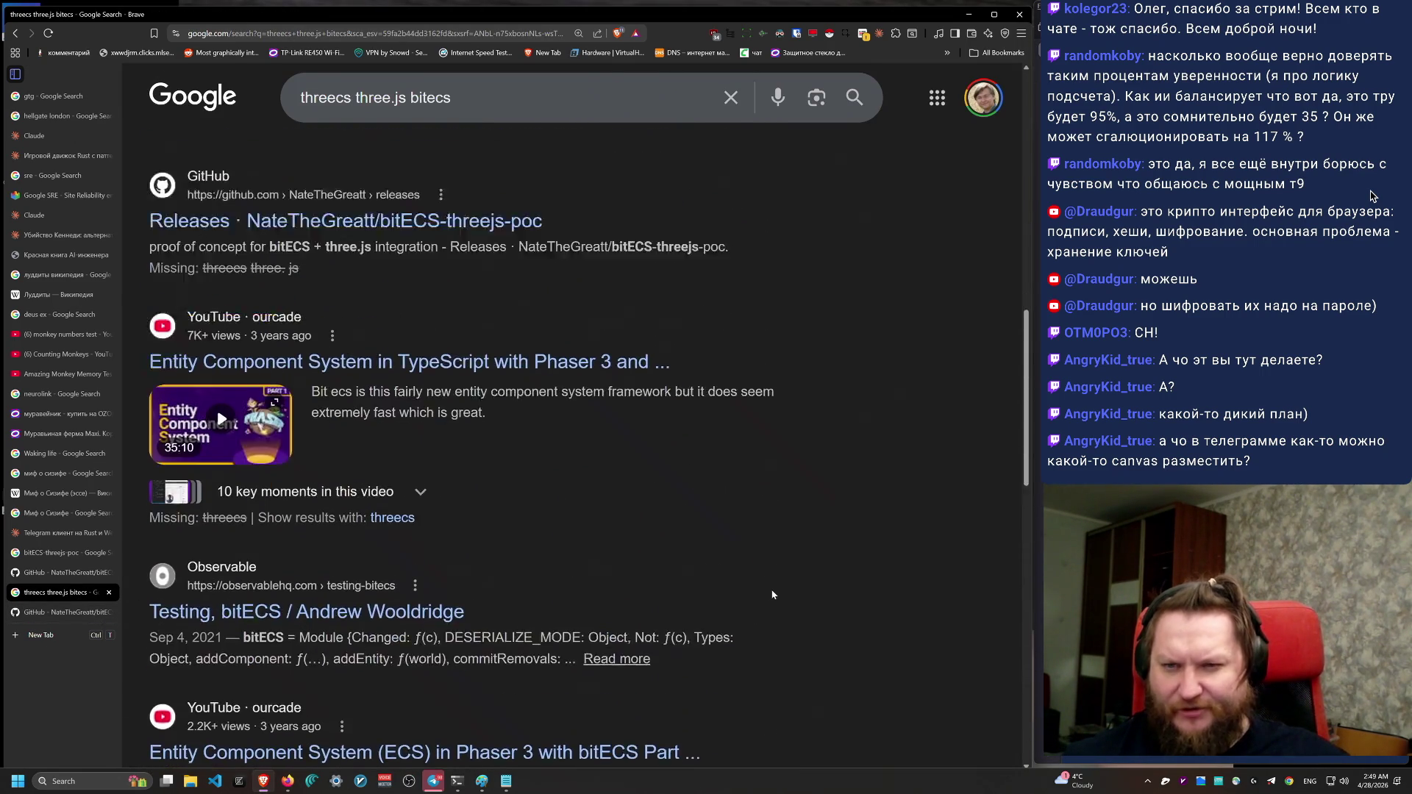
scroll(647, 614, "up", 6)
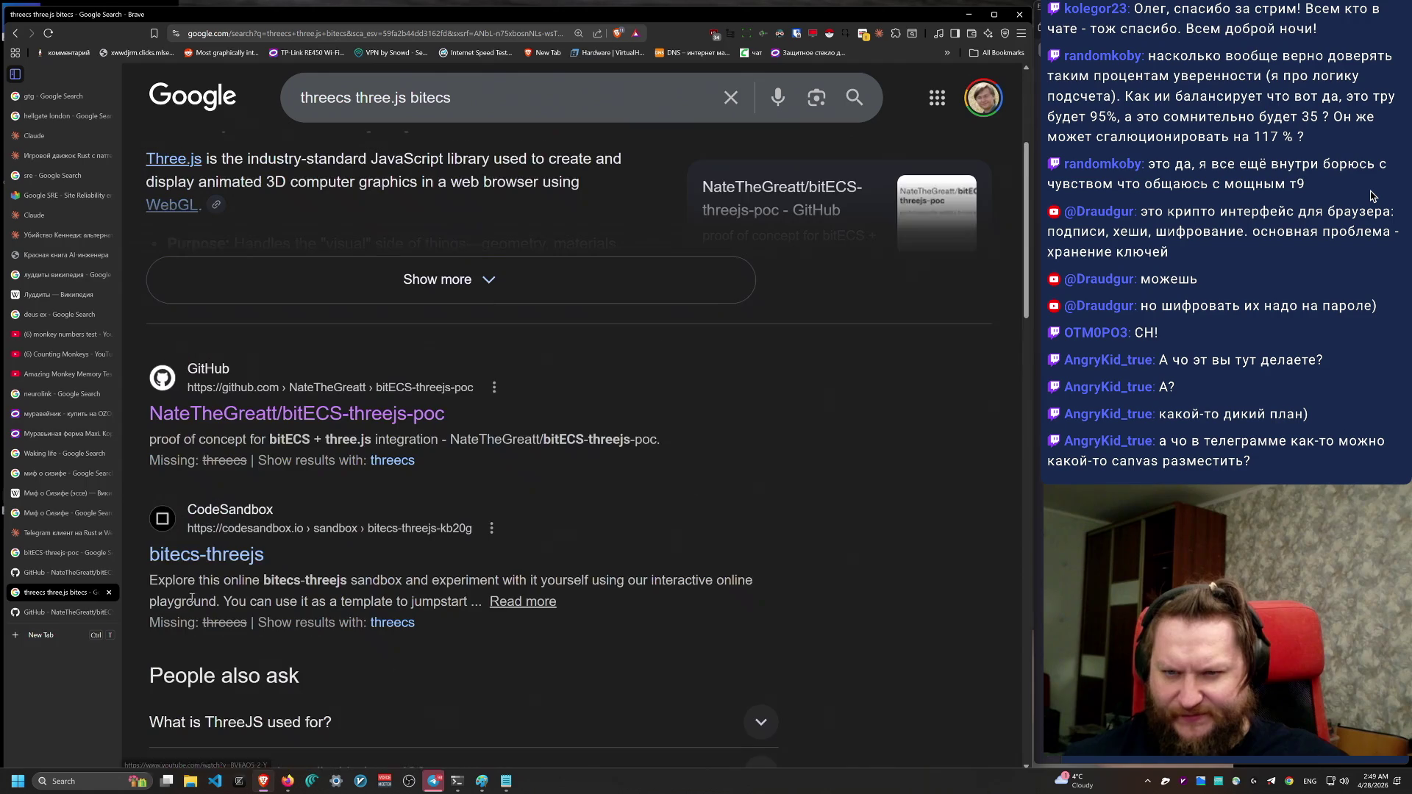
left_click(72, 610)
scroll(592, 548, "up", 14)
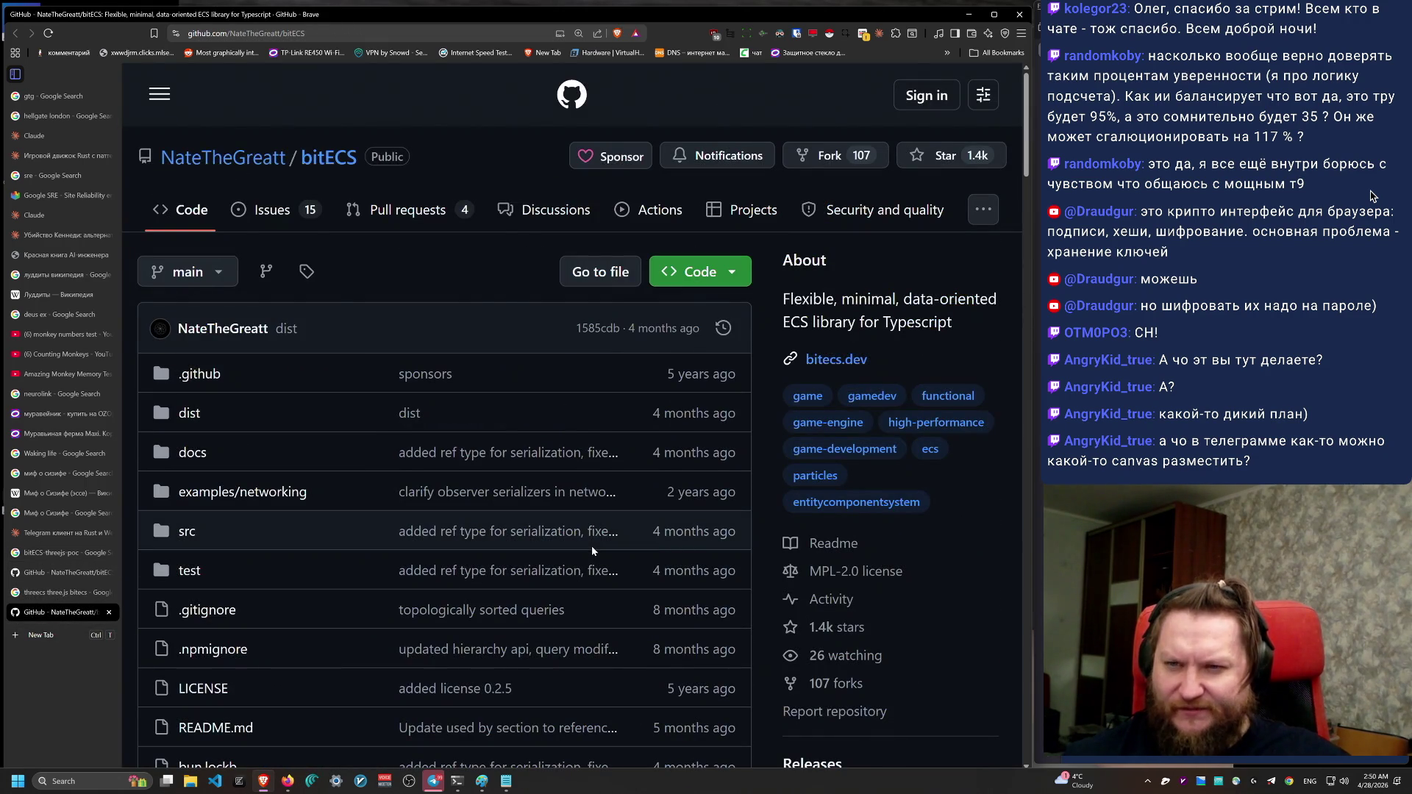
scroll(515, 567, "down", 5)
scroll(517, 566, "up", 2)
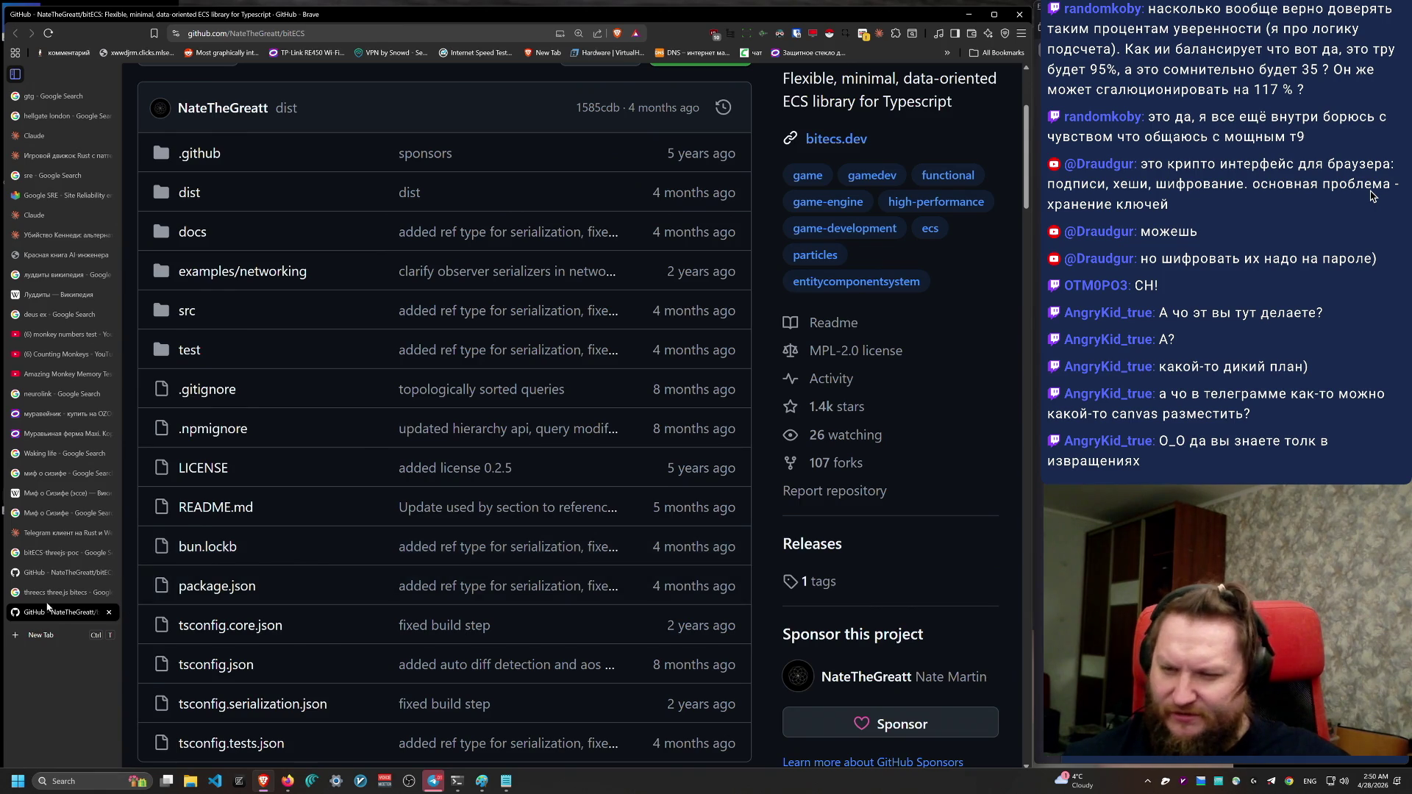
Step: Check the bitECS-threejs-poc repository, whose files all date from 5 years ago
left_click(53, 585)
left_click(53, 579)
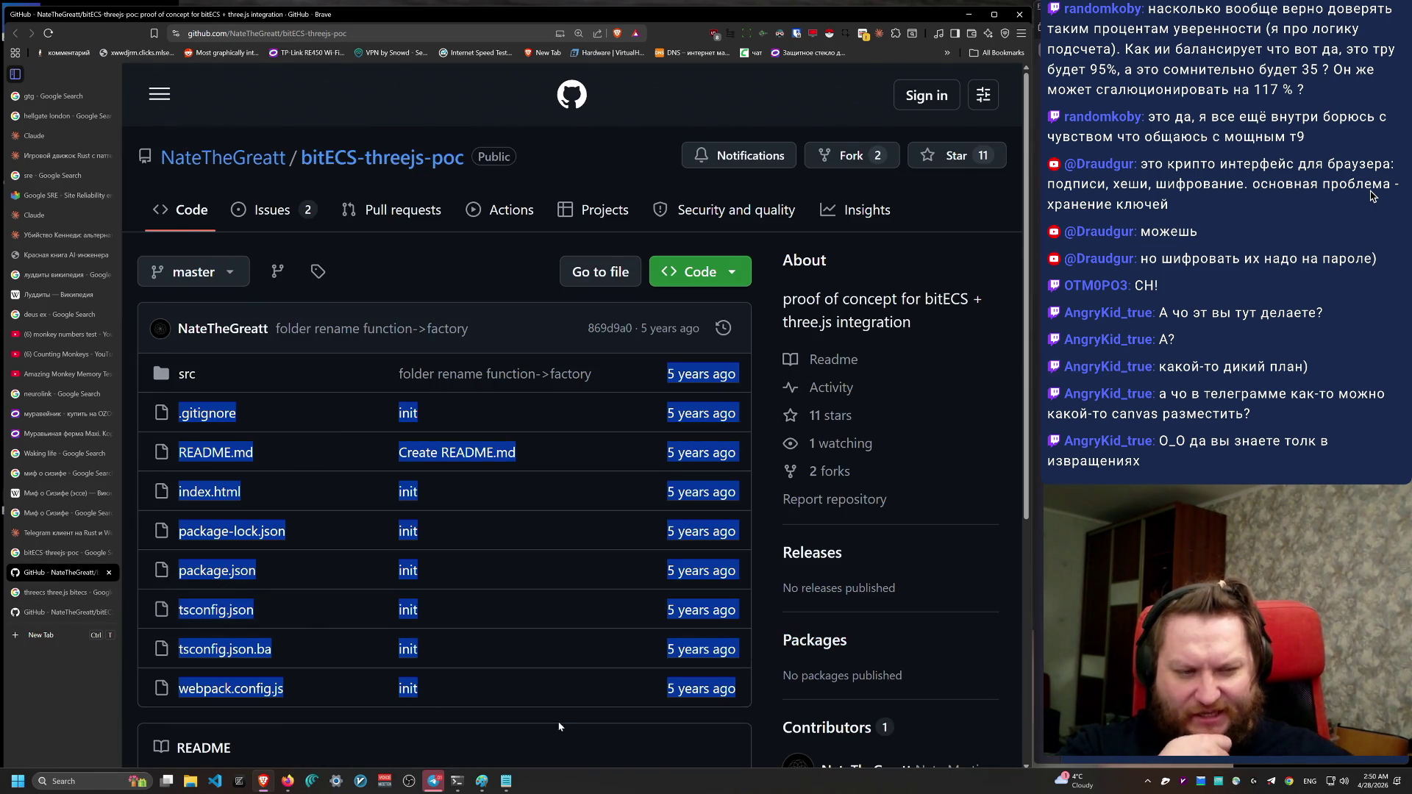
scroll(555, 720, "down", 5)
scroll(565, 691, "up", 2)
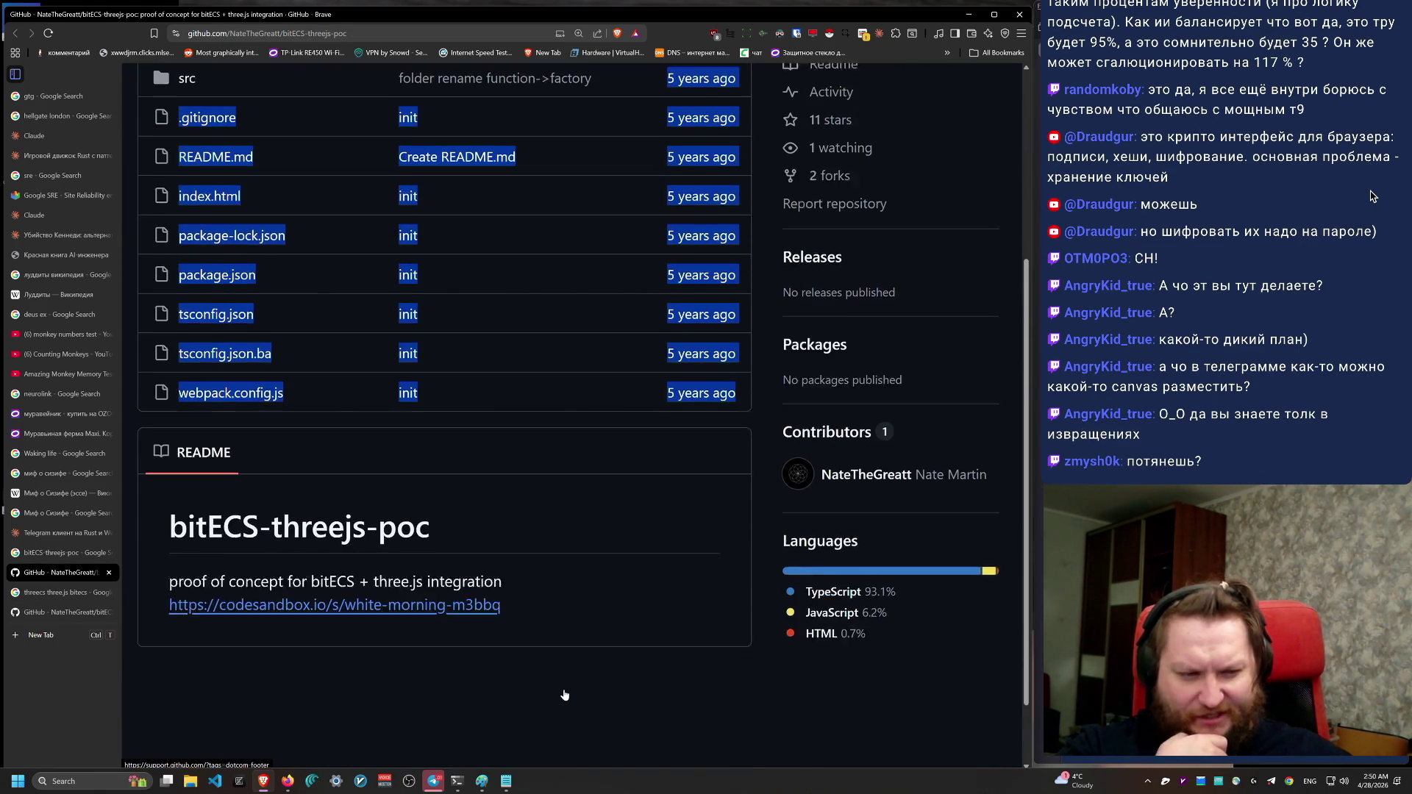
left_click(560, 703)
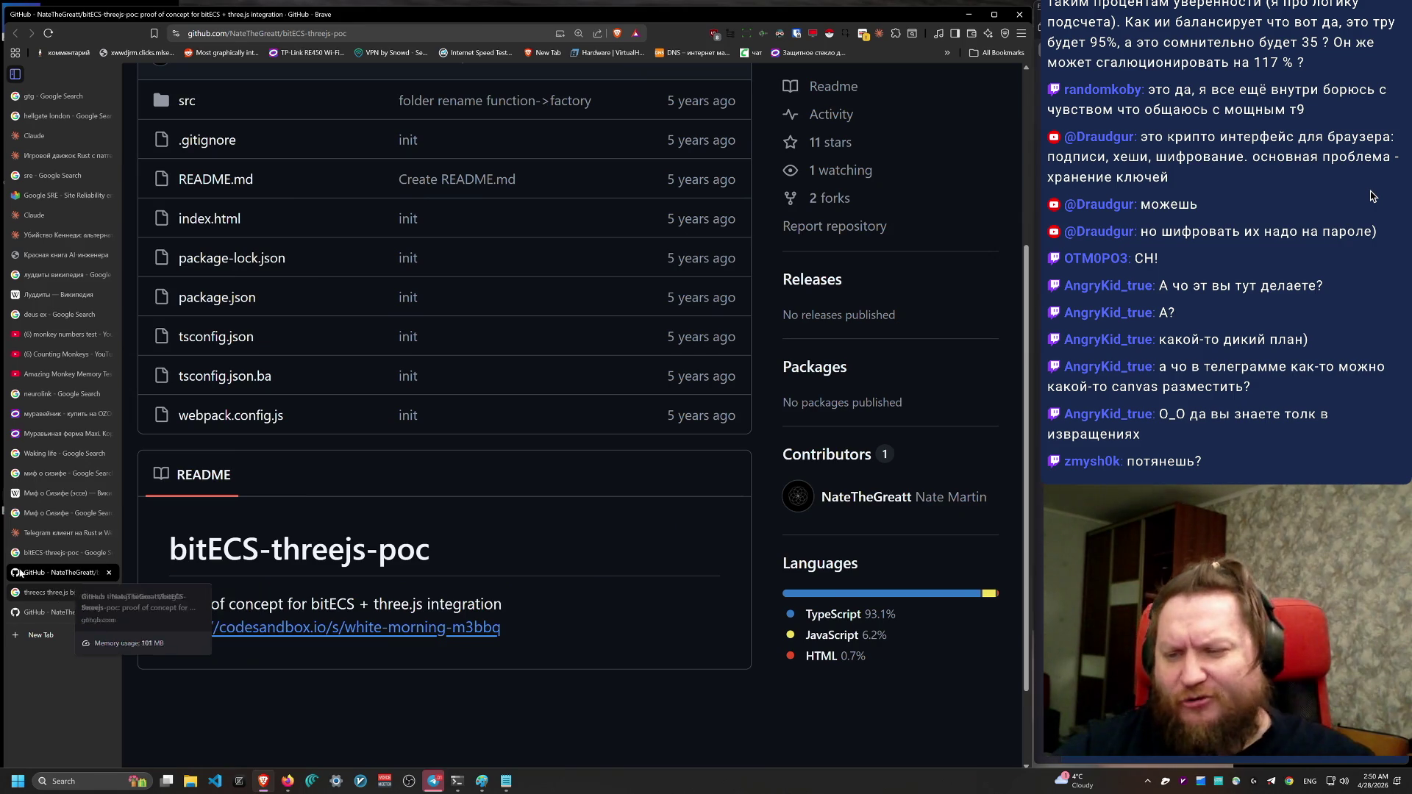
left_click(70, 592)
left_click(63, 572)
Step: Return to the Telegram-client-on-Rust chat and reread the vanilla Three.js paragraph and its quotes
left_click(46, 540)
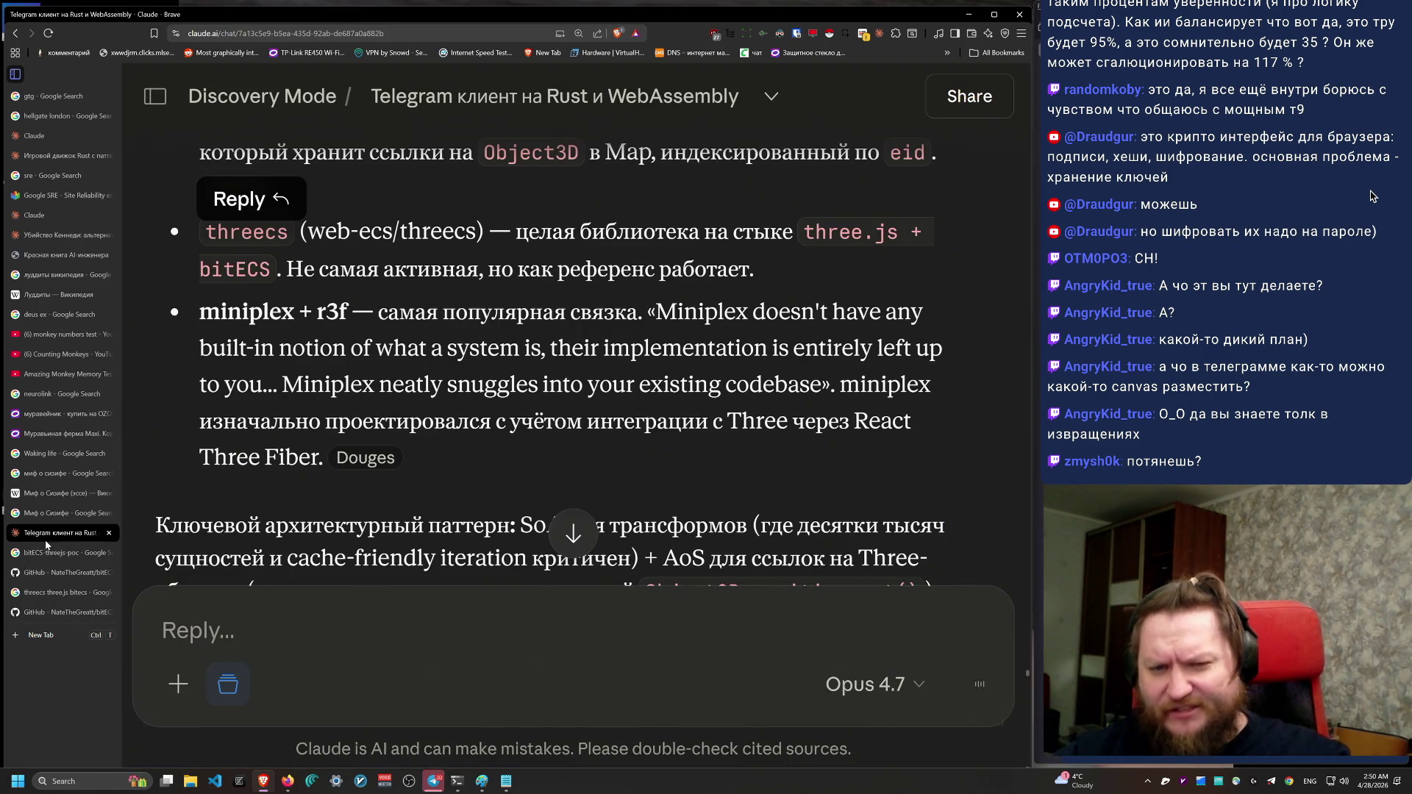
scroll(731, 496, "down", 3)
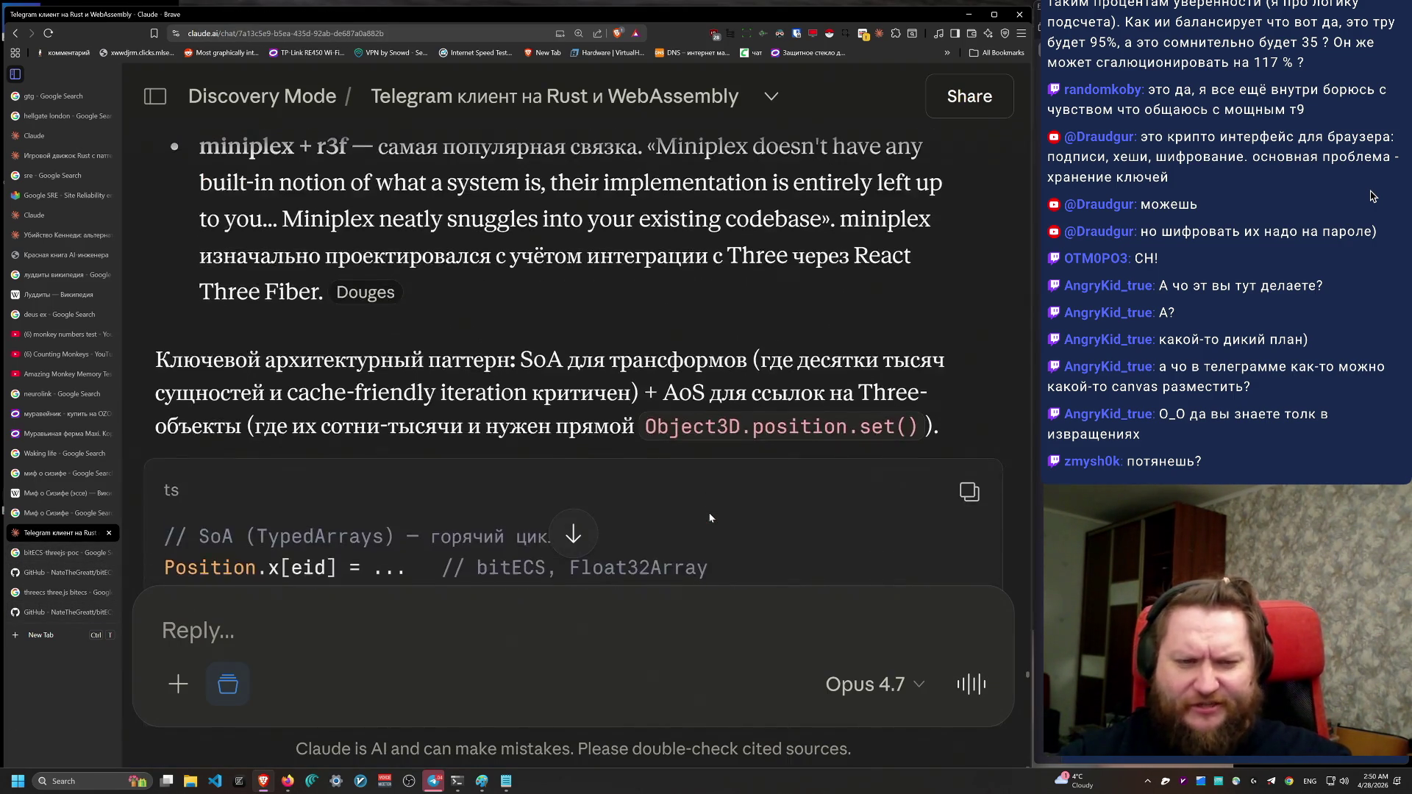
scroll(711, 519, "up", 3)
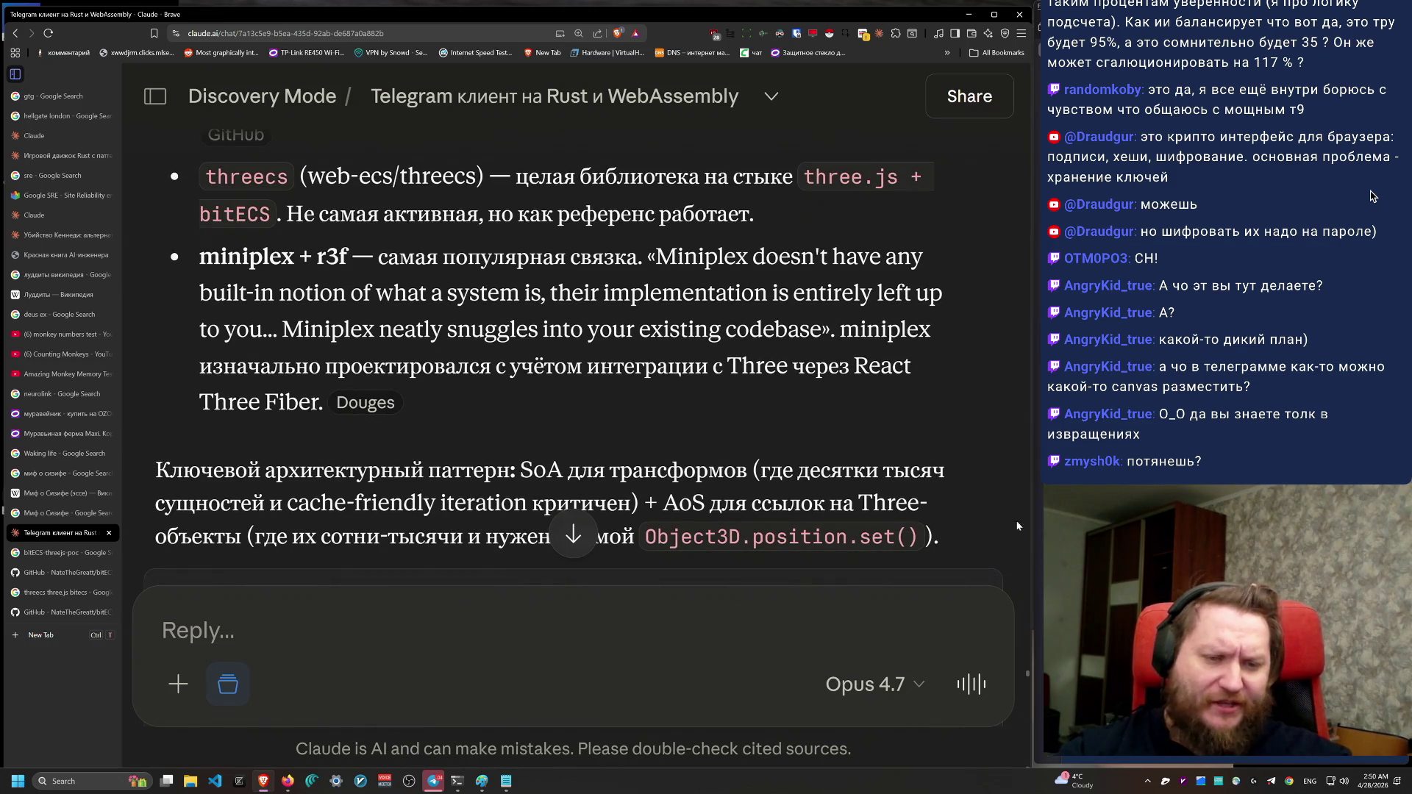
scroll(954, 471, "up", 1)
scroll(954, 466, "down", 1)
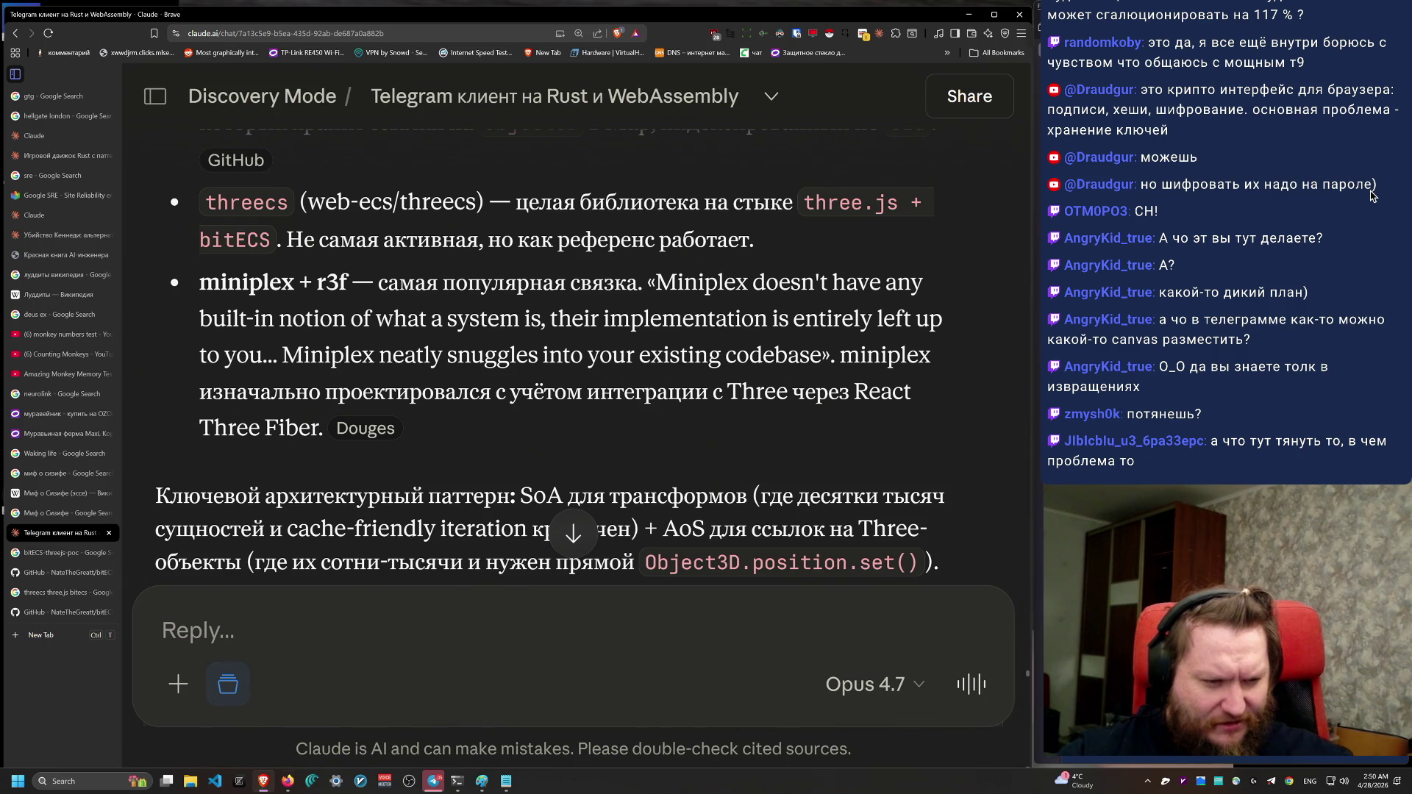
scroll(636, 455, "down", 2)
scroll(635, 460, "down", 5)
scroll(607, 500, "down", 1)
scroll(600, 522, "up", 1)
scroll(596, 530, "down", 1)
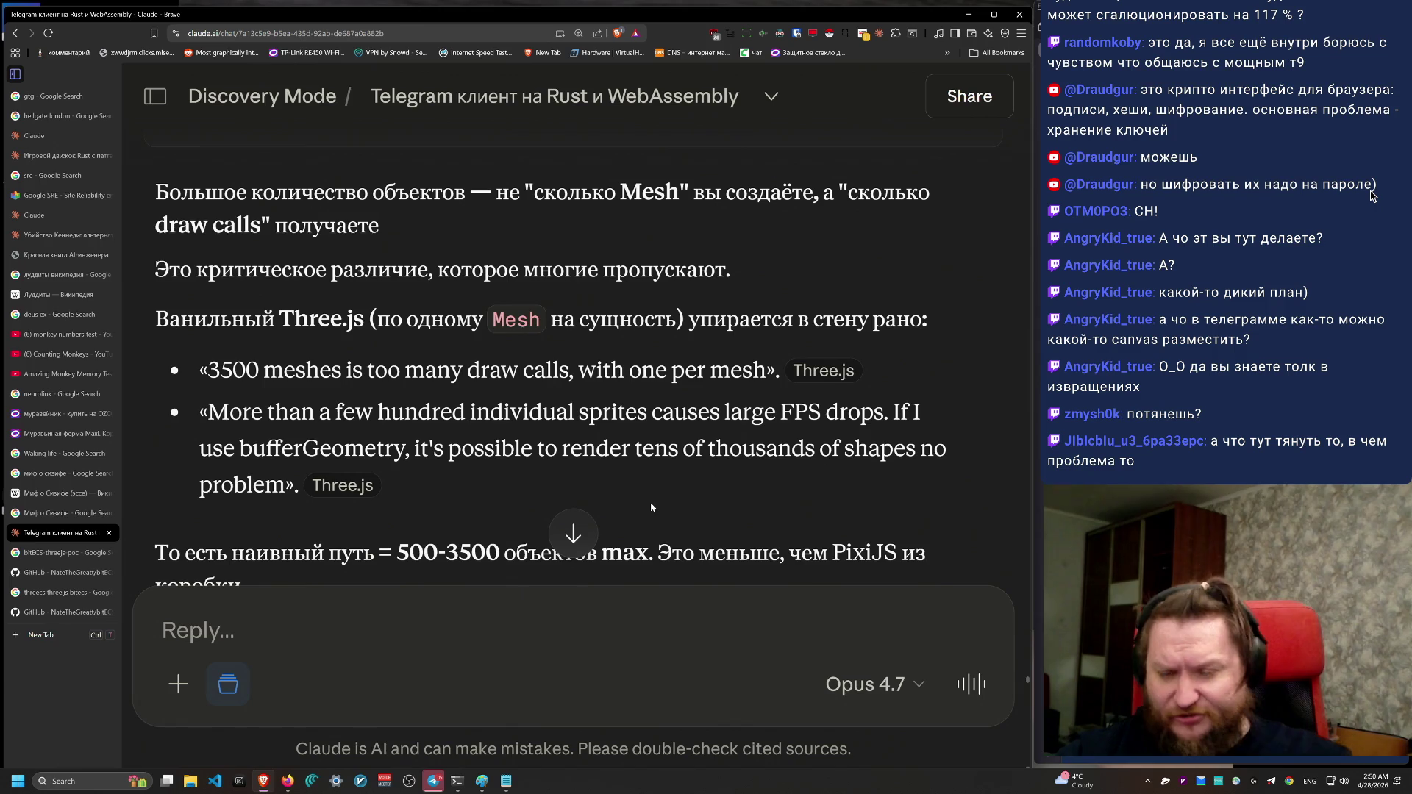
scroll(476, 416, "down", 1)
left_click_drag(180, 263, 516, 441)
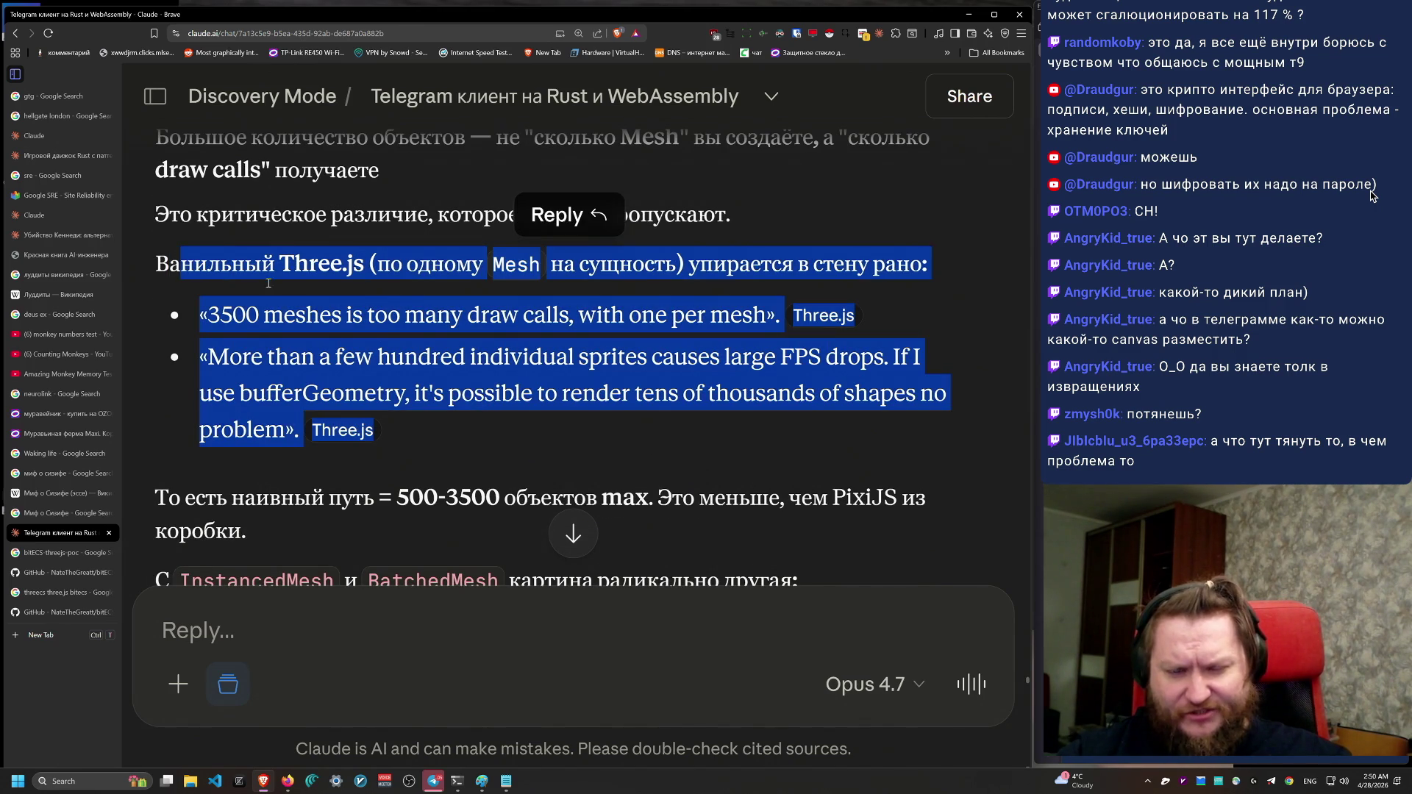
left_click(597, 215)
scroll(571, 486, "down", 3)
scroll(578, 468, "down", 2)
scroll(578, 468, "up", 3)
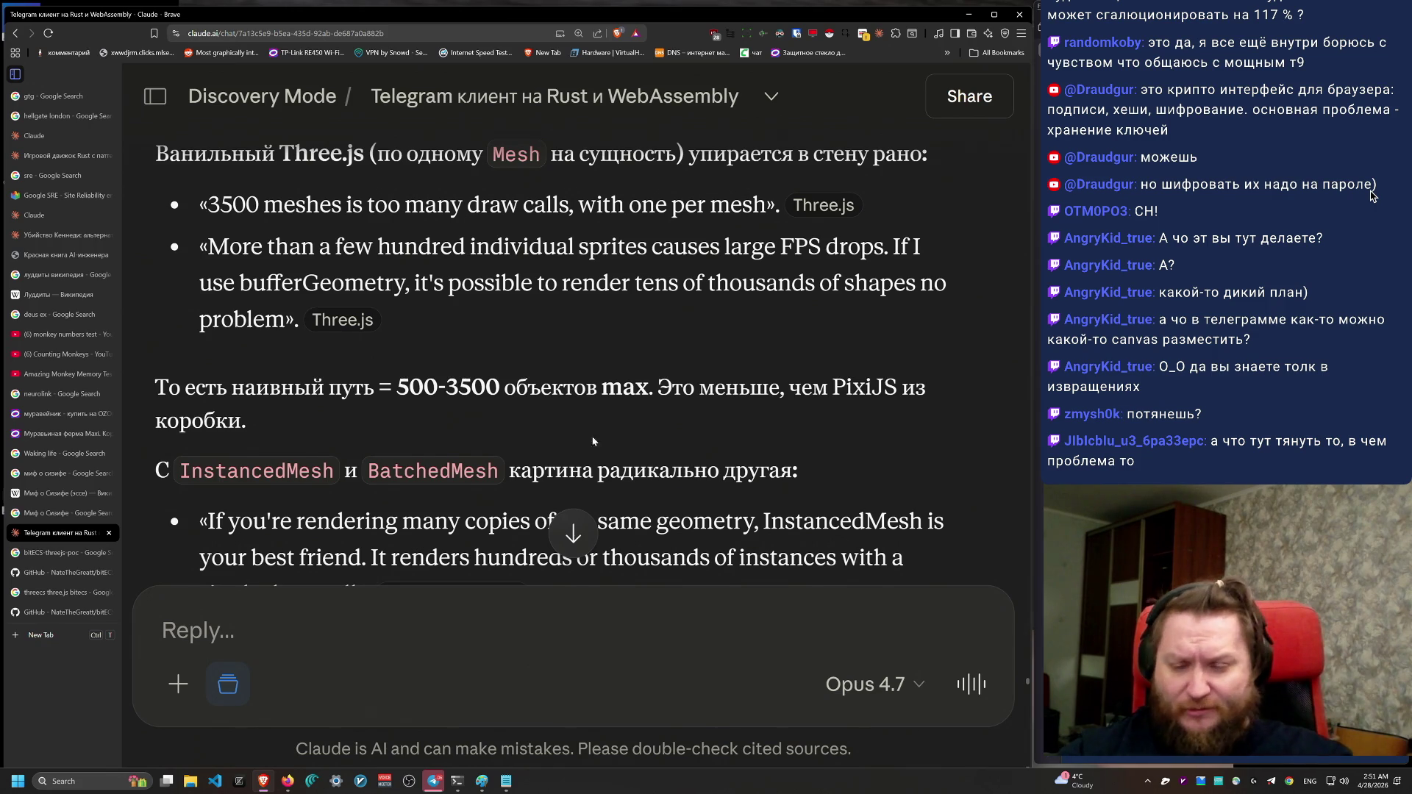
Step: Read the naive-path paragraph, InstancedMesh benchmark and library bullets in Claude's answer
triple_click(257, 410)
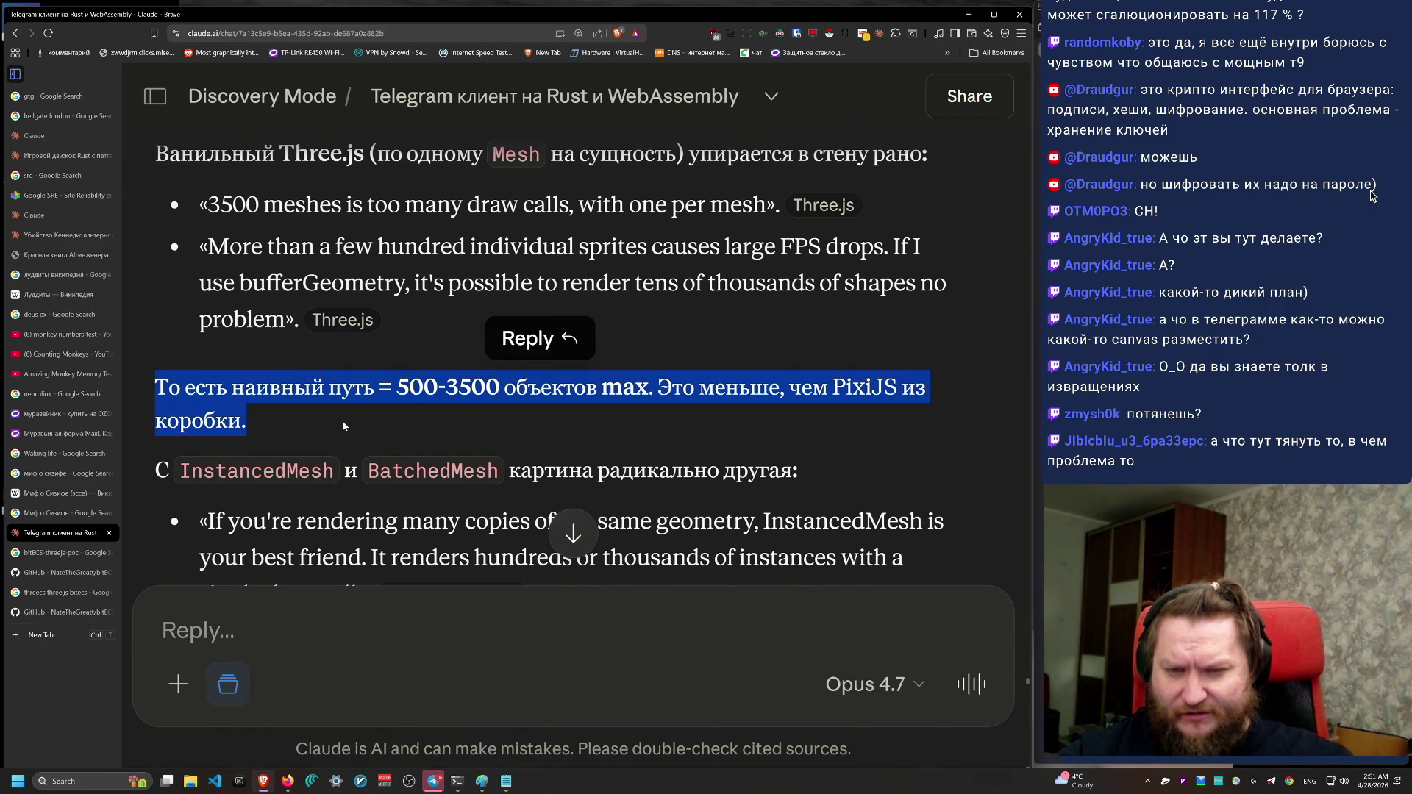
left_click(715, 543)
scroll(714, 542, "down", 2)
scroll(715, 543, "down", 4)
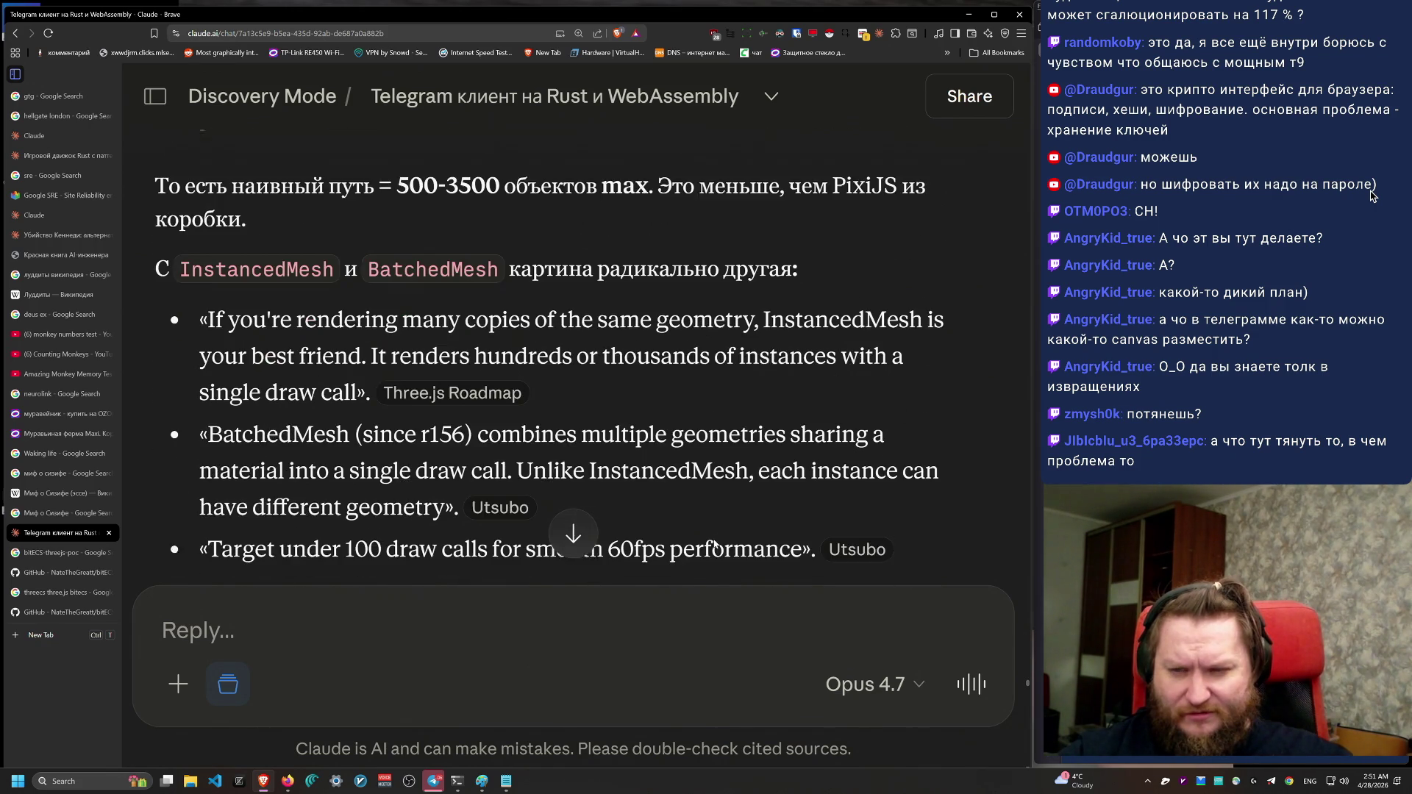
scroll(715, 545, "down", 5)
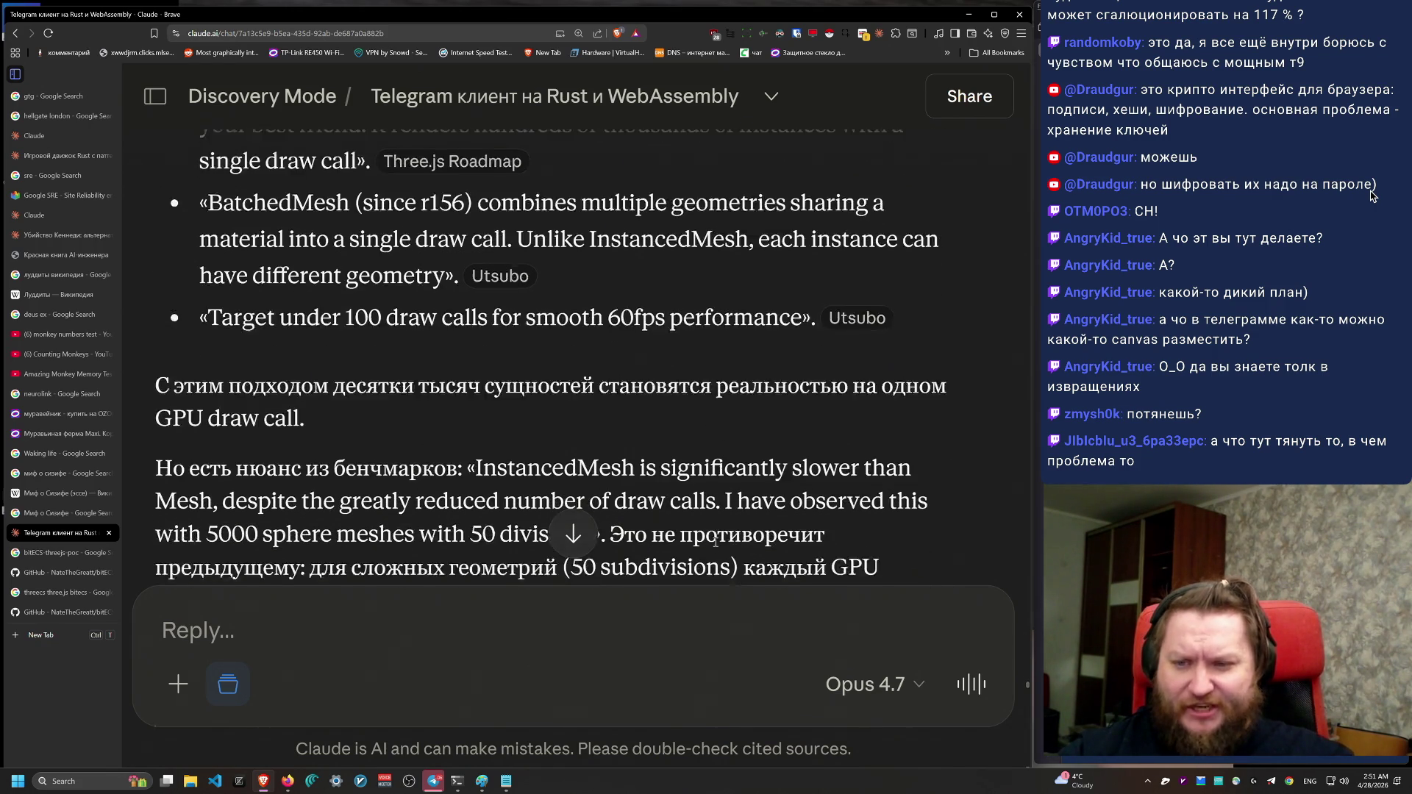
scroll(714, 550, "up", 1)
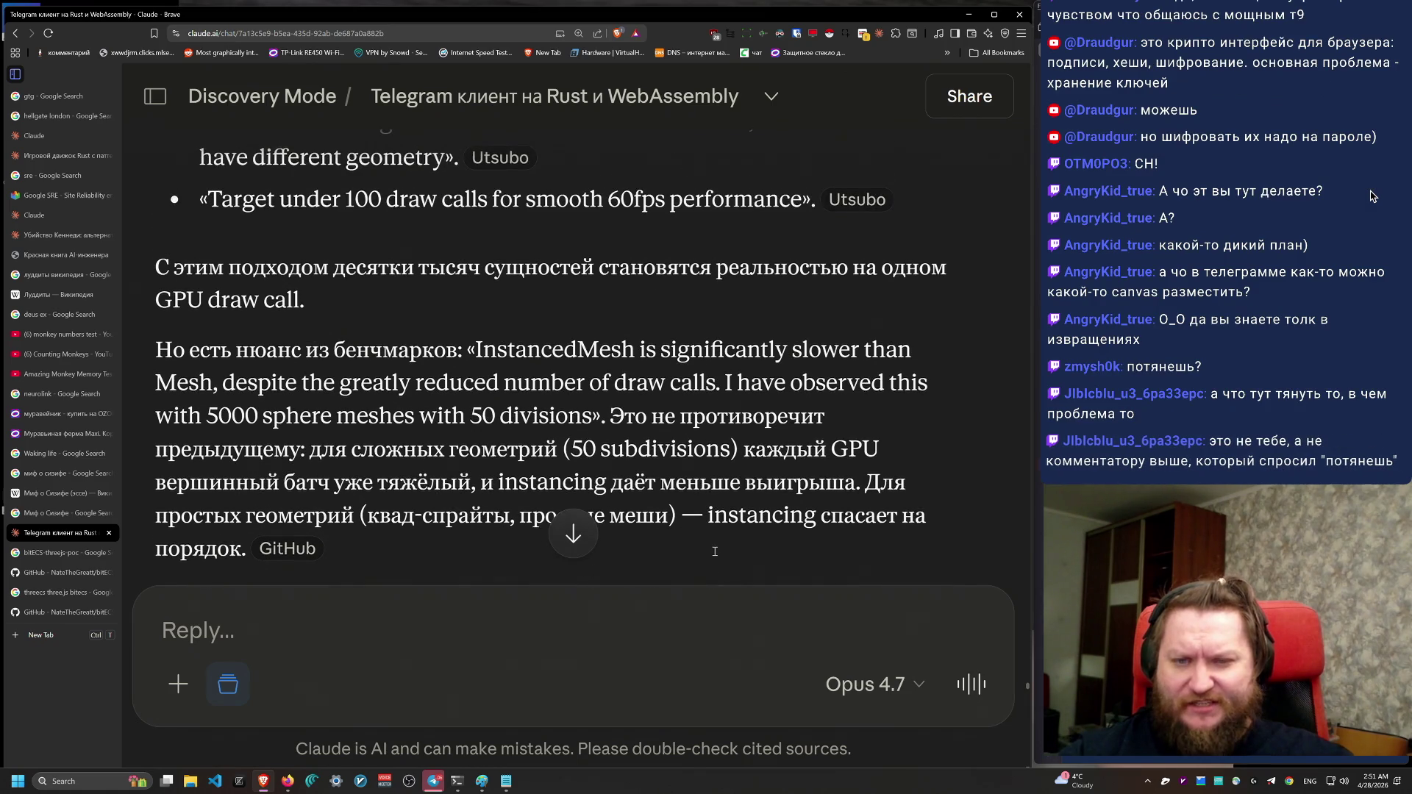
scroll(713, 559, "down", 1)
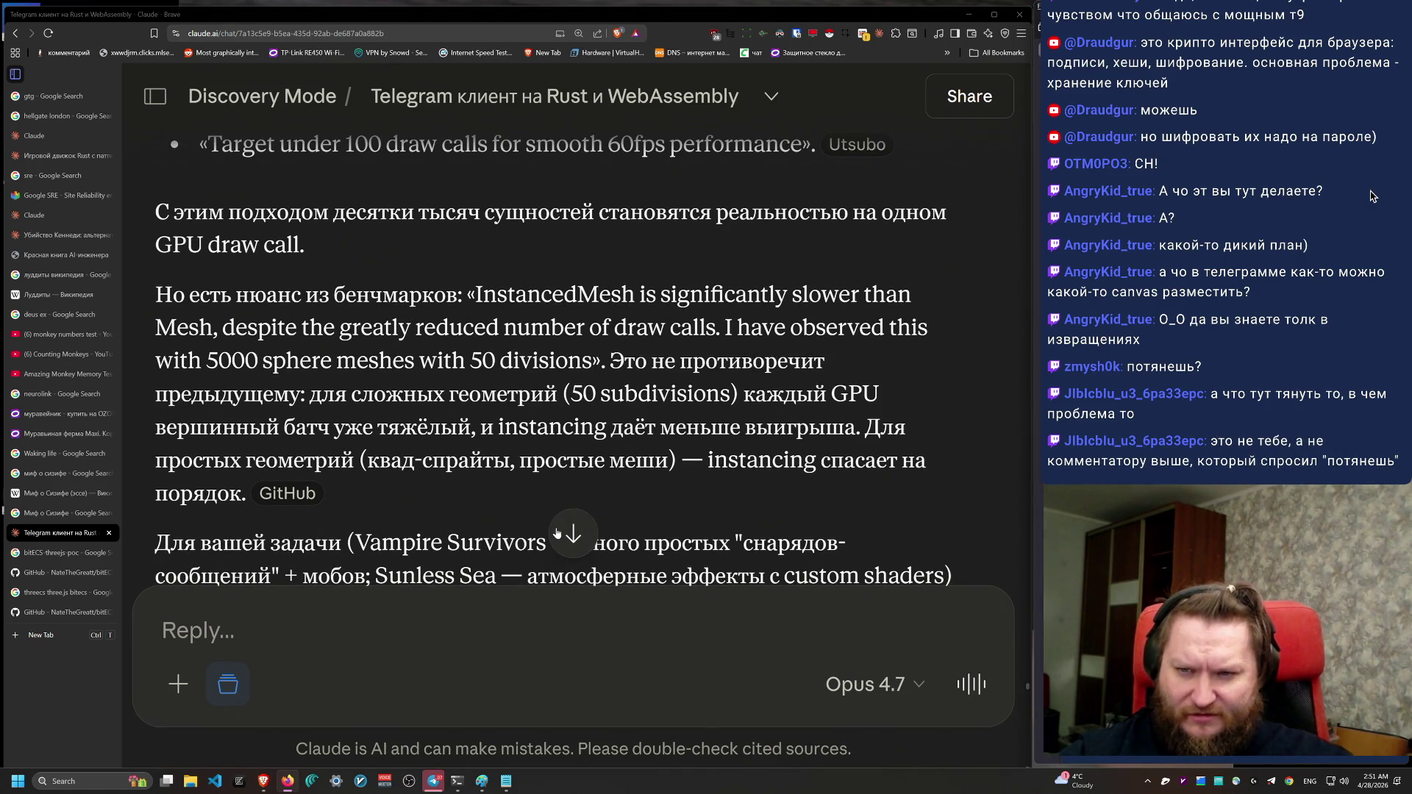
scroll(556, 533, "up", 1)
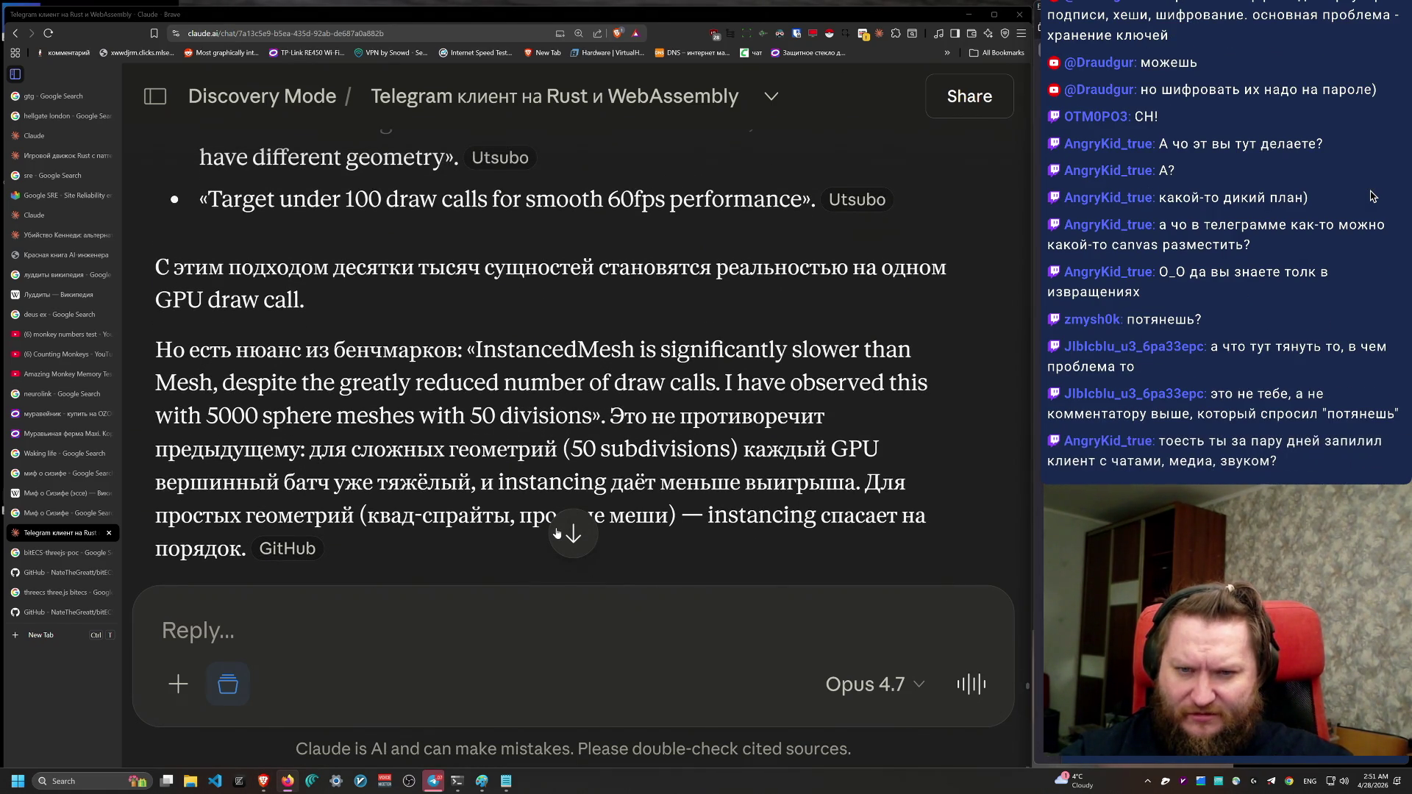
scroll(557, 533, "down", 2)
scroll(557, 533, "down", 3)
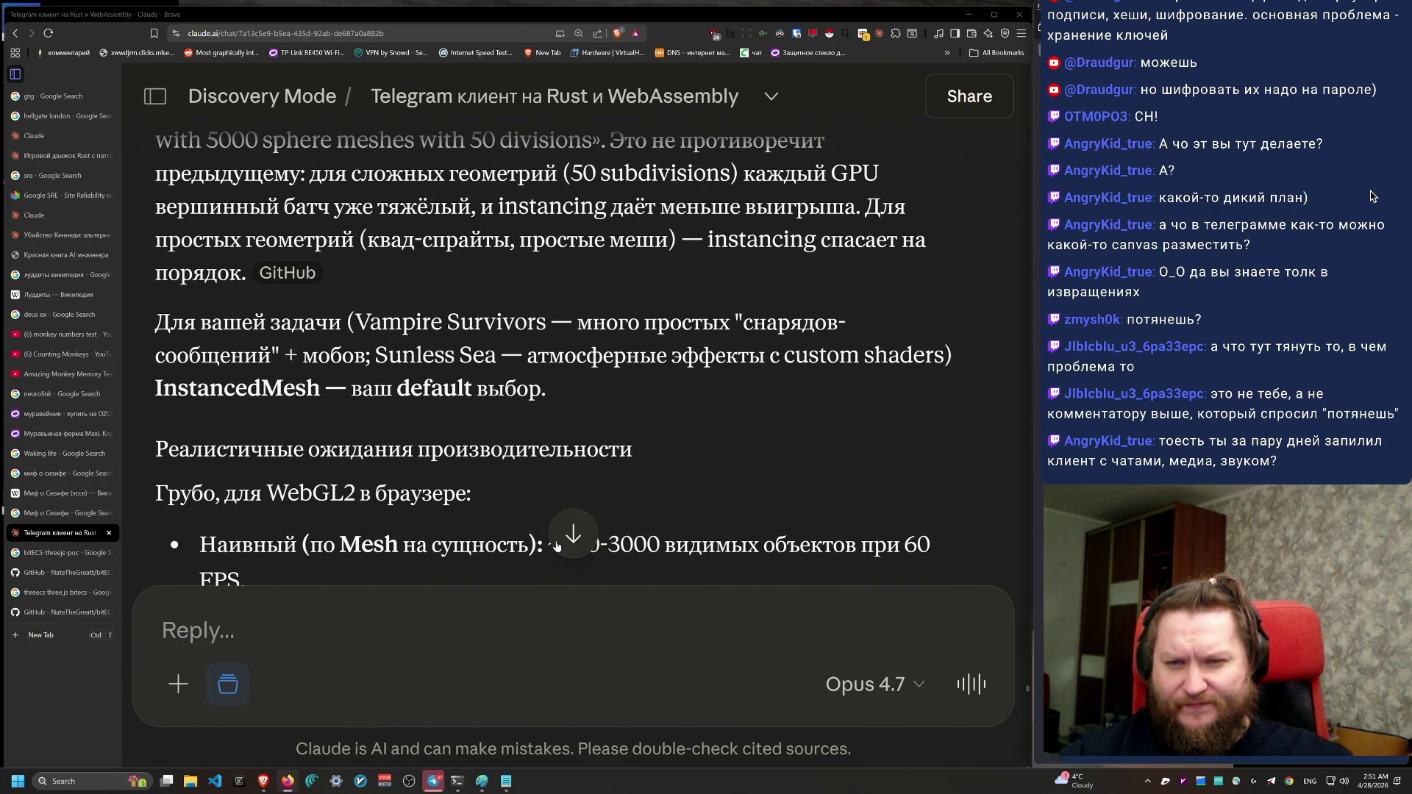
scroll(557, 546, "down", 2)
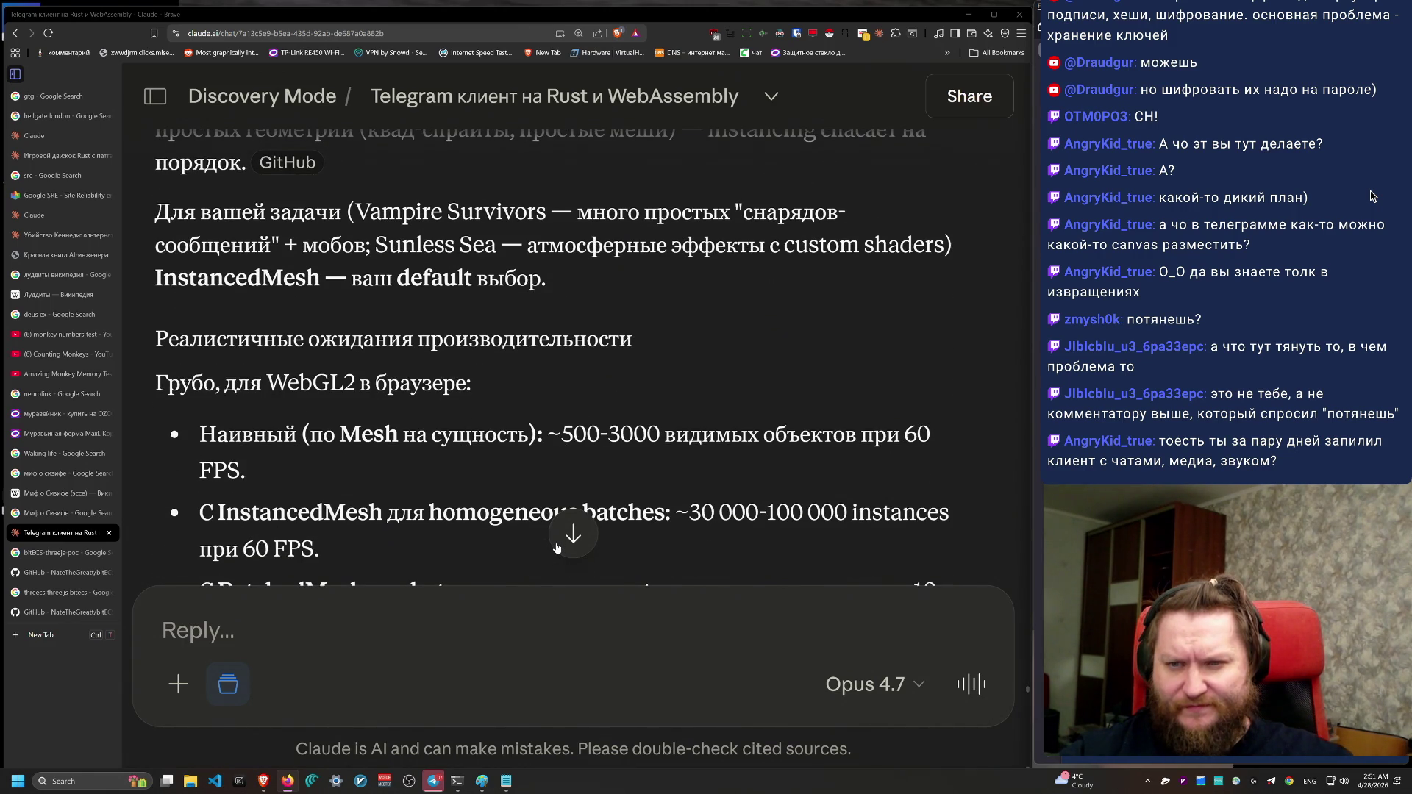
scroll(556, 547, "down", 1)
scroll(562, 544, "up", 5)
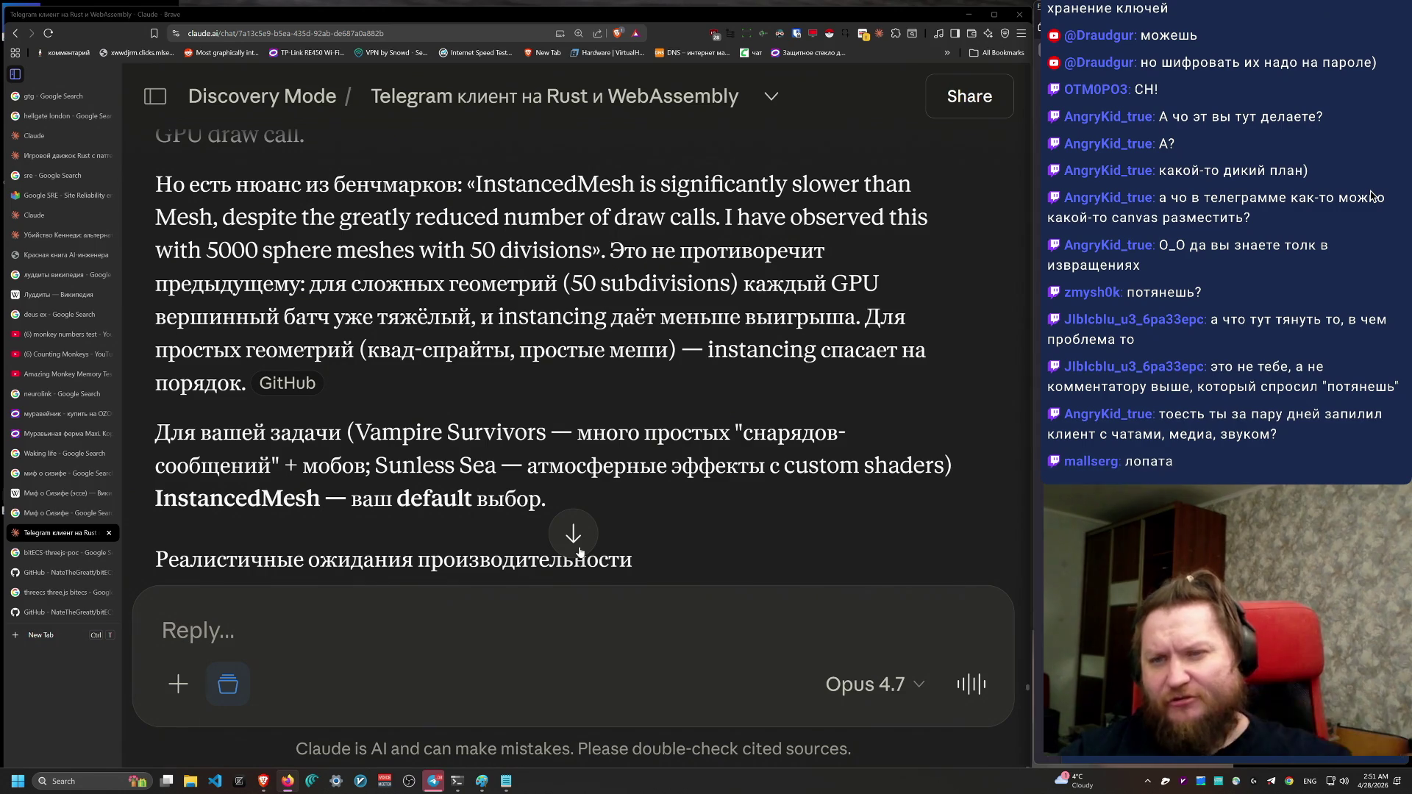
scroll(551, 551, "up", 10)
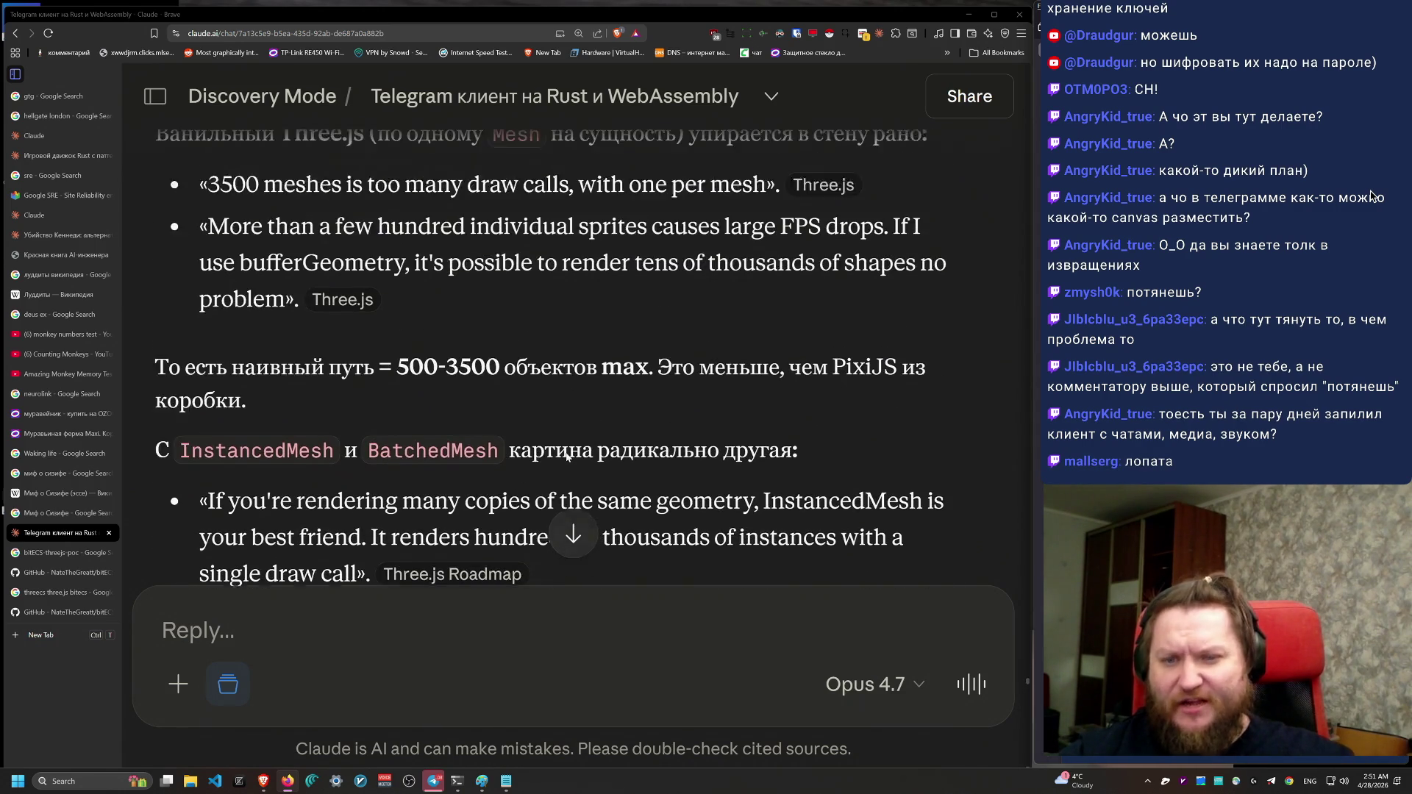
scroll(567, 454, "up", 10)
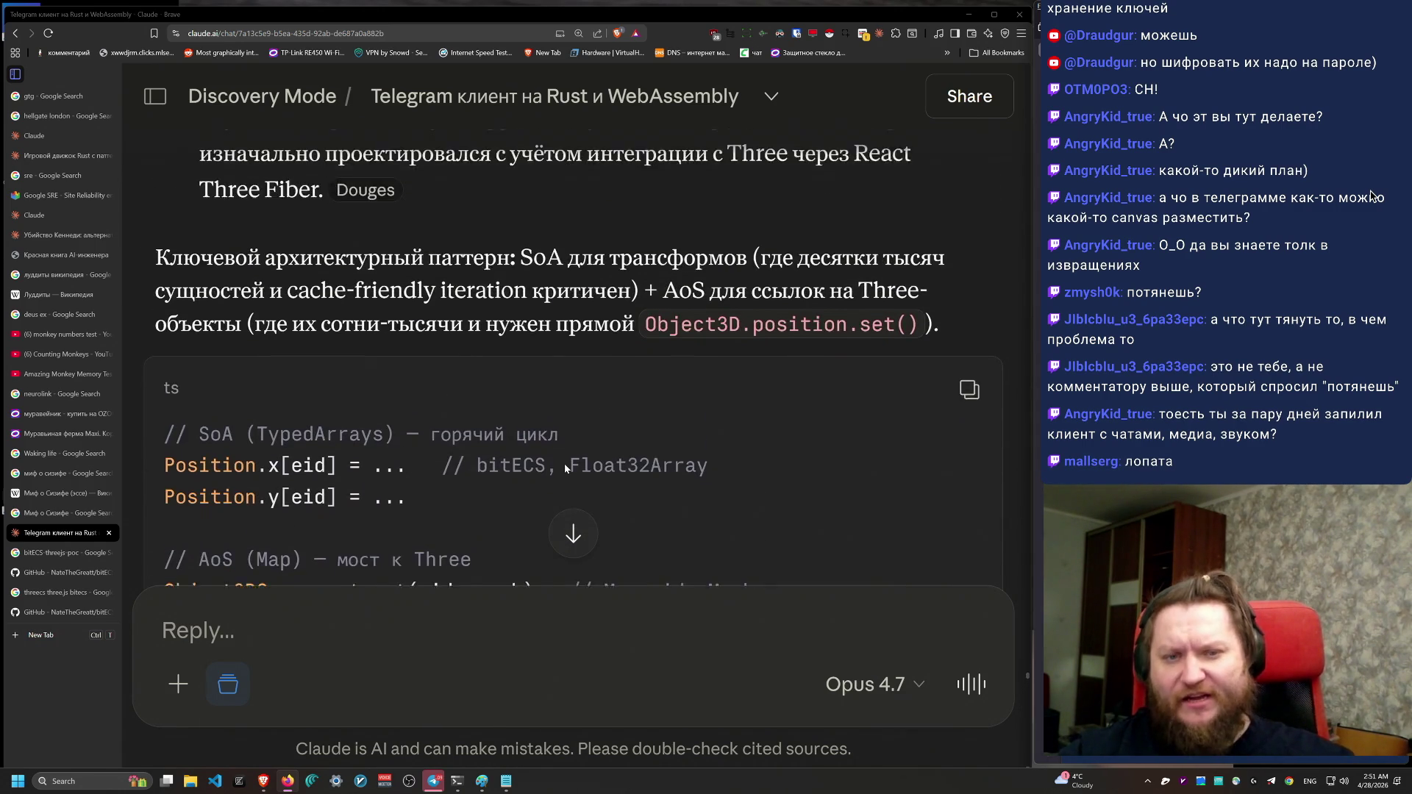
scroll(566, 469, "up", 4)
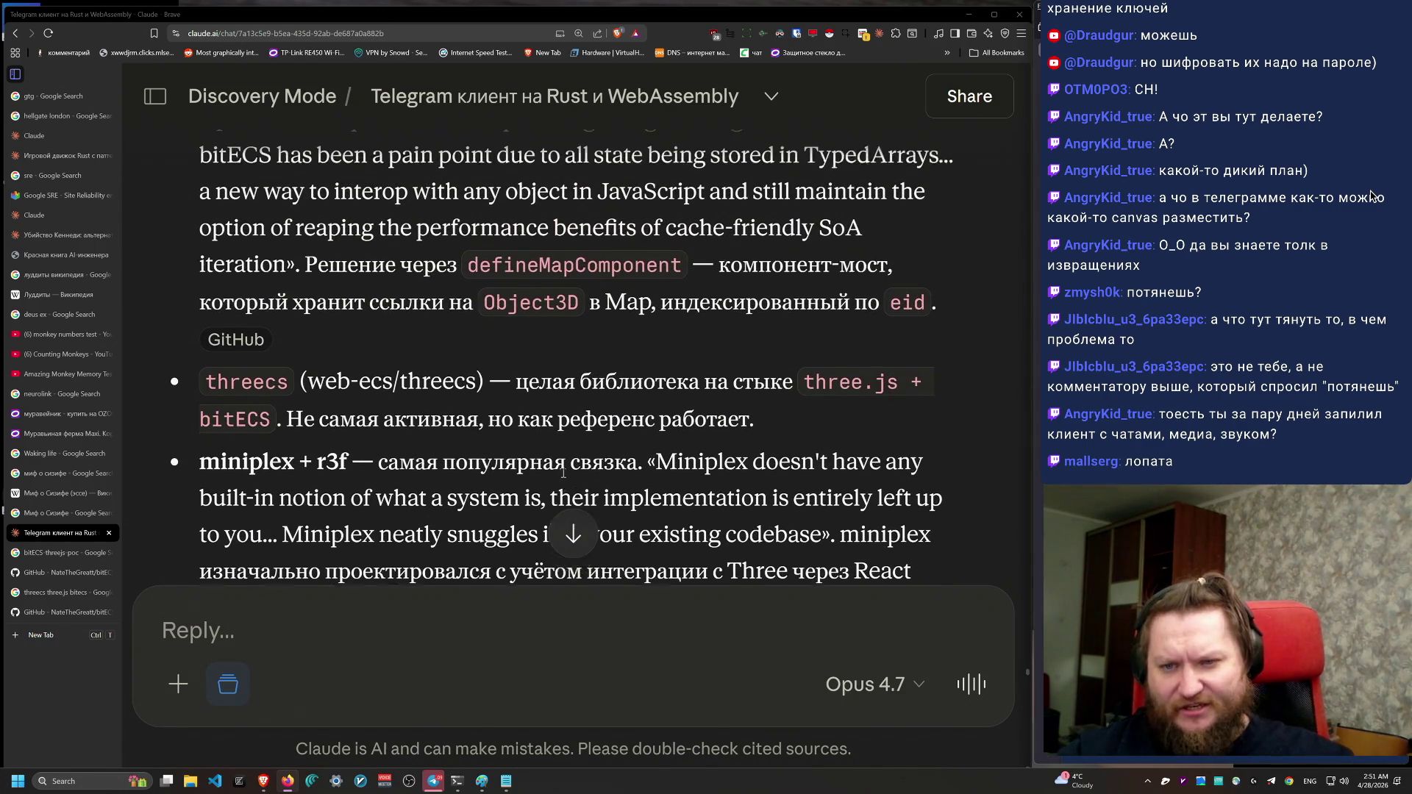
scroll(563, 474, "up", 2)
scroll(562, 475, "down", 1)
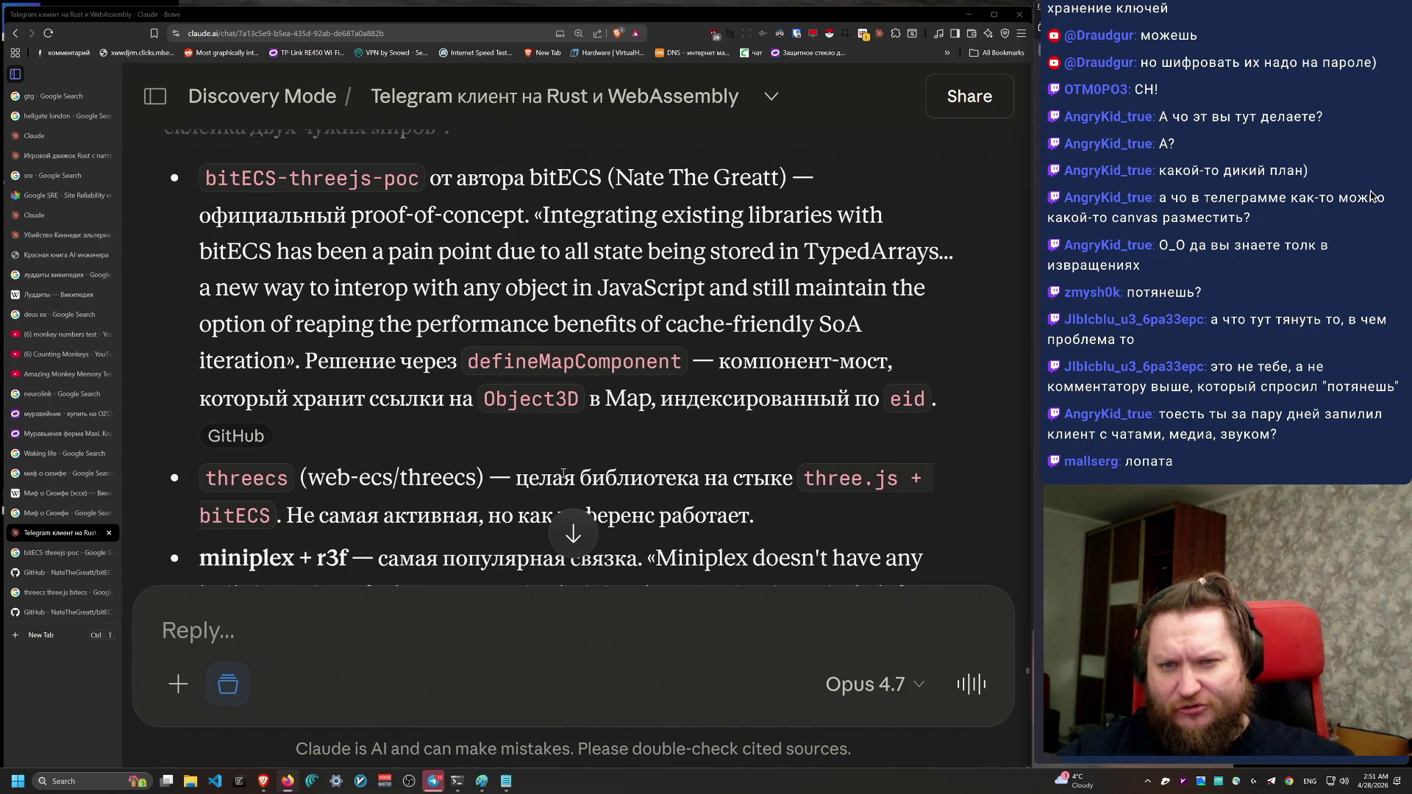
scroll(563, 474, "down", 1)
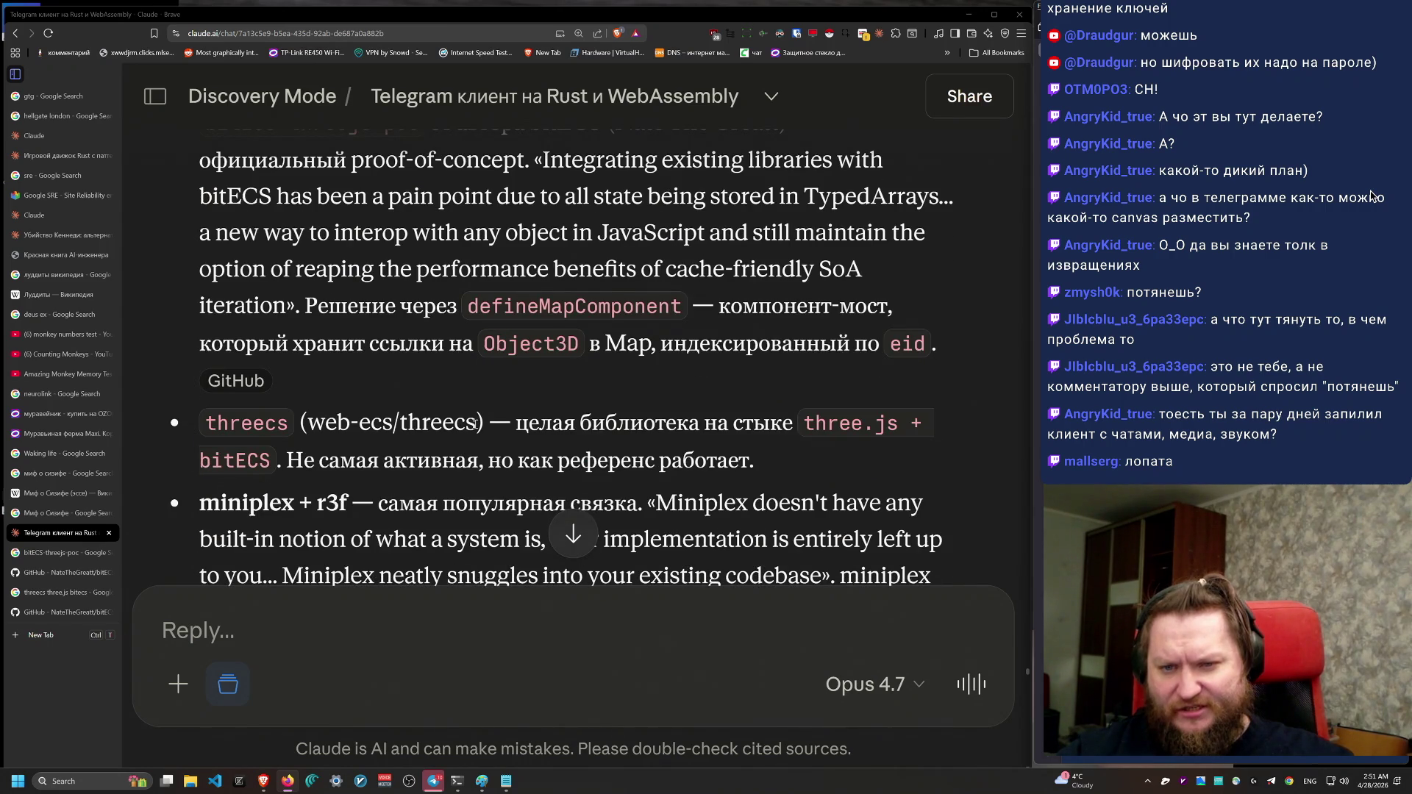
Step: Copy the repository name 'web-ecs/threecs' from the answer and open a new browser tab
left_click_drag(477, 422, 333, 418)
key("ctrl+c")
key("ctrl+t")
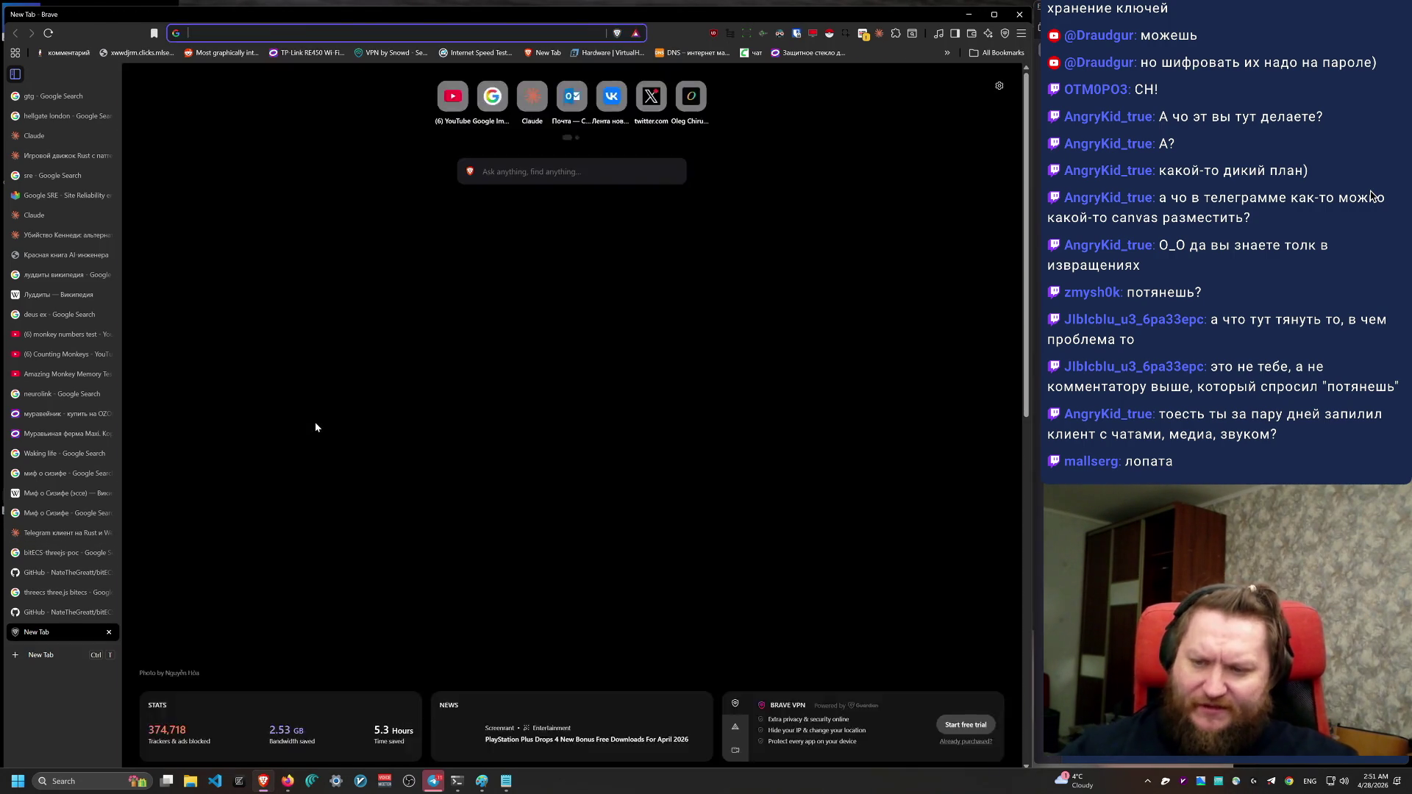
Step: Search for web-ecs/threecs and open the exact 'Web-ECS/threecs' search in a new tab
key("ctrl+v")
key("Return")
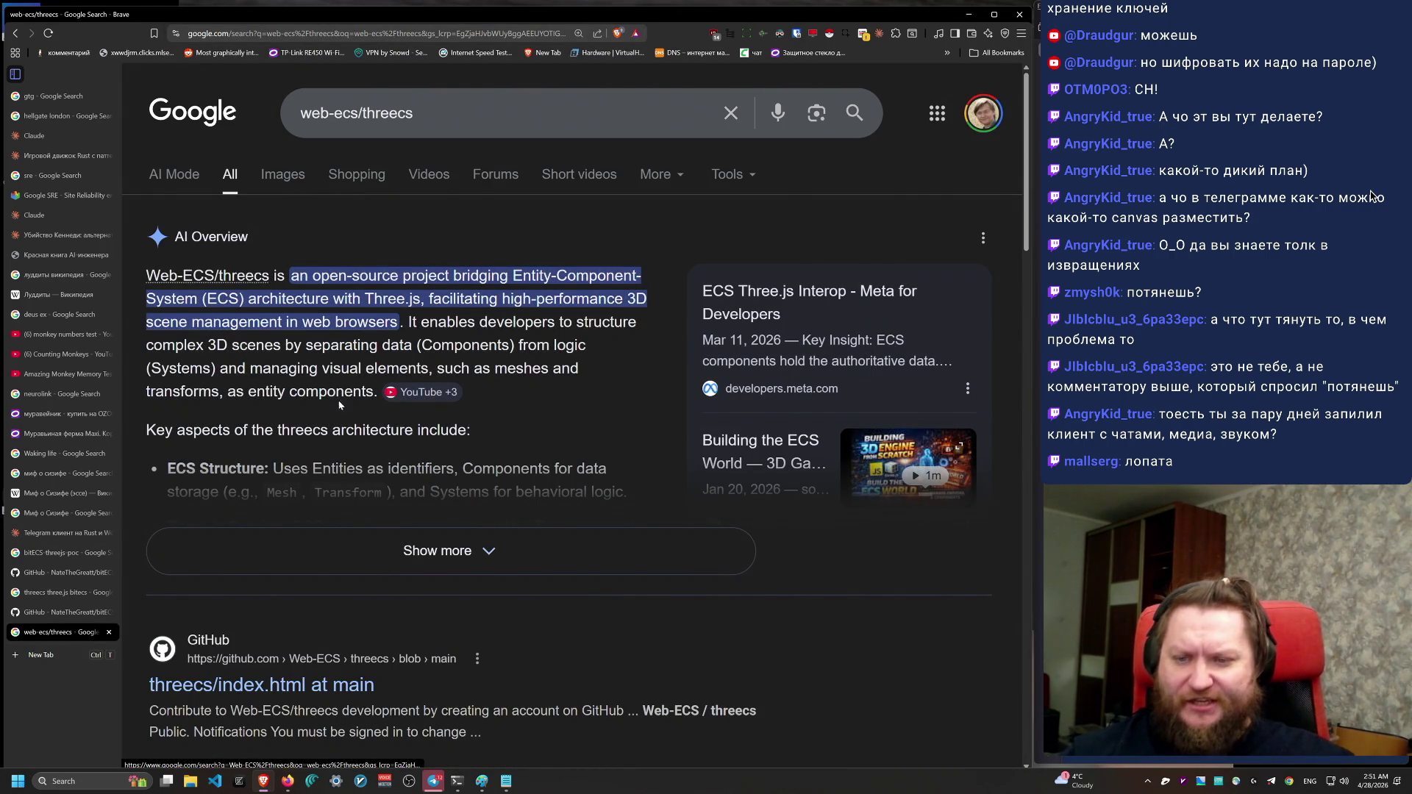
scroll(361, 588, "down", 2)
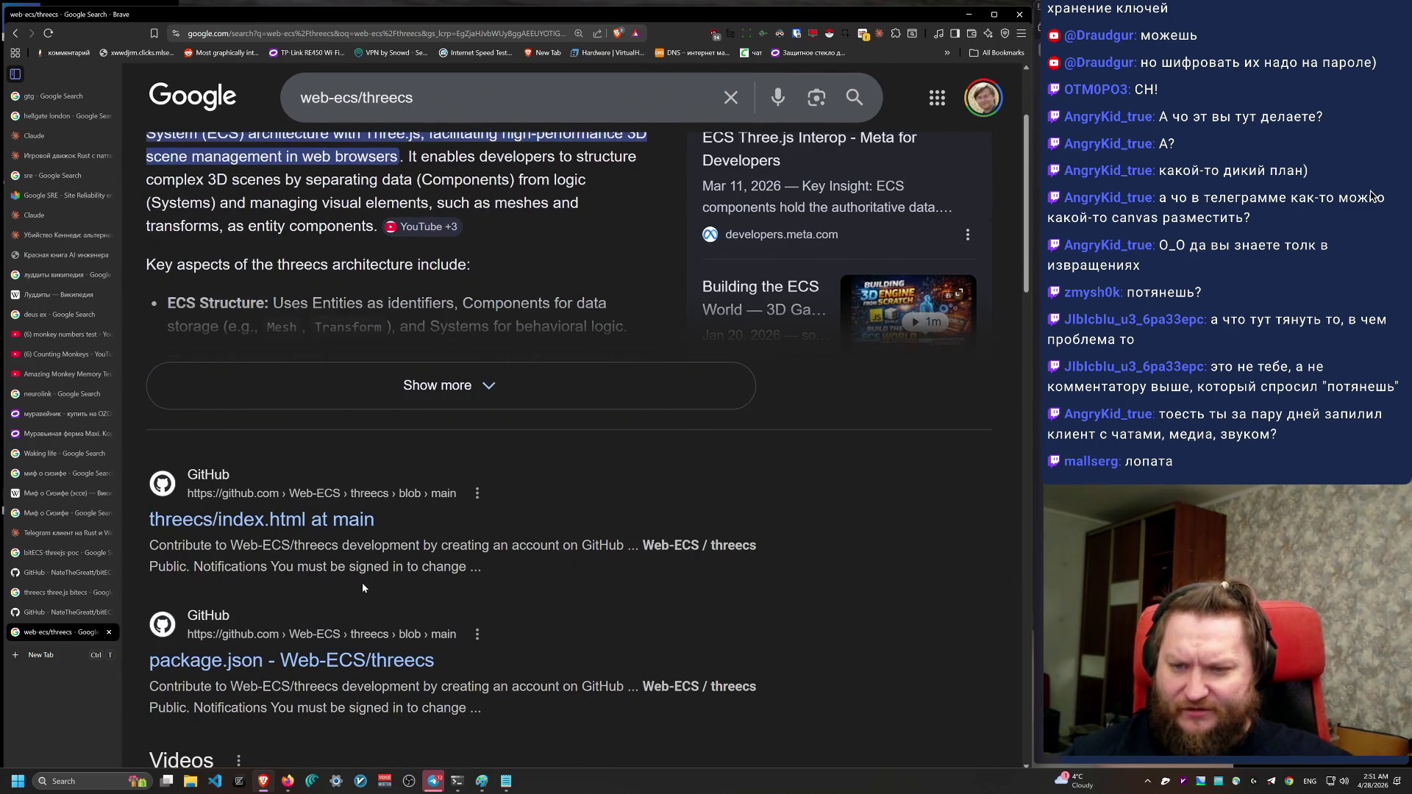
scroll(361, 582, "up", 1)
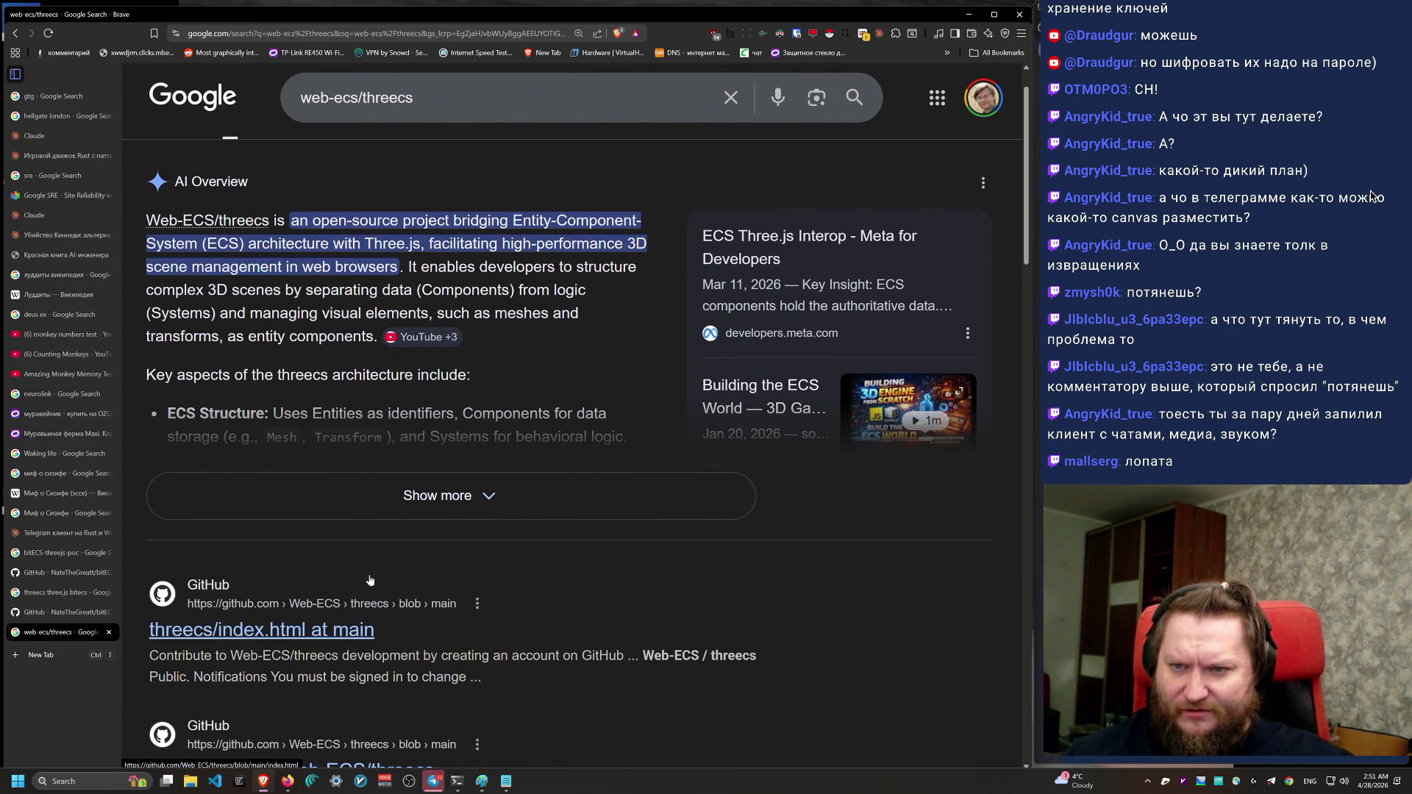
middle_click(272, 220)
Step: From those results, open the 'Milestones · Web-ECS/threecs' GitHub page
left_click(33, 654)
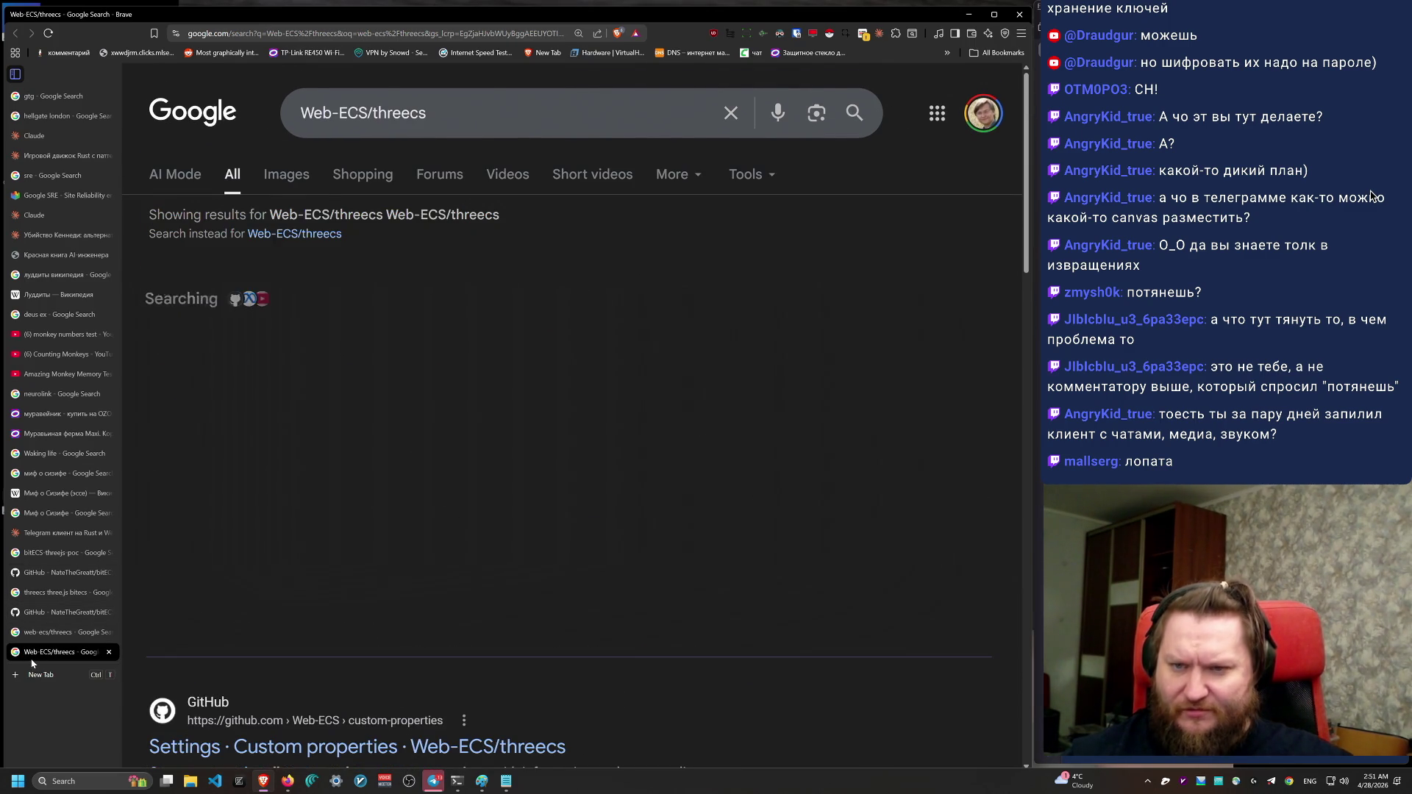
scroll(389, 667, "down", 2)
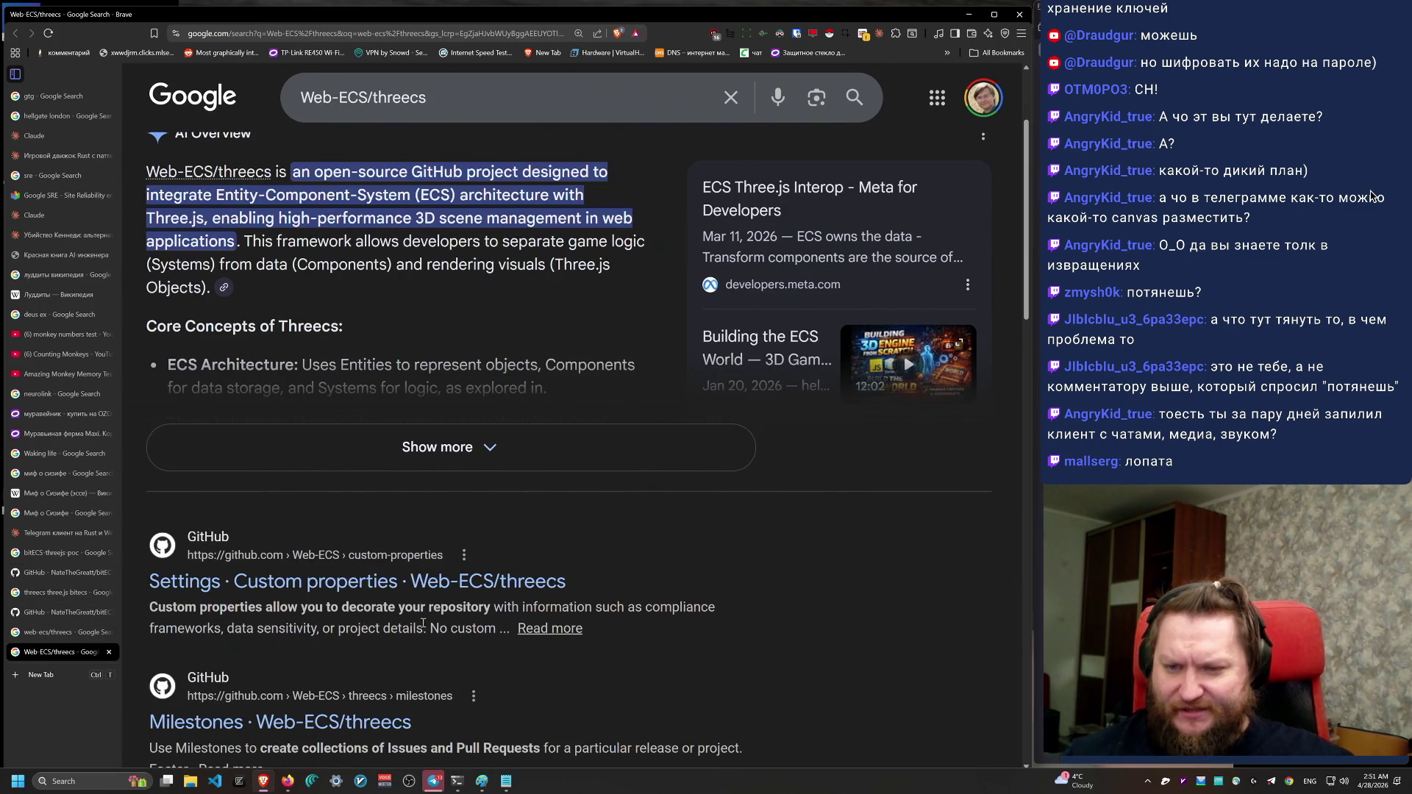
scroll(441, 647, "down", 4)
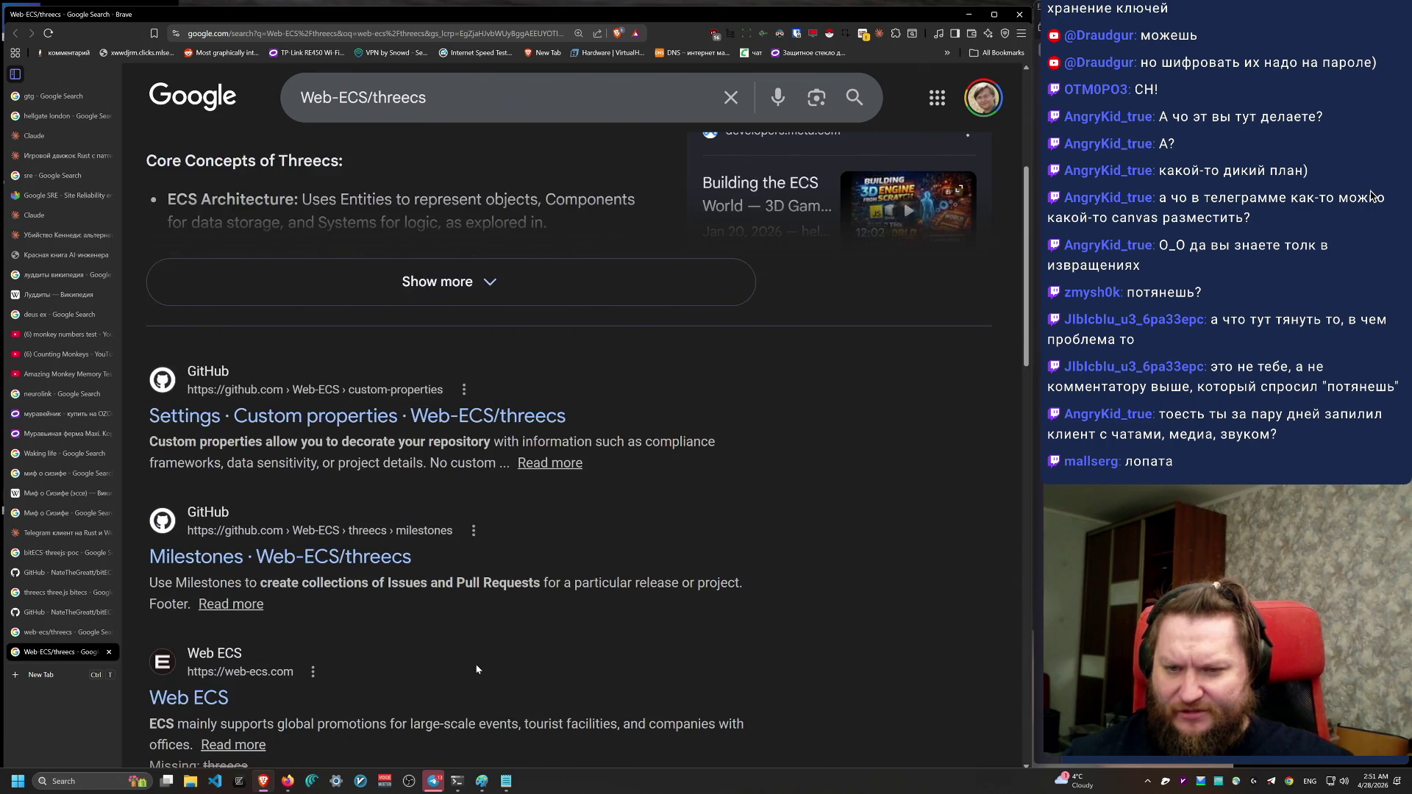
middle_click(337, 394)
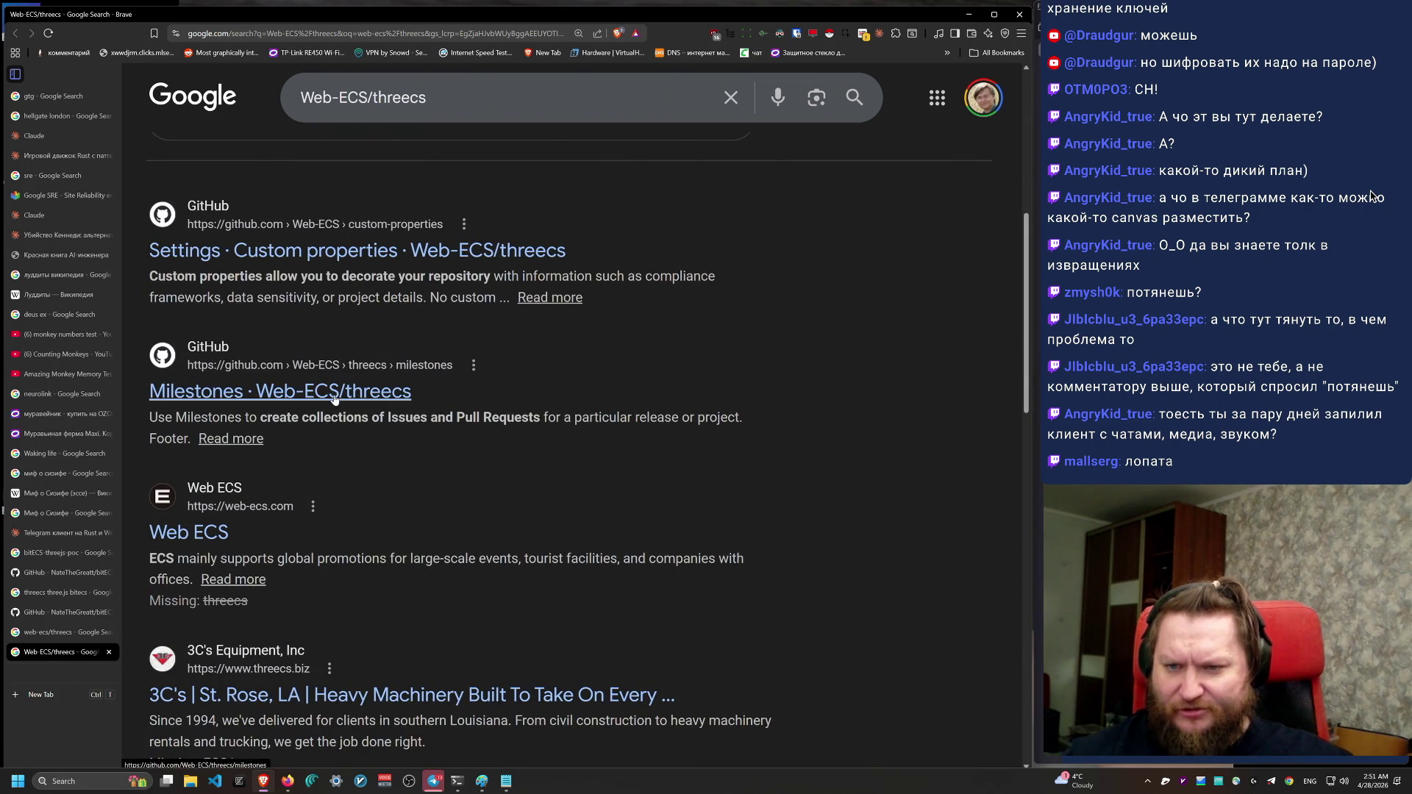
left_click(60, 671)
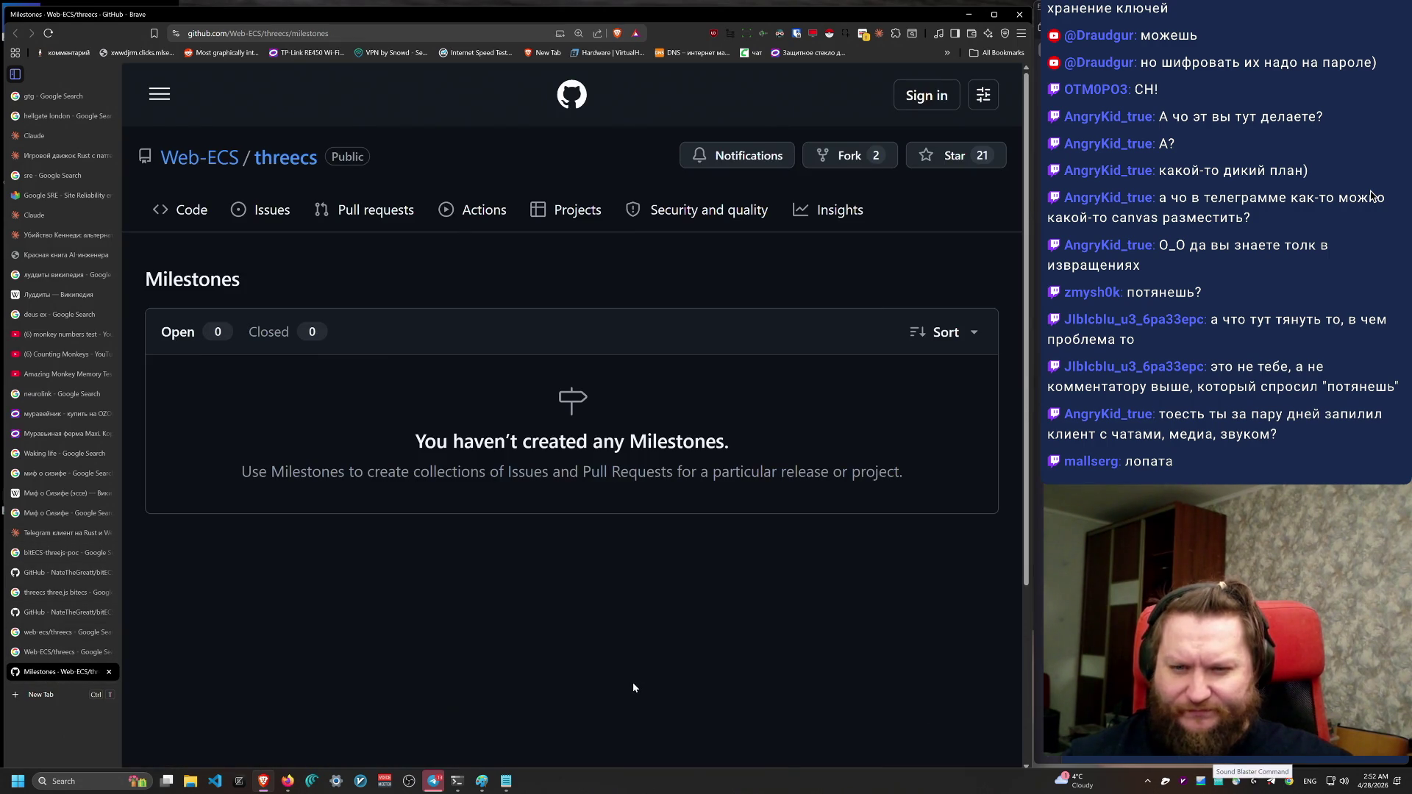
Step: Open the Web-ECS/threecs code page, note its 4–5-year-old commits, then return to Claude
left_click_drag(366, 471, 903, 472)
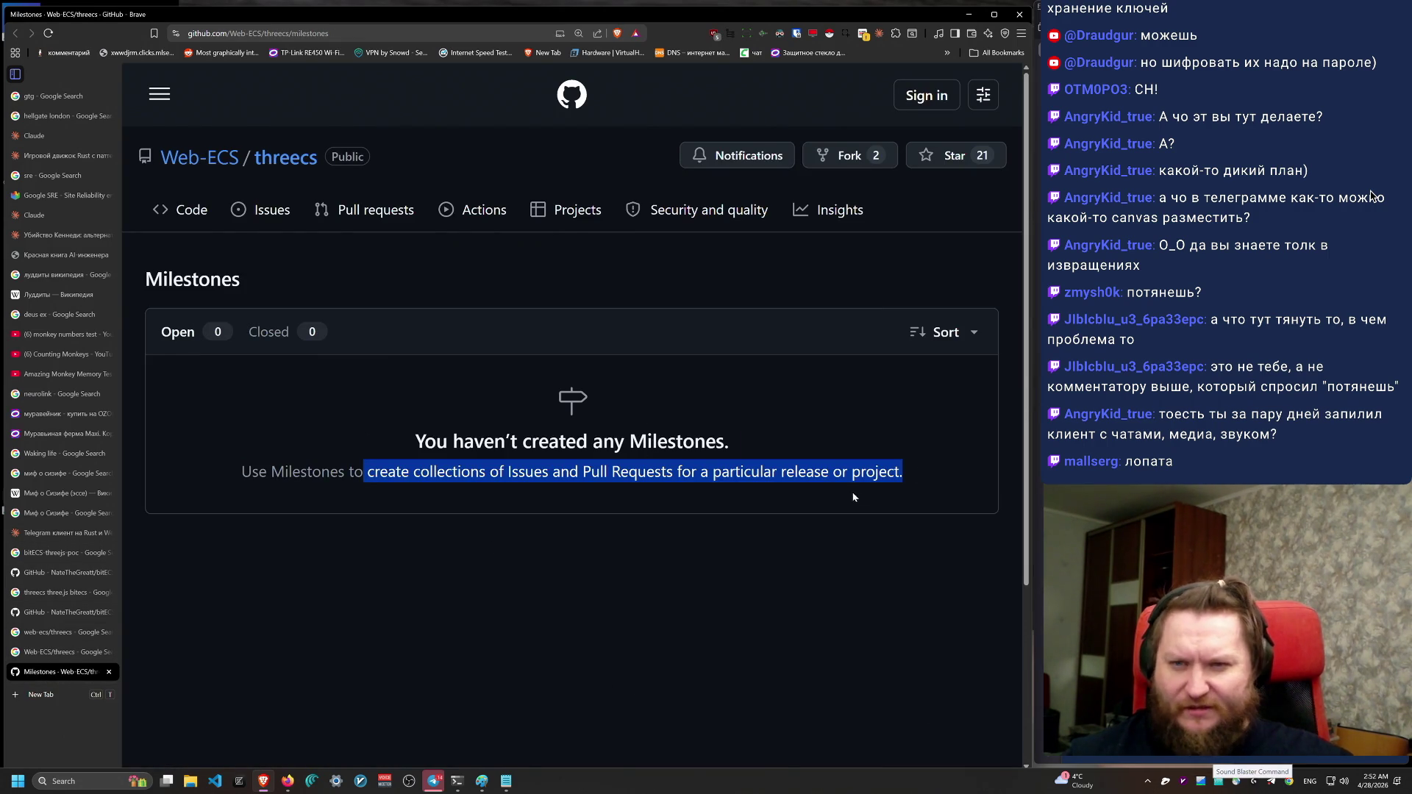
left_click(302, 162)
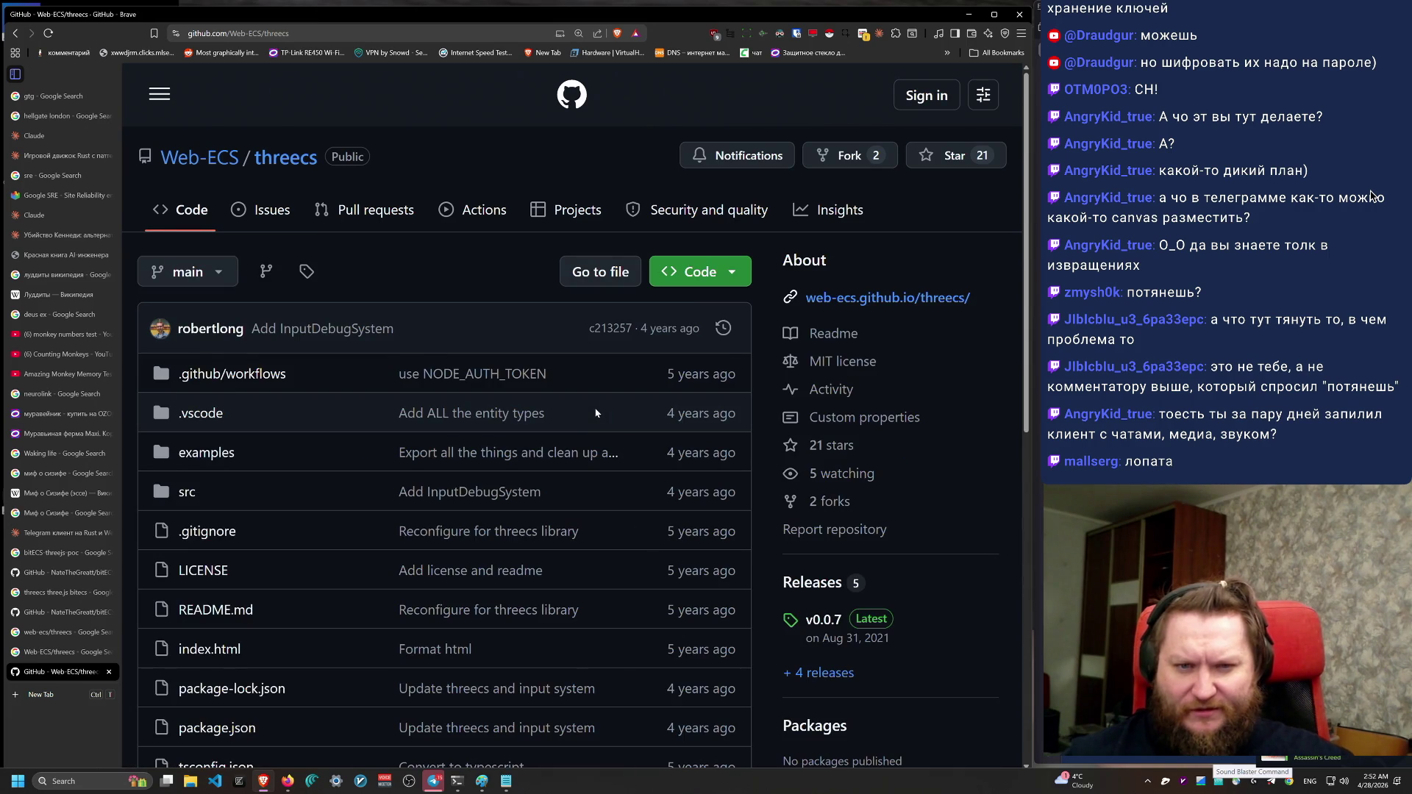
scroll(747, 664, "down", 1)
scroll(735, 674, "up", 1)
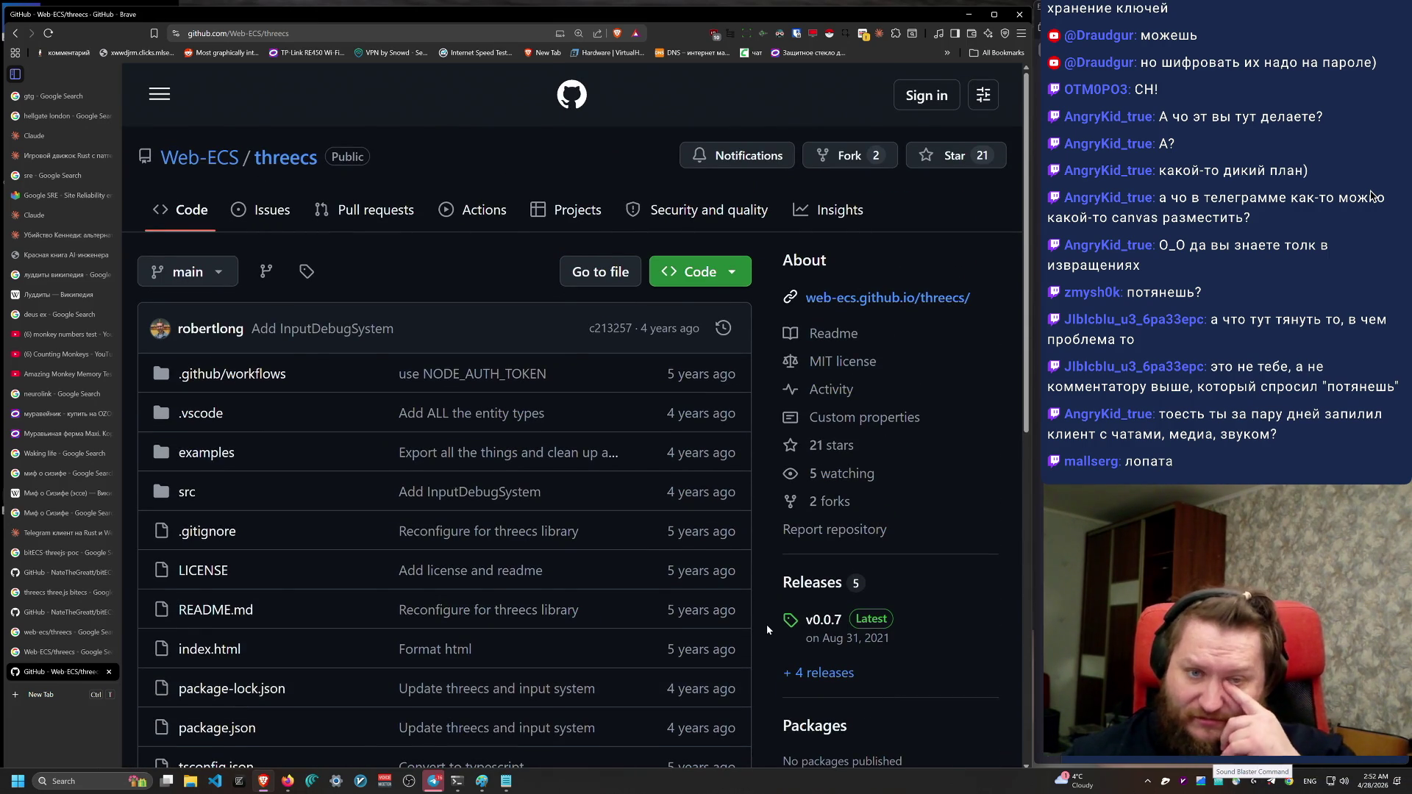
left_click(46, 539)
Step: Start a Russian reply: 'слушай, а я смотрю на web-ecs/threecs и'
left_click(417, 627)
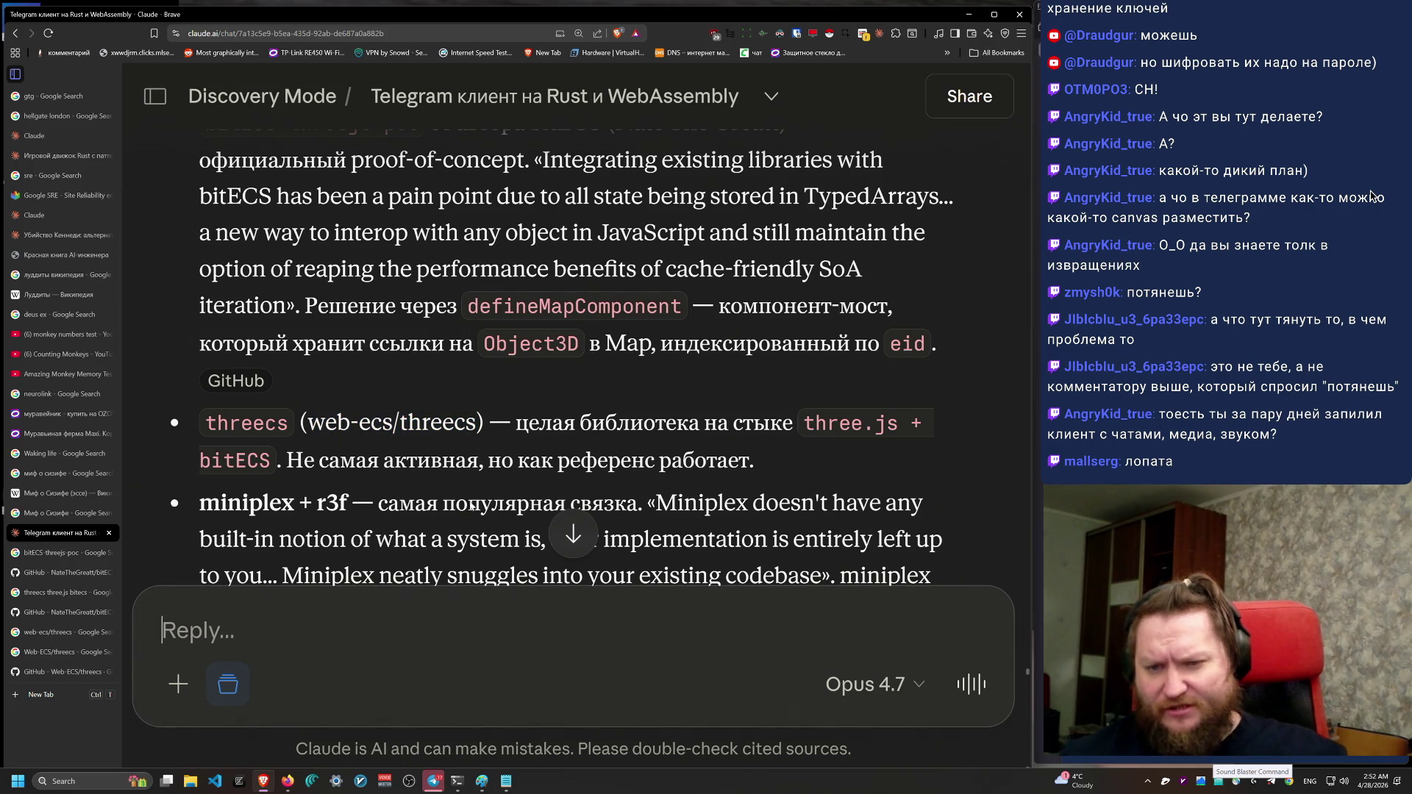
left_click_drag(477, 434, 312, 433)
key("ctrl+c")
left_click(312, 616)
key("alt+shift")
type("слушай, а я смотр")
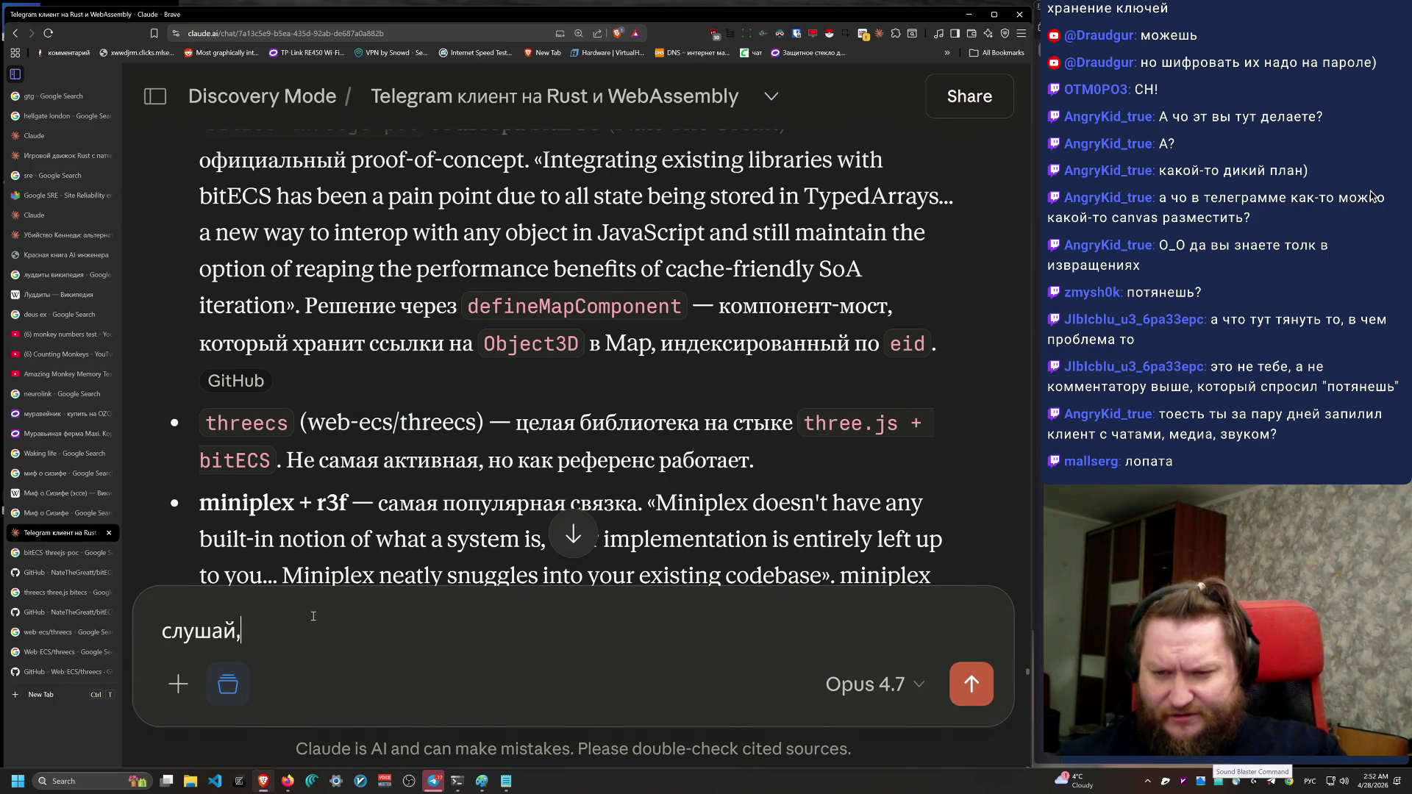
type("ю на")
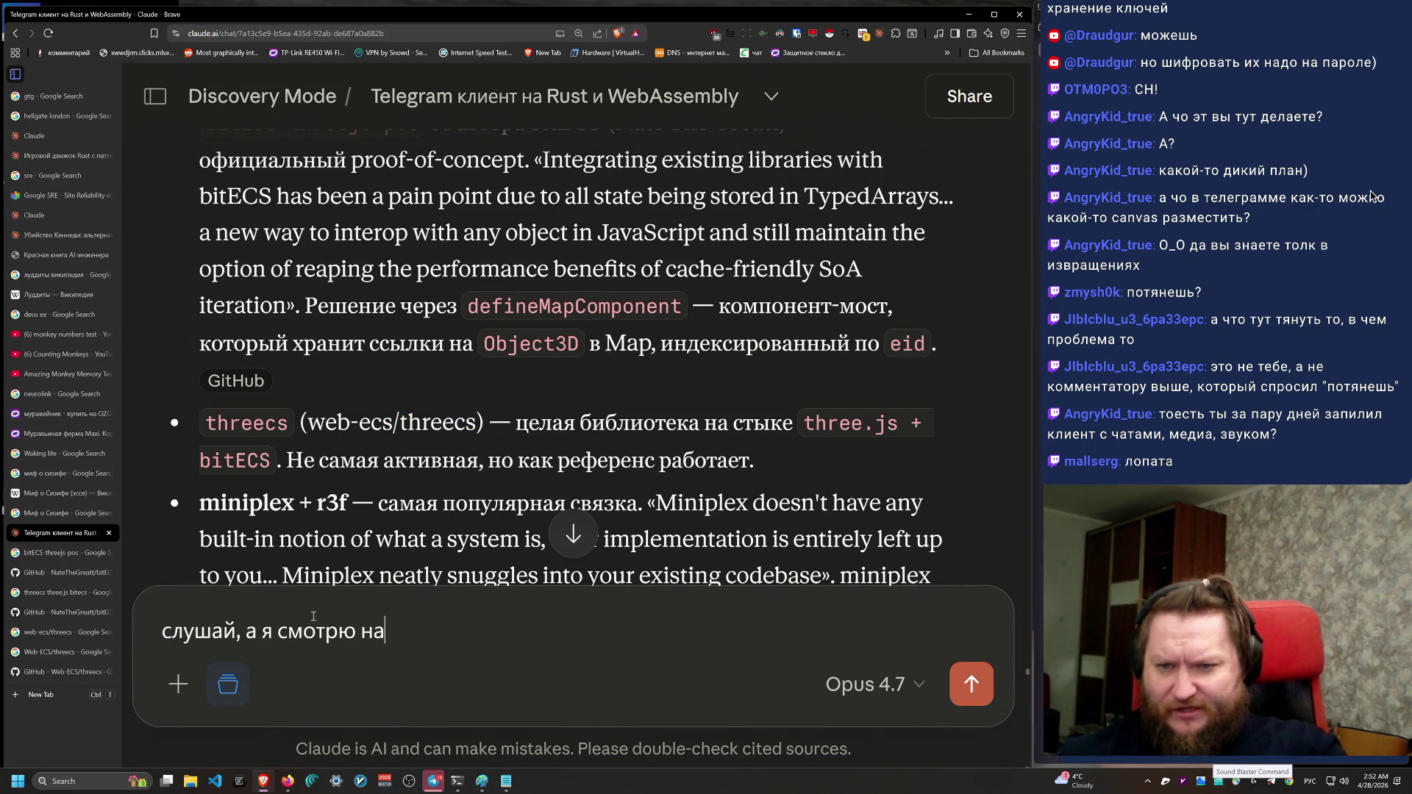
key("ctrl+v")
type("и")
Step: Add bitECS-threejs-poc and finish with 'и всё это было примерно пять лет назад'
scroll(263, 232, "up", 1)
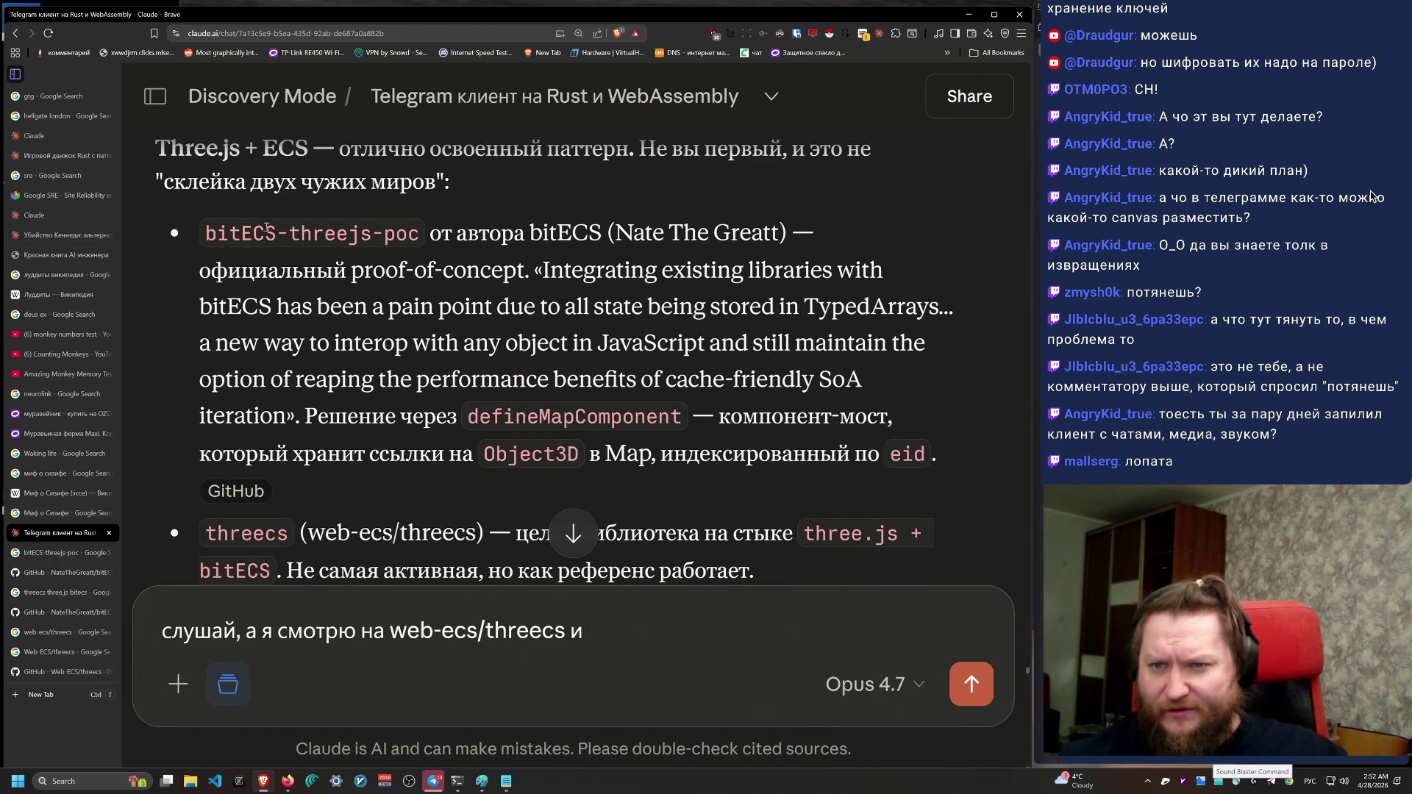
left_click_drag(439, 233, 200, 232)
key("ctrl+c")
left_click(692, 632)
key("ctrl+v")
type(", и")
key("BackSpace")
key("BackSpace")
type("и всё это было пр")
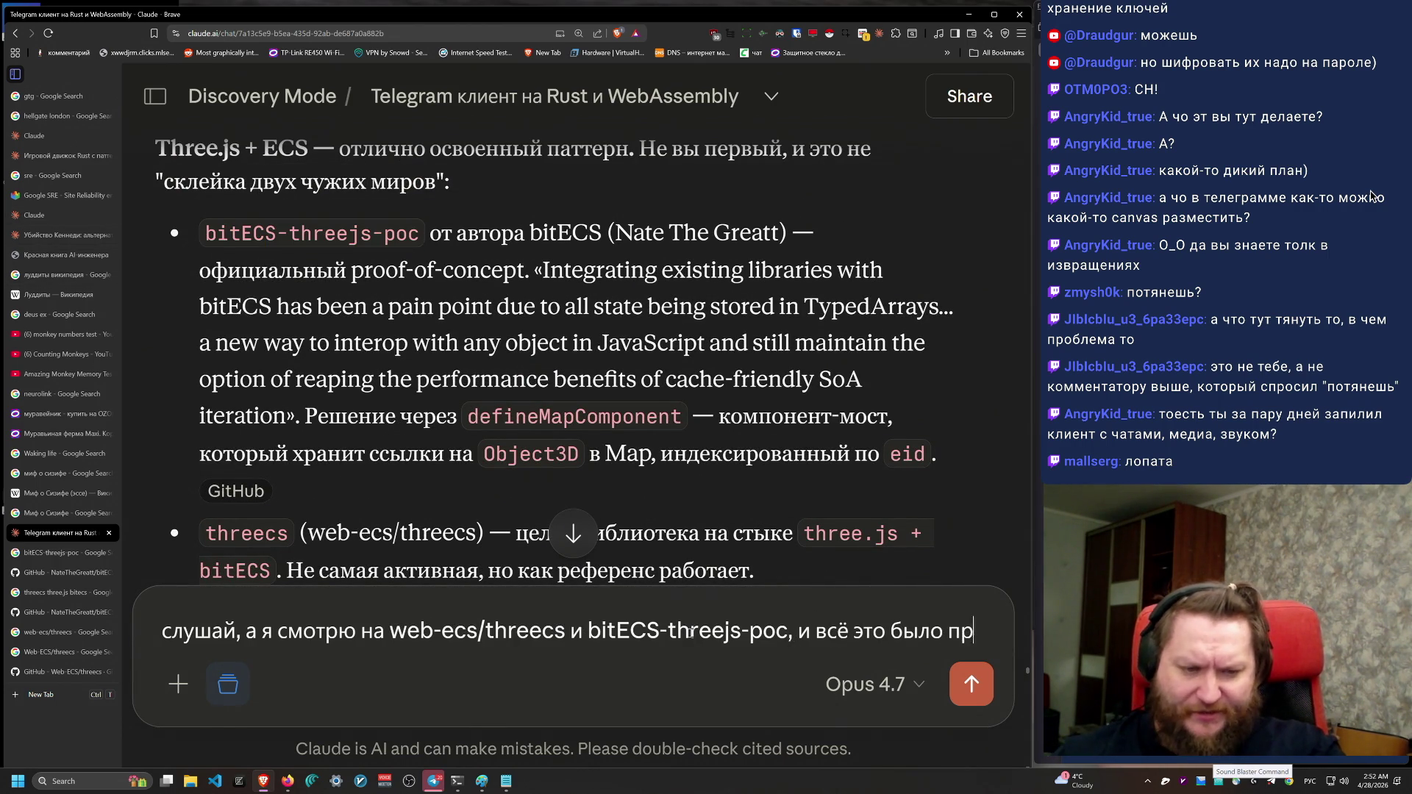
type("имерно пять лет ")
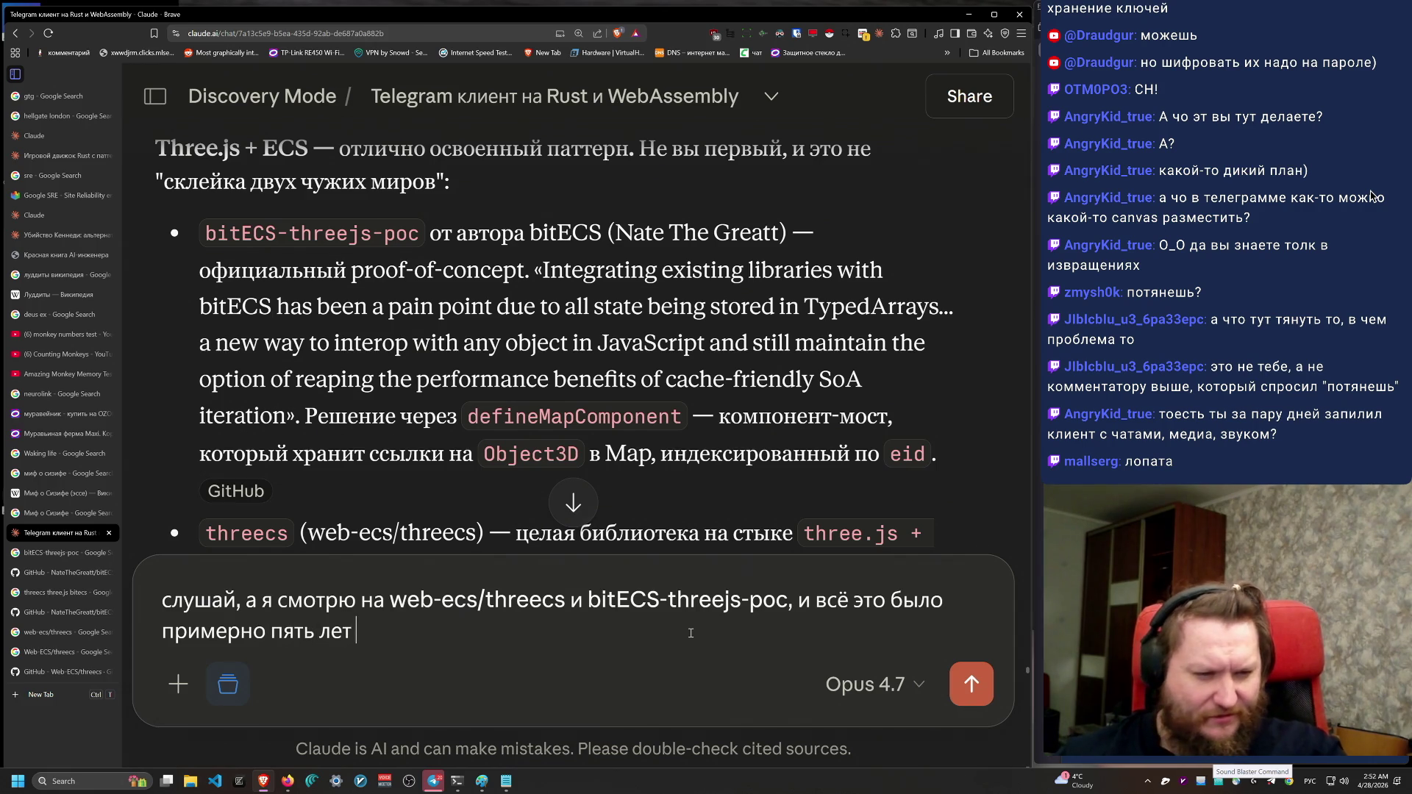
type("назад")
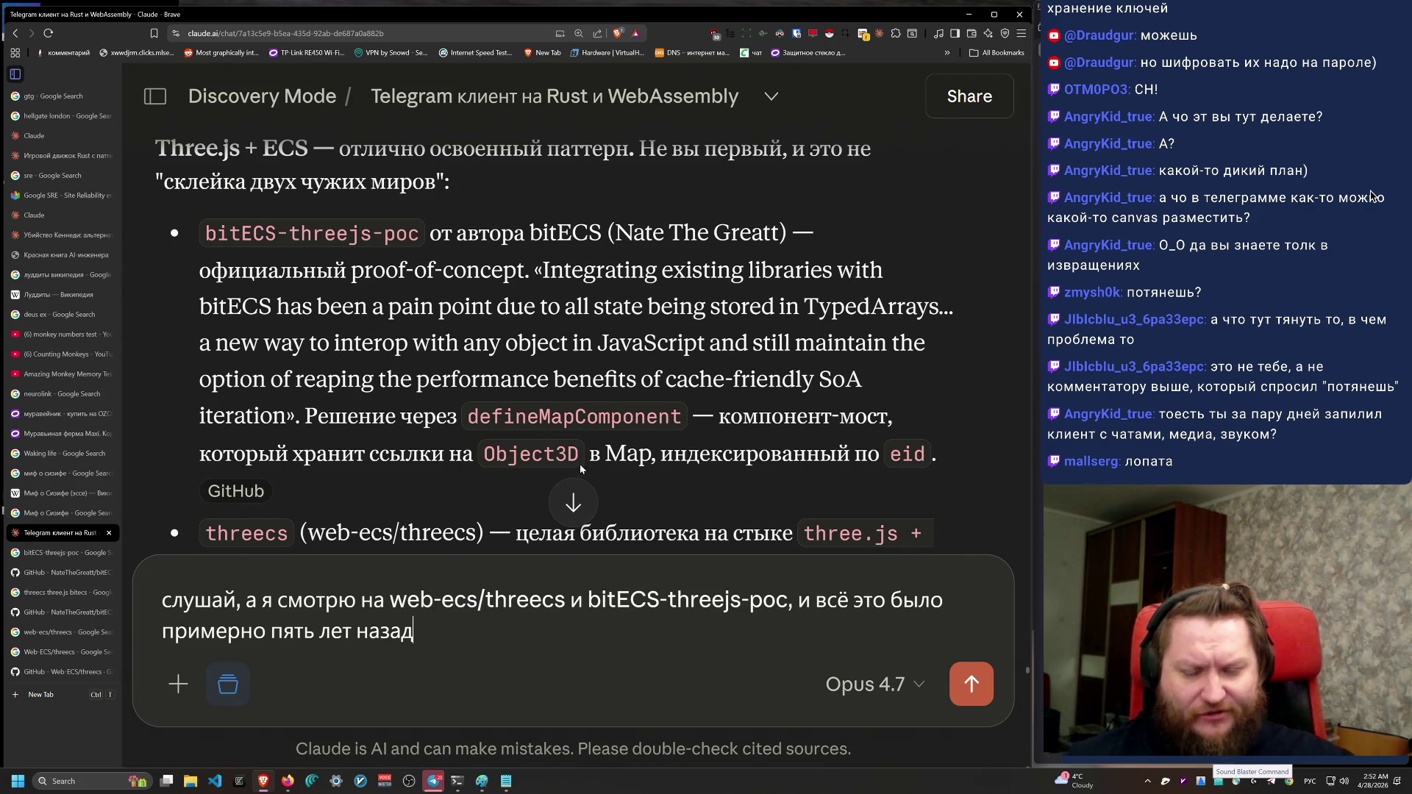
Step: Review the drafted follow-up message, leaving it unsent
scroll(335, 482, "down", 2)
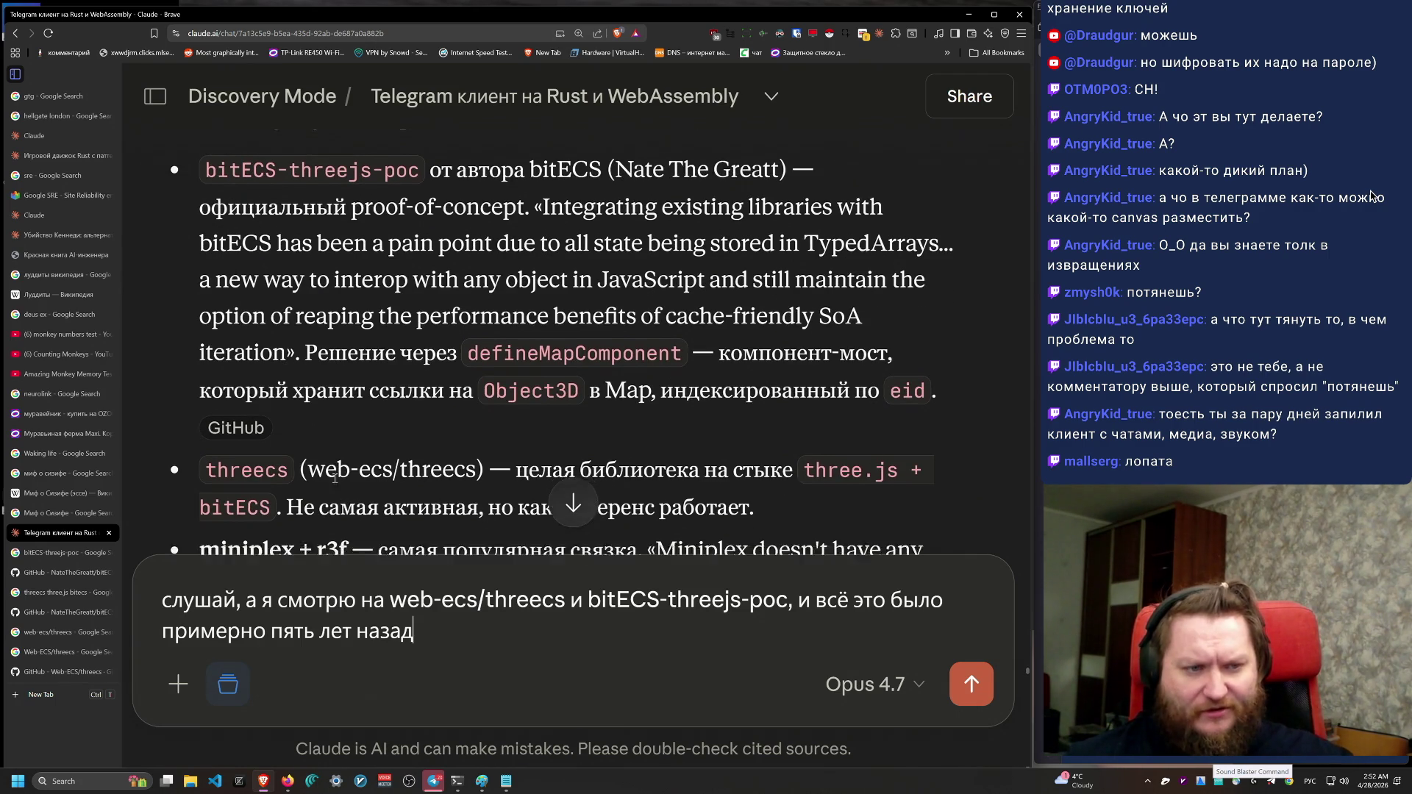
scroll(334, 479, "up", 2)
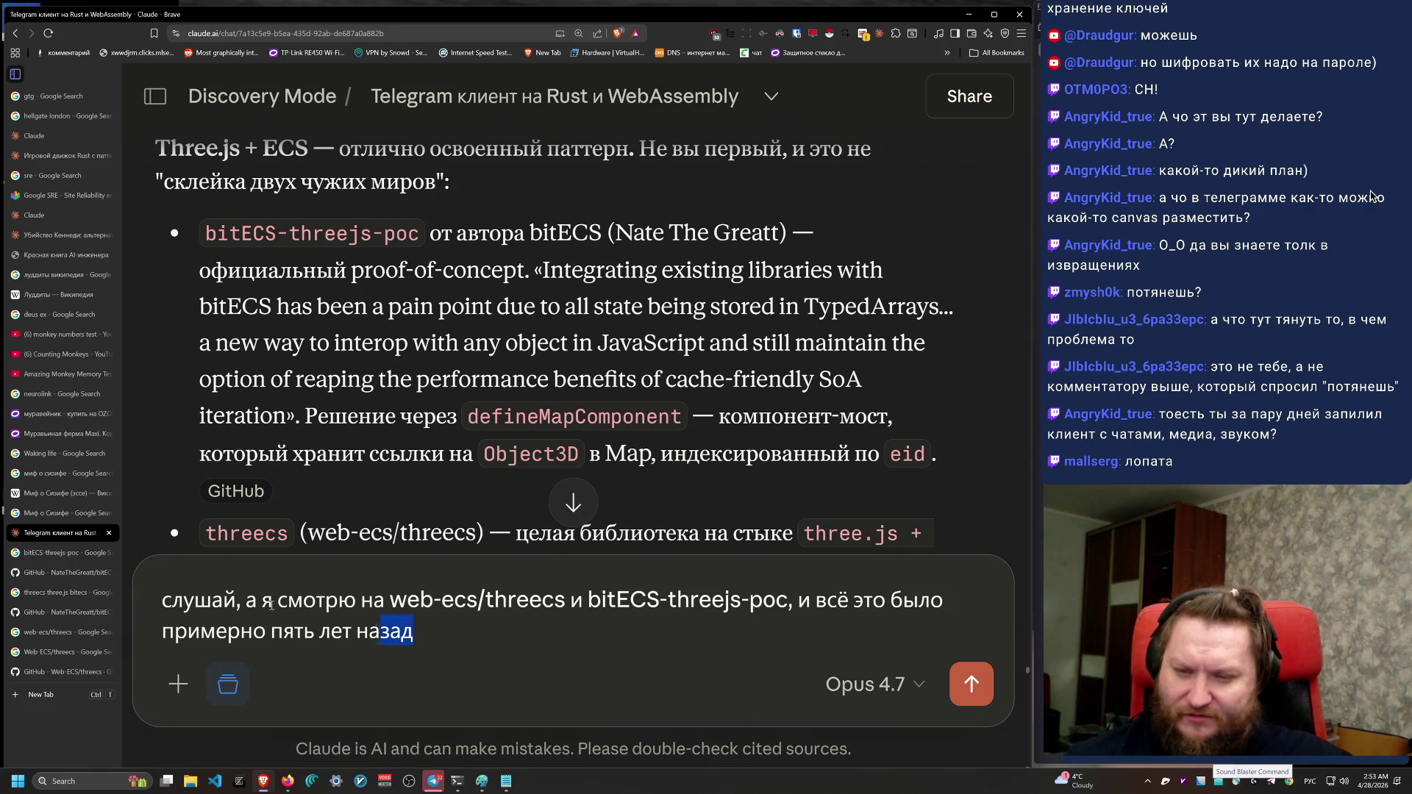
key("ctrl+a")
left_click(527, 630)
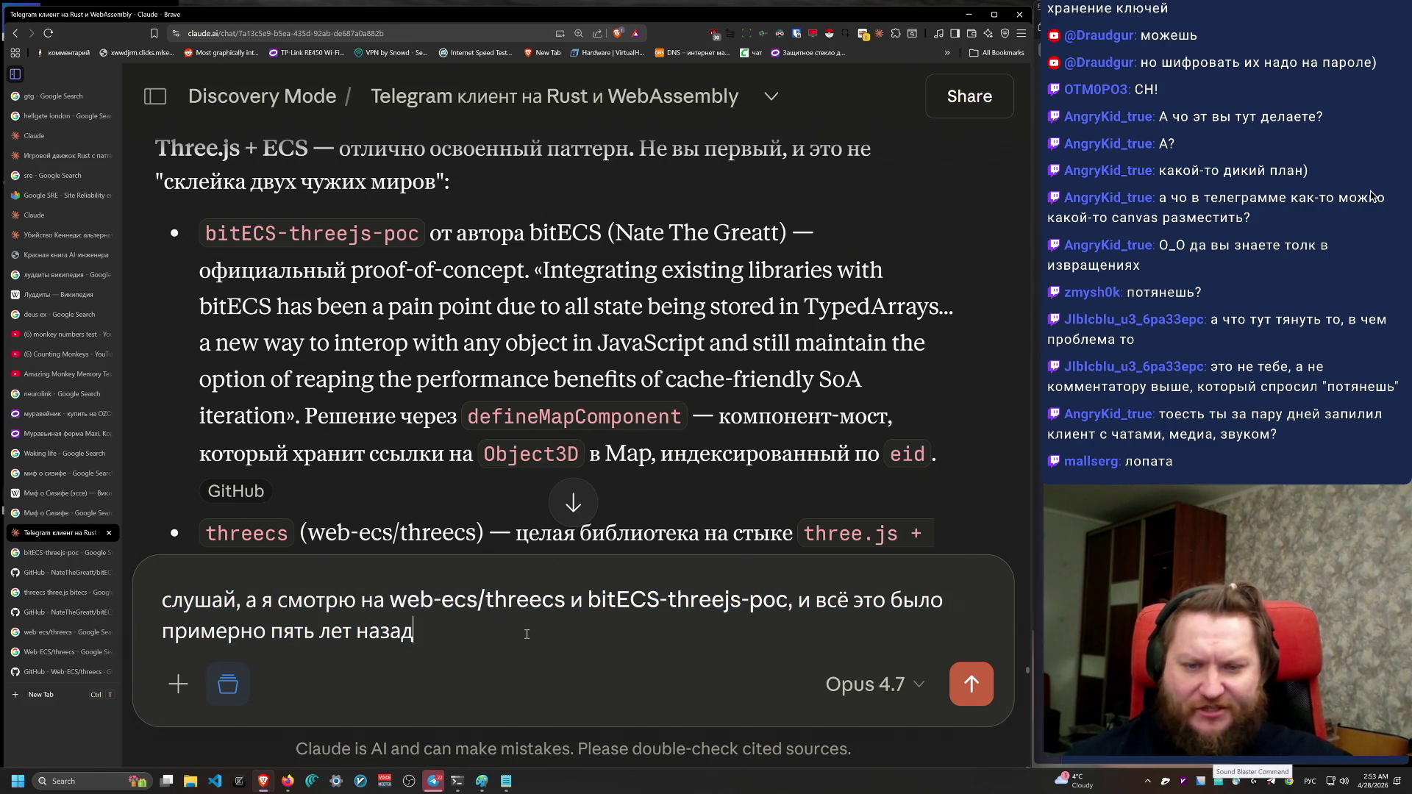
scroll(737, 419, "down", 1)
scroll(738, 419, "up", 1)
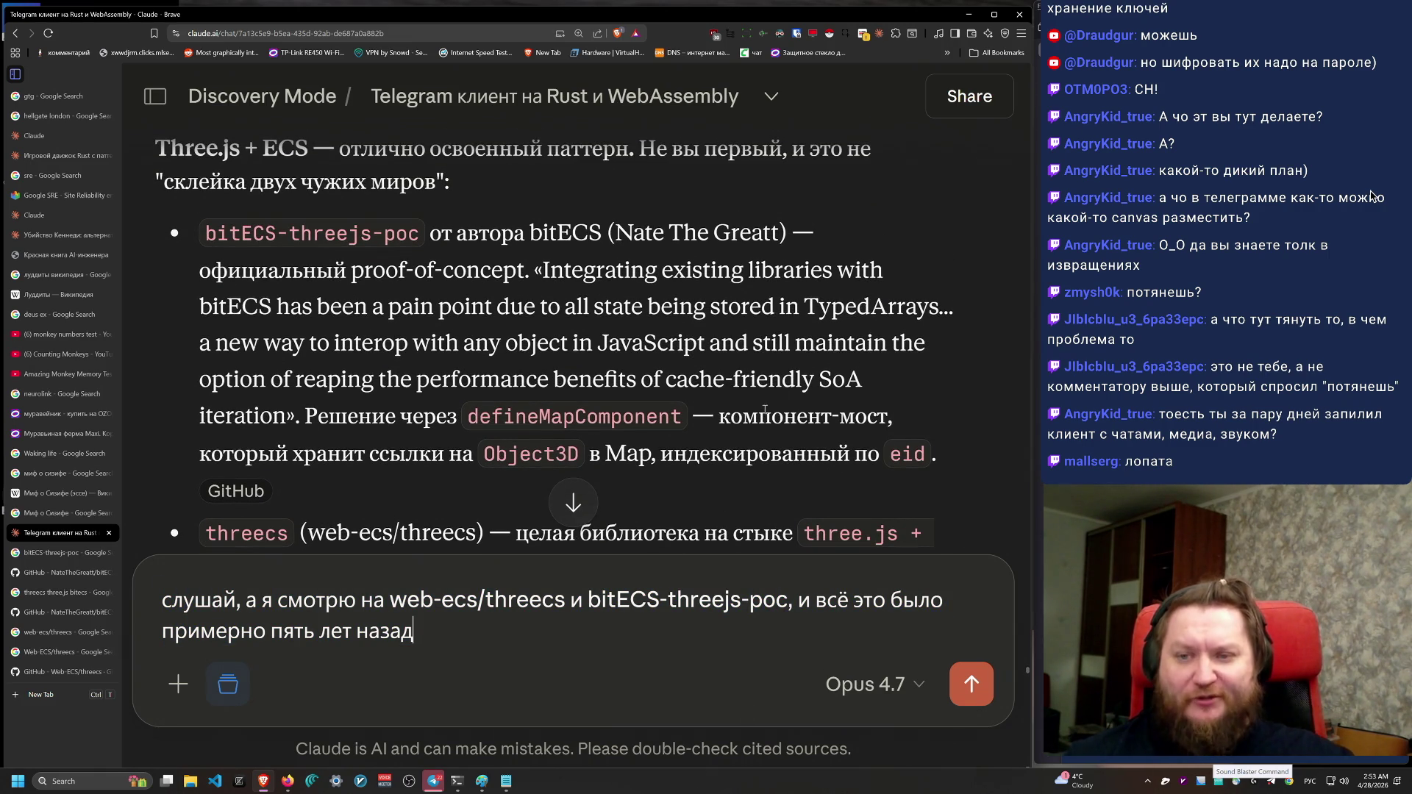